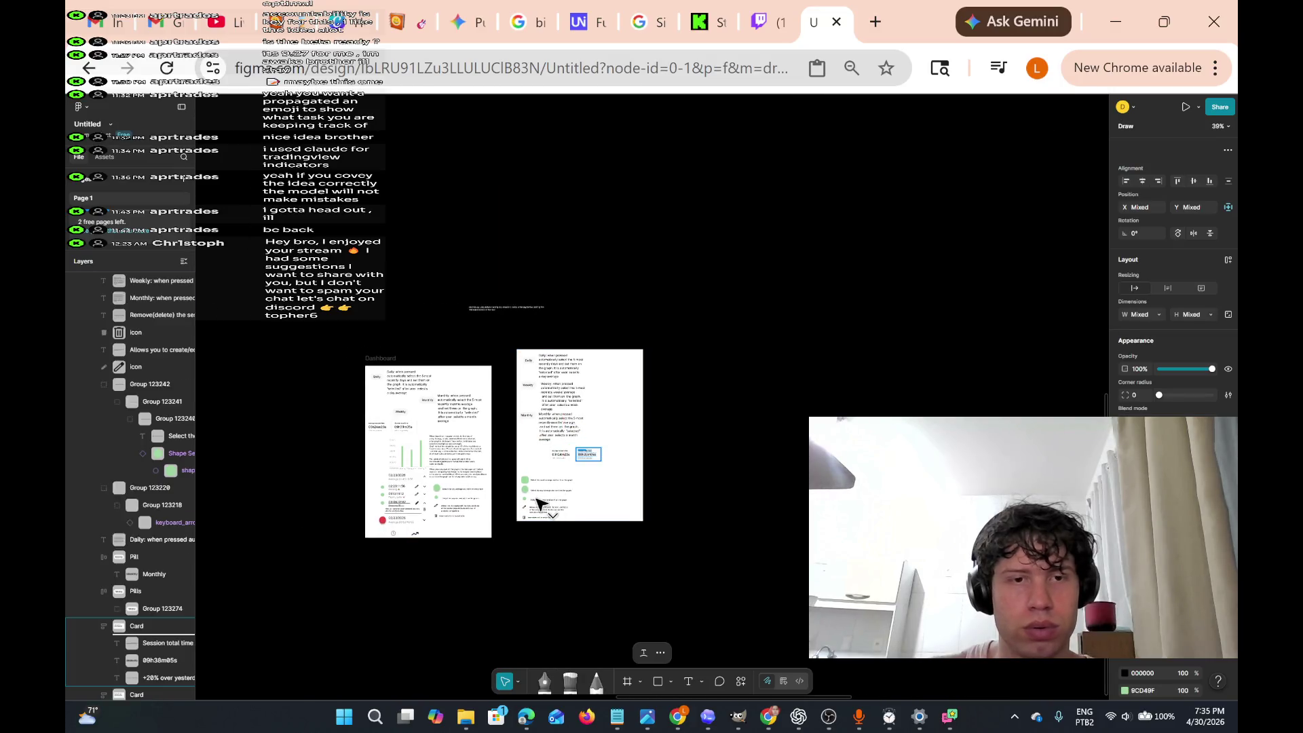
- Nudge the Feb pill slightly, then select the 'Select the week average…' text line
{"action": "scroll", "coordinate": [539, 500], "scroll_direction": "up", "scroll_amount": 10}
{"action": "scroll", "coordinate": [409, 436], "scroll_direction": "down", "scroll_amount": 2}
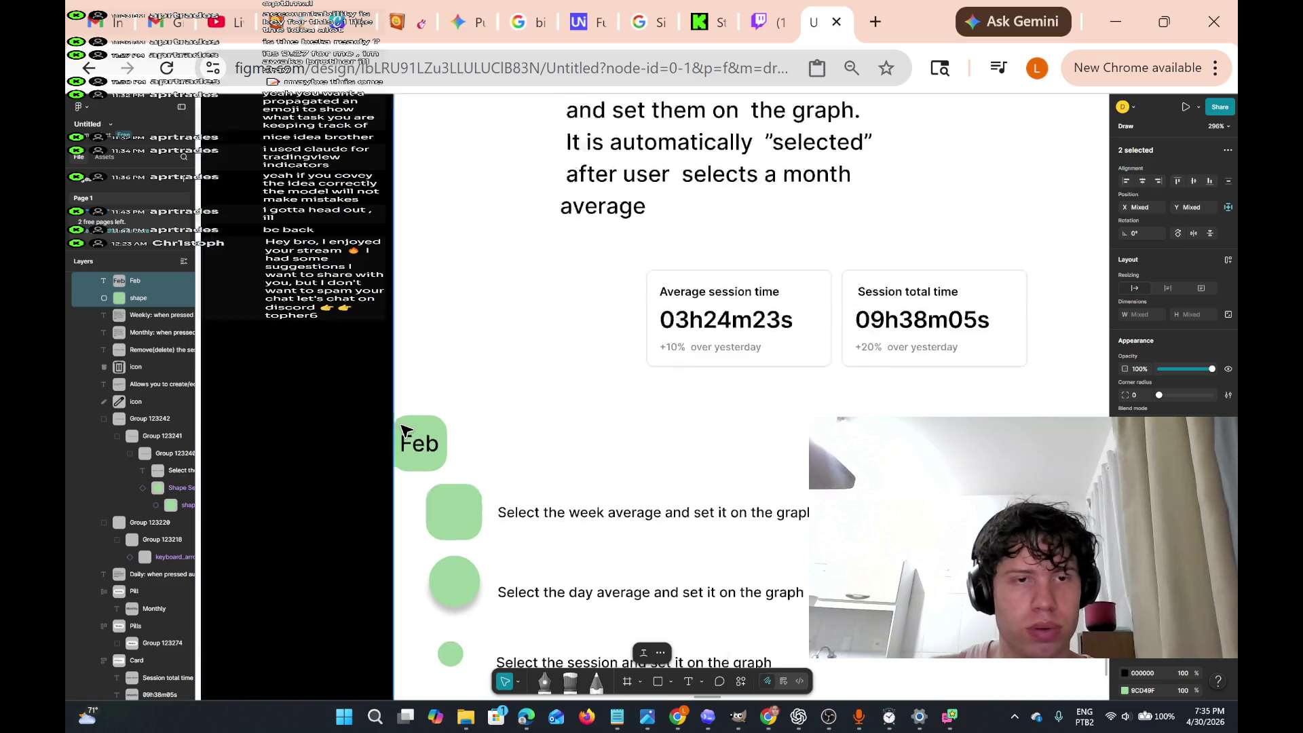
{"action": "mouse_move", "coordinate": [453, 428]}
{"action": "left_mouse_down"}
{"action": "mouse_move", "coordinate": [449, 417]}
{"action": "mouse_move", "coordinate": [452, 428]}
{"action": "left_mouse_up"}
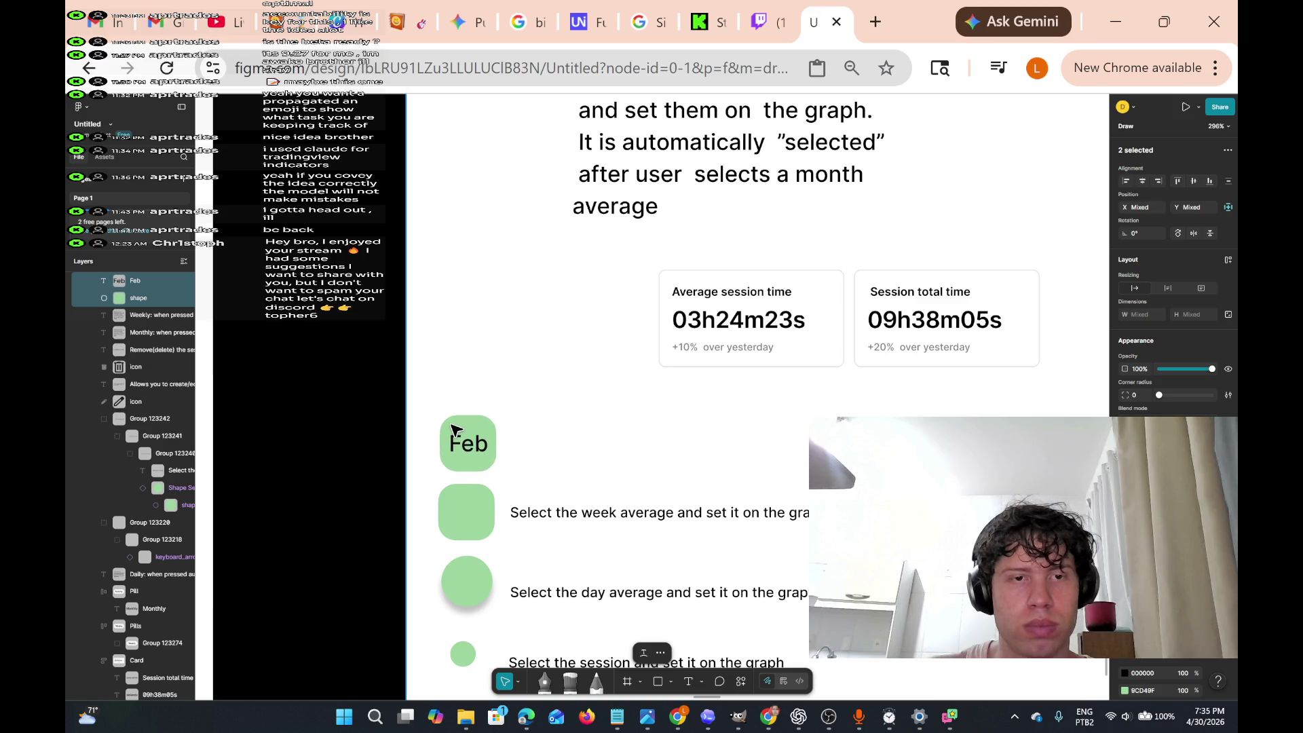
{"action": "left_click", "coordinate": [797, 516]}
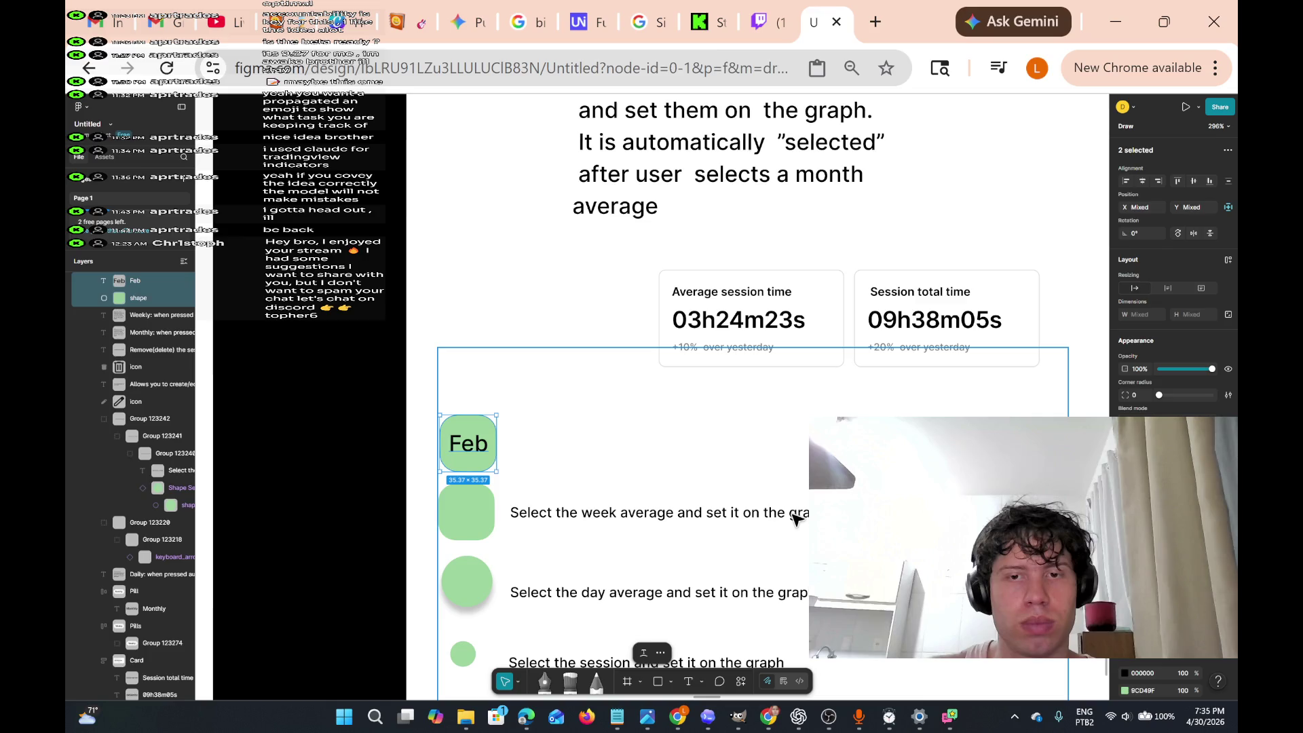
{"action": "double_click", "coordinate": [797, 516]}
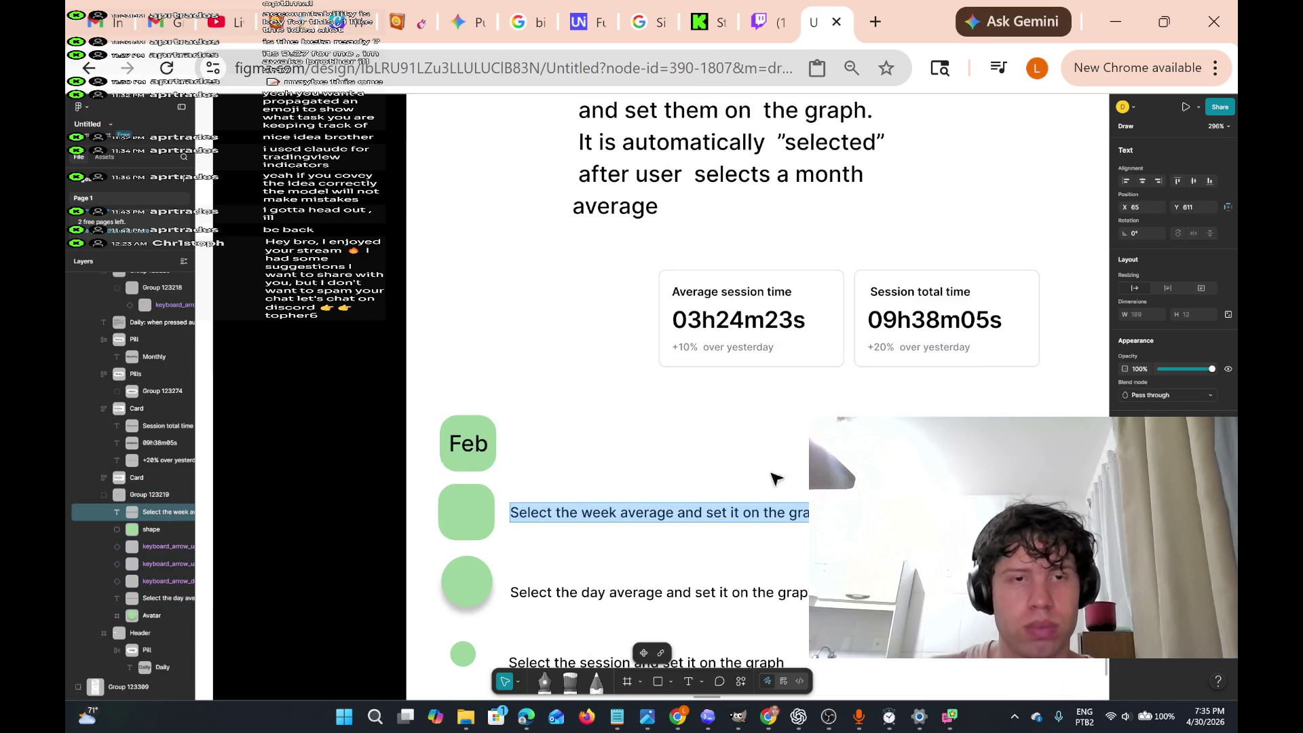
{"action": "key", "text": "Escape"}
- Paste a copy of the week-average line beside the Feb pill and line it up
{"action": "left_click", "coordinate": [536, 450]}
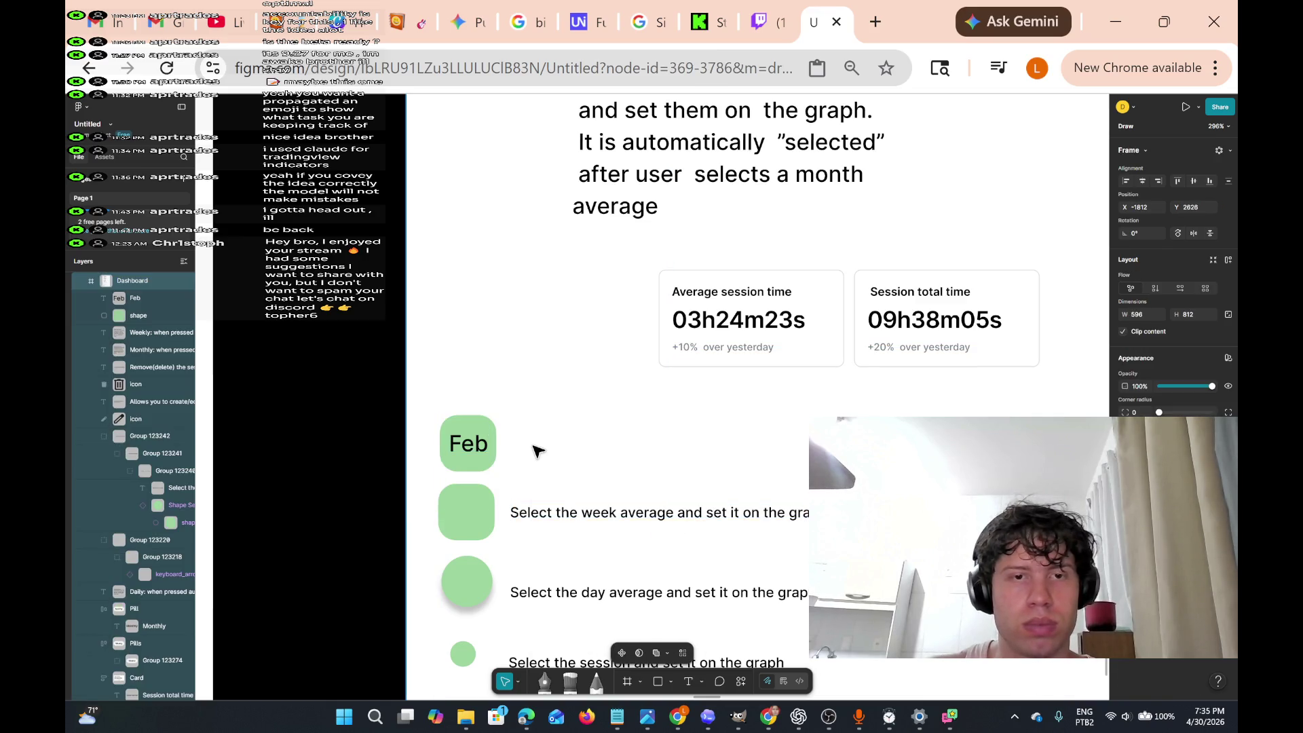
{"action": "right_click", "coordinate": [534, 451]}
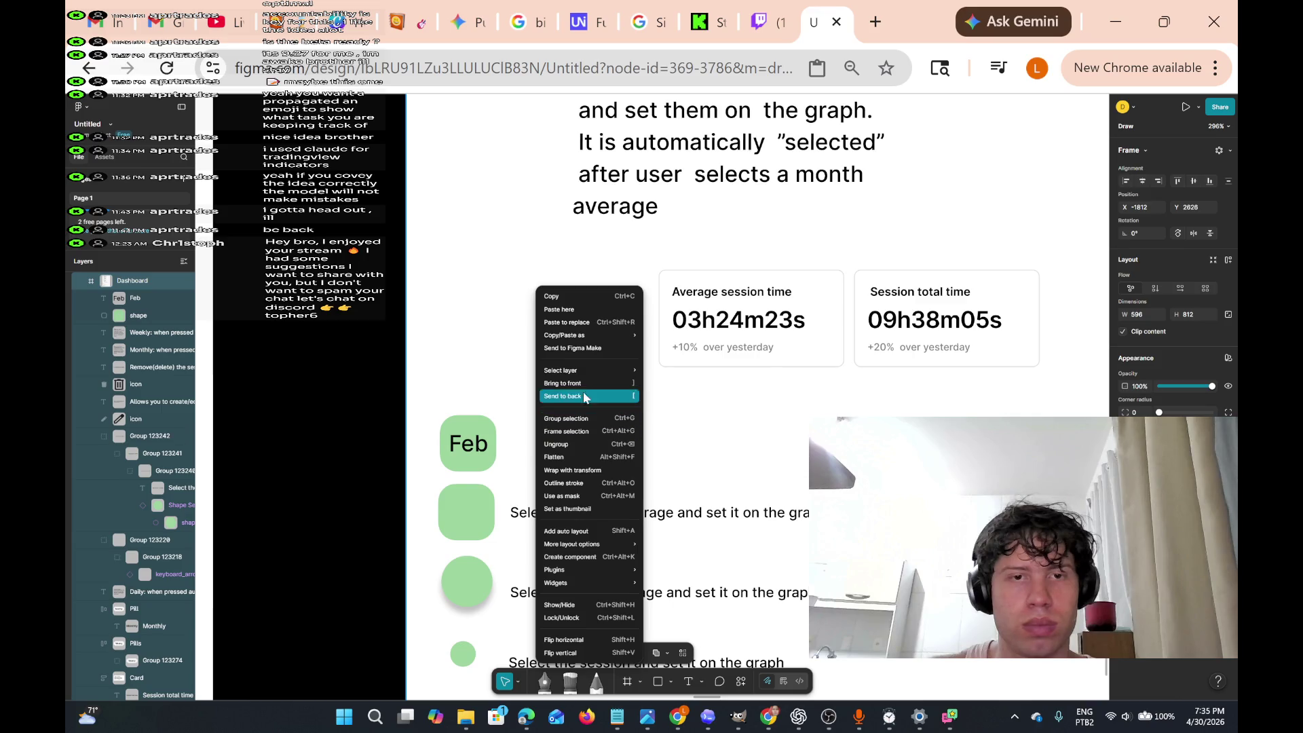
{"action": "left_click", "coordinate": [597, 309]}
{"action": "mouse_move", "coordinate": [582, 462]}
{"action": "left_mouse_down"}
{"action": "mouse_move", "coordinate": [564, 445]}
{"action": "mouse_move", "coordinate": [561, 457]}
{"action": "left_mouse_up"}
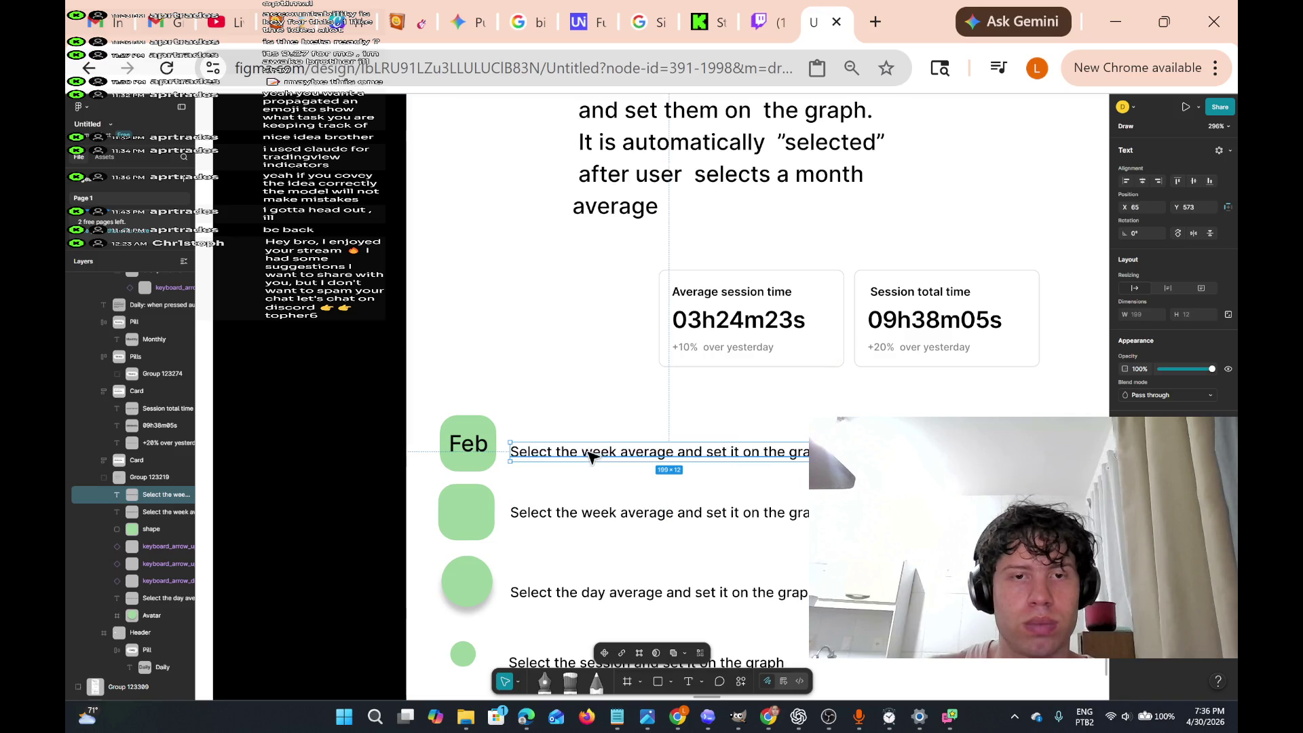
- Replace 'week' with 'month' in the pasted line beside the Feb pill
{"action": "double_click", "coordinate": [592, 457]}
{"action": "double_click", "coordinate": [598, 452]}
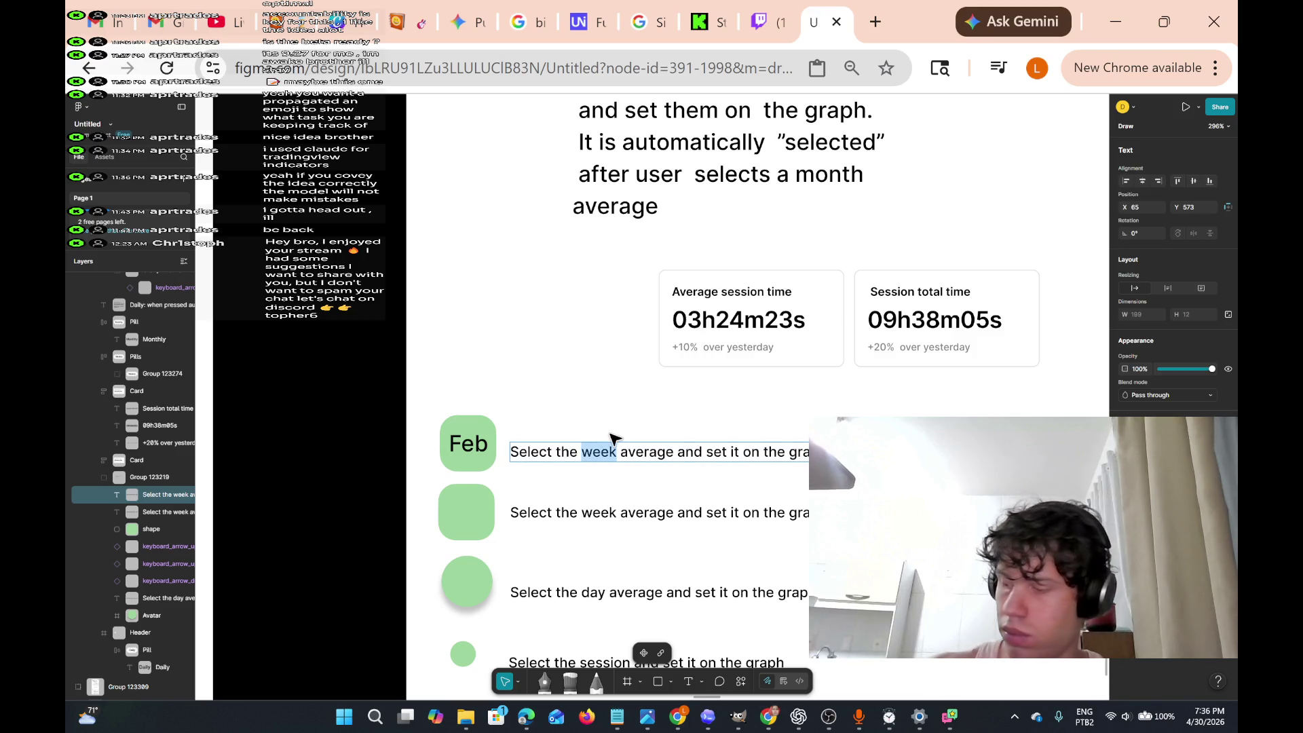
{"action": "type", "text": "Mo"}
{"action": "key", "text": "BackSpace"}
{"action": "key", "text": "BackSpace"}
{"action": "type", "text": "month"}
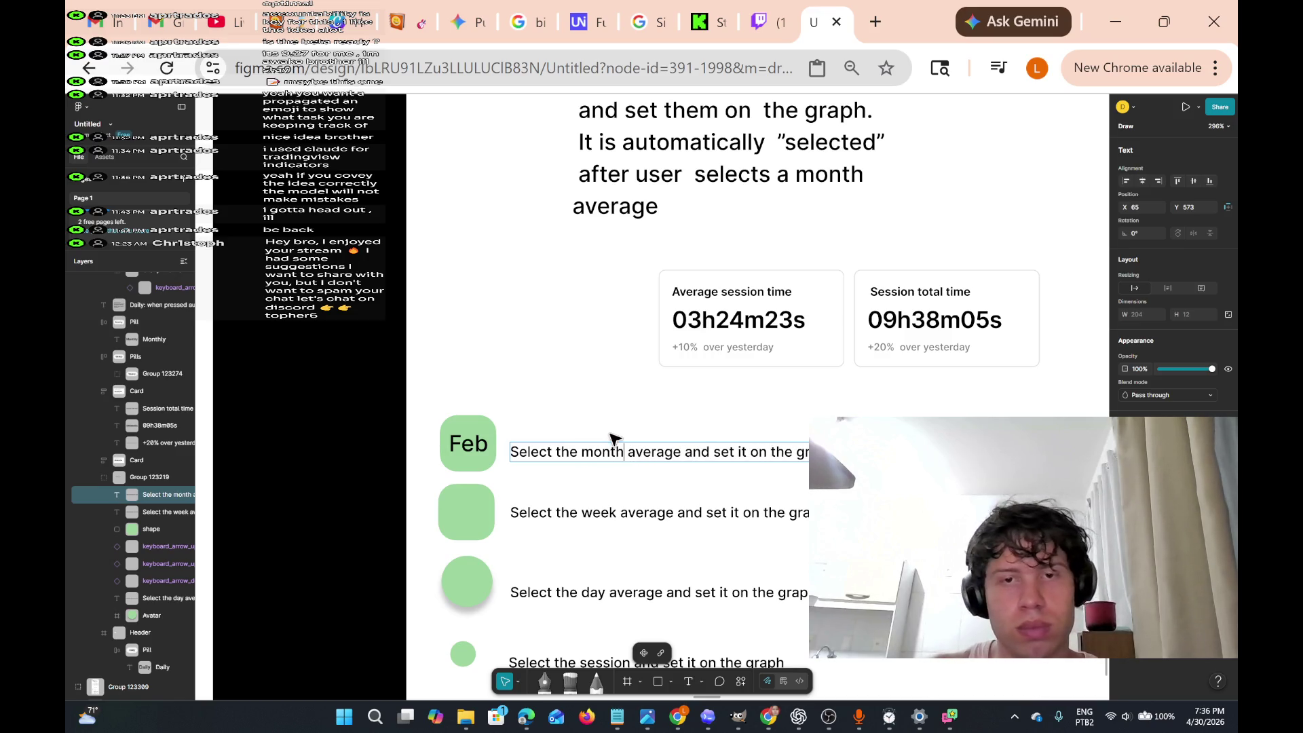
- Pan and zoom the canvas in to about 488% on the Monthly description text
{"action": "scroll", "coordinate": [807, 483], "scroll_direction": "down", "scroll_amount": 5}
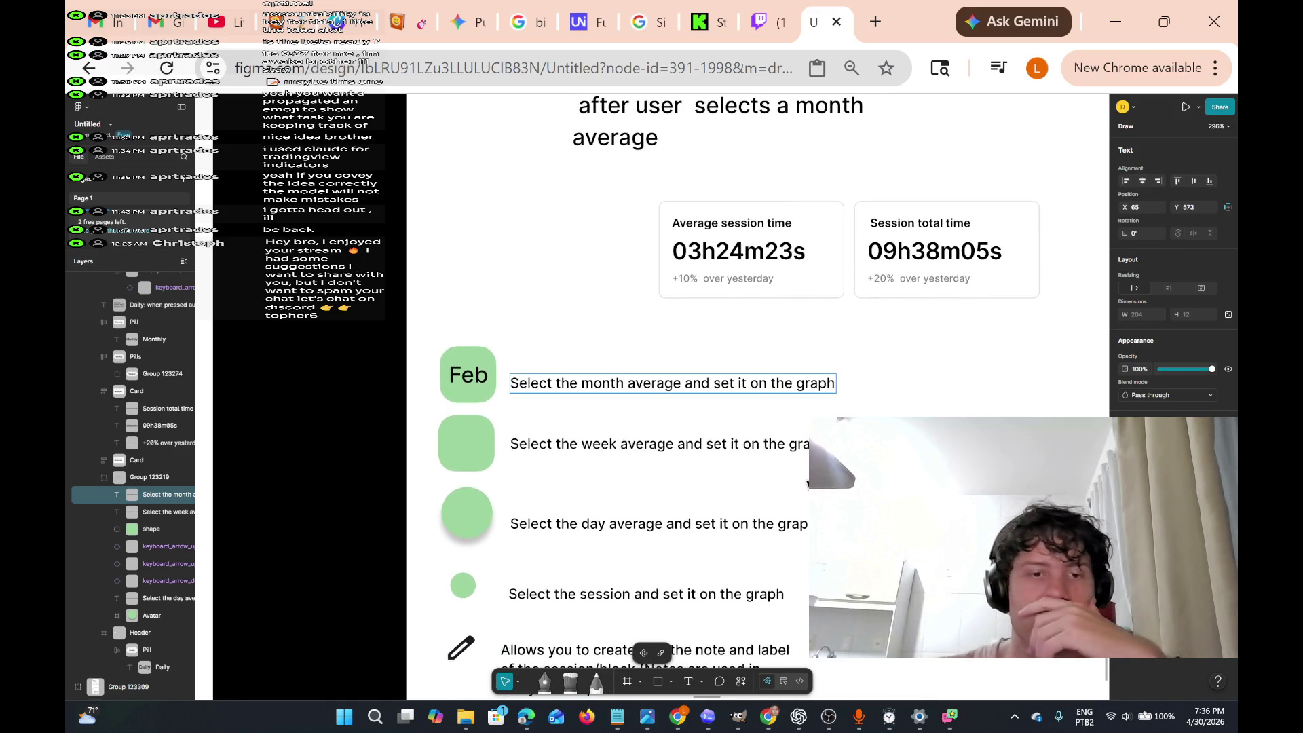
{"action": "scroll", "coordinate": [807, 483], "scroll_direction": "left", "scroll_amount": 2}
{"action": "scroll", "coordinate": [807, 483], "scroll_direction": "up", "scroll_amount": 3}
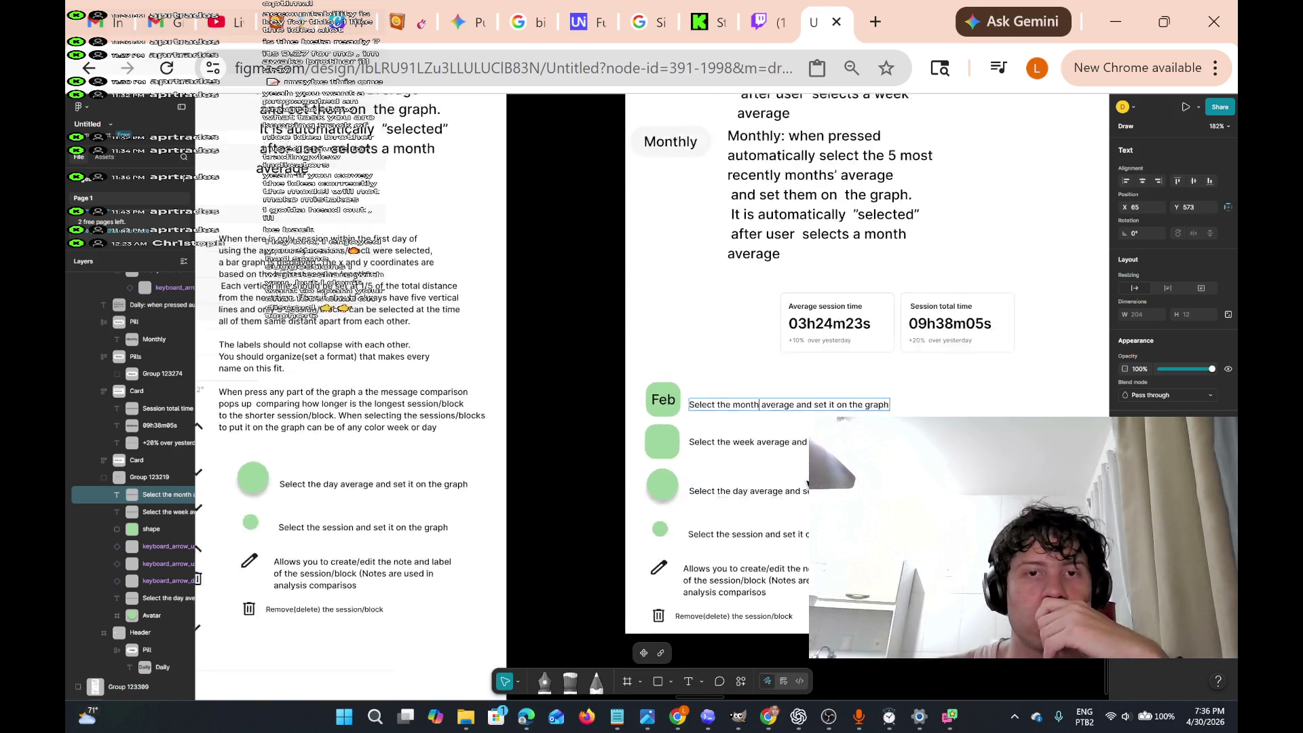
{"action": "scroll", "coordinate": [807, 483], "scroll_direction": "up", "scroll_amount": 3}
{"action": "scroll", "coordinate": [807, 483], "scroll_direction": "left", "scroll_amount": 2}
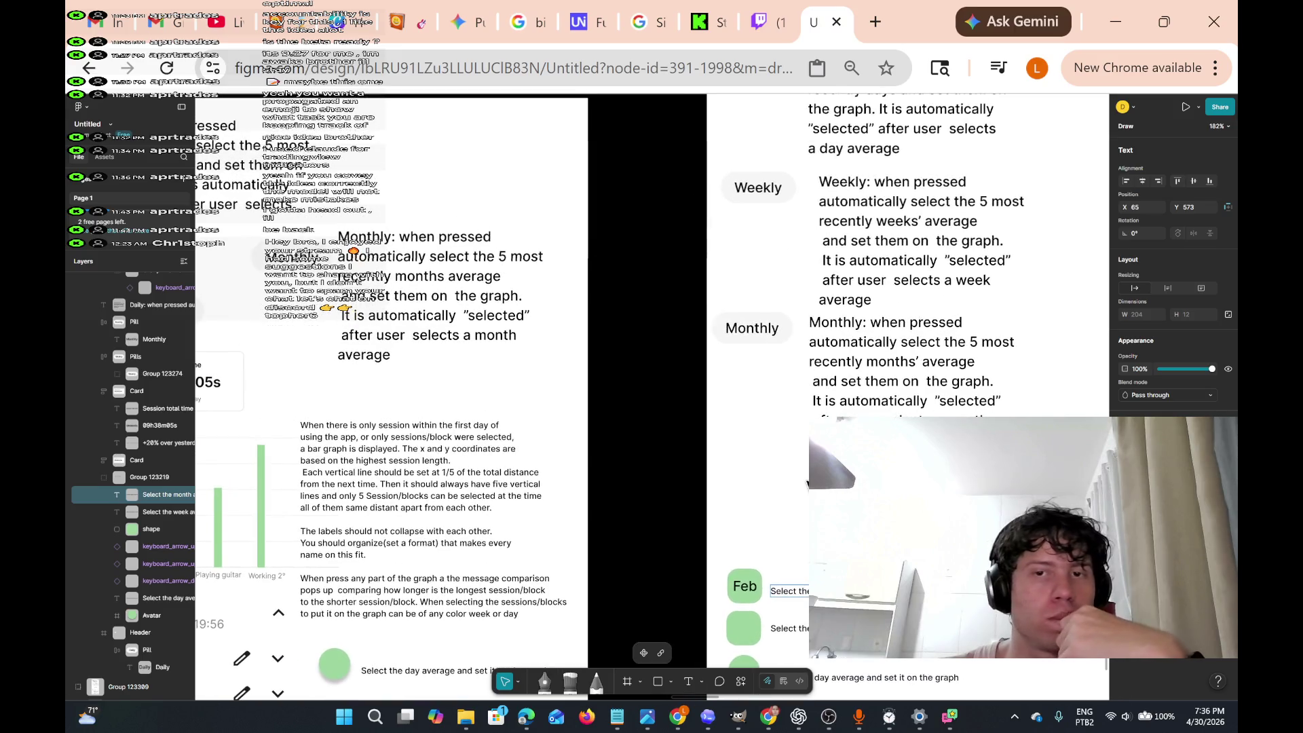
{"action": "scroll", "coordinate": [807, 483], "scroll_direction": "right", "scroll_amount": 3}
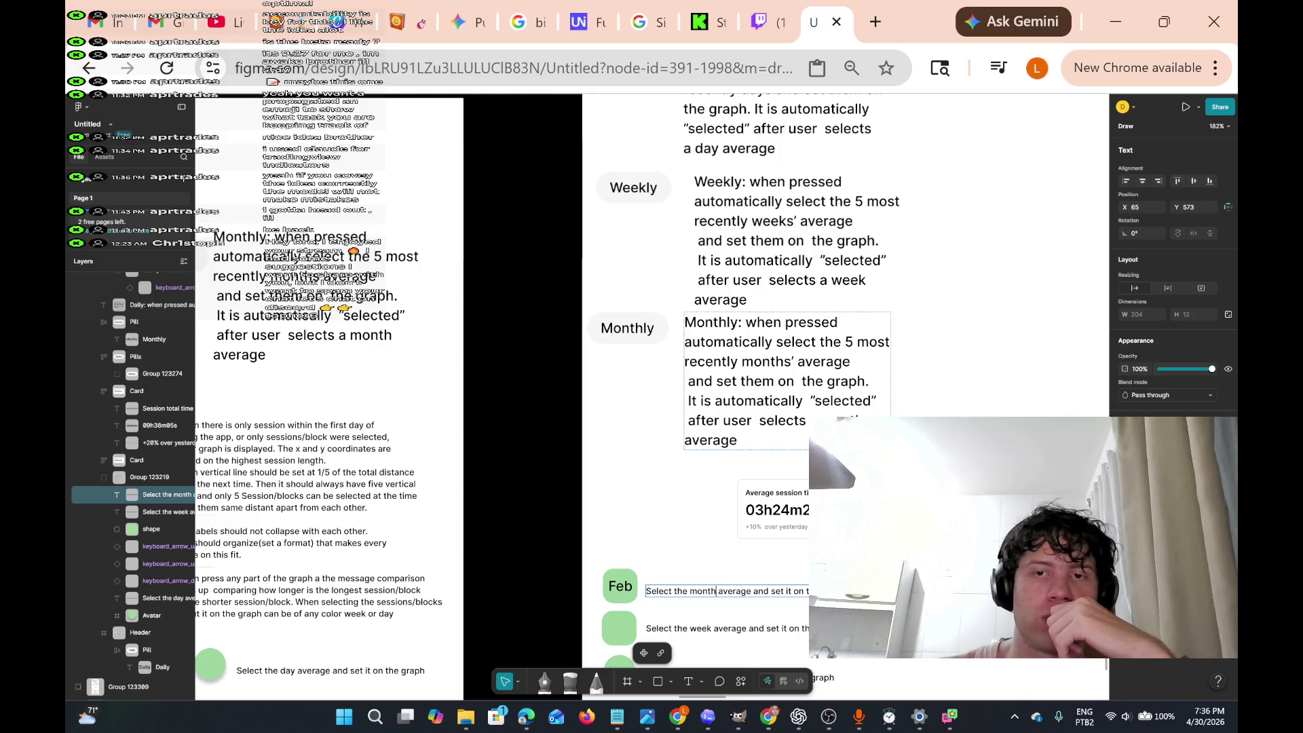
{"action": "scroll", "coordinate": [853, 352], "scroll_direction": "up", "scroll_amount": 5}
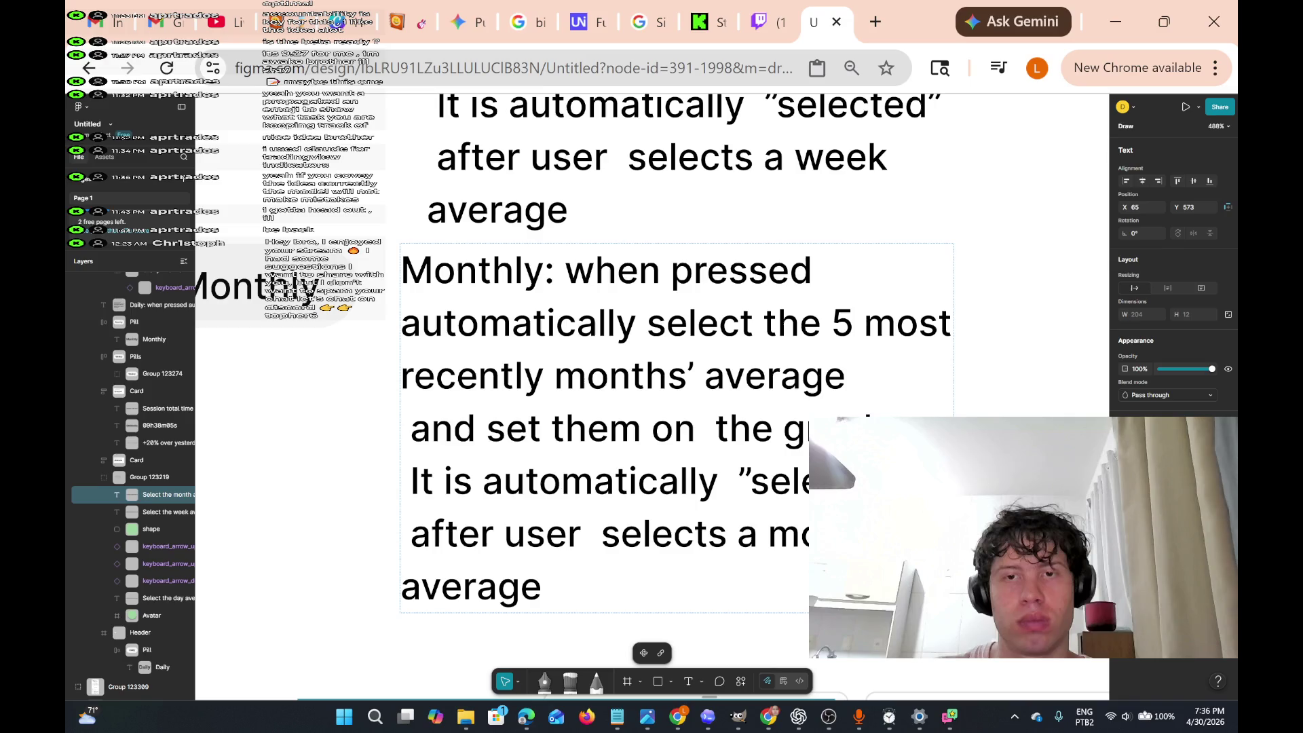
- Add 'If there is less then 5. Set and plot on the graph as much it already…' to the Monthly description
{"action": "double_click", "coordinate": [848, 376]}
{"action": "type", "text": ","}
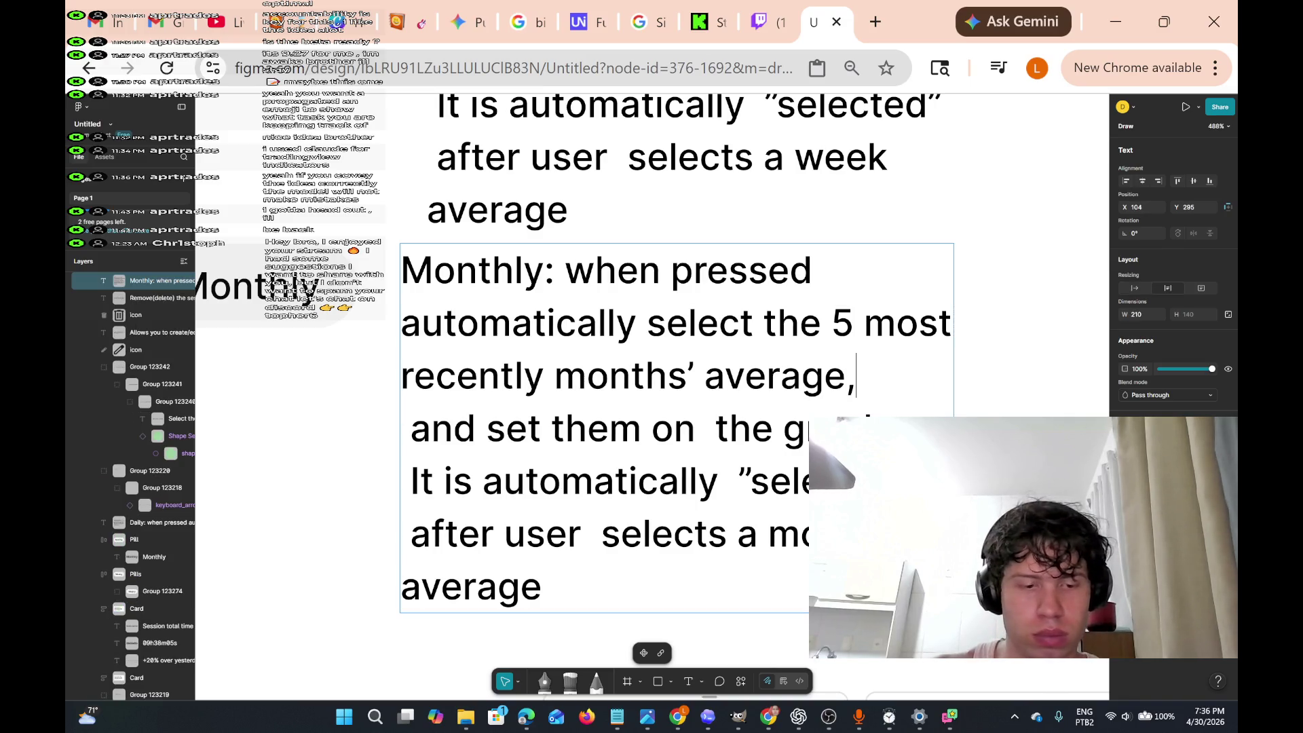
{"action": "type", "text": " or"}
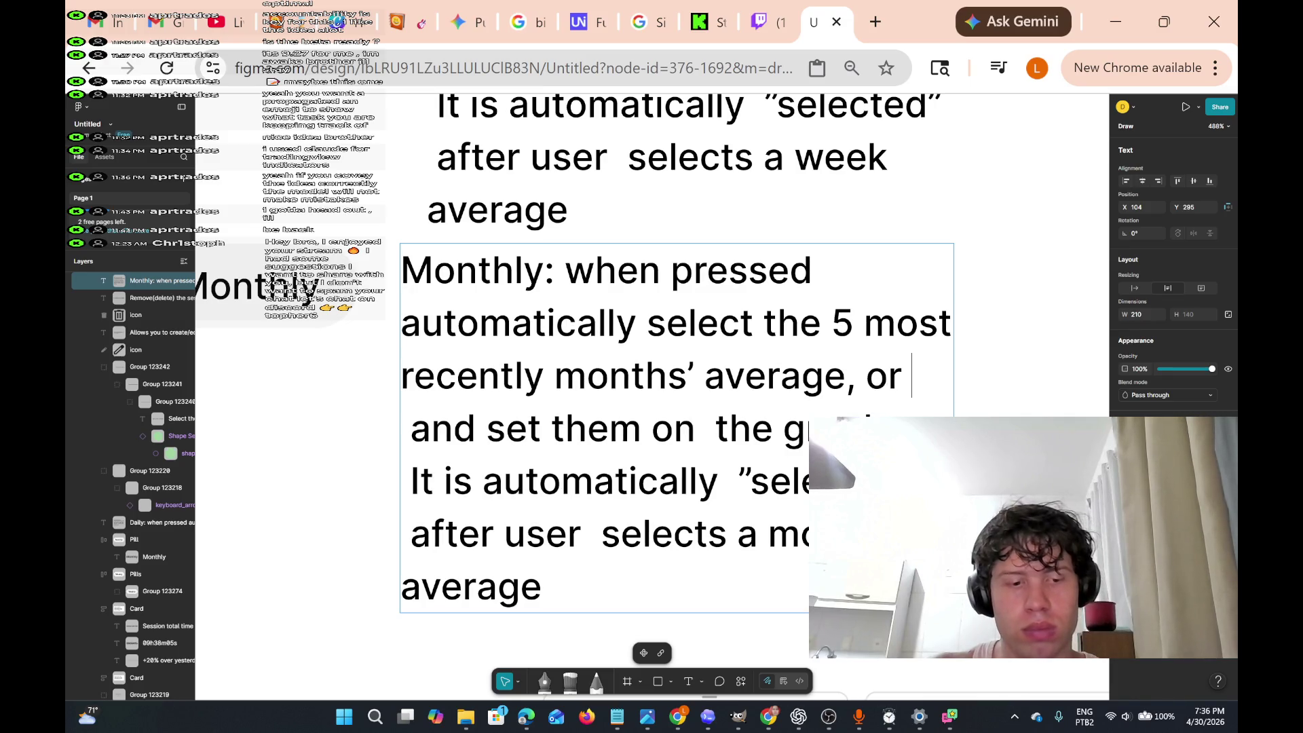
{"action": "type", "text": " an"}
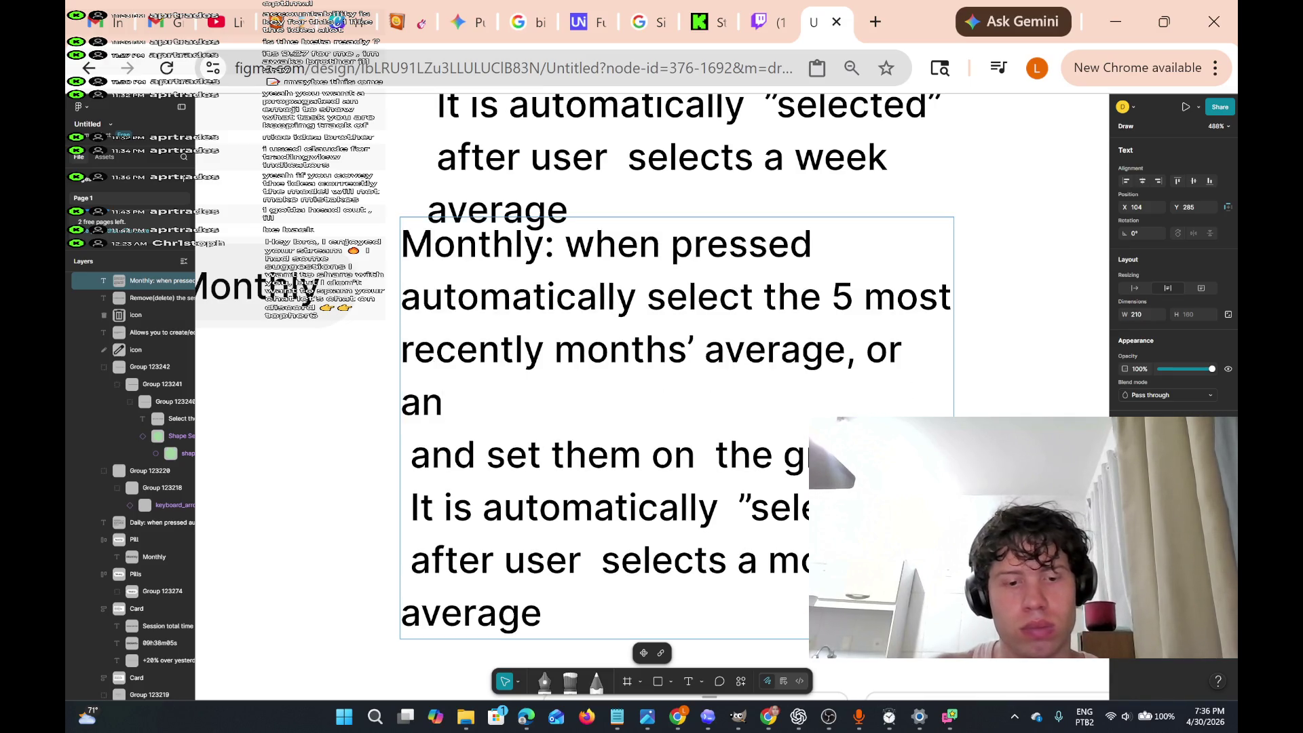
{"action": "key", "text": "BackSpace"}
{"action": "key", "text": "BackSpace"}
{"action": "key", "text": "BackSpace"}
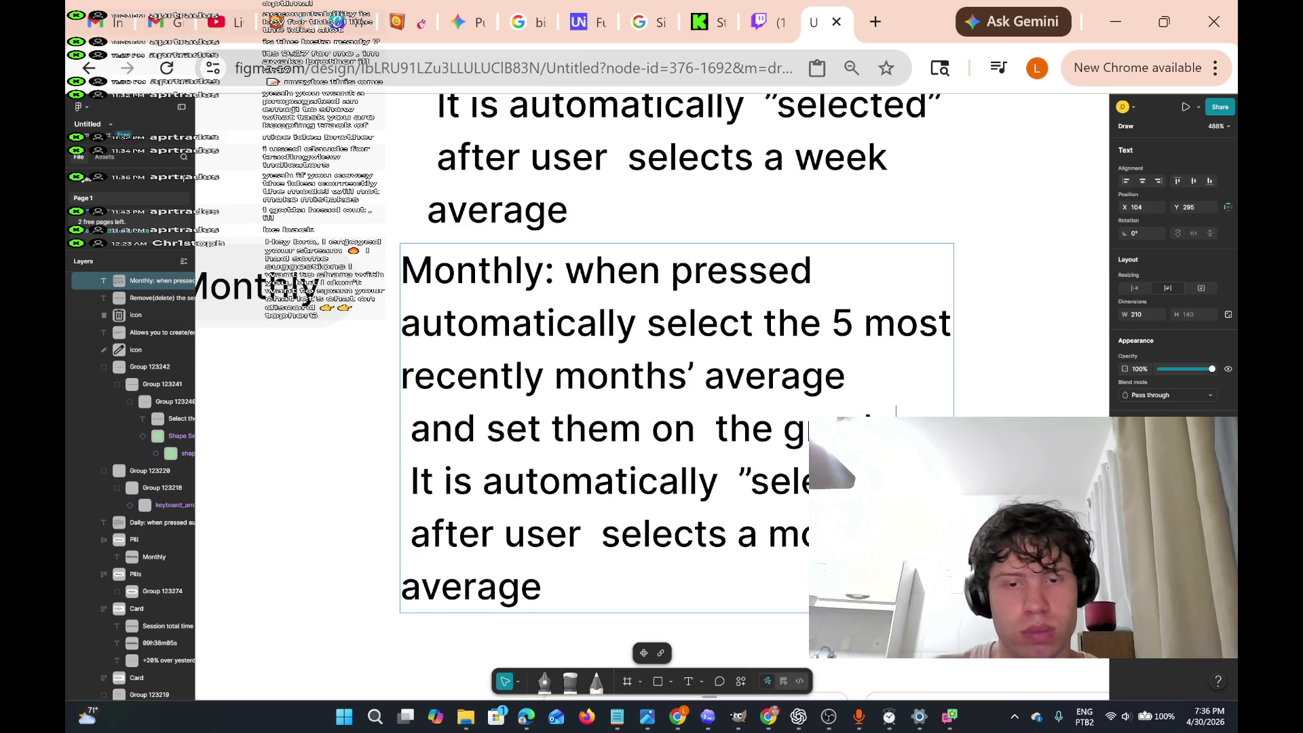
{"action": "type", "text": " If"}
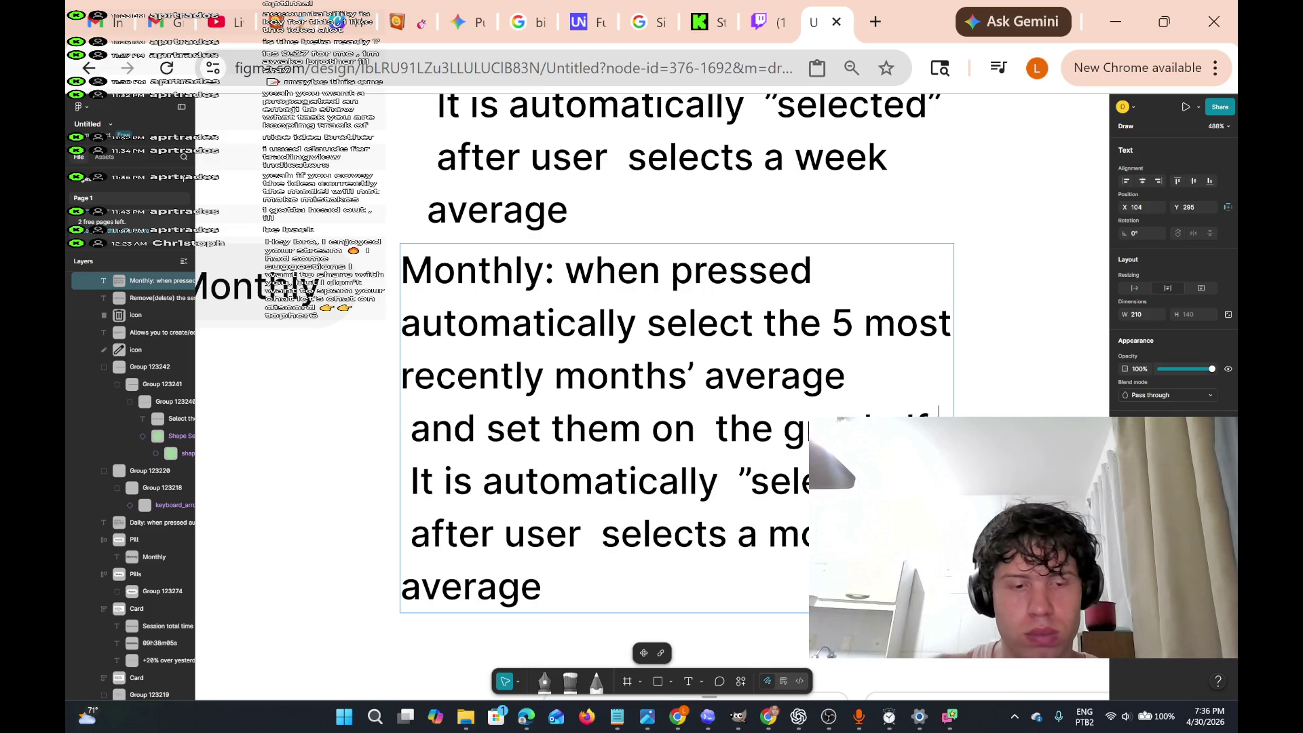
{"action": "type", "text": " there is "}
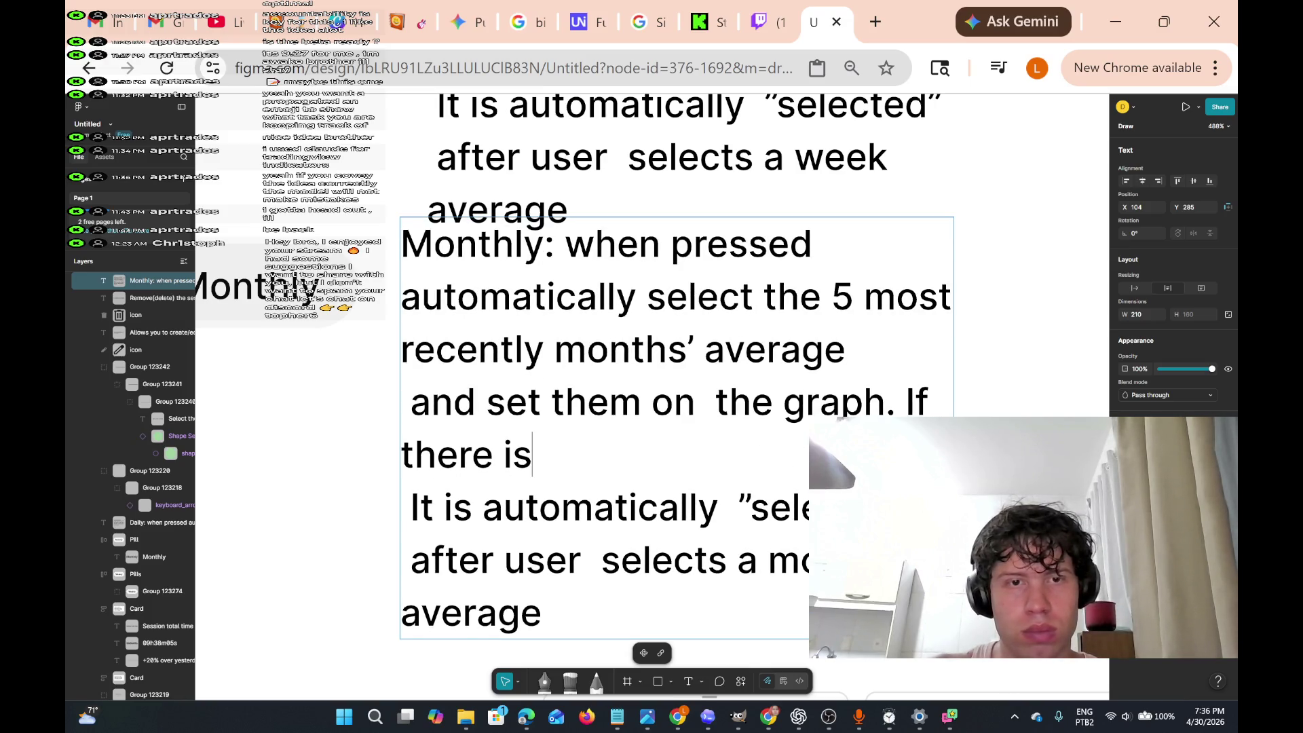
{"action": "type", "text": "less t"}
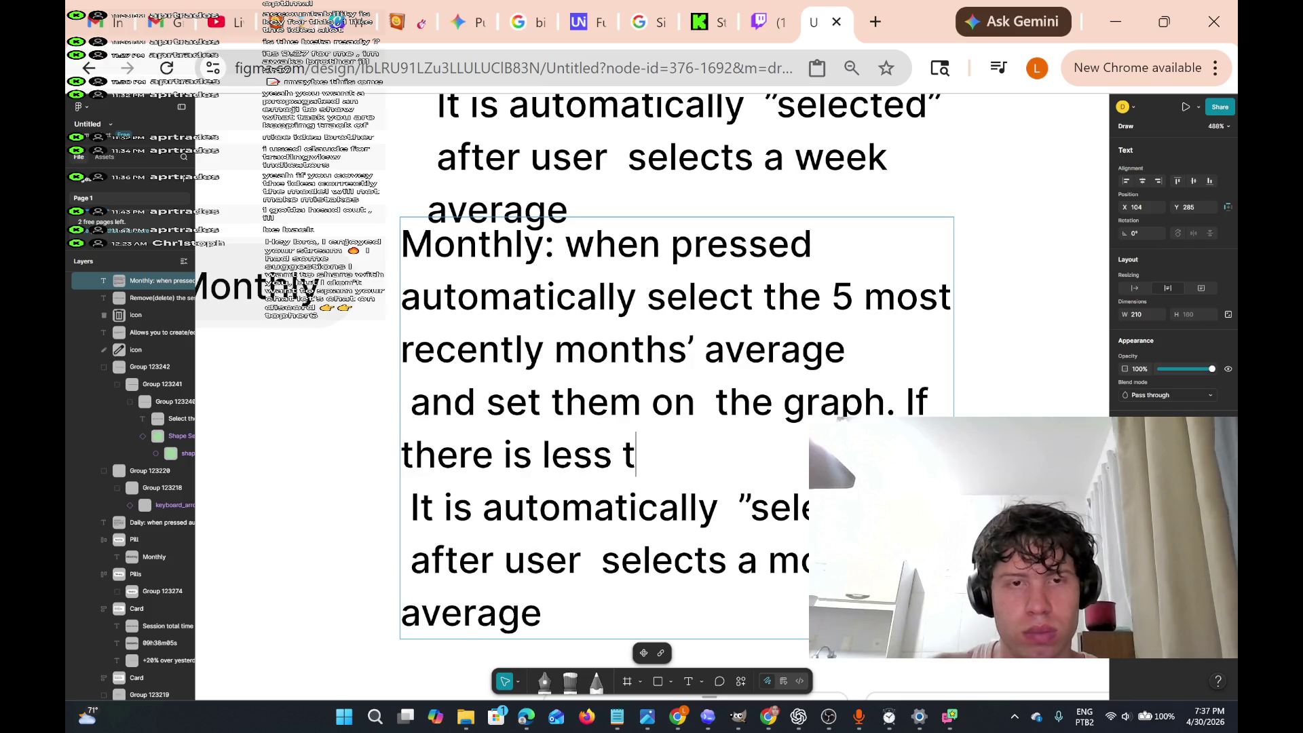
{"action": "type", "text": "hen 4"}
{"action": "key", "text": "BackSpace"}
{"action": "type", "text": "5. Set"}
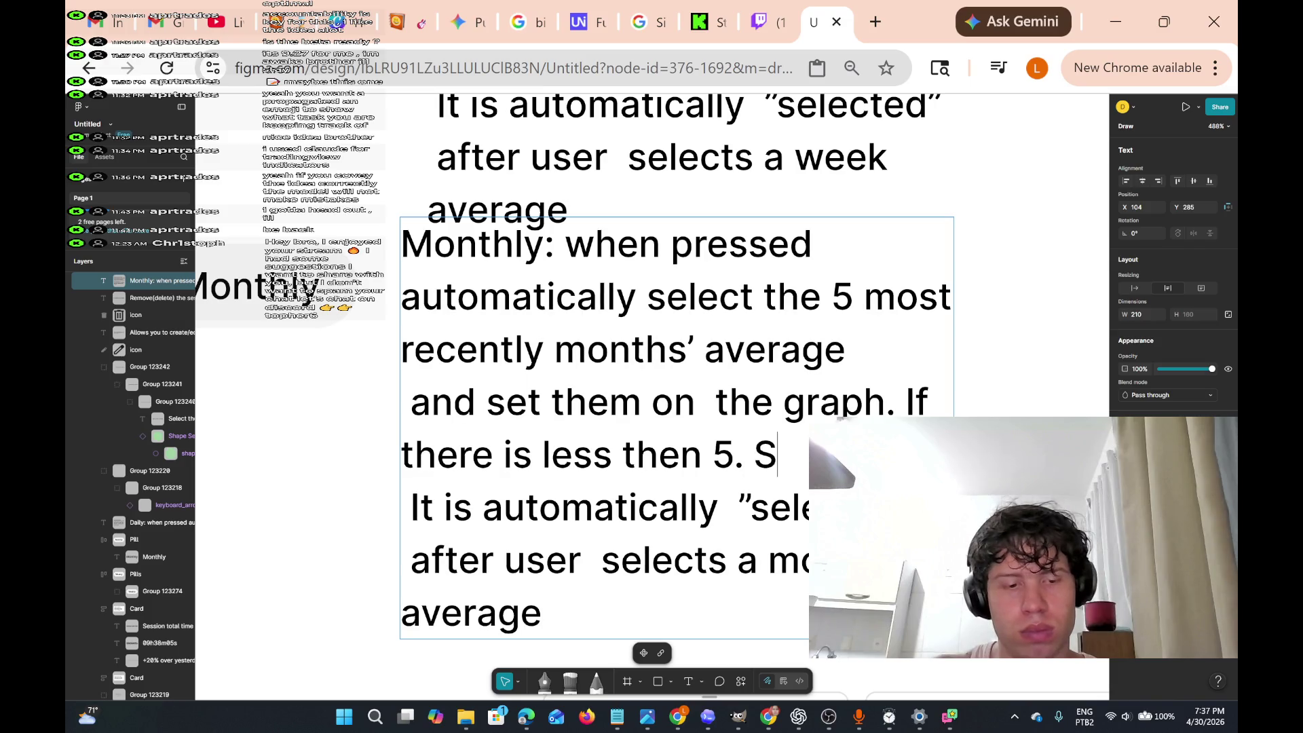
{"action": "type", "text": " on the graph"}
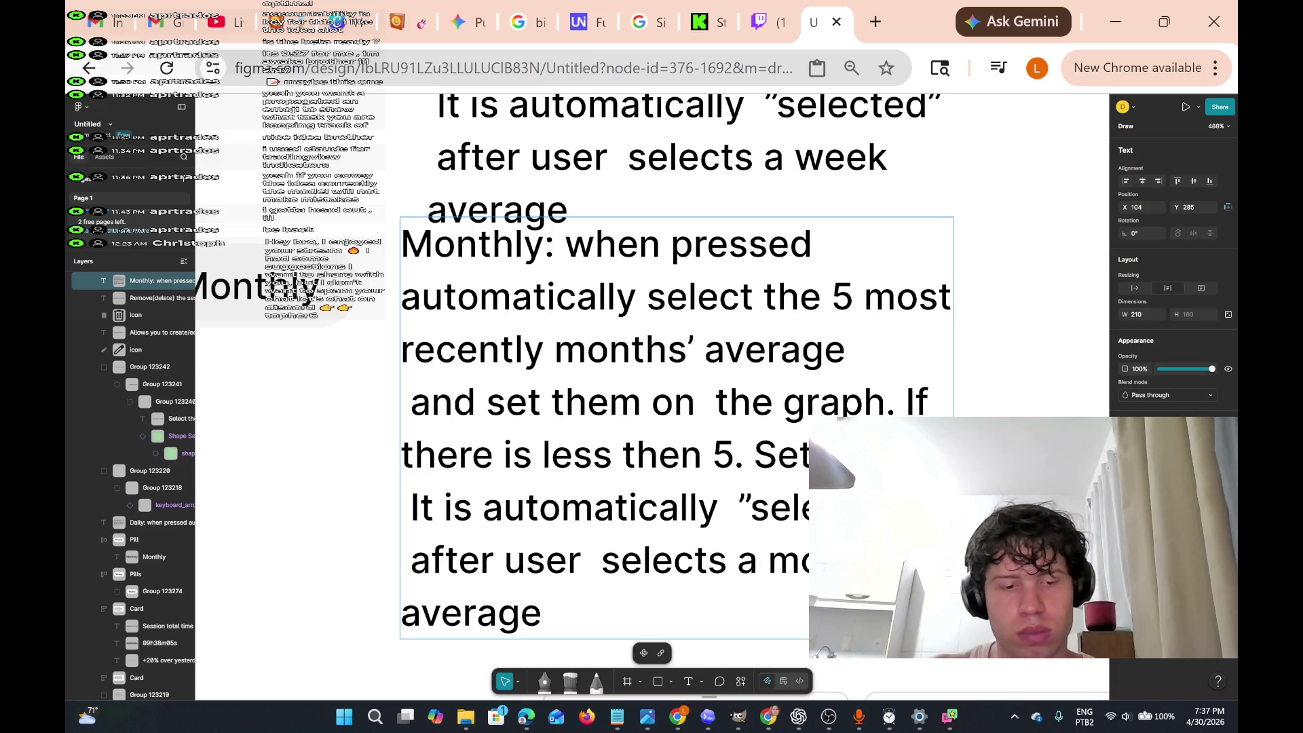
{"action": "type", "text": " as much "}
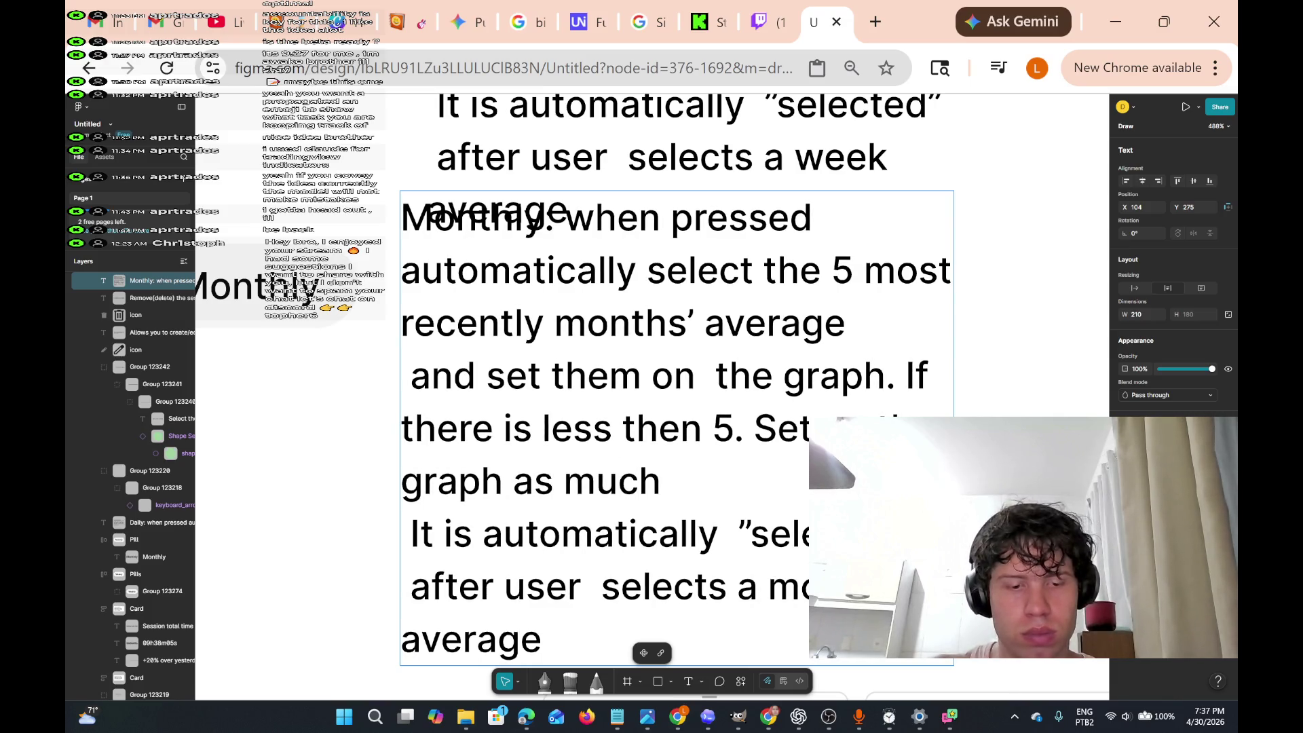
{"action": "type", "text": "it alread"}
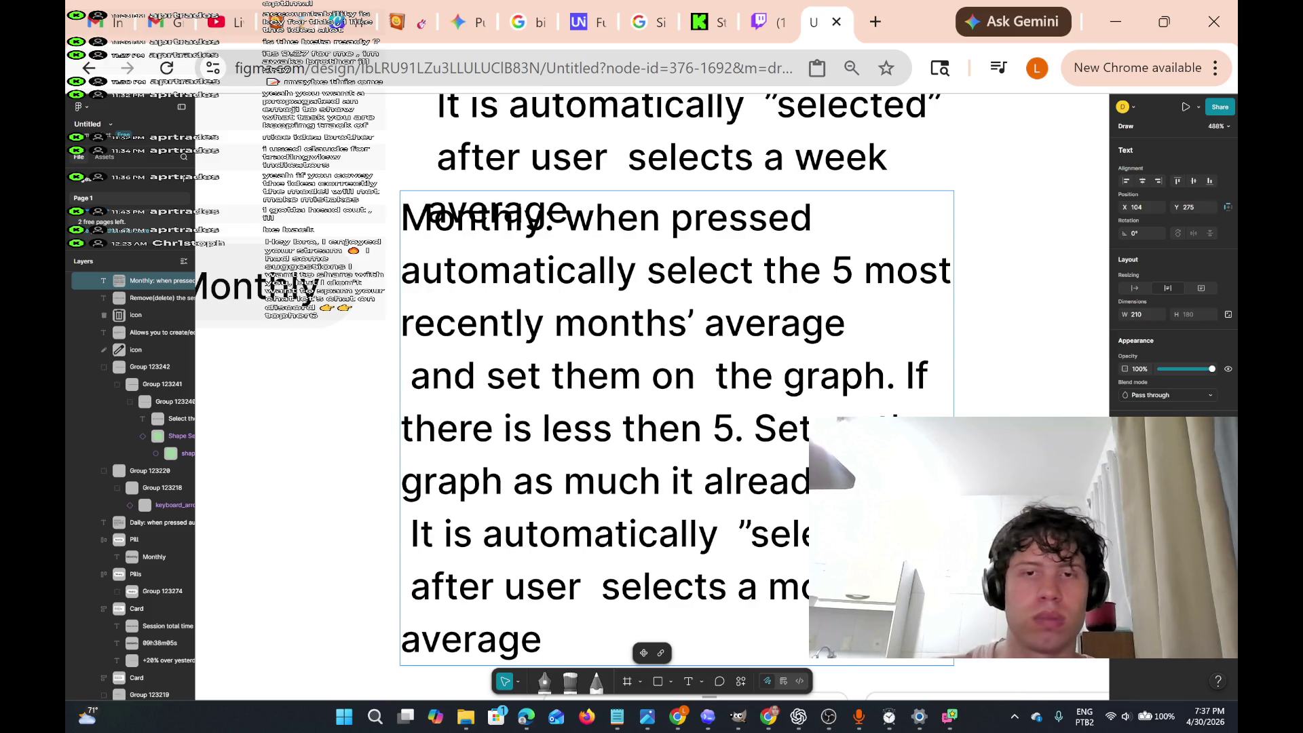
{"action": "key", "text": "Left"}
{"action": "key", "text": "Left"}
{"action": "key", "text": "Left"}
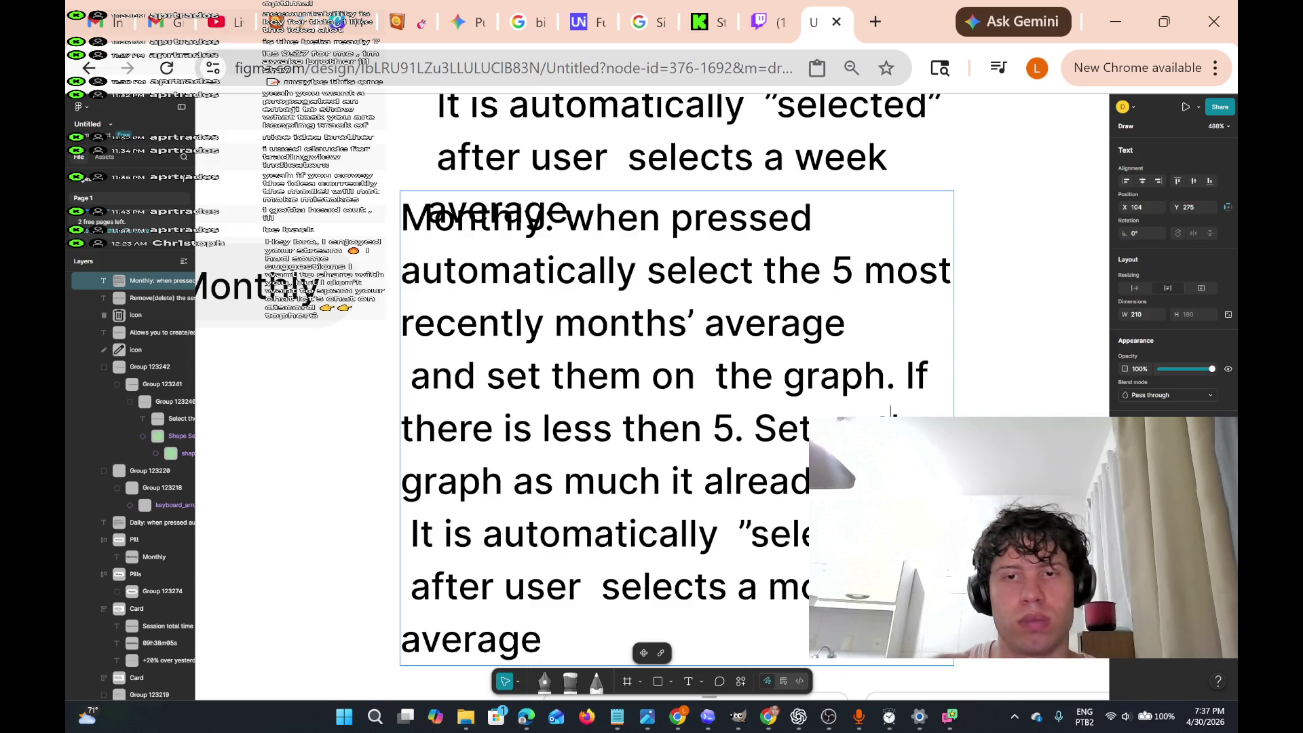
{"action": "type", "text": "and plot"}
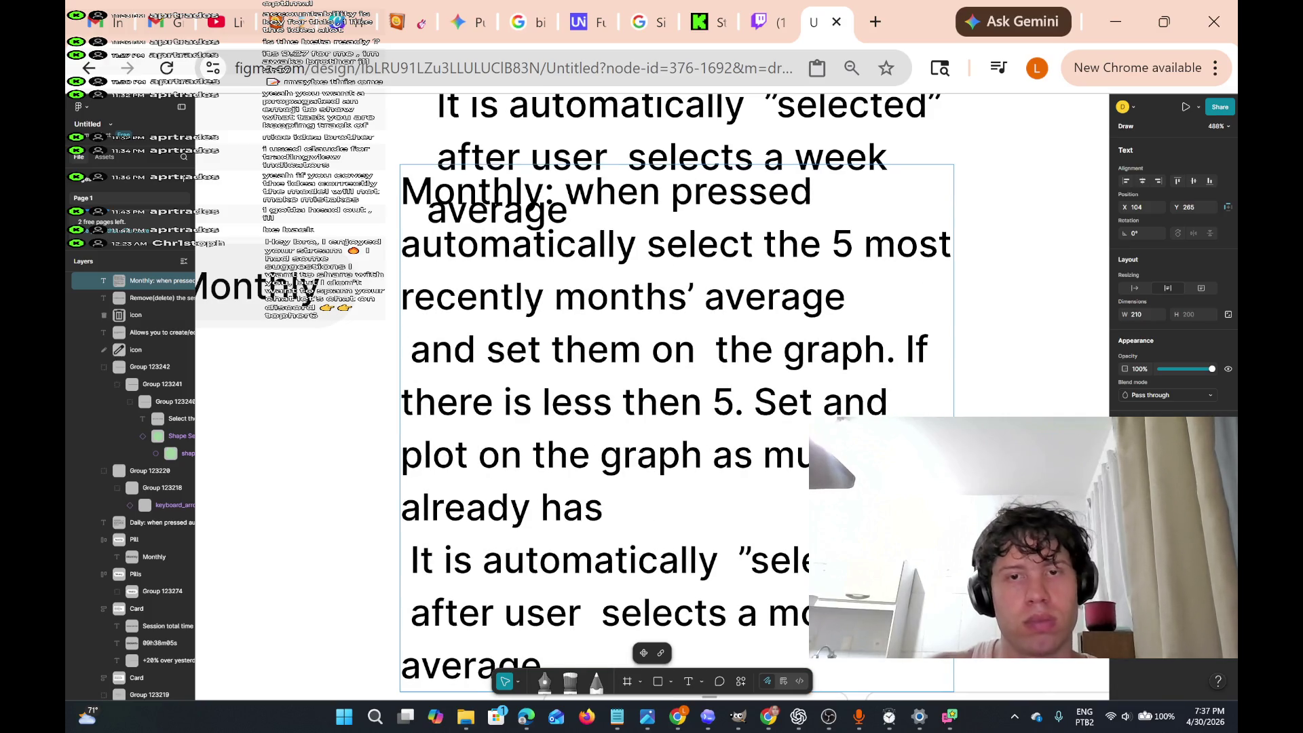
- Join 'It is automatically' onto the 'already has' line, add a period, and select that sentence
{"action": "key", "text": "Right"}
{"action": "key", "text": "Down"}
{"action": "key", "text": "Down"}
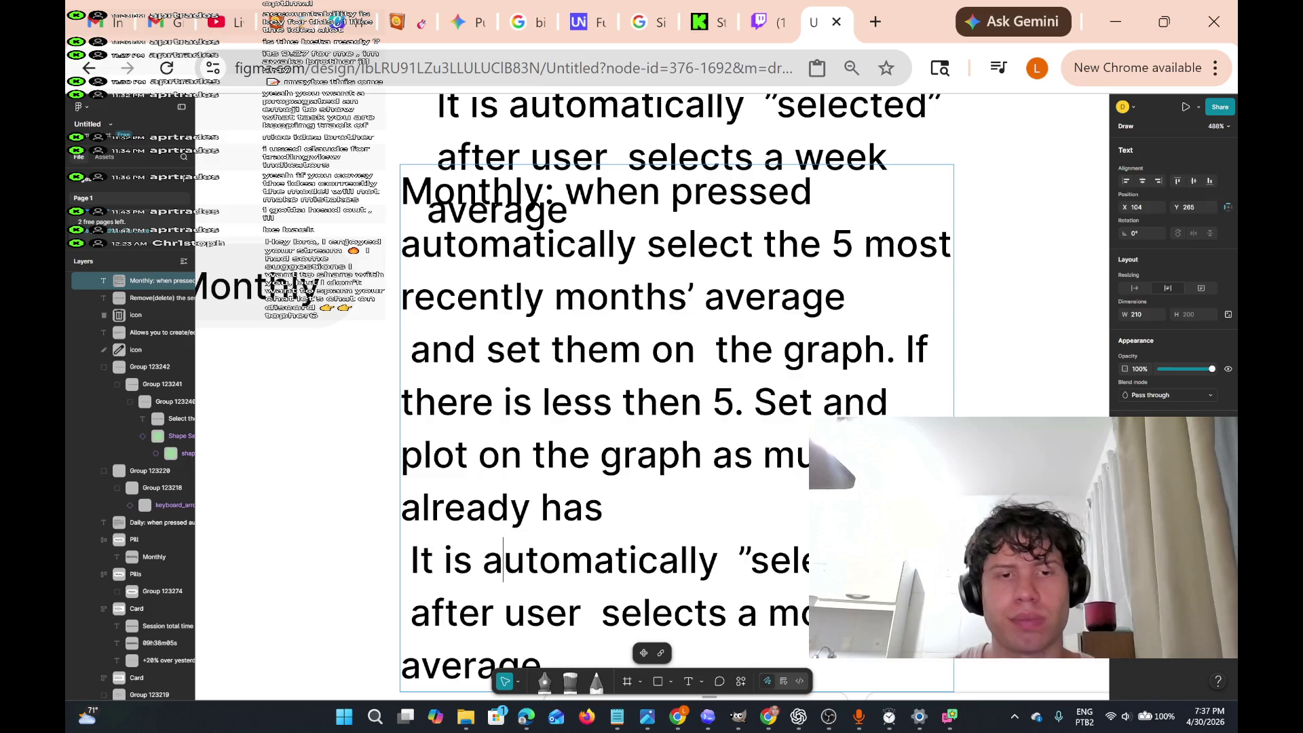
{"action": "scroll", "coordinate": [285, 329], "scroll_direction": "down", "scroll_amount": 2}
{"action": "key", "text": "Home"}
{"action": "key", "text": "BackSpace"}
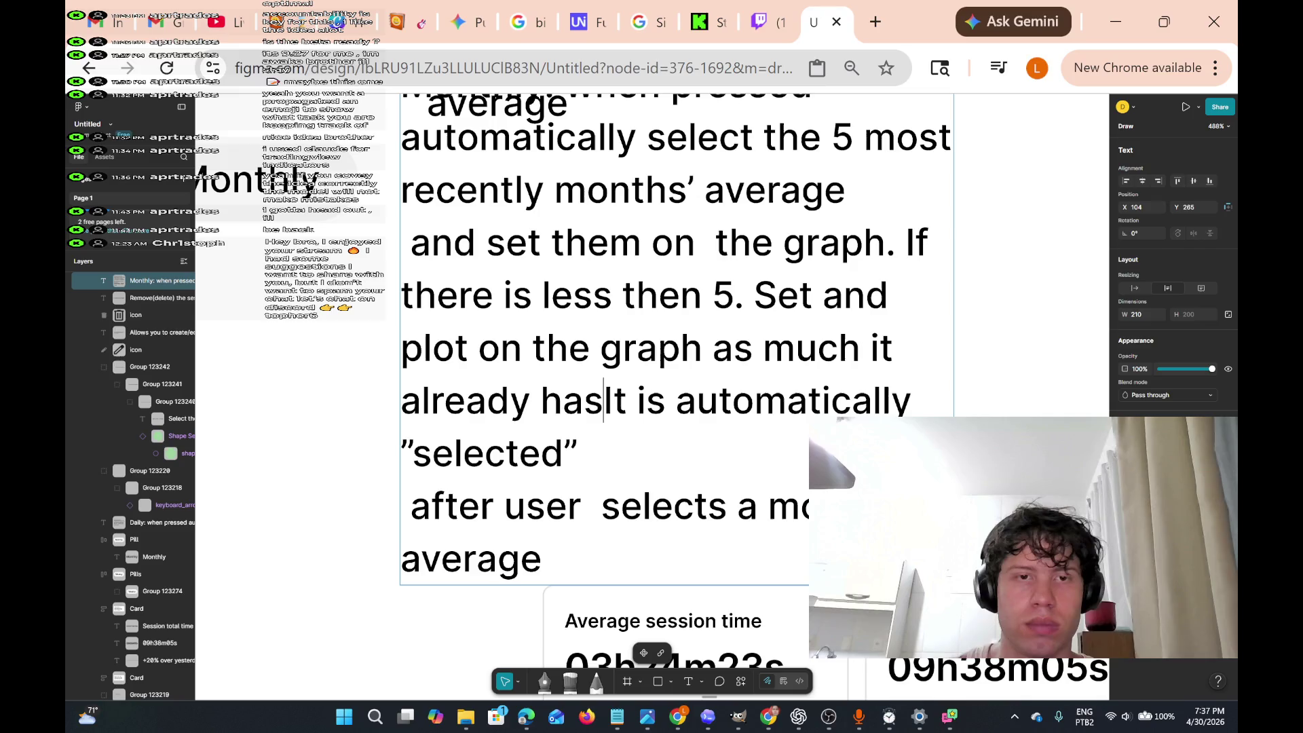
{"action": "key", "text": "Down"}
{"action": "key", "text": "Down"}
{"action": "key", "text": "Left"}
{"action": "left_click", "coordinate": [504, 506]}
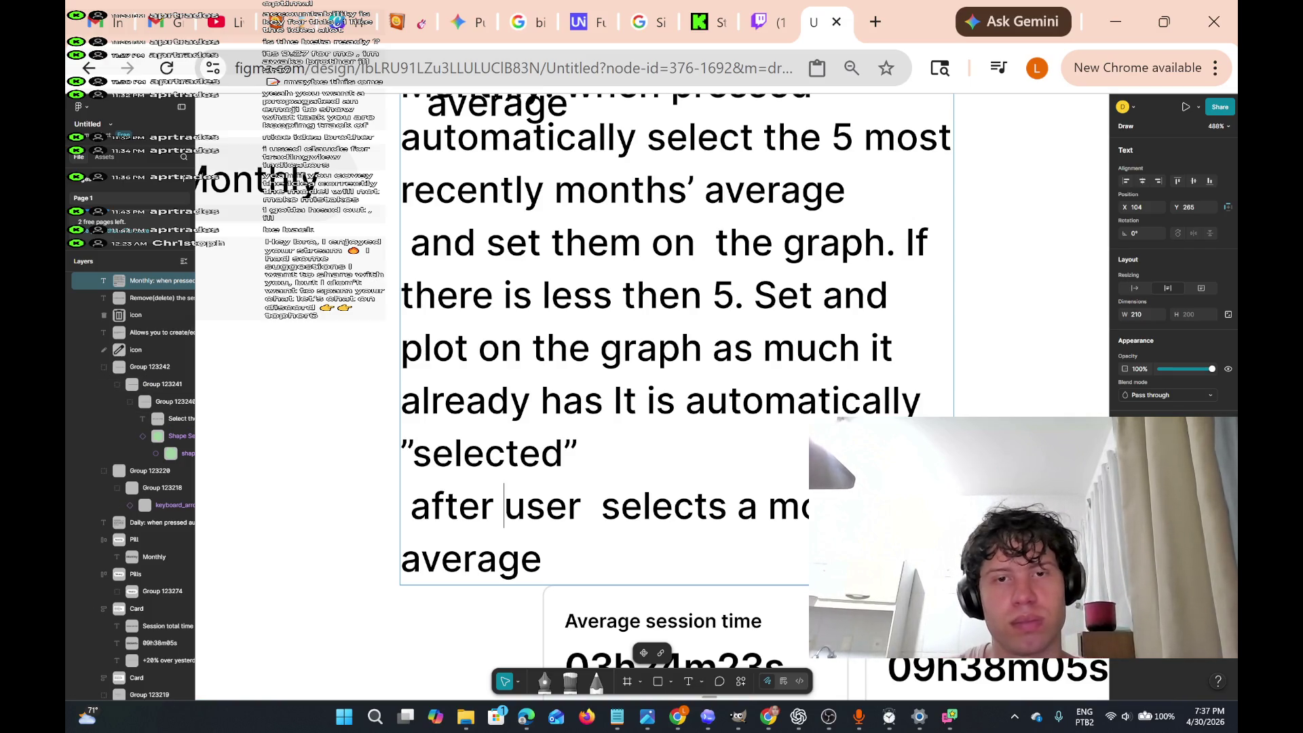
{"action": "left_click", "coordinate": [613, 400]}
{"action": "key", "text": "Left"}
{"action": "type", "text": "."}
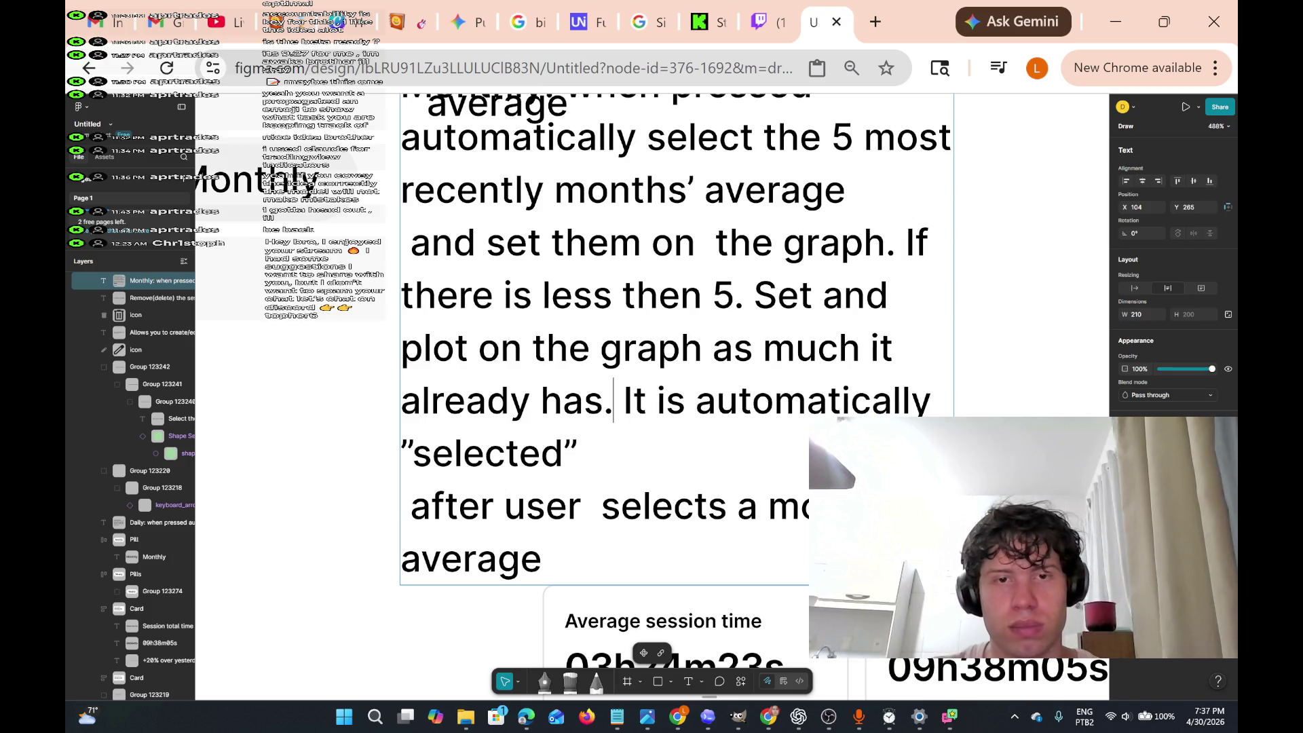
{"action": "mouse_move", "coordinate": [612, 400]}
{"action": "left_mouse_down"}
{"action": "mouse_move", "coordinate": [620, 349]}
{"action": "mouse_move", "coordinate": [777, 296]}
{"action": "mouse_move", "coordinate": [754, 295]}
{"action": "left_mouse_up"}
{"action": "key", "text": "ctrl+c"}
- Move the Monthly text below the Weekly description and align the Weekly text box with it
{"action": "scroll", "coordinate": [678, 407], "scroll_direction": "down", "scroll_amount": 5}
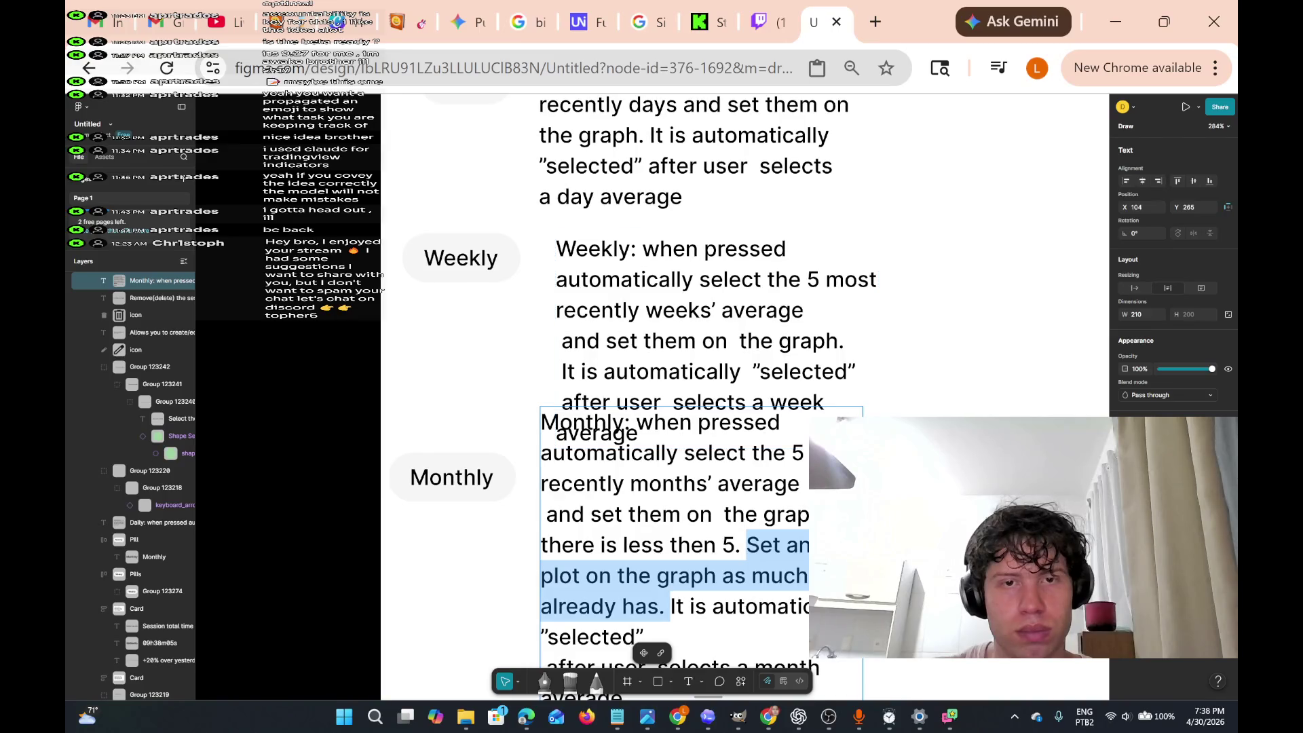
{"action": "left_click", "coordinate": [713, 452]}
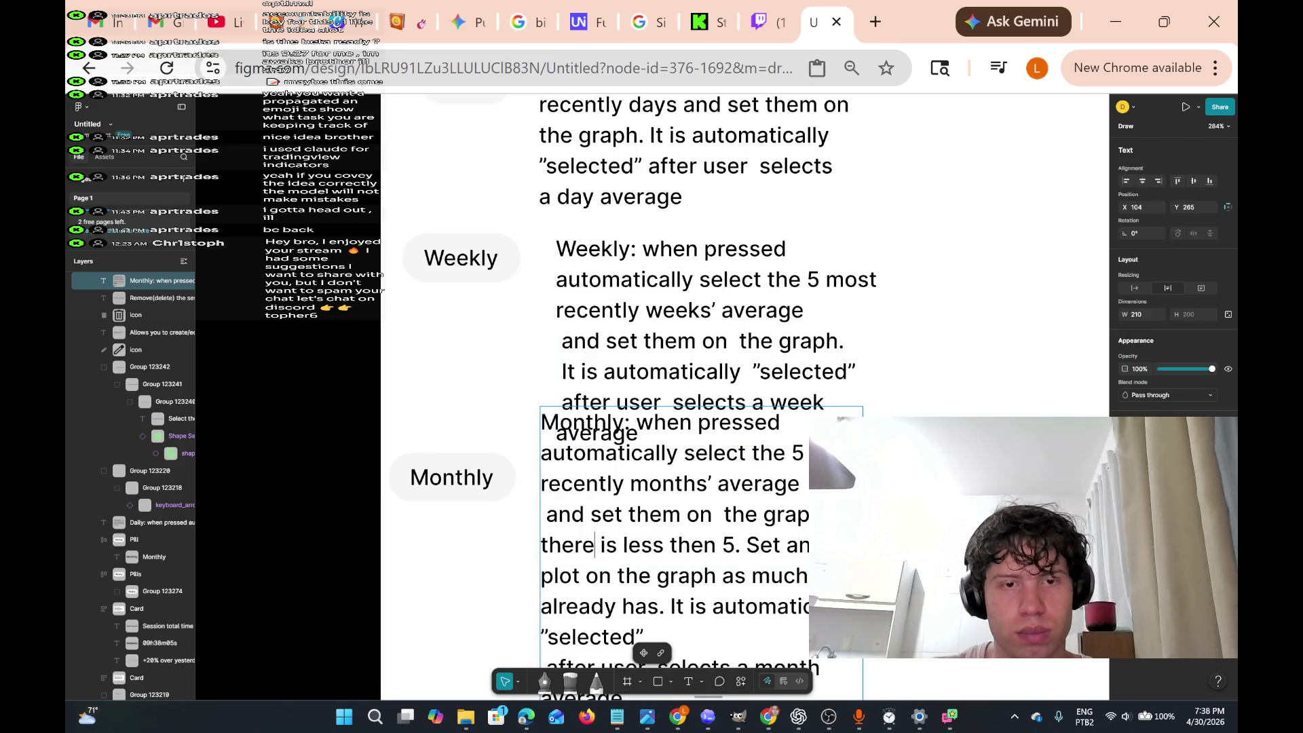
{"action": "key", "text": "Escape"}
{"action": "left_click_drag", "start_coordinate": [727, 529], "coordinate": [726, 590]}
{"action": "left_click", "coordinate": [732, 351]}
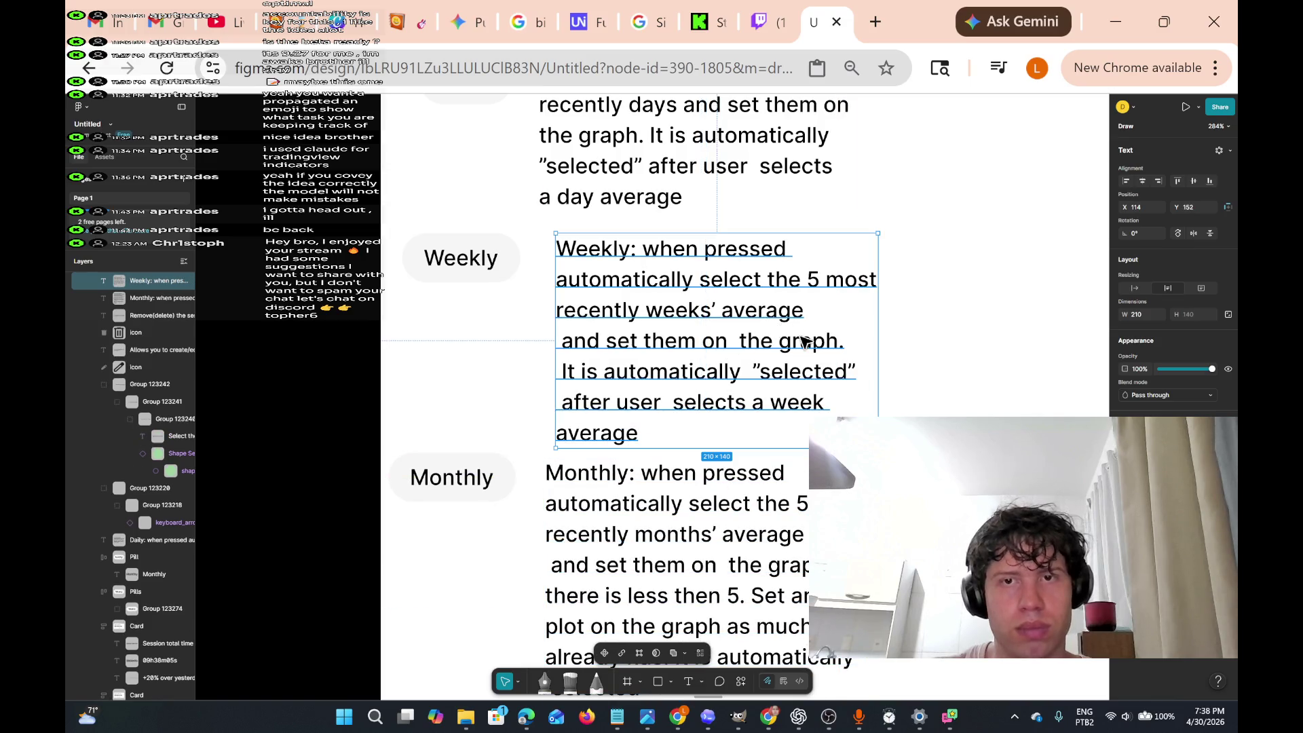
{"action": "left_click_drag", "start_coordinate": [836, 349], "coordinate": [841, 349]}
{"action": "key", "text": "Return"}
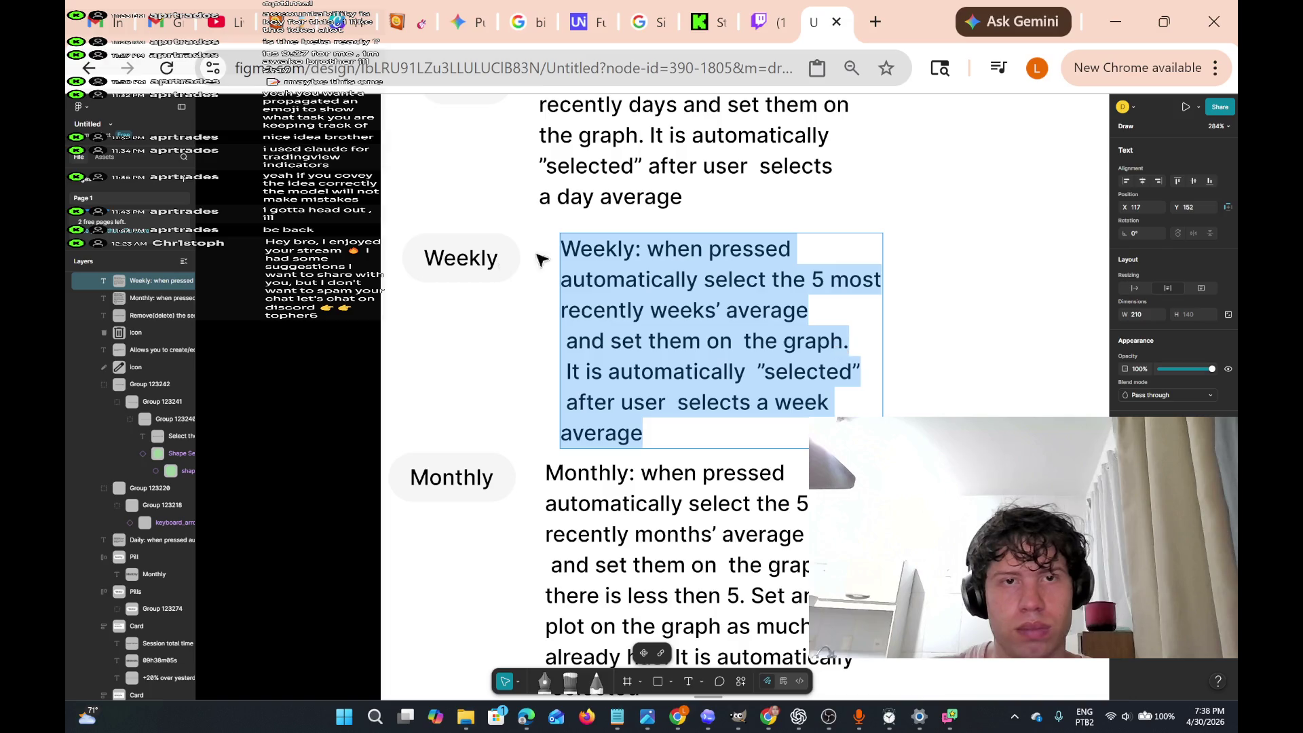
{"action": "key", "text": "Escape"}
{"action": "left_click_drag", "start_coordinate": [663, 256], "coordinate": [640, 253]}
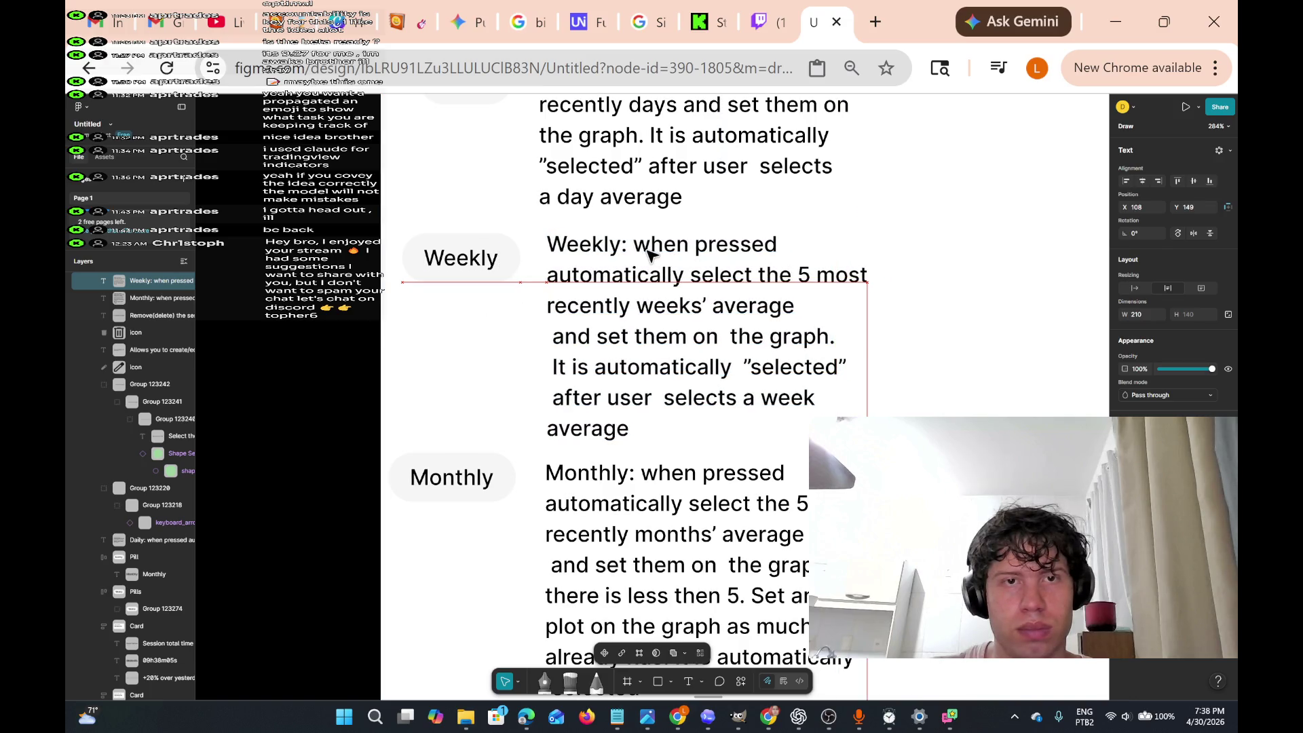
- Try pasting the fallback sentence after 'the graph.' in the Weekly text, then undo it
{"action": "key", "text": "Return"}
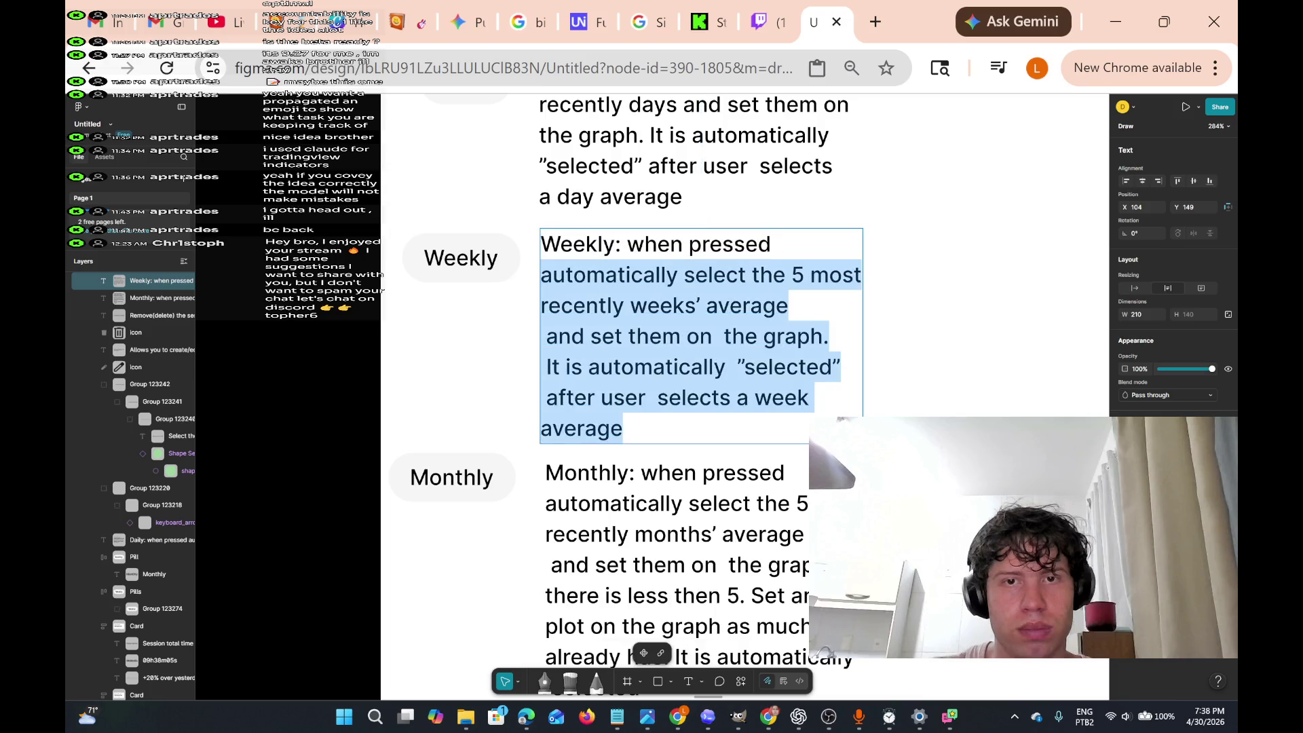
{"action": "left_click", "coordinate": [828, 336]}
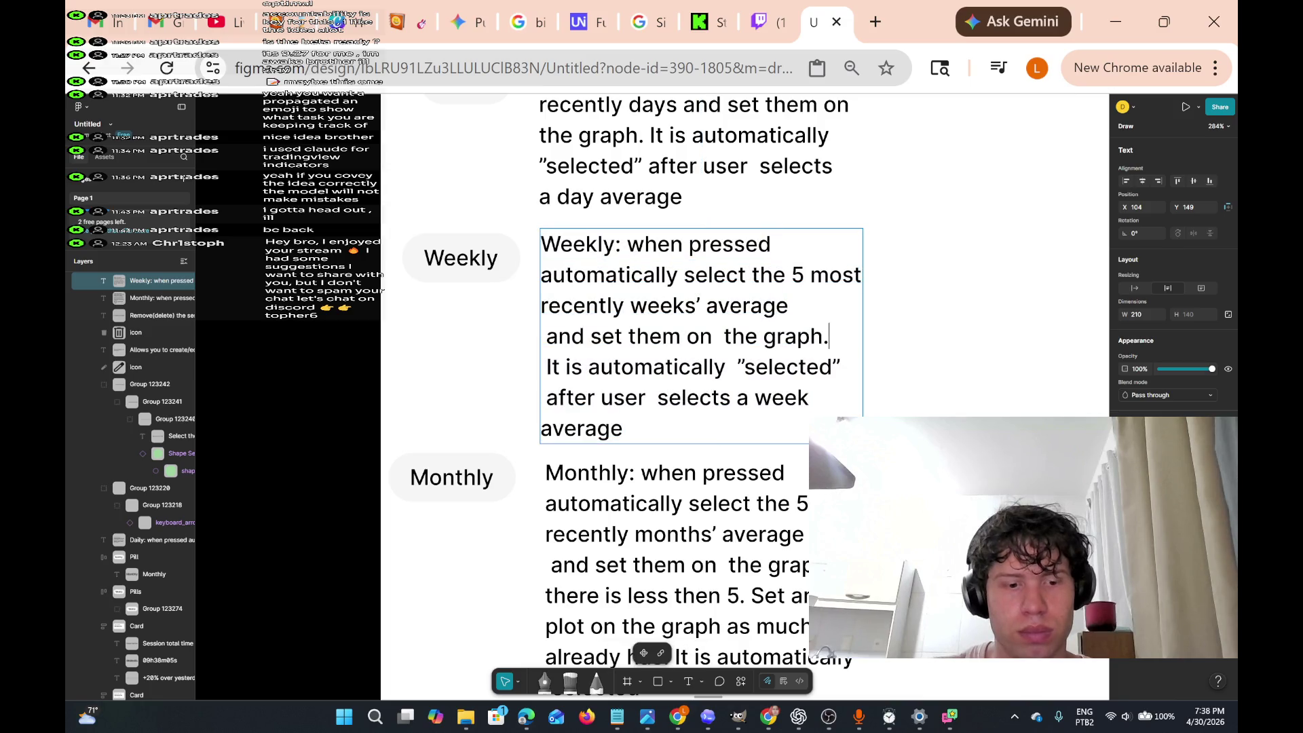
{"action": "key", "text": "ctrl+v"}
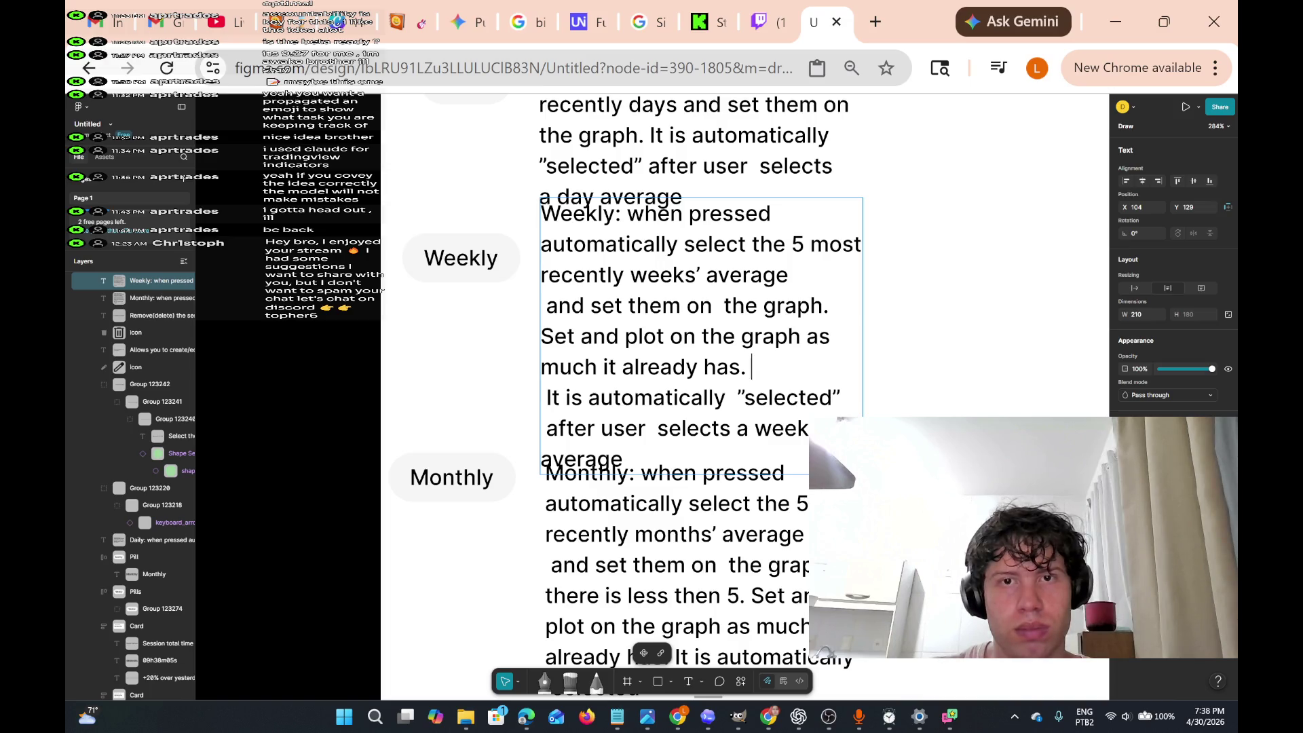
{"action": "key", "text": "ctrl+z"}
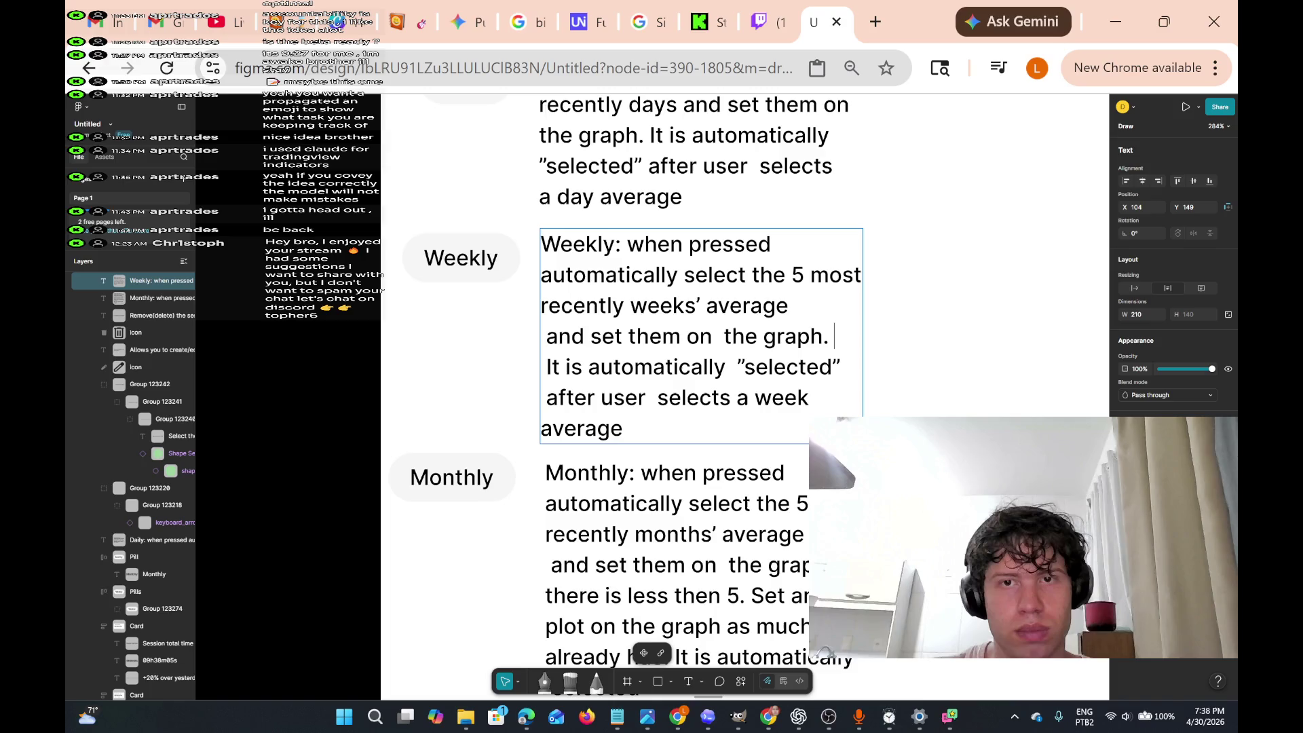
{"action": "scroll", "coordinate": [732, 401], "scroll_direction": "down", "scroll_amount": 2}
- Change '5. Set' to '5, set' in the Monthly fallback sentence
{"action": "mouse_move", "coordinate": [546, 514]}
{"action": "left_mouse_down"}
{"action": "mouse_move", "coordinate": [808, 515]}
{"action": "mouse_move", "coordinate": [807, 545]}
{"action": "mouse_move", "coordinate": [775, 545]}
{"action": "left_mouse_up"}
{"action": "left_click", "coordinate": [745, 514]}
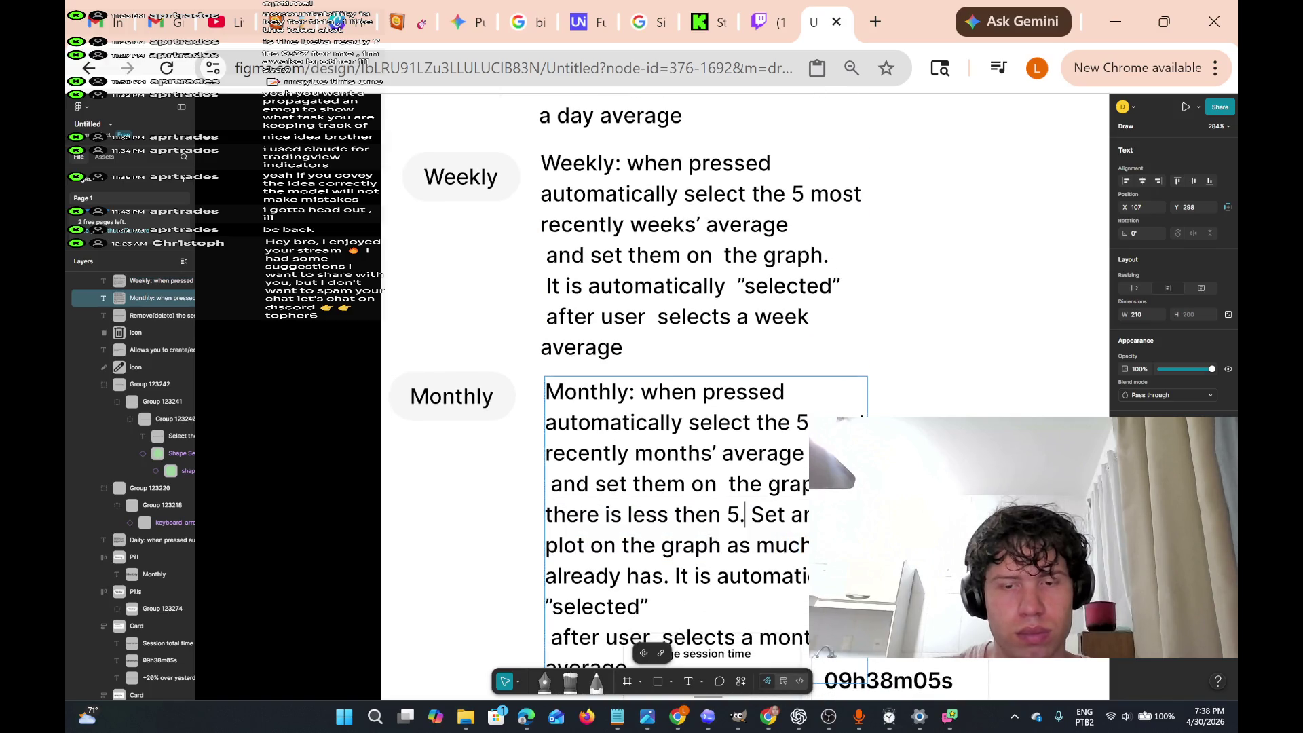
{"action": "key", "text": "BackSpace"}
{"action": "type", "text": ","}
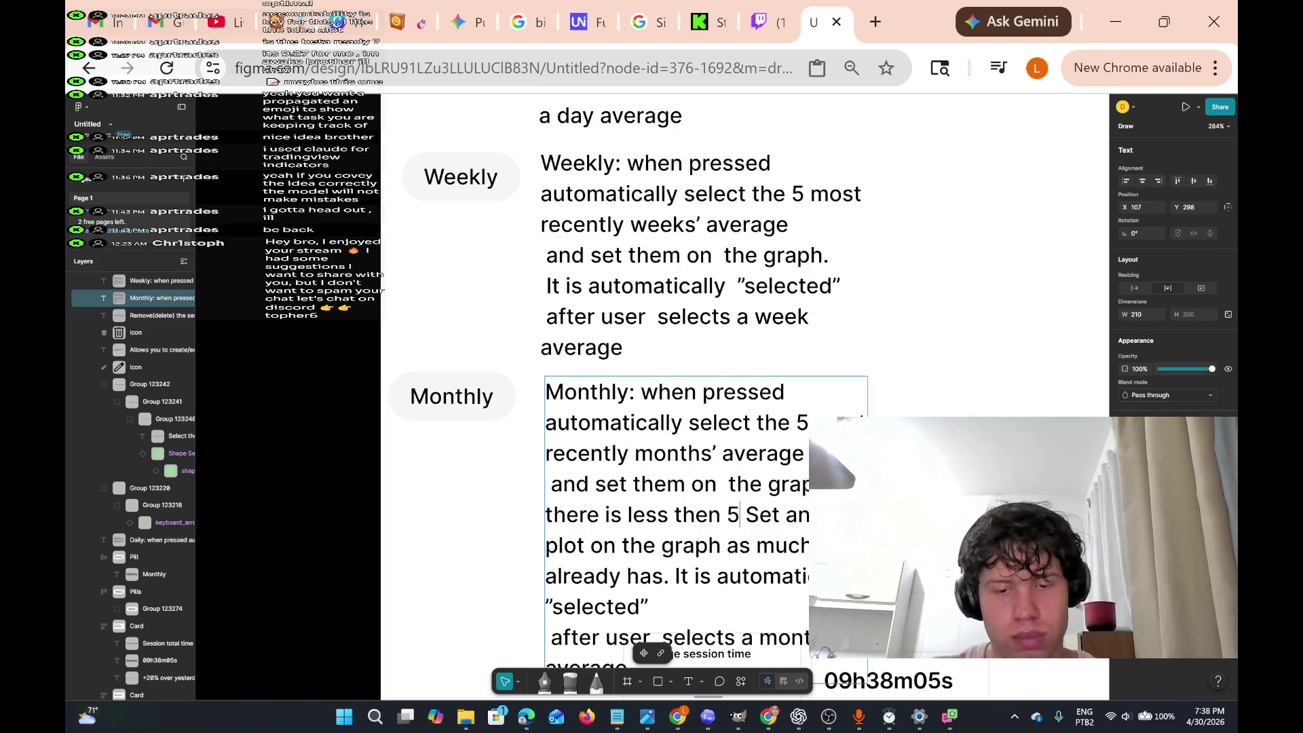
{"action": "key", "text": "Right"}
{"action": "key", "text": "Right"}
{"action": "key", "text": "BackSpace"}
{"action": "type", "text": "s"}
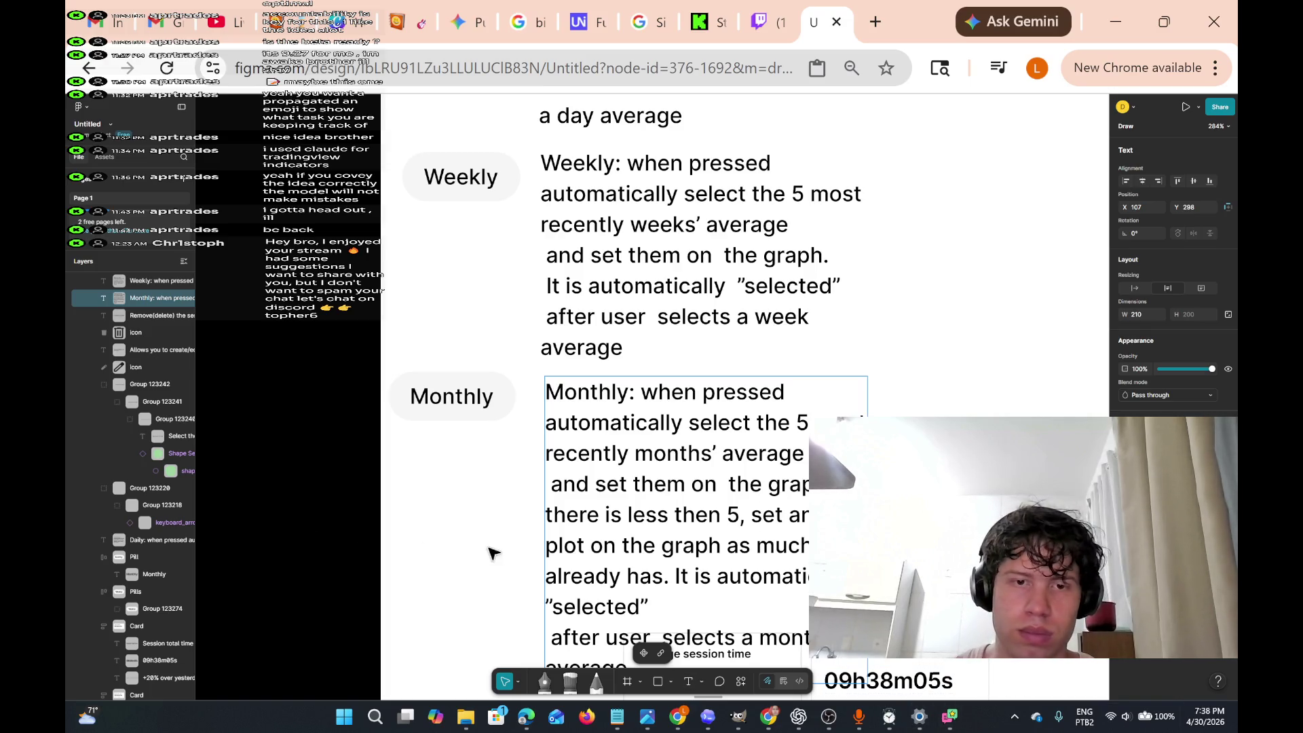
- Paste the 'If there is less then 5' sentence after 'the graph.' in the Weekly description
{"action": "mouse_move", "coordinate": [669, 576]}
{"action": "left_mouse_down"}
{"action": "mouse_move", "coordinate": [682, 514]}
{"action": "mouse_move", "coordinate": [790, 484]}
{"action": "mouse_move", "coordinate": [810, 502]}
{"action": "left_mouse_up"}
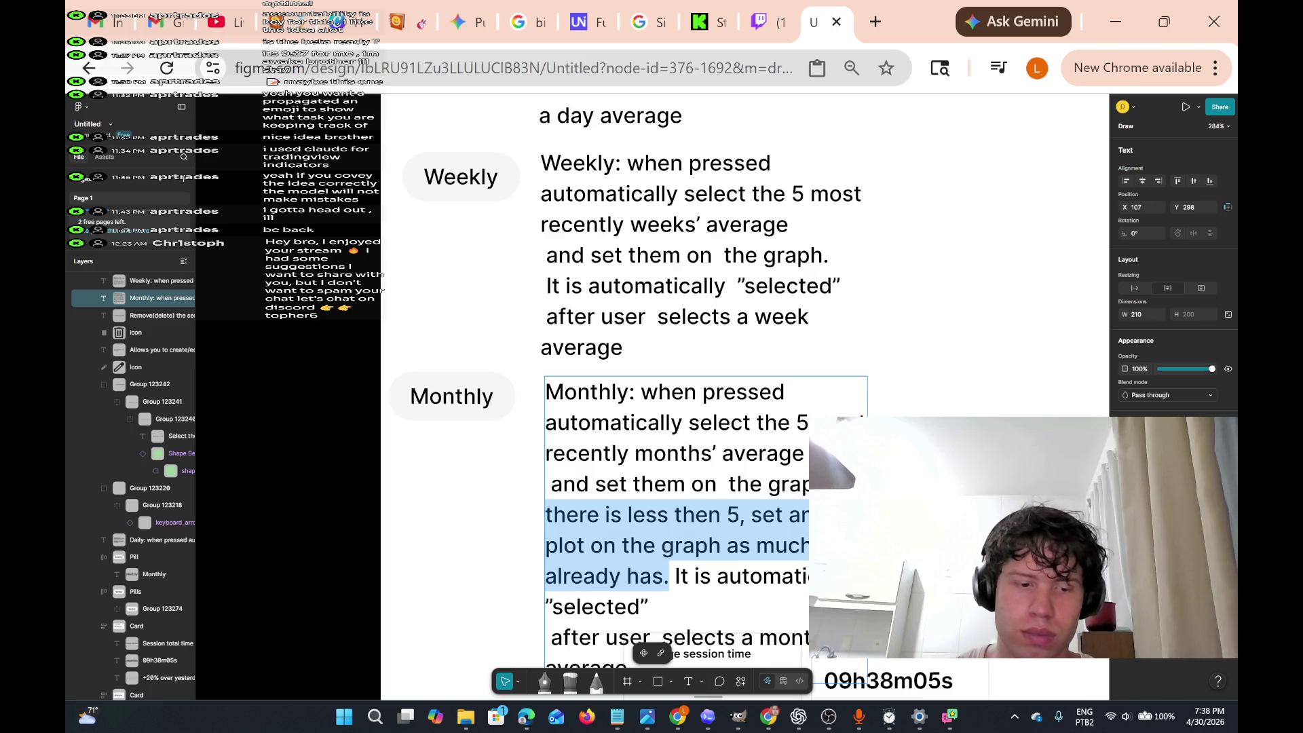
{"action": "left_click", "coordinate": [622, 347]}
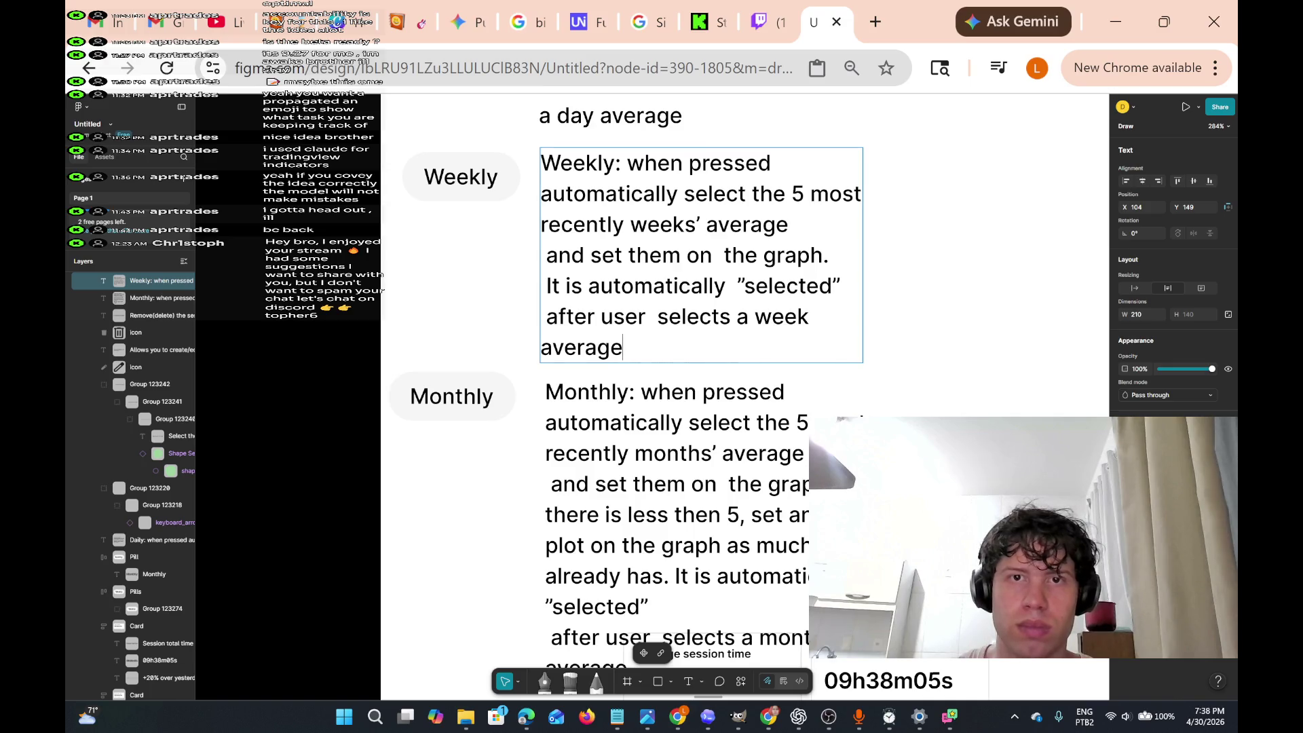
{"action": "left_click", "coordinate": [833, 255]}
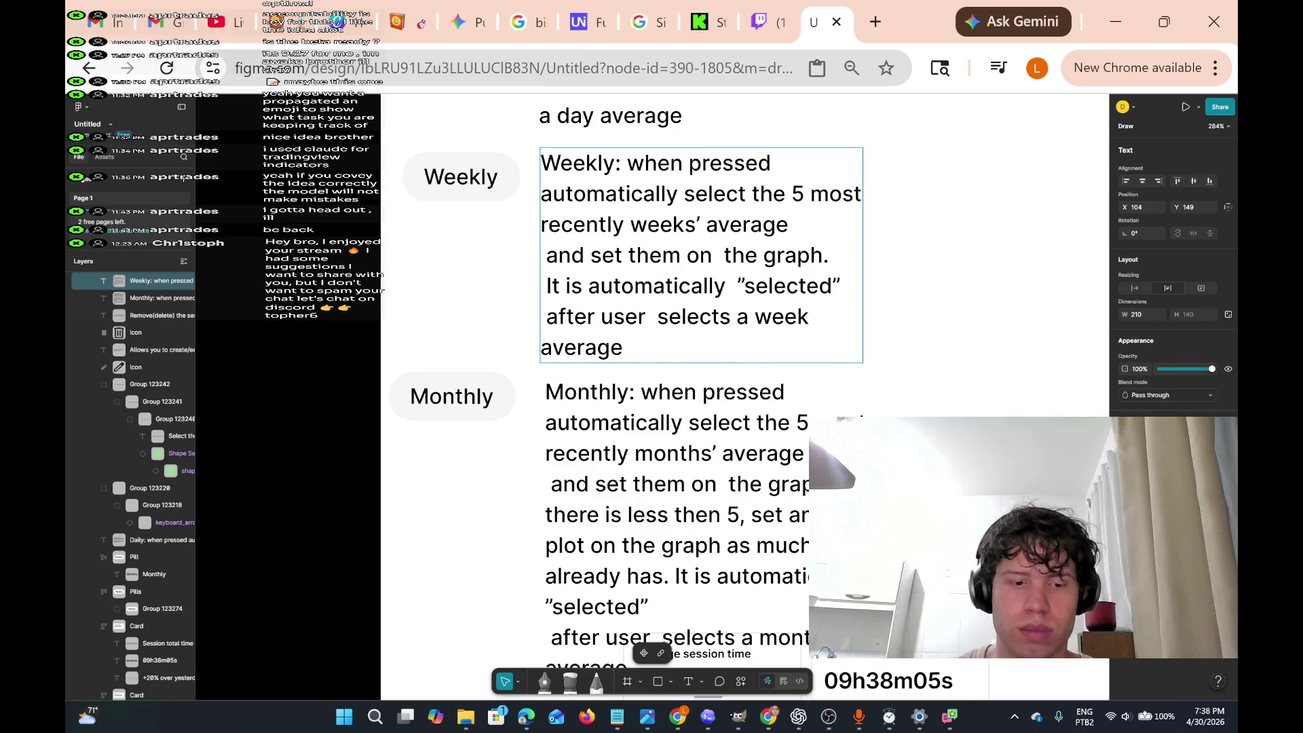
{"action": "type", "text": "If there is less then 5, set and plot on the graph as much it already has."}
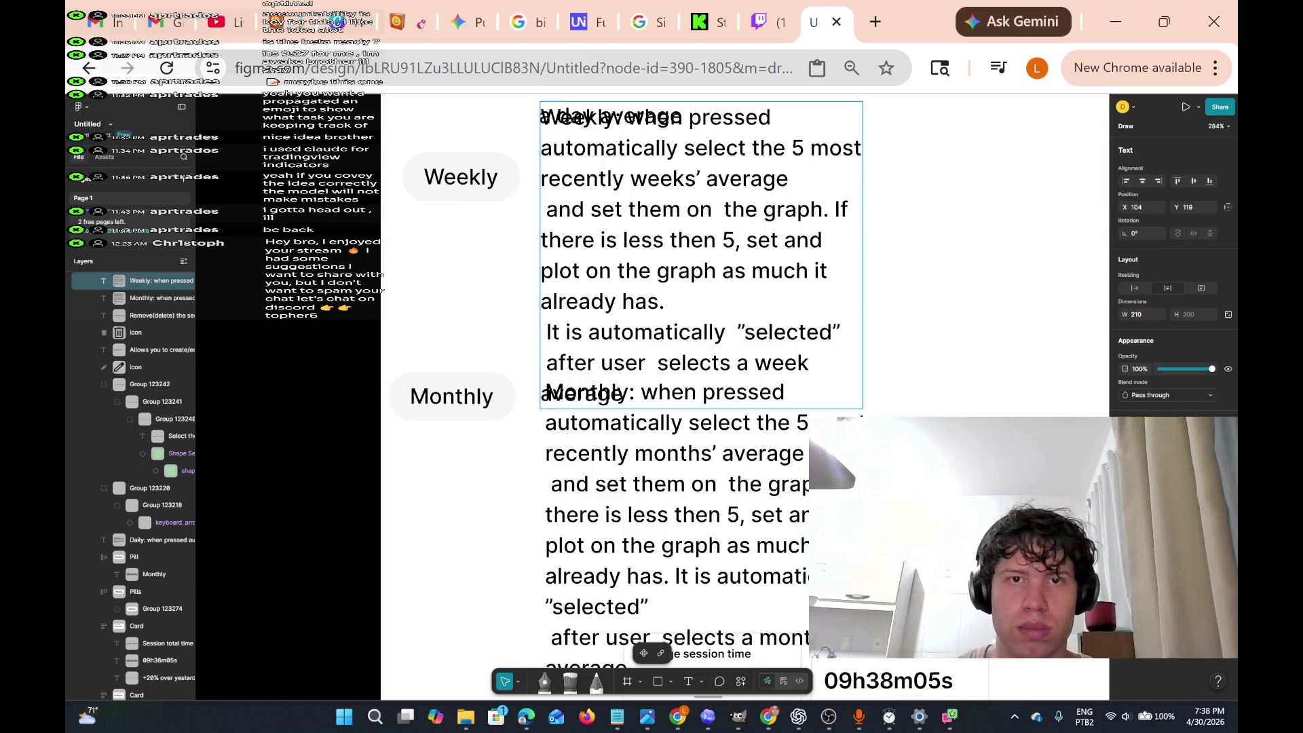
{"action": "scroll", "coordinate": [745, 390], "scroll_direction": "up", "scroll_amount": 3}
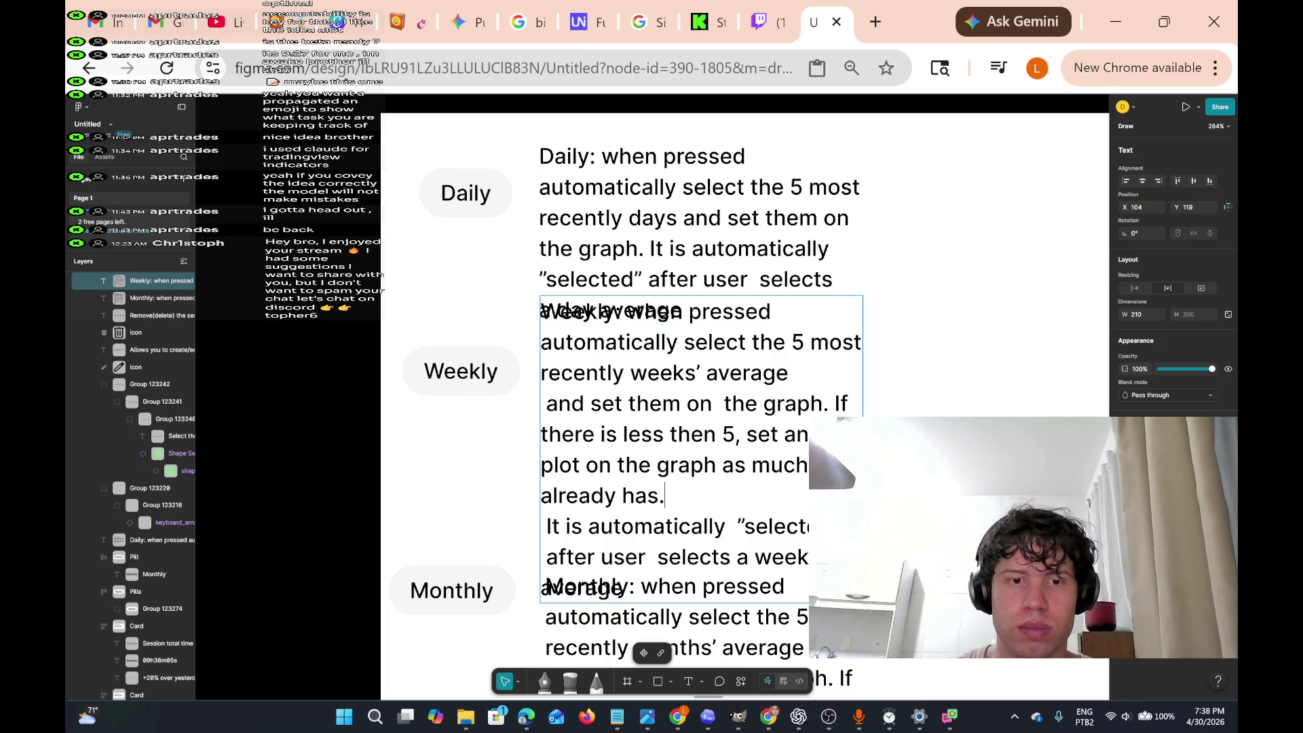
{"action": "left_click", "coordinate": [518, 681]}
- Scale the Weekly text box down to 155×140 and place it beside the Weekly pill
{"action": "left_click", "coordinate": [539, 669]}
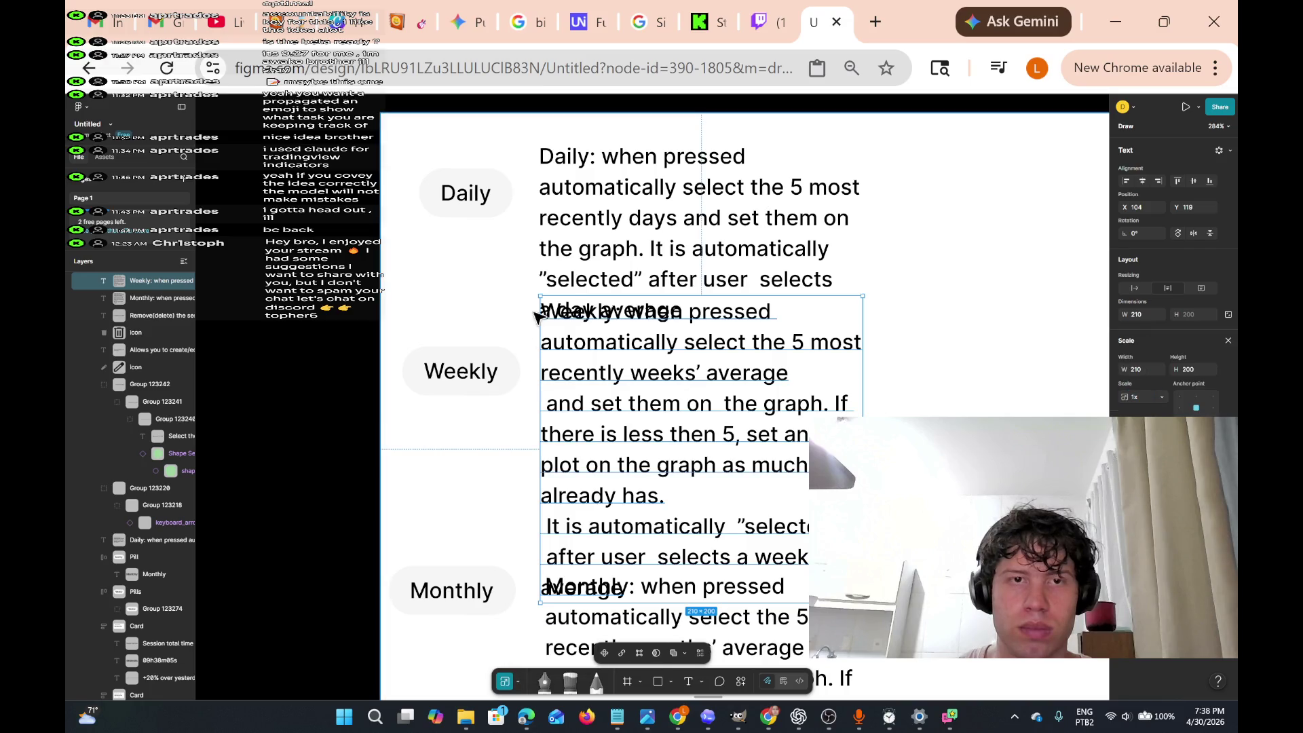
{"action": "left_click_drag", "start_coordinate": [534, 310], "coordinate": [619, 392]}
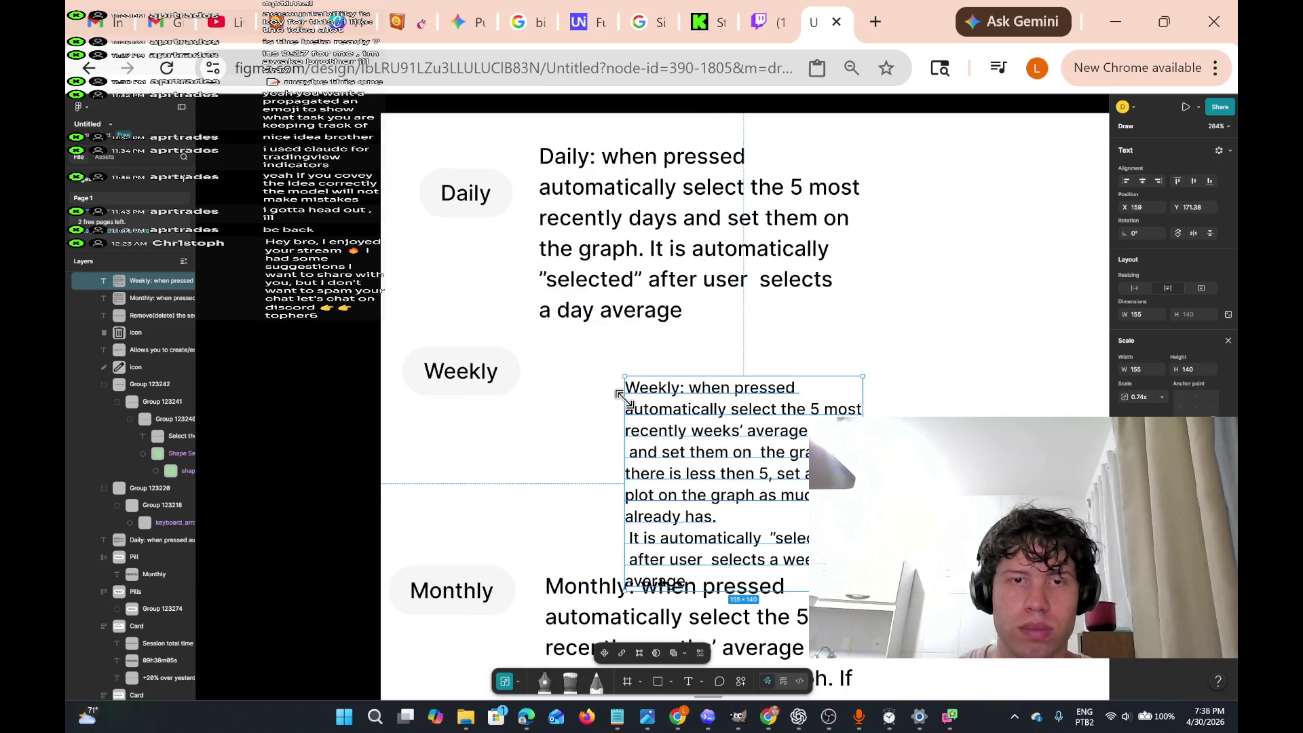
{"action": "left_click", "coordinate": [518, 681]}
{"action": "left_click", "coordinate": [540, 633]}
{"action": "left_click_drag", "start_coordinate": [728, 478], "coordinate": [649, 437]}
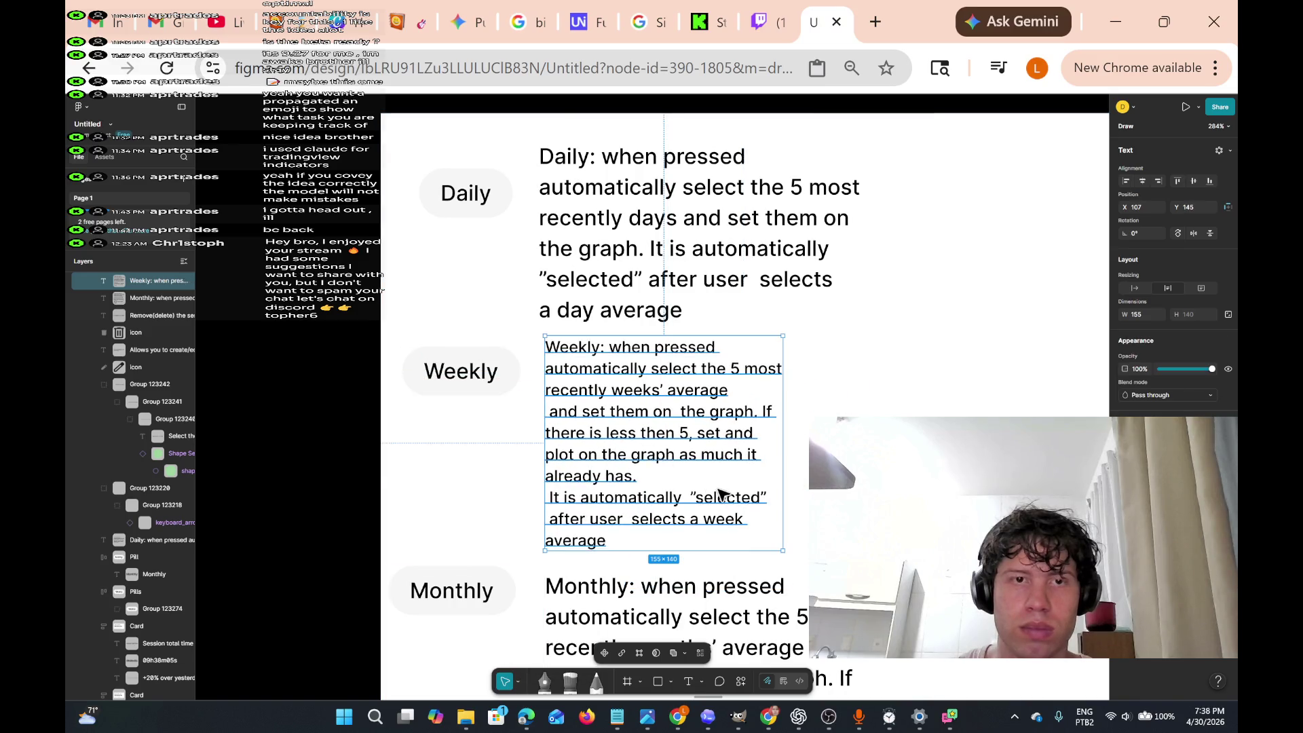
- Move the session-time card off to the right
{"action": "scroll", "coordinate": [721, 491], "scroll_direction": "down", "scroll_amount": 5}
{"action": "scroll", "coordinate": [649, 458], "scroll_direction": "down", "scroll_amount": 3}
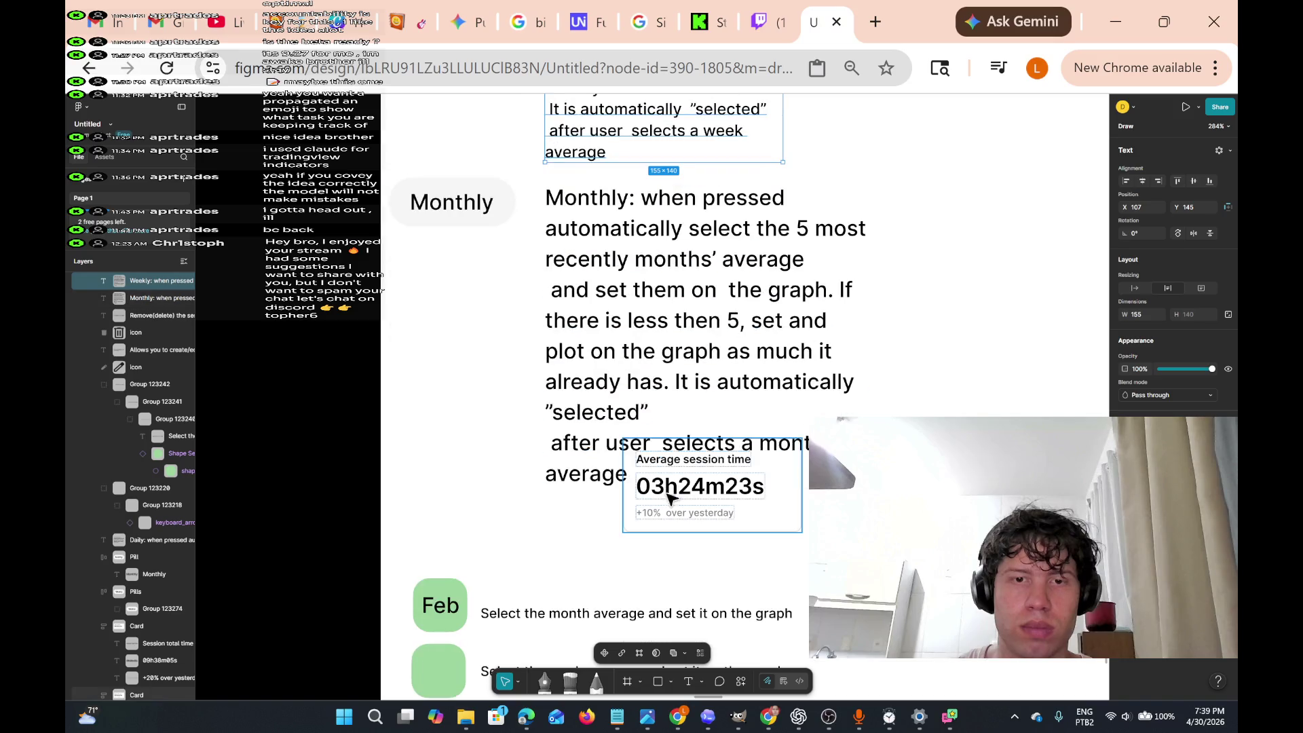
{"action": "mouse_move", "coordinate": [675, 505]}
{"action": "left_mouse_down"}
{"action": "mouse_move", "coordinate": [725, 559]}
{"action": "mouse_move", "coordinate": [689, 561]}
{"action": "mouse_move", "coordinate": [959, 401]}
{"action": "mouse_move", "coordinate": [977, 296]}
{"action": "left_mouse_up"}
{"action": "left_click", "coordinate": [1001, 427]}
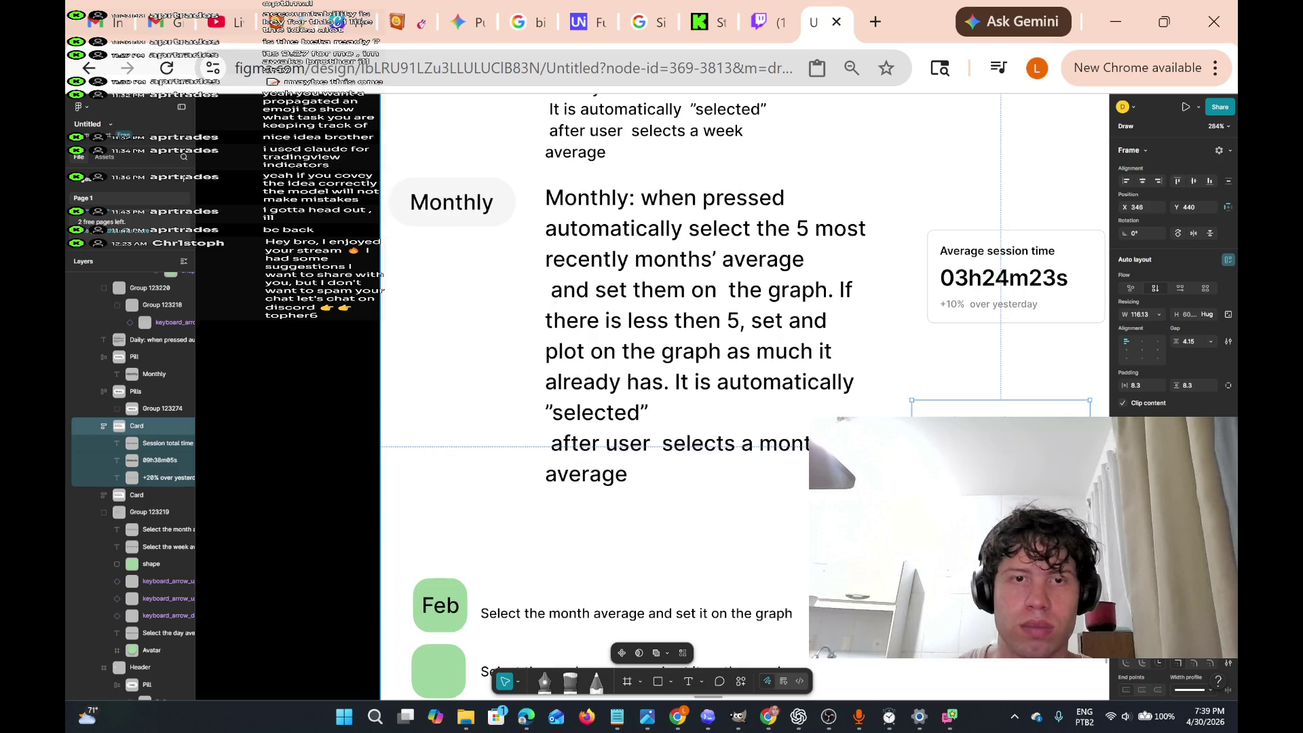
- Scale the Monthly text block down to 154×140 and place it beside the Monthly pill
{"action": "mouse_move", "coordinate": [804, 546]}
{"action": "left_mouse_down"}
{"action": "mouse_move", "coordinate": [686, 488]}
{"action": "mouse_move", "coordinate": [542, 191]}
{"action": "left_mouse_up"}
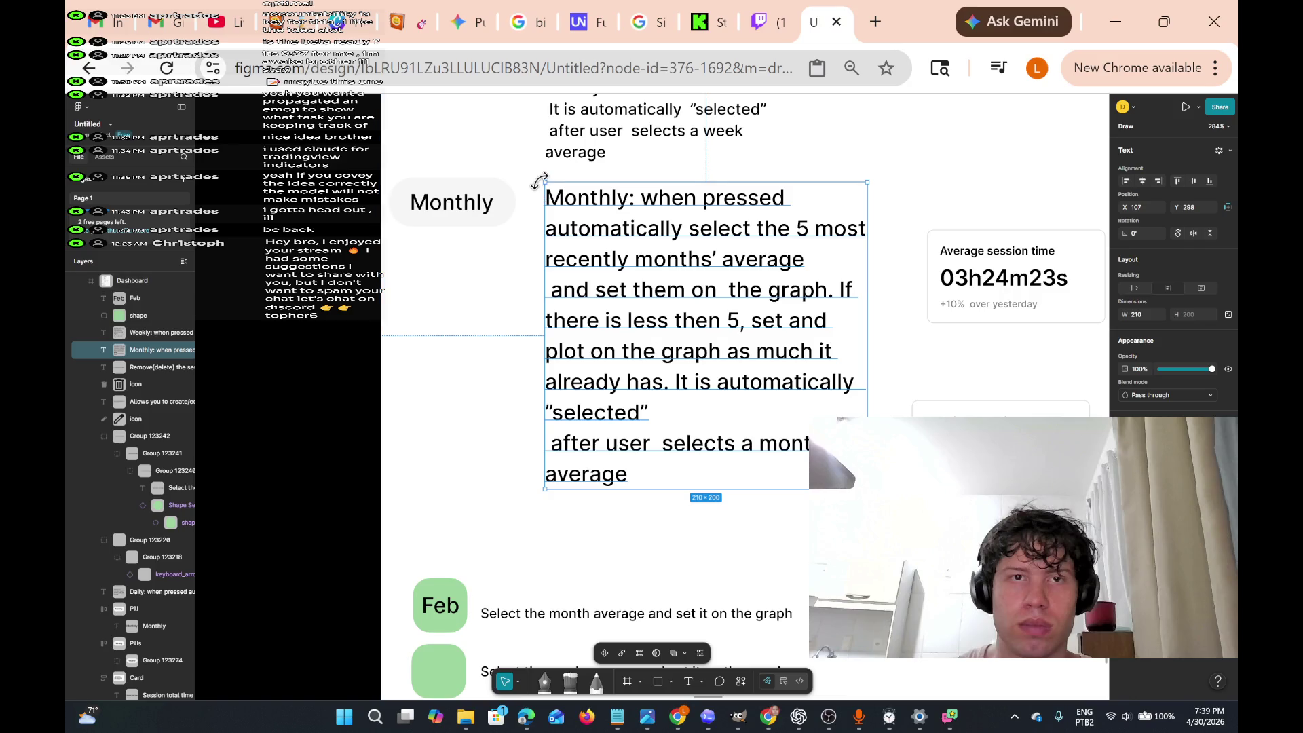
{"action": "left_click", "coordinate": [517, 682]}
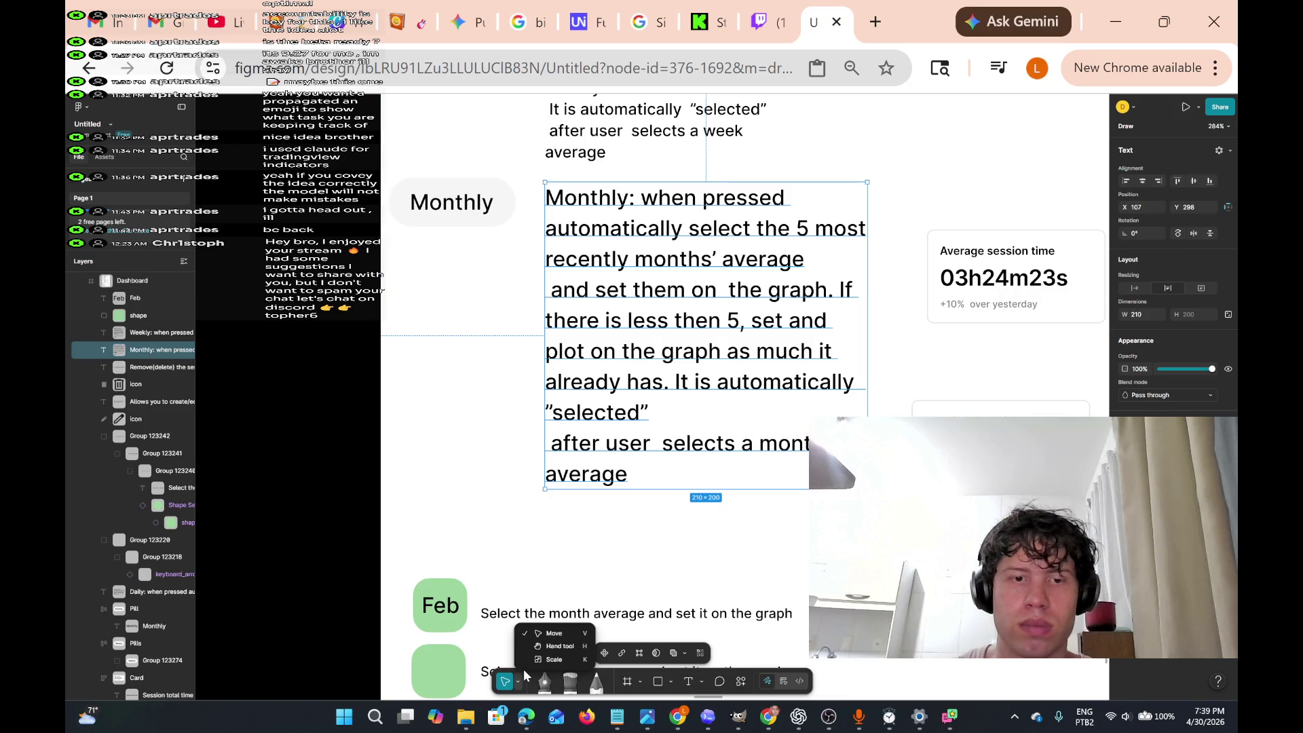
{"action": "left_click", "coordinate": [539, 665]}
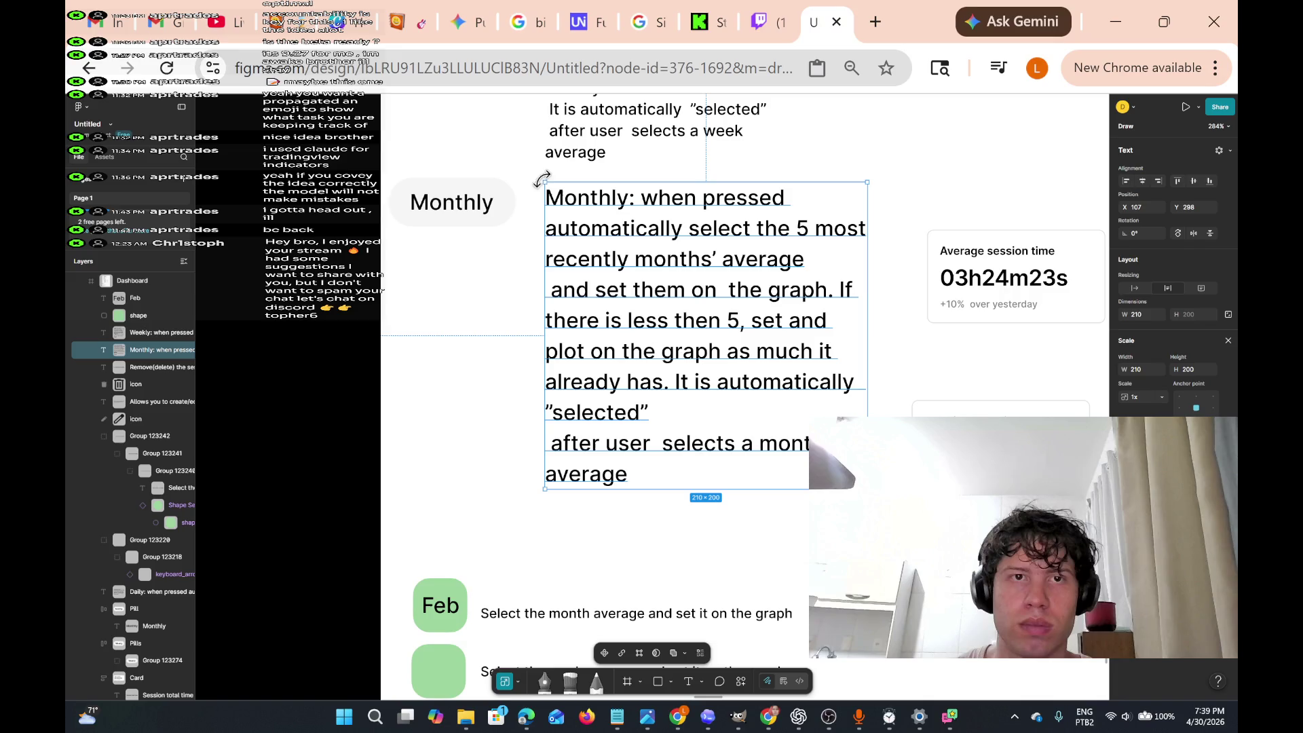
{"action": "left_click_drag", "start_coordinate": [544, 182], "coordinate": [635, 264]}
{"action": "mouse_move", "coordinate": [686, 343]}
{"action": "left_mouse_down"}
{"action": "mouse_move", "coordinate": [706, 369]}
{"action": "mouse_move", "coordinate": [594, 299]}
{"action": "mouse_move", "coordinate": [608, 267]}
{"action": "left_mouse_up"}
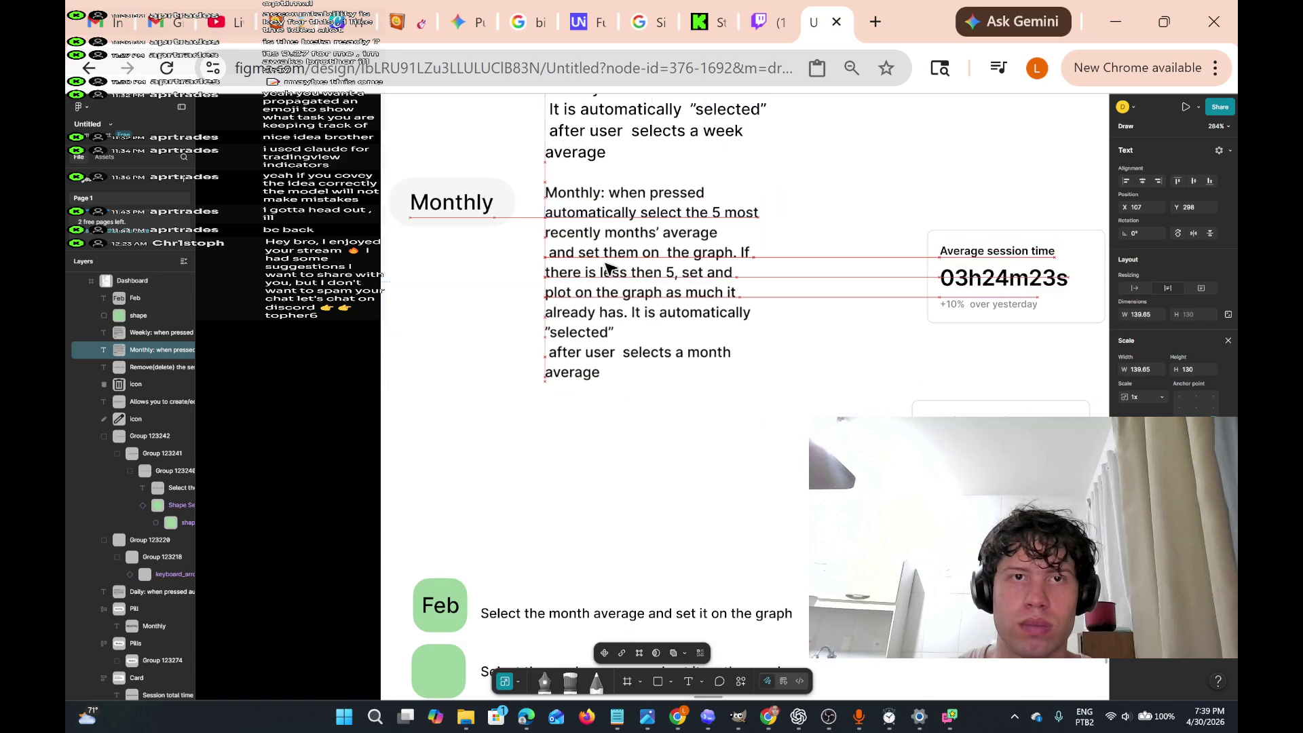
{"action": "scroll", "coordinate": [678, 305], "scroll_direction": "up", "scroll_amount": 6}
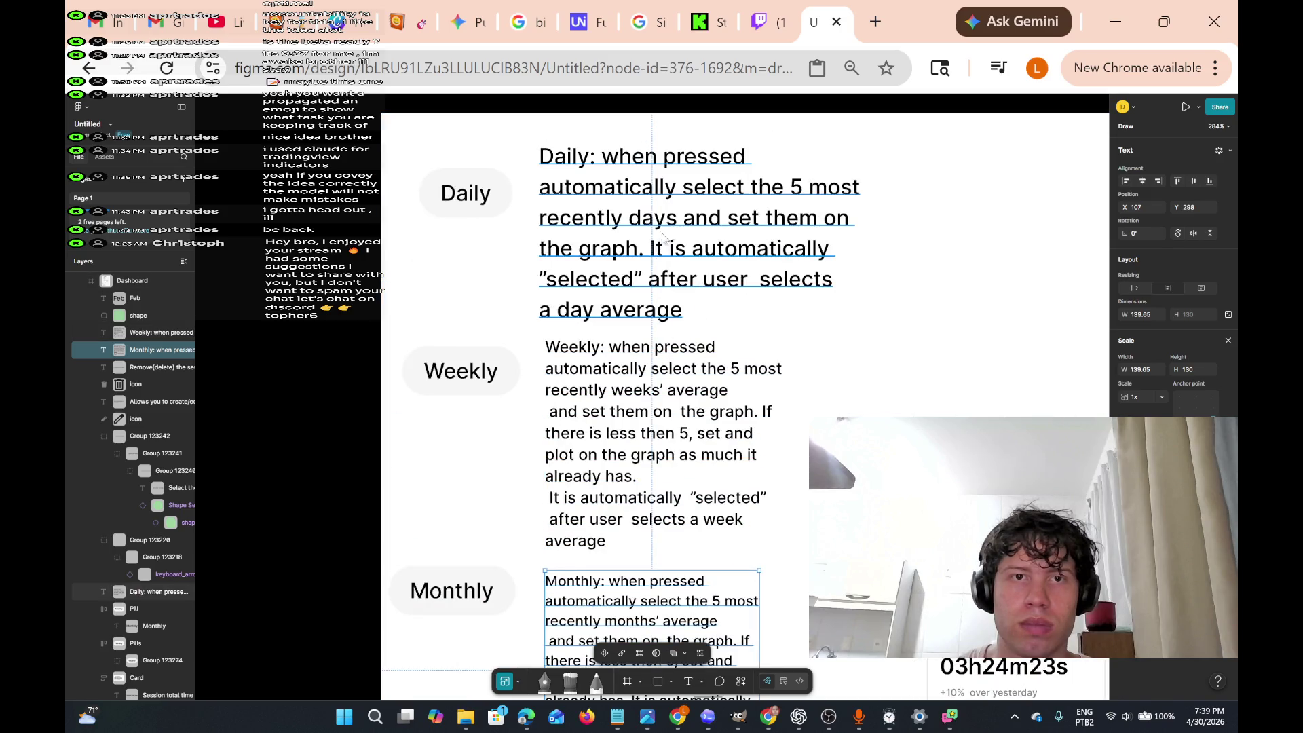
- Scale the Daily description to about 0.7x and move it beside the Daily label
{"action": "left_click", "coordinate": [663, 244]}
{"action": "left_click_drag", "start_coordinate": [538, 138], "coordinate": [634, 196]}
{"action": "left_click_drag", "start_coordinate": [716, 258], "coordinate": [619, 205]}
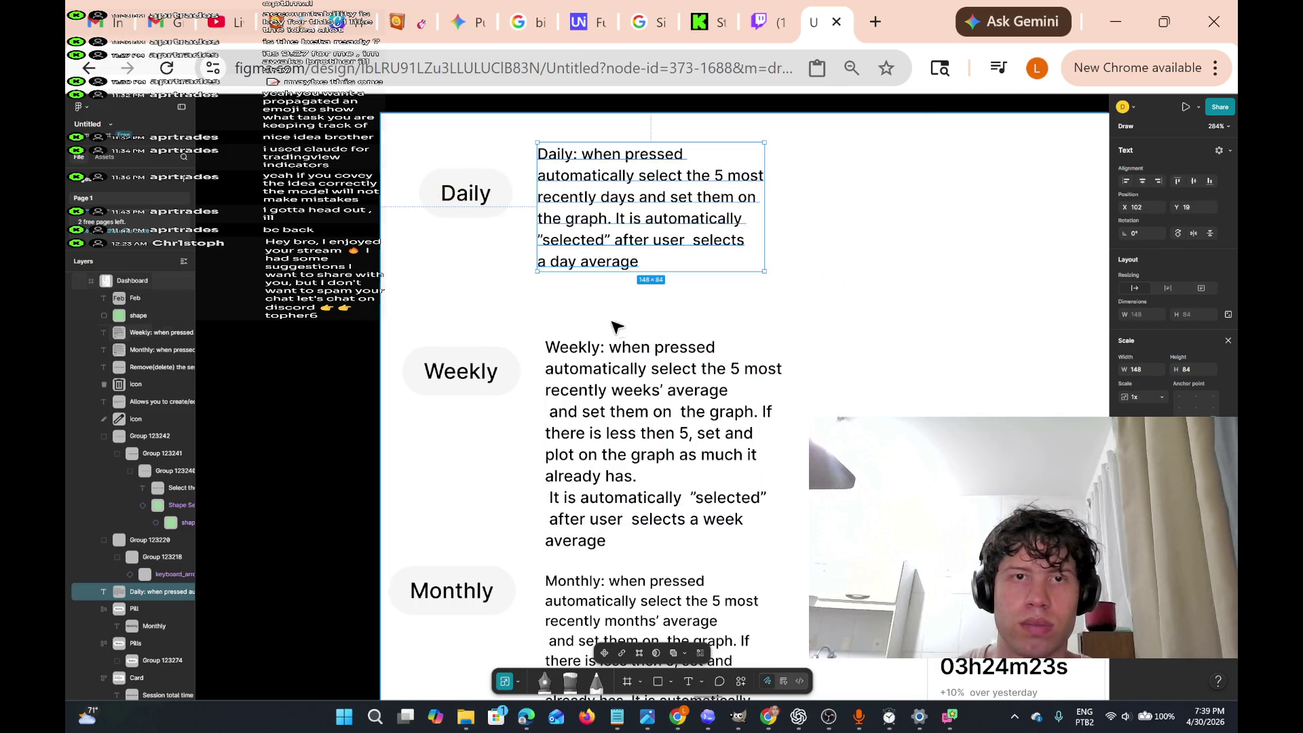
- Copy the 'If there is less then 5' sentence from Weekly into Daily and fix its line breaks
{"action": "double_click", "coordinate": [710, 434]}
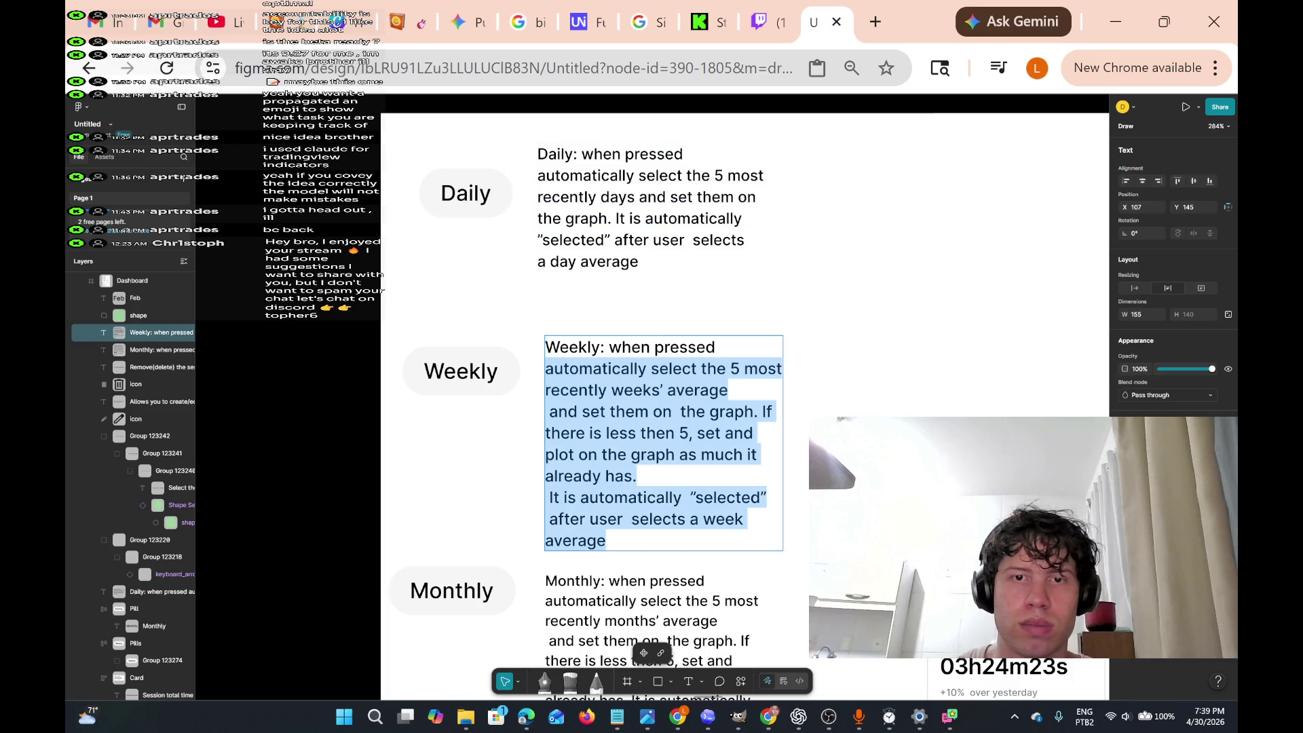
{"action": "mouse_move", "coordinate": [763, 412]}
{"action": "left_mouse_down"}
{"action": "mouse_move", "coordinate": [753, 434]}
{"action": "mouse_move", "coordinate": [637, 477]}
{"action": "left_mouse_up"}
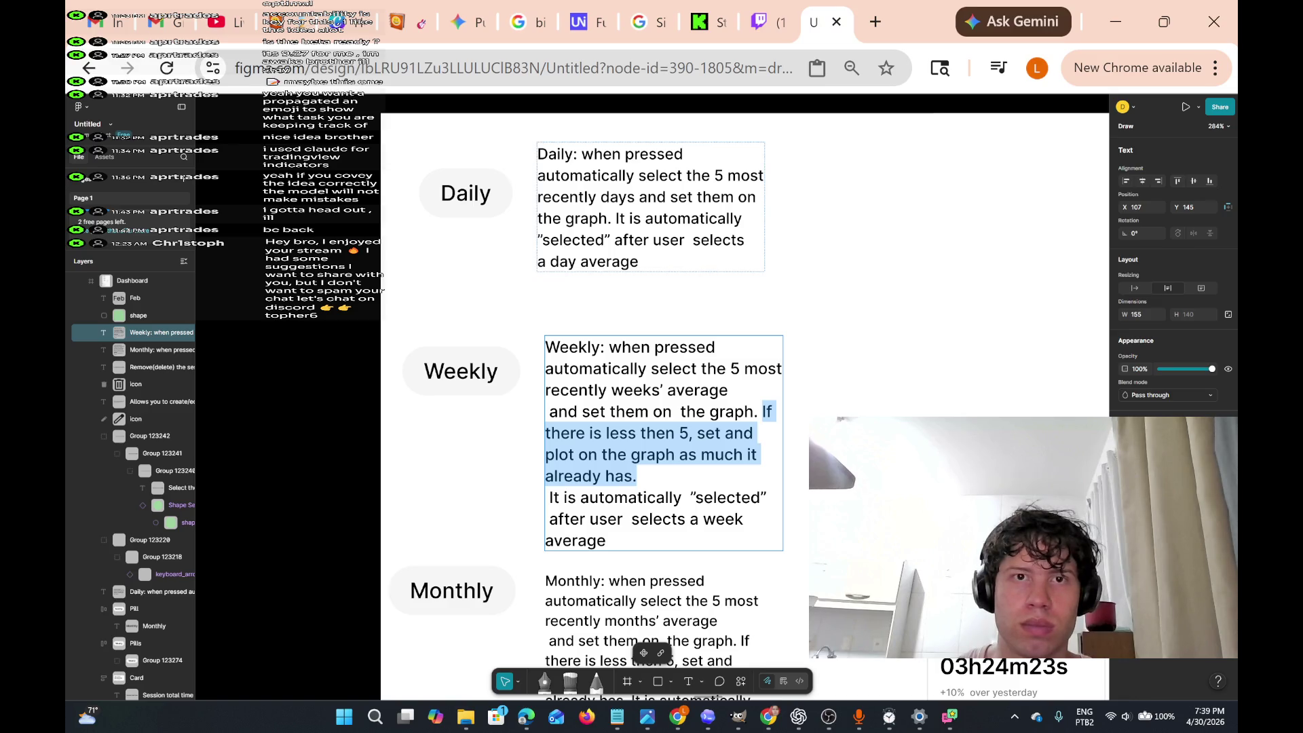
{"action": "key", "text": "ctrl+c"}
{"action": "double_click", "coordinate": [756, 219]}
{"action": "key", "text": "ctrl+v"}
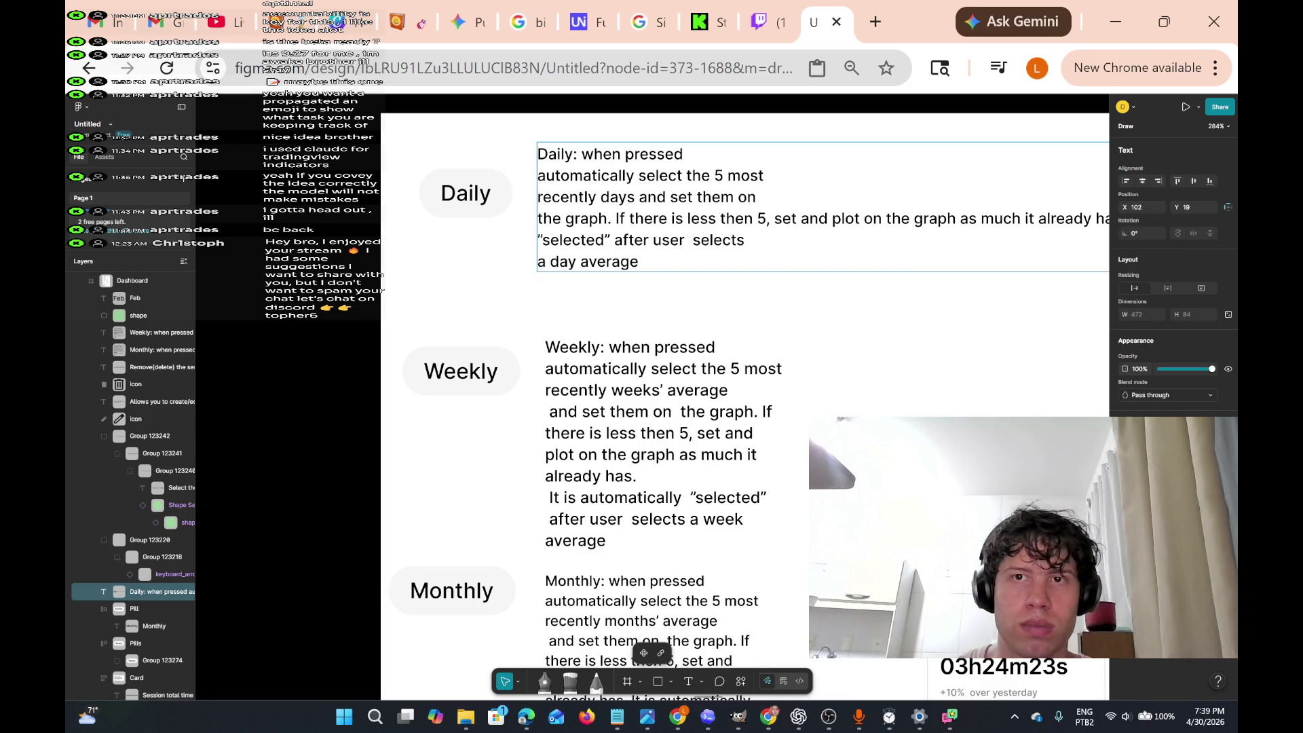
{"action": "key", "text": "Return"}
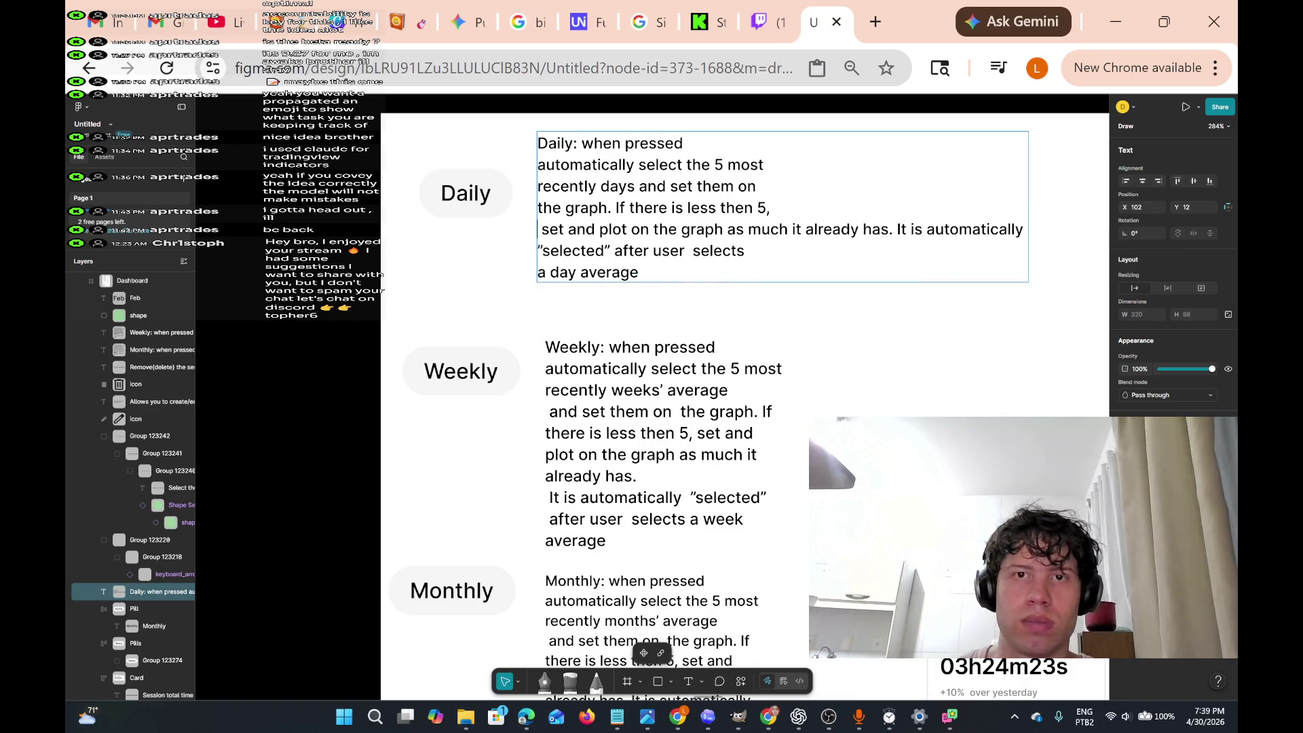
{"action": "key", "text": "Return"}
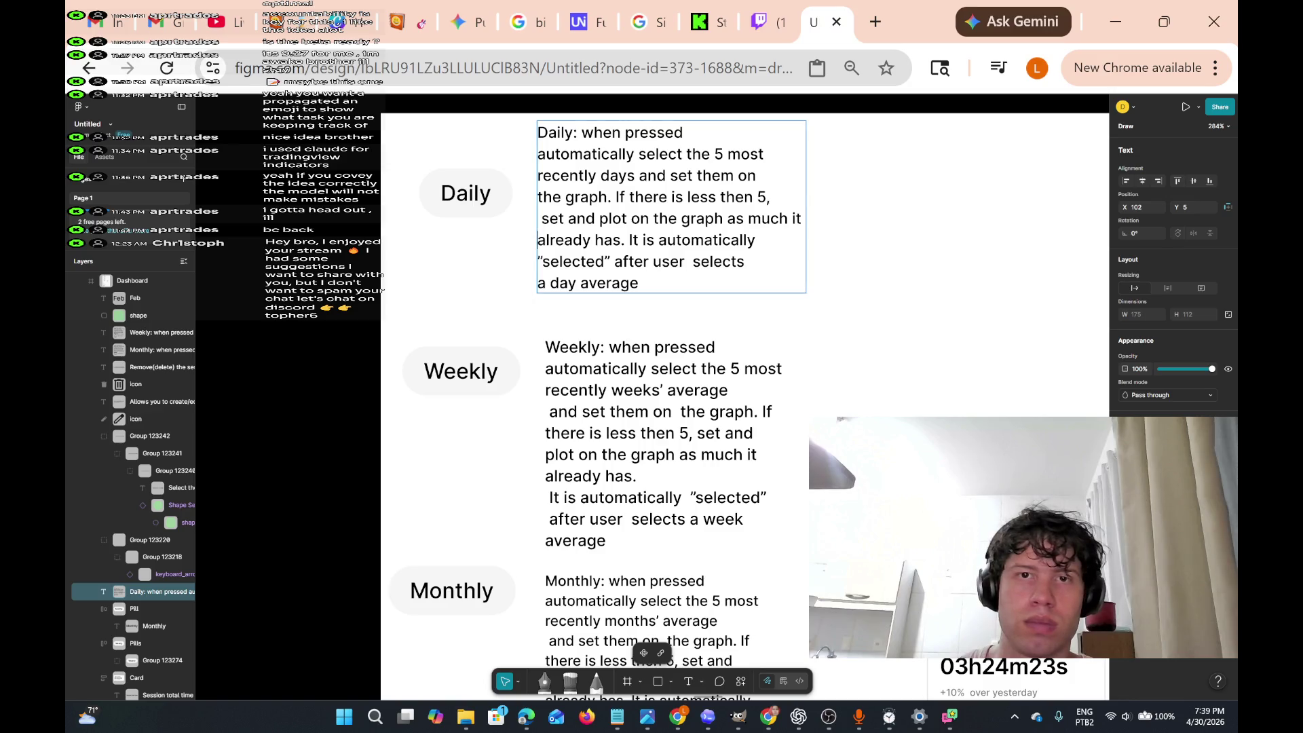
{"action": "key", "text": "Return"}
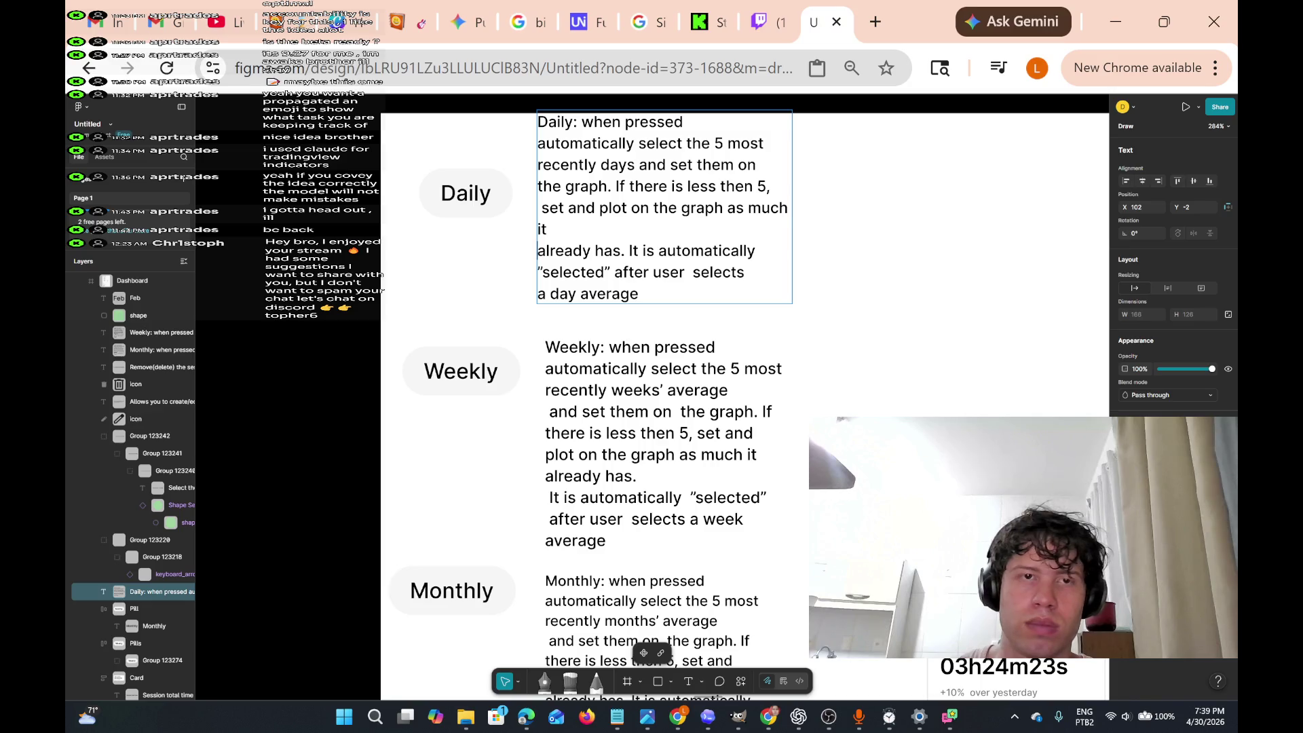
{"action": "key", "text": "BackSpace"}
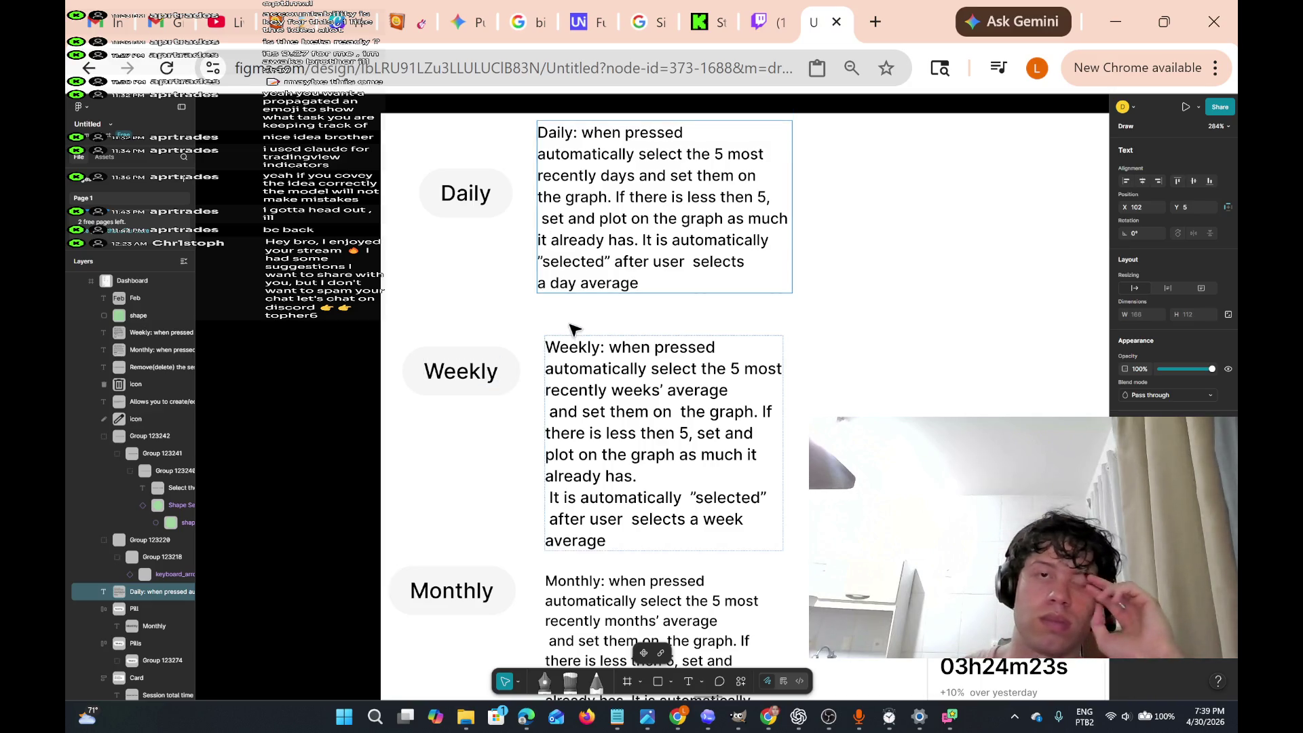
{"action": "scroll", "coordinate": [593, 333], "scroll_direction": "down", "scroll_amount": 4}
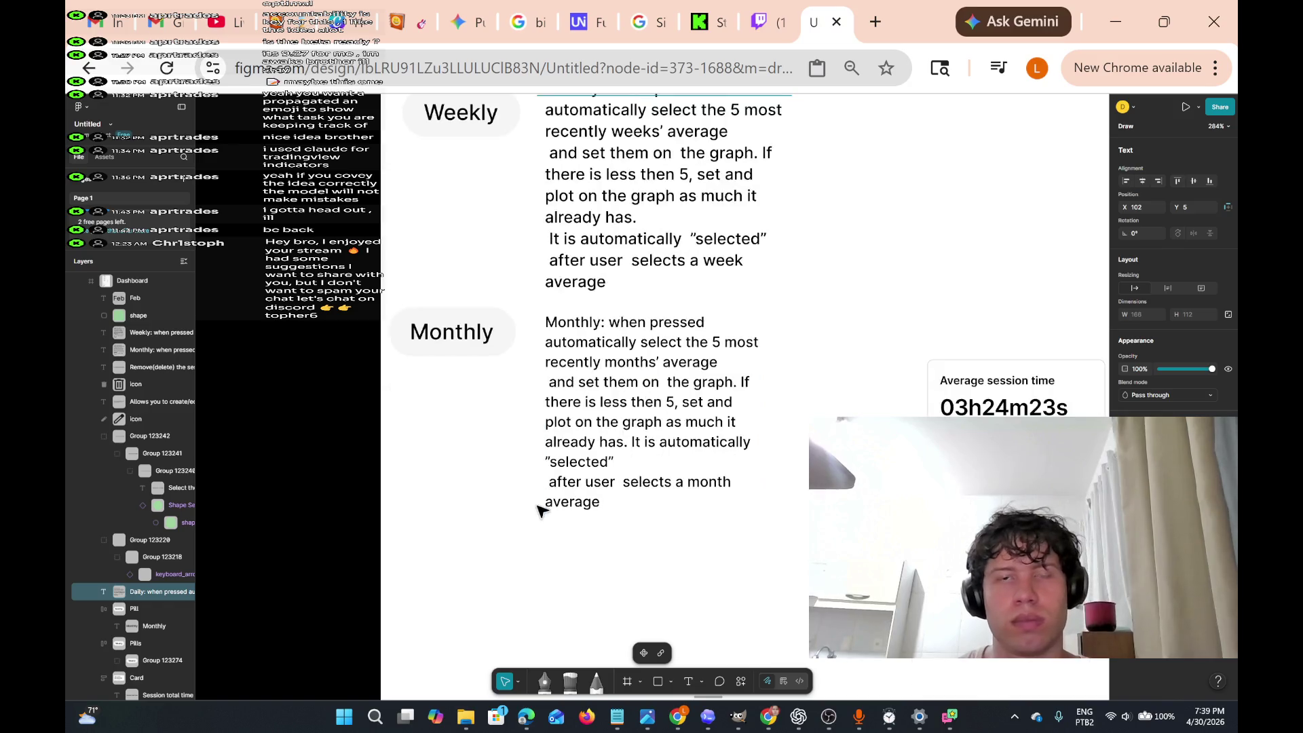
- Insert 'days' in the Daily and 'weeks' in the Weekly text before 'it already has.'
{"action": "scroll", "coordinate": [539, 512], "scroll_direction": "up", "scroll_amount": 5}
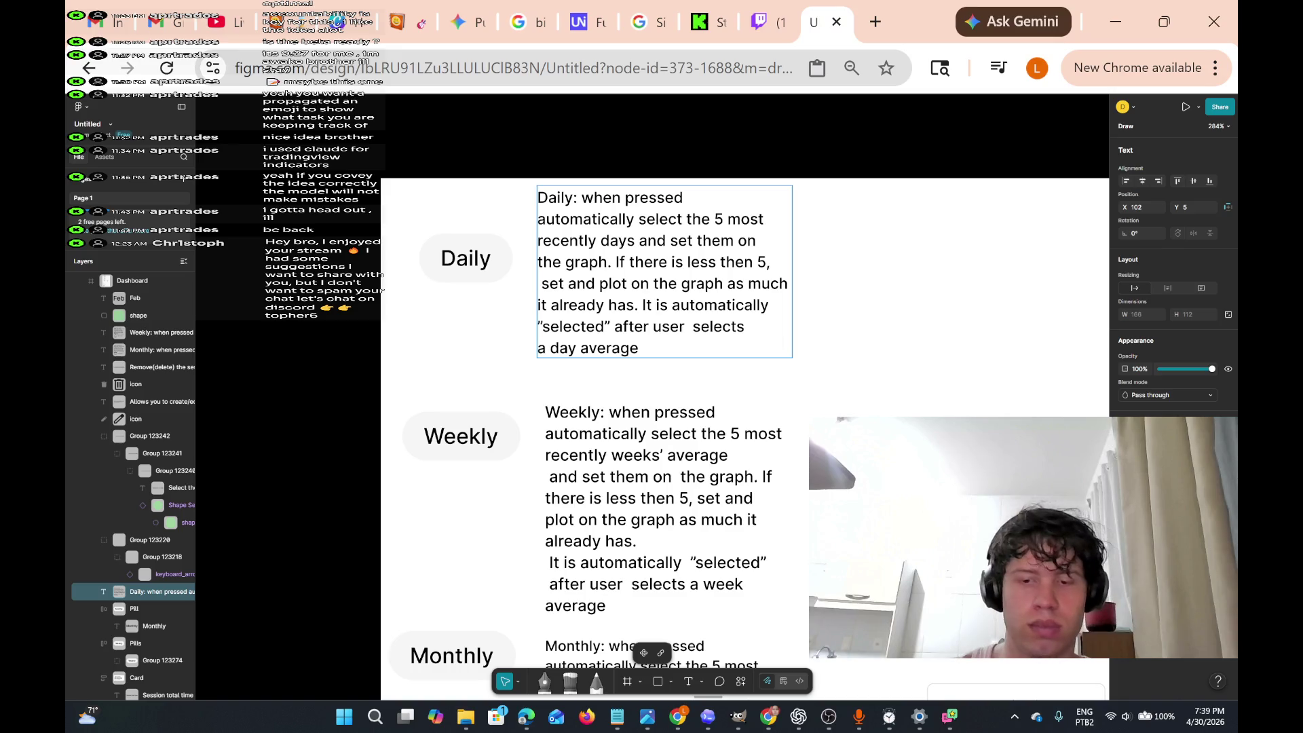
{"action": "type", "text": "days"}
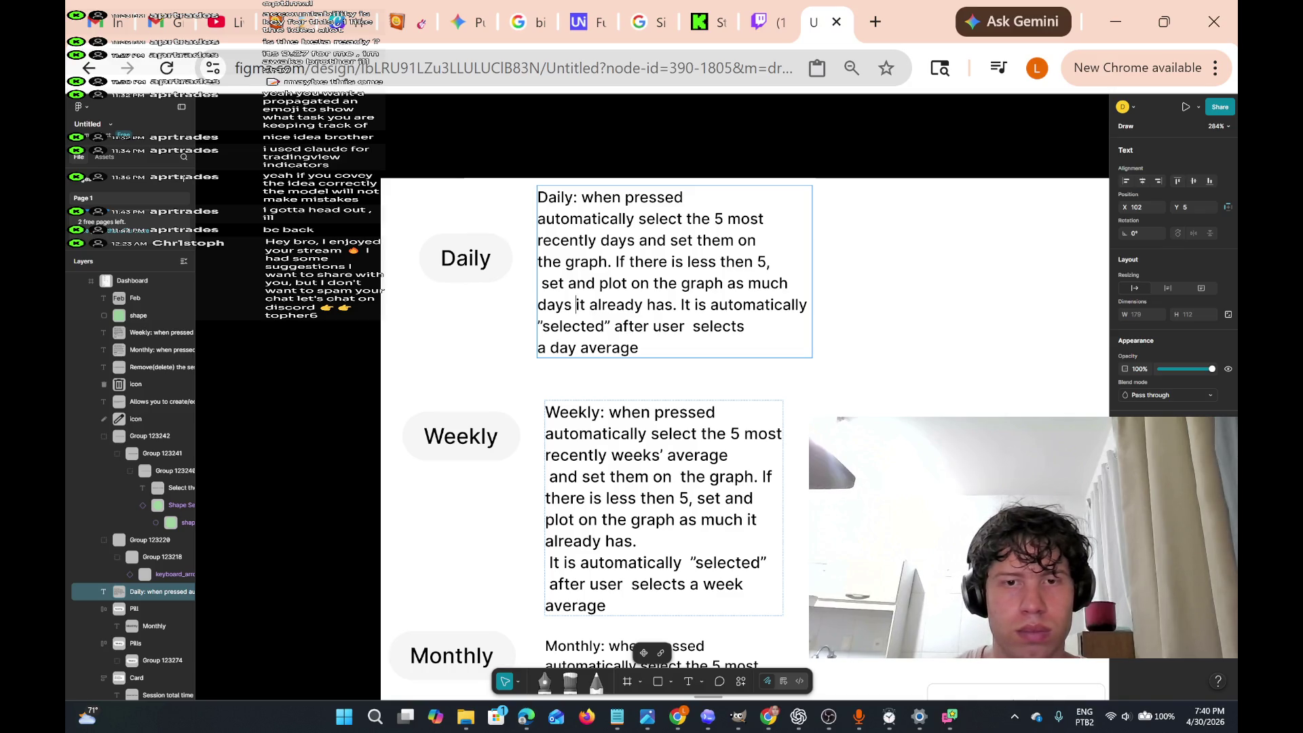
{"action": "left_click", "coordinate": [664, 507]}
{"action": "key", "text": "Return"}
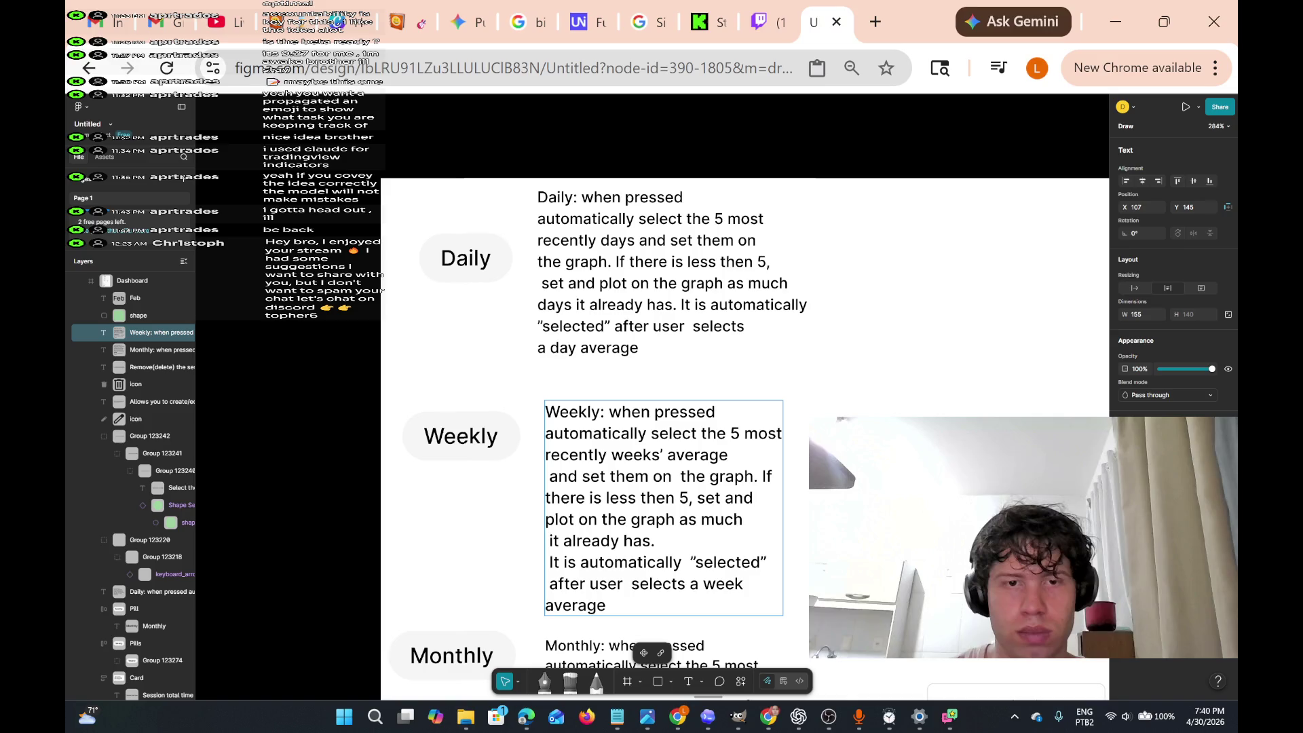
{"action": "type", "text": "mon"}
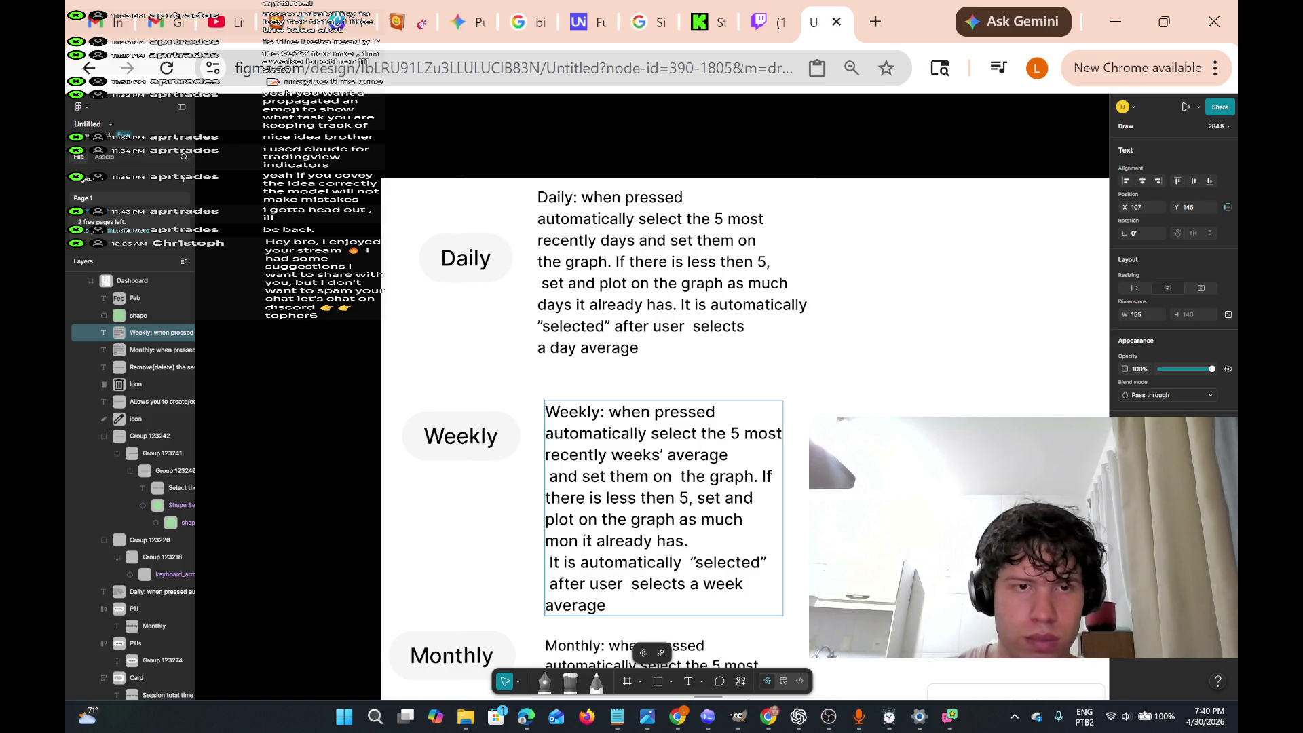
{"action": "key", "text": "BackSpace"}
{"action": "key", "text": "BackSpace"}
{"action": "key", "text": "BackSpace"}
{"action": "type", "text": "weeks"}
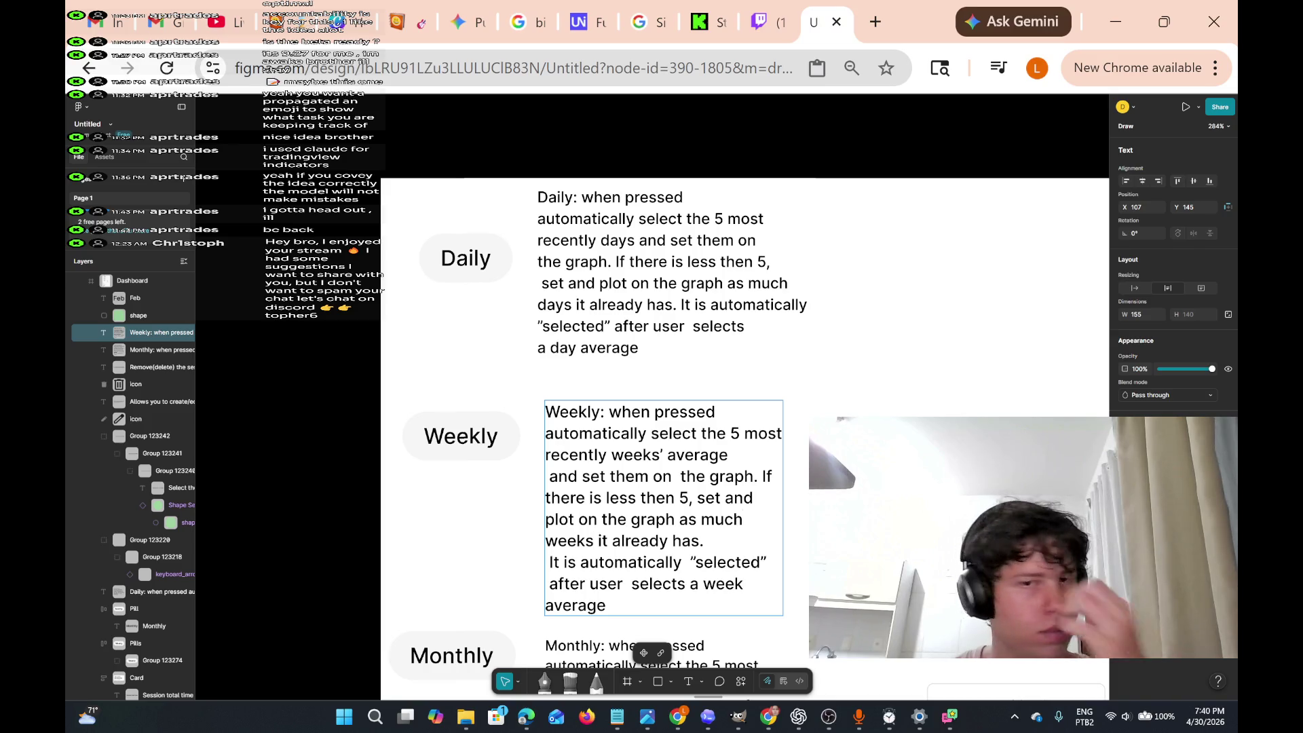
{"action": "scroll", "coordinate": [744, 526], "scroll_direction": "down", "scroll_amount": 5}
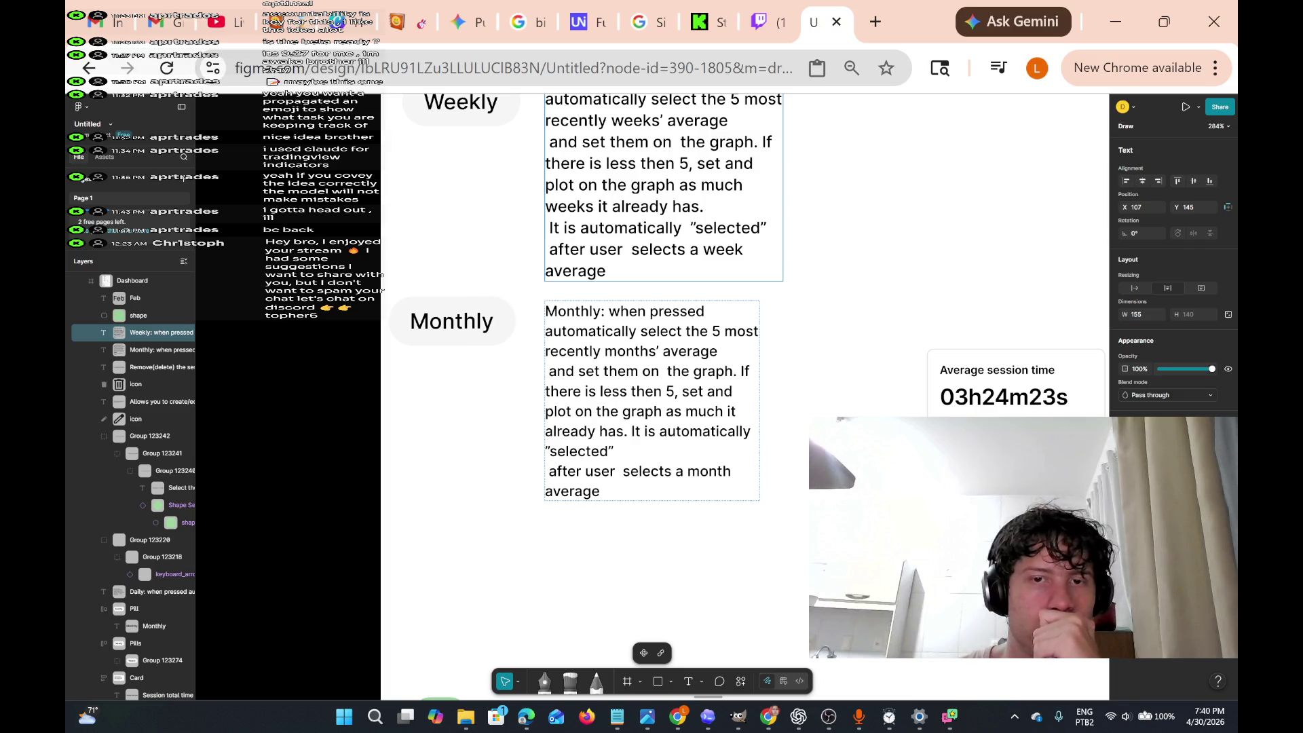
- Insert 'months' before 'it already has.' in the Monthly description
{"action": "left_click", "coordinate": [651, 400]}
{"action": "key", "text": "Return"}
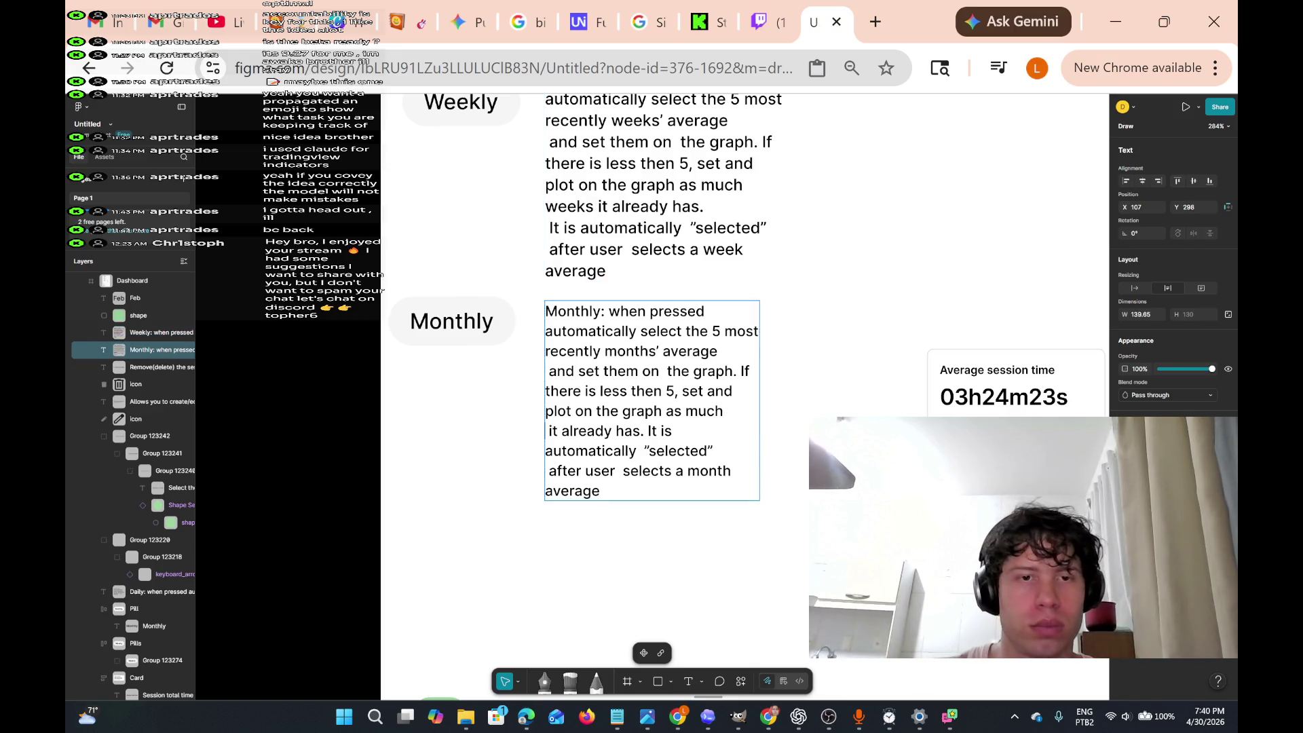
{"action": "type", "text": "months"}
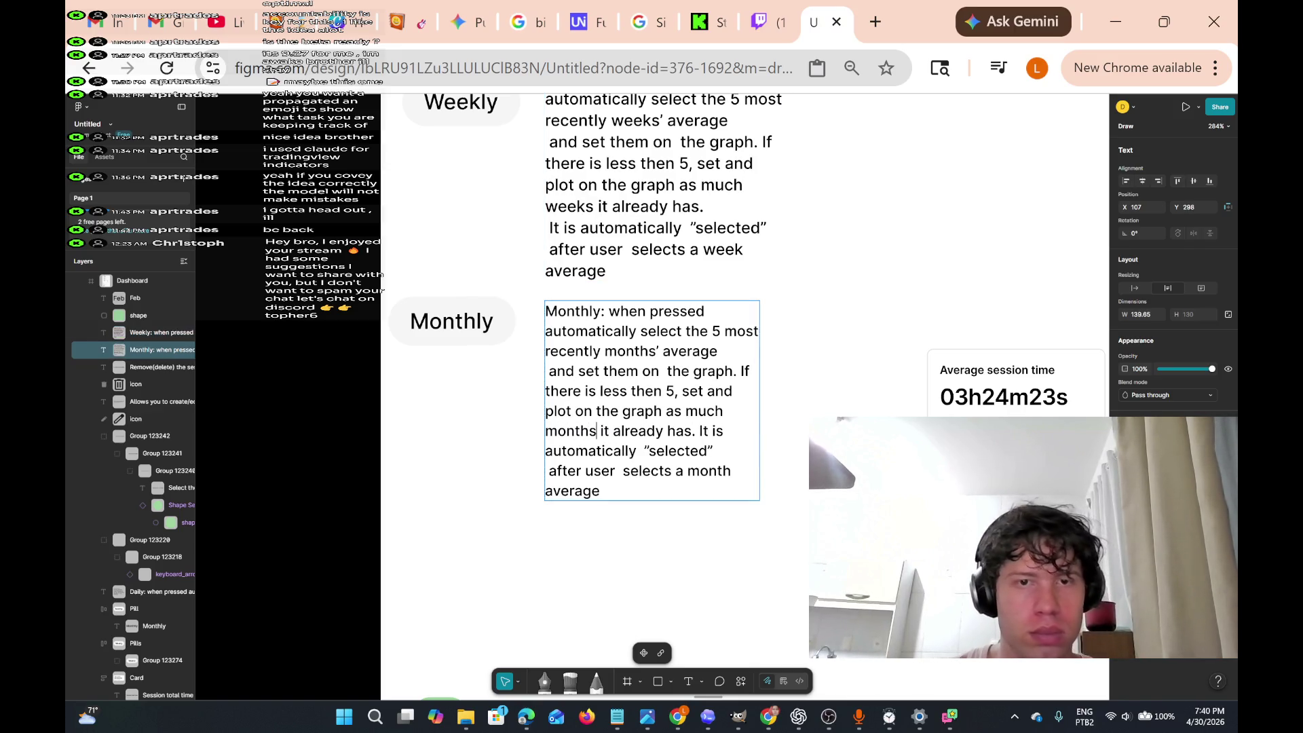
{"action": "scroll", "coordinate": [691, 467], "scroll_direction": "down", "scroll_amount": 3}
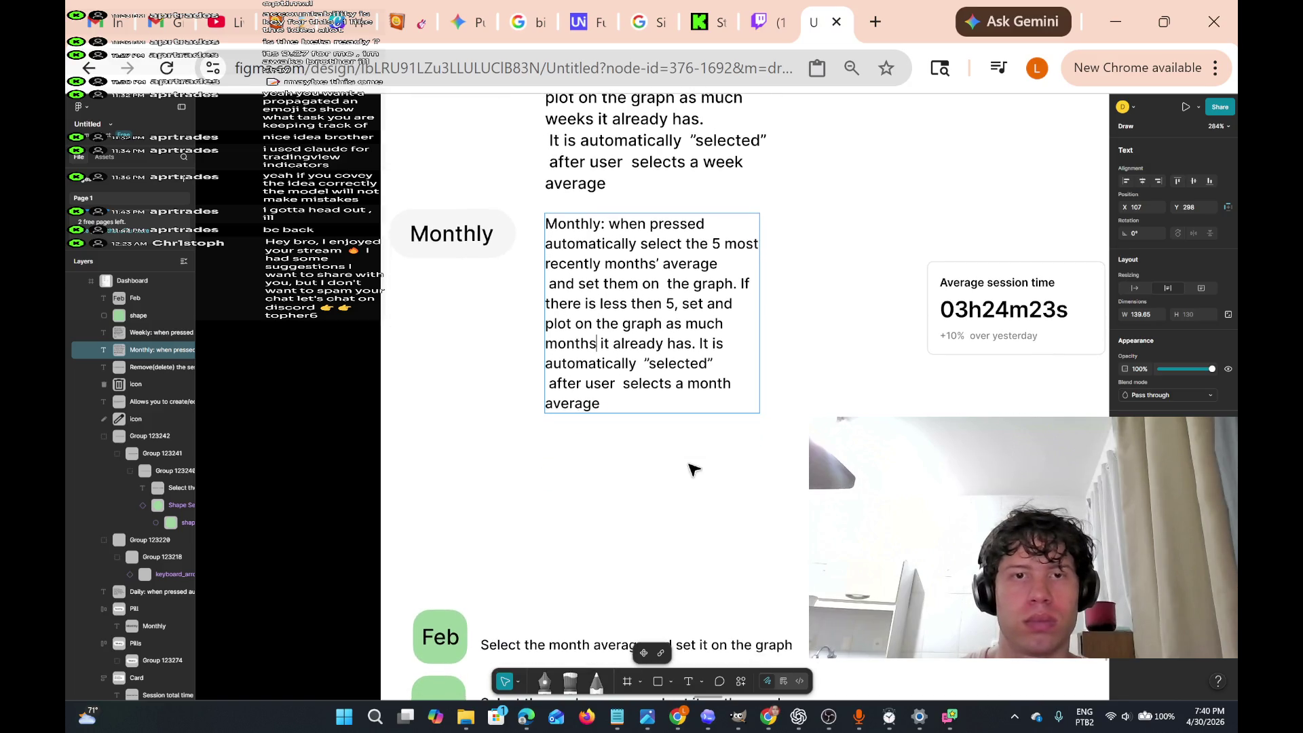
{"action": "scroll", "coordinate": [691, 469], "scroll_direction": "down", "scroll_amount": 5}
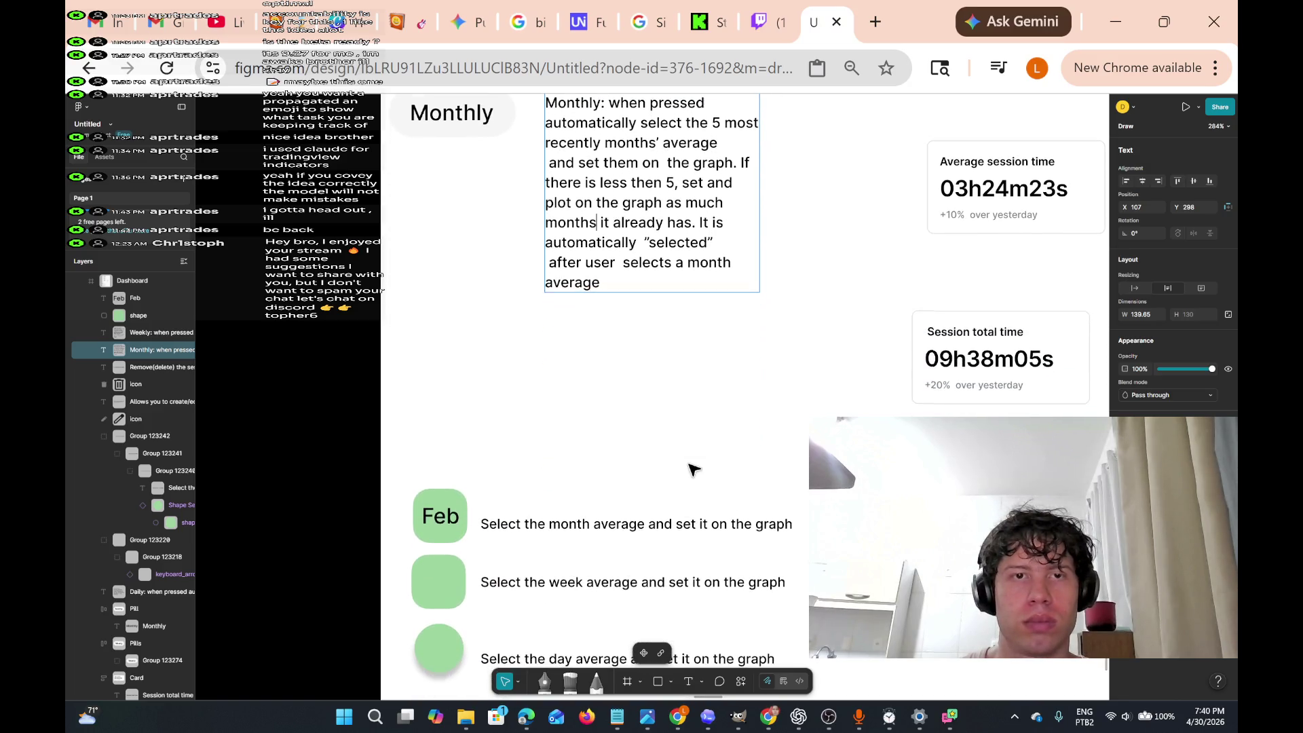
{"action": "scroll", "coordinate": [691, 467], "scroll_direction": "down", "scroll_amount": 7}
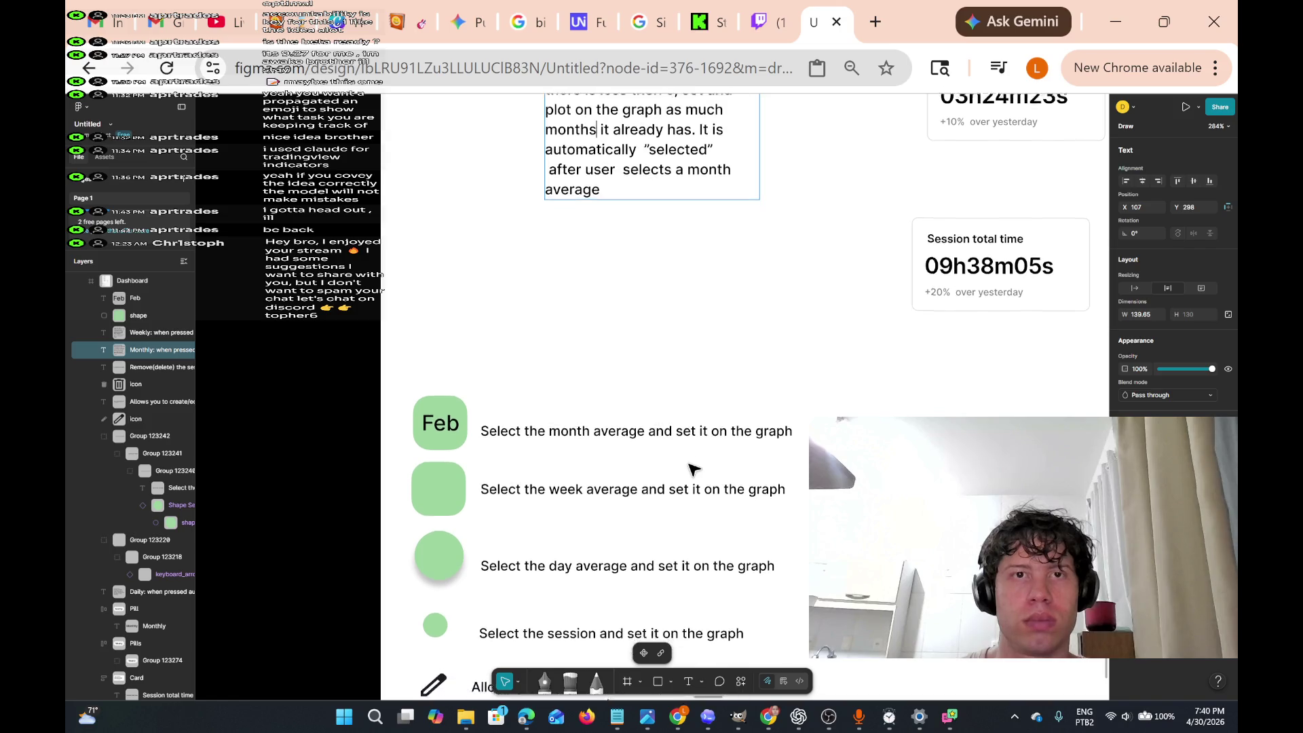
{"action": "scroll", "coordinate": [637, 433], "scroll_direction": "down", "scroll_amount": 5}
{"action": "scroll", "coordinate": [638, 433], "scroll_direction": "up", "scroll_amount": 5}
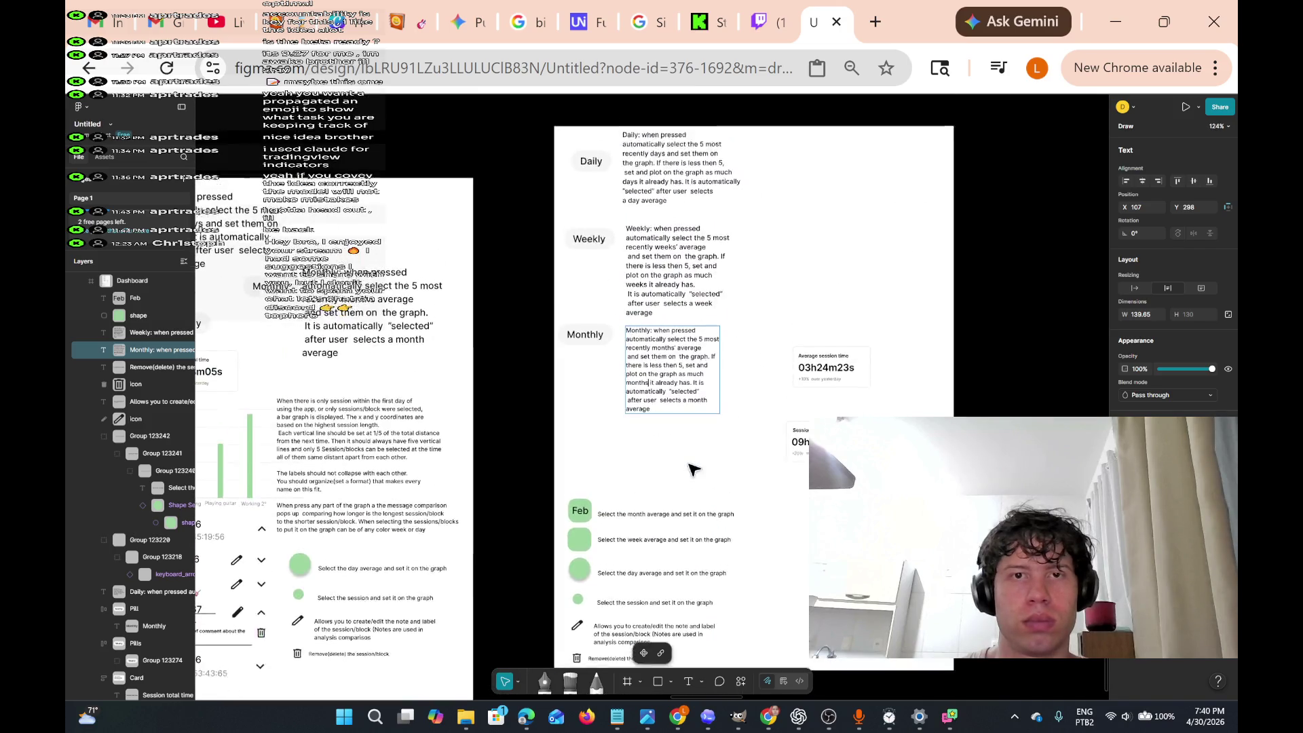
{"action": "scroll", "coordinate": [689, 466], "scroll_direction": "right", "scroll_amount": 3}
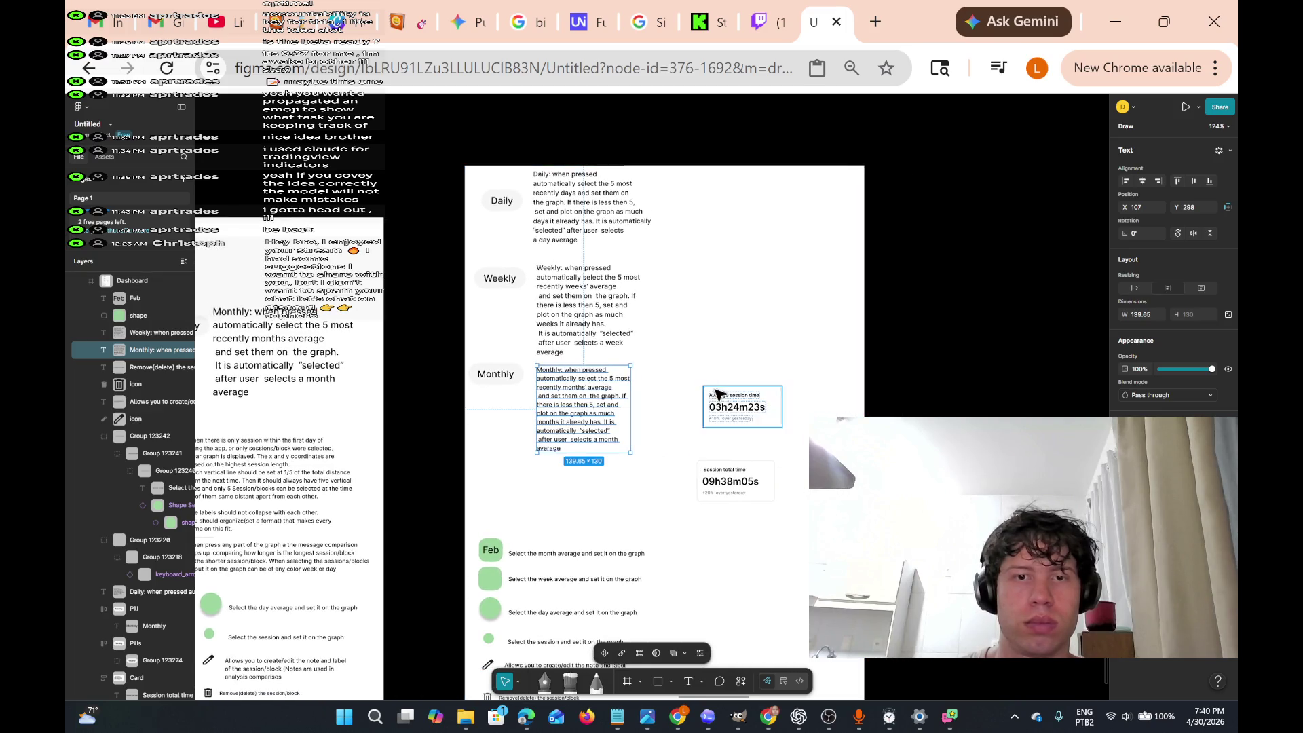
{"action": "key", "text": "Escape"}
{"action": "scroll", "coordinate": [785, 445], "scroll_direction": "left", "scroll_amount": 2}
{"action": "scroll", "coordinate": [785, 445], "scroll_direction": "up", "scroll_amount": 2}
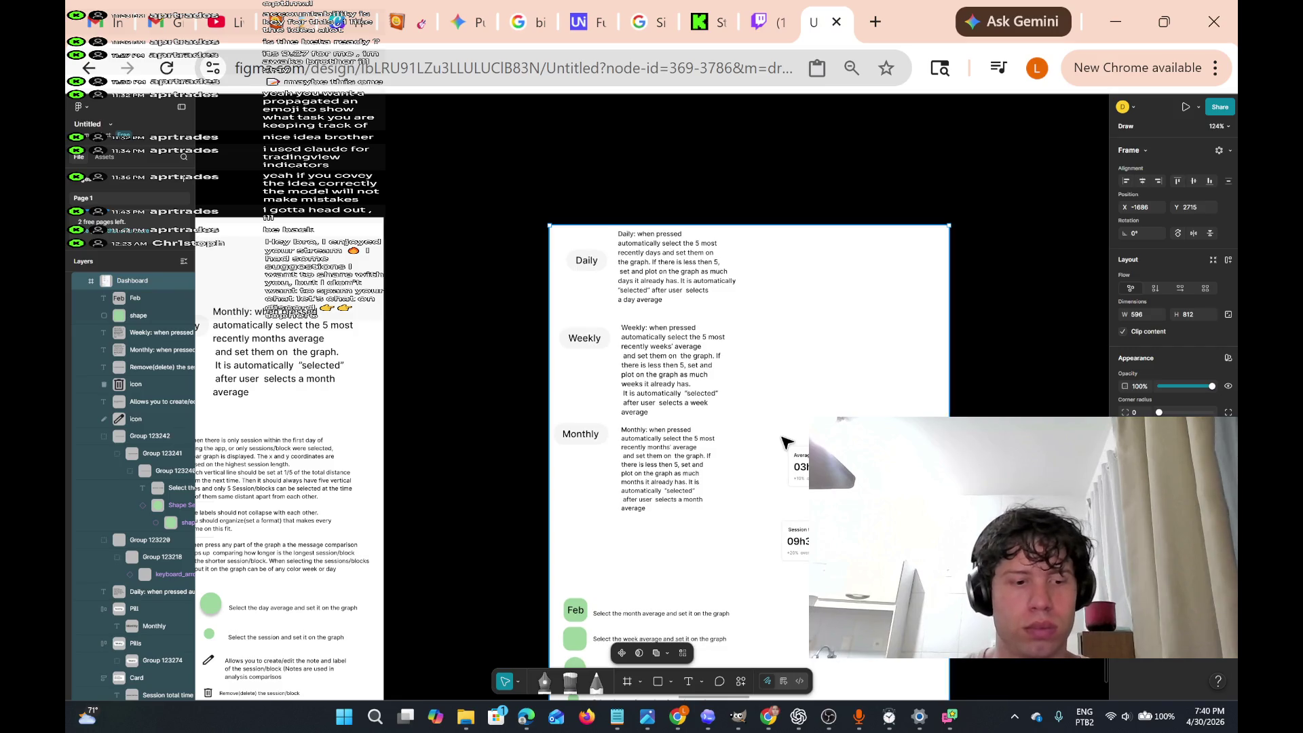
{"action": "key", "text": "ctrl+z"}
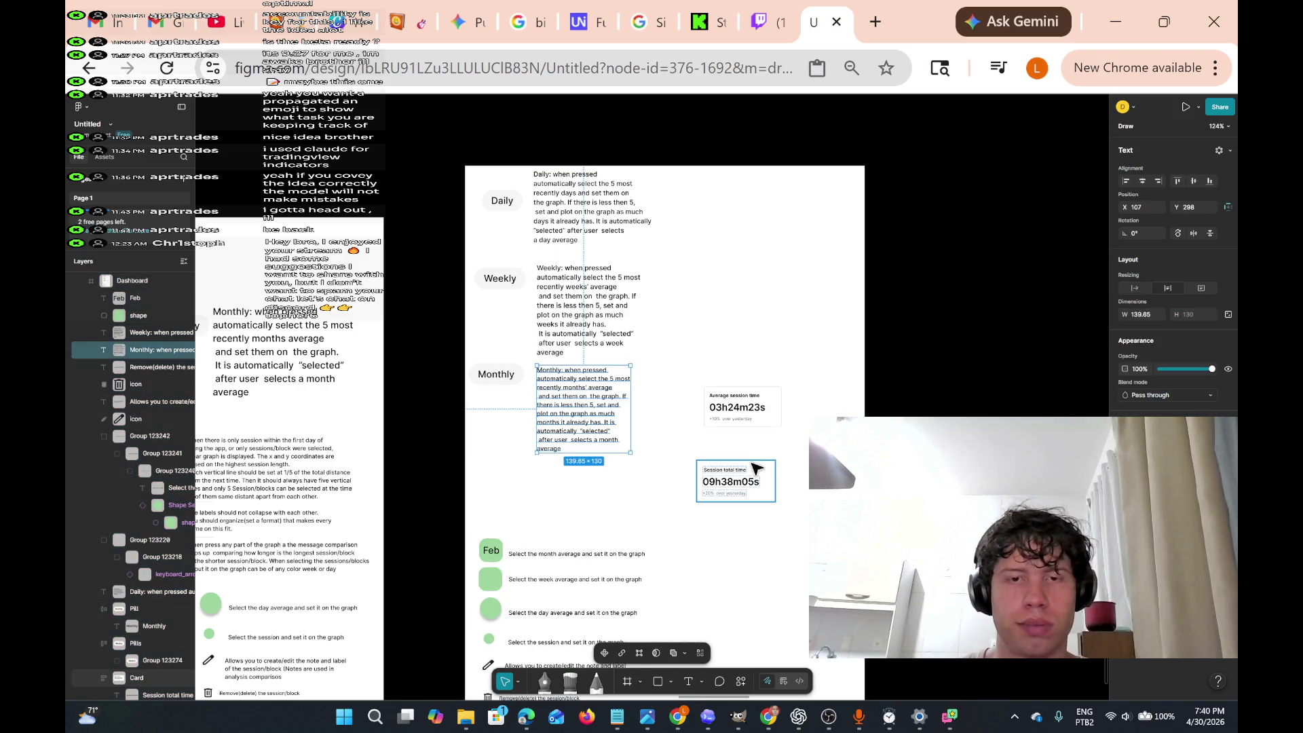
{"action": "scroll", "coordinate": [755, 468], "scroll_direction": "up", "scroll_amount": 5}
{"action": "scroll", "coordinate": [755, 468], "scroll_direction": "down", "scroll_amount": 5}
{"action": "scroll", "coordinate": [756, 468], "scroll_direction": "up", "scroll_amount": 5}
{"action": "scroll", "coordinate": [755, 468], "scroll_direction": "down", "scroll_amount": 2}
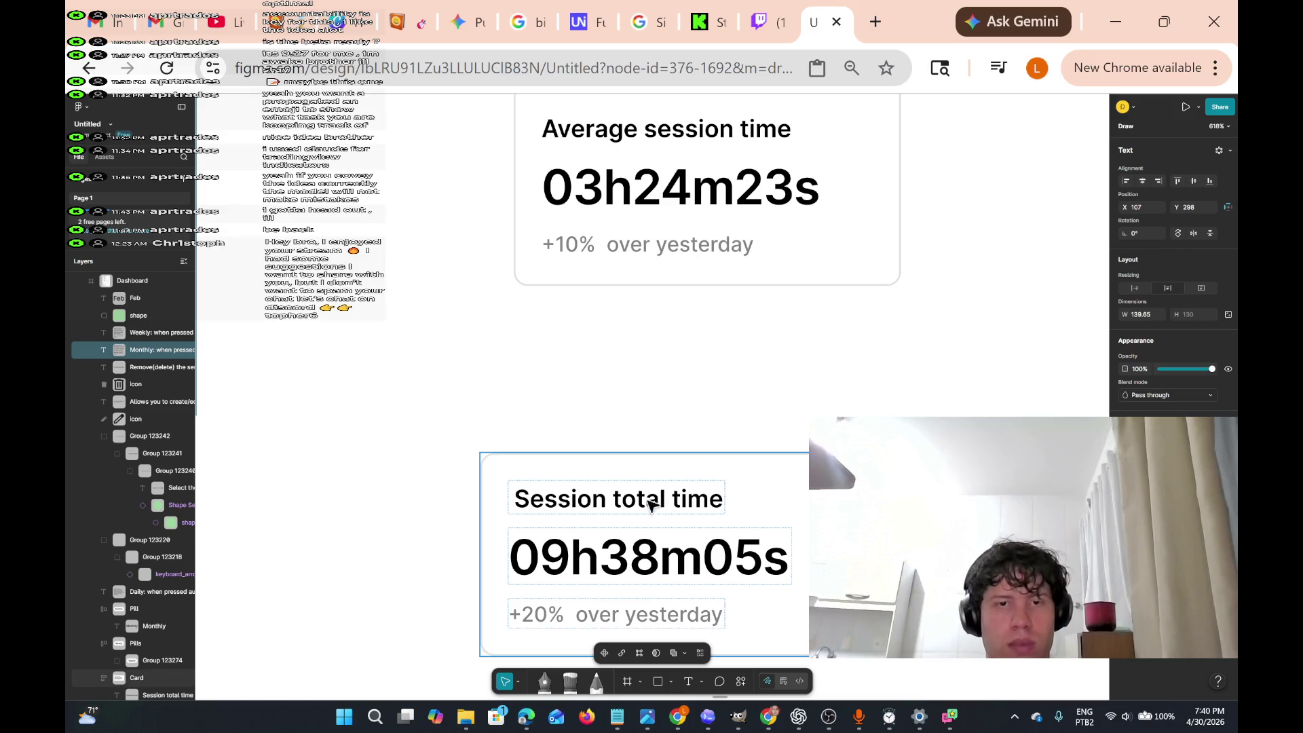
{"action": "scroll", "coordinate": [645, 507], "scroll_direction": "down", "scroll_amount": 1}
{"action": "scroll", "coordinate": [644, 508], "scroll_direction": "down", "scroll_amount": 2}
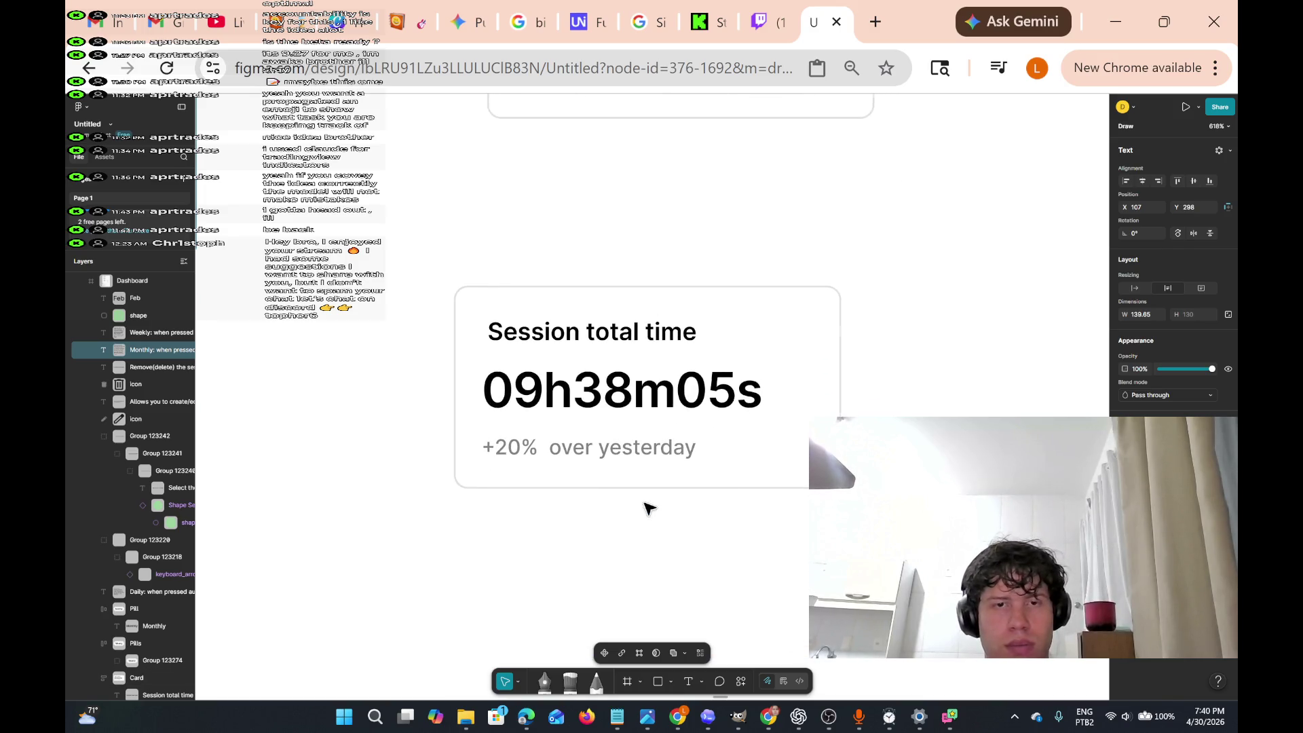
{"action": "scroll", "coordinate": [648, 507], "scroll_direction": "left", "scroll_amount": 2}
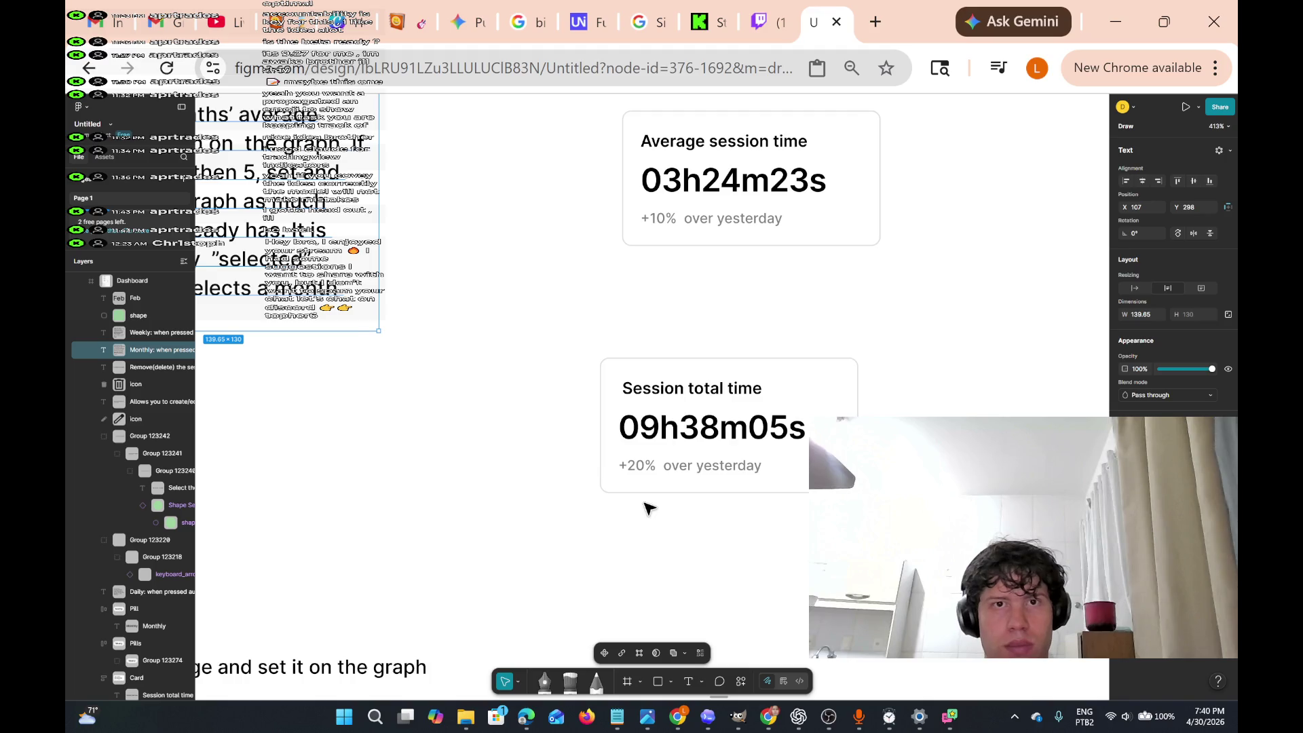
{"action": "key", "text": "Escape"}
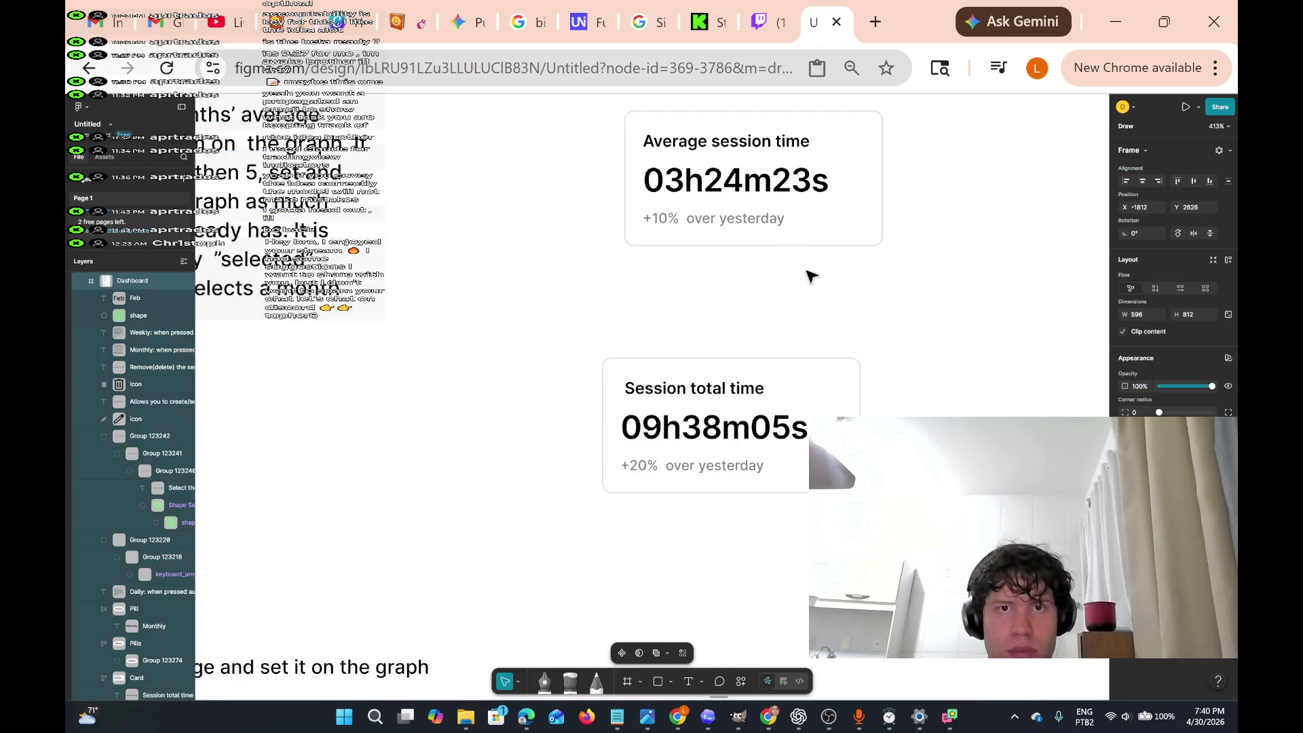
{"action": "scroll", "coordinate": [811, 276], "scroll_direction": "down", "scroll_amount": 3}
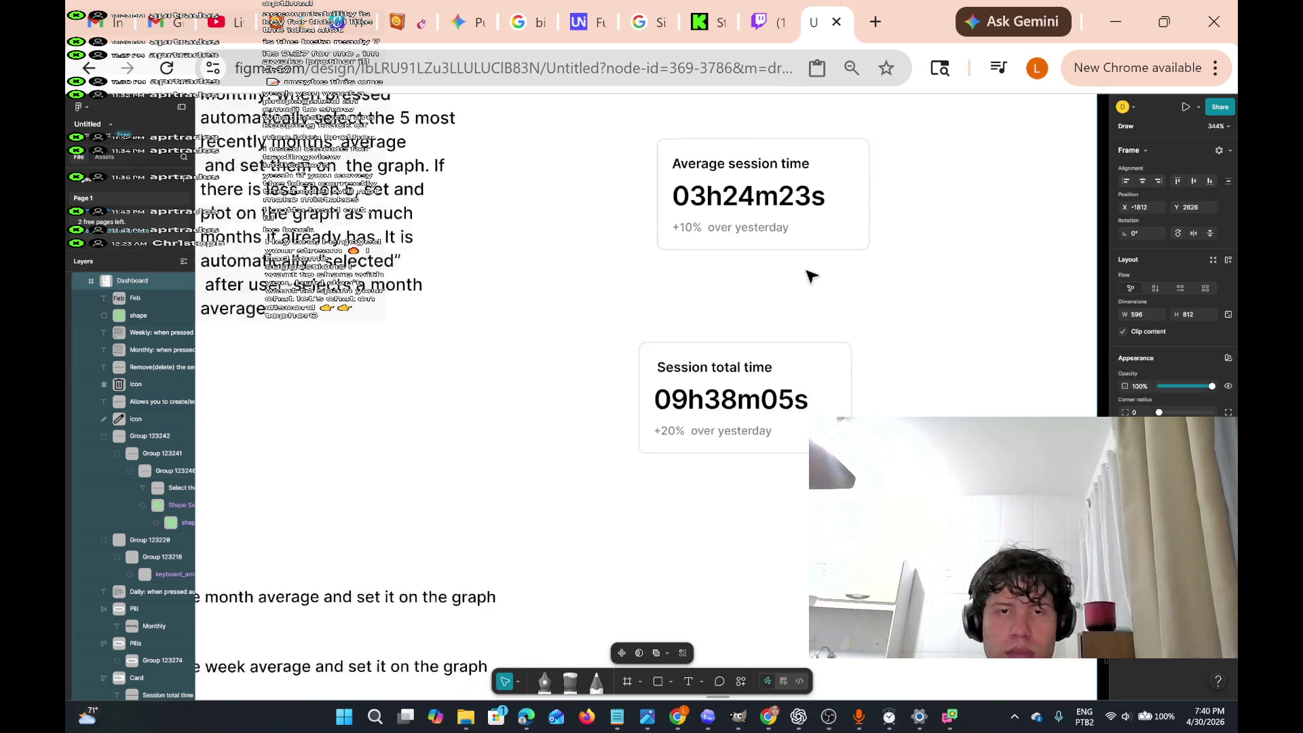
{"action": "scroll", "coordinate": [810, 276], "scroll_direction": "left", "scroll_amount": 5}
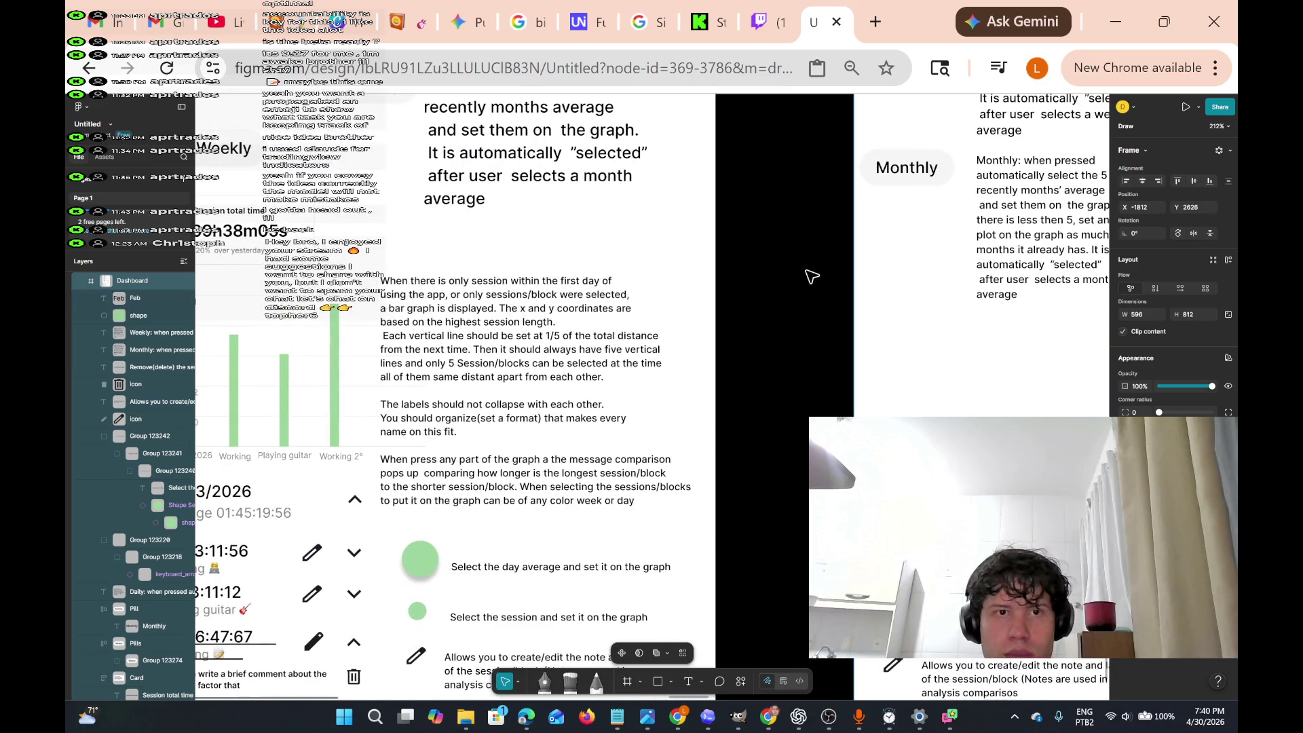
{"action": "scroll", "coordinate": [811, 276], "scroll_direction": "right", "scroll_amount": 5}
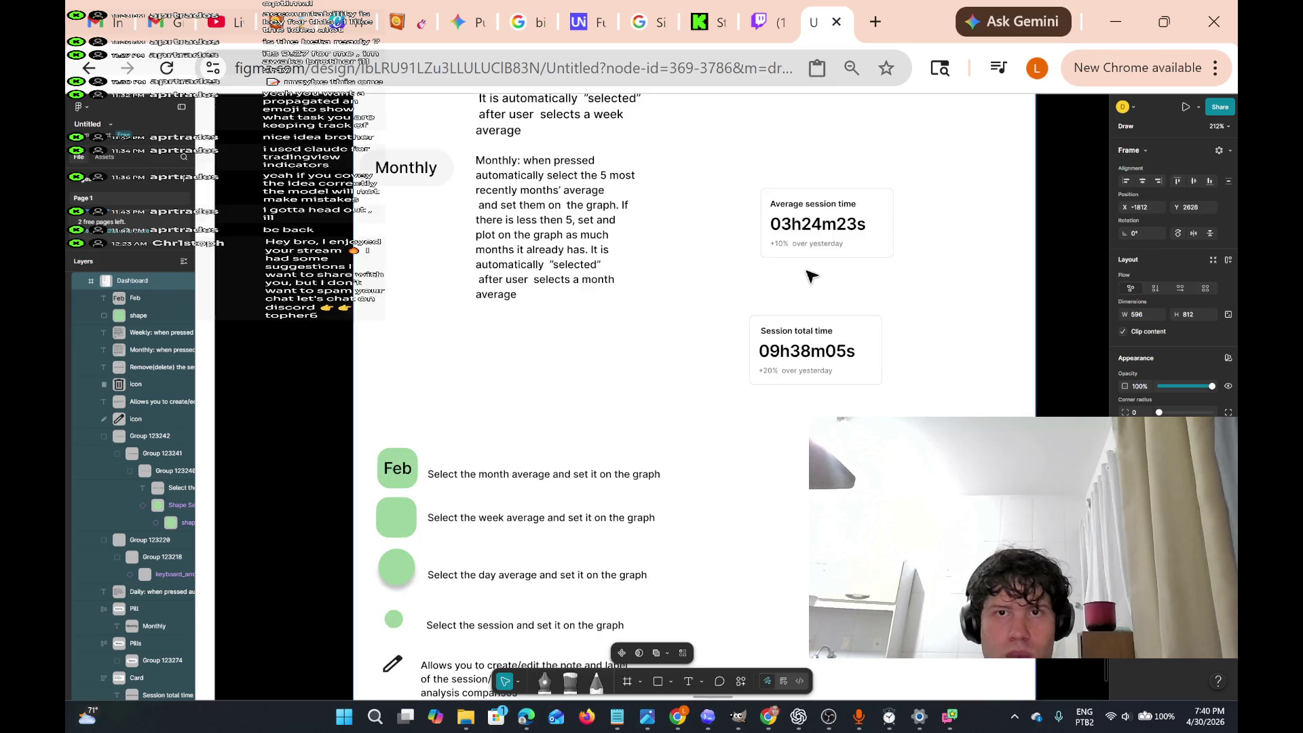
{"action": "scroll", "coordinate": [811, 276], "scroll_direction": "up", "scroll_amount": 5}
{"action": "scroll", "coordinate": [810, 276], "scroll_direction": "down", "scroll_amount": 2}
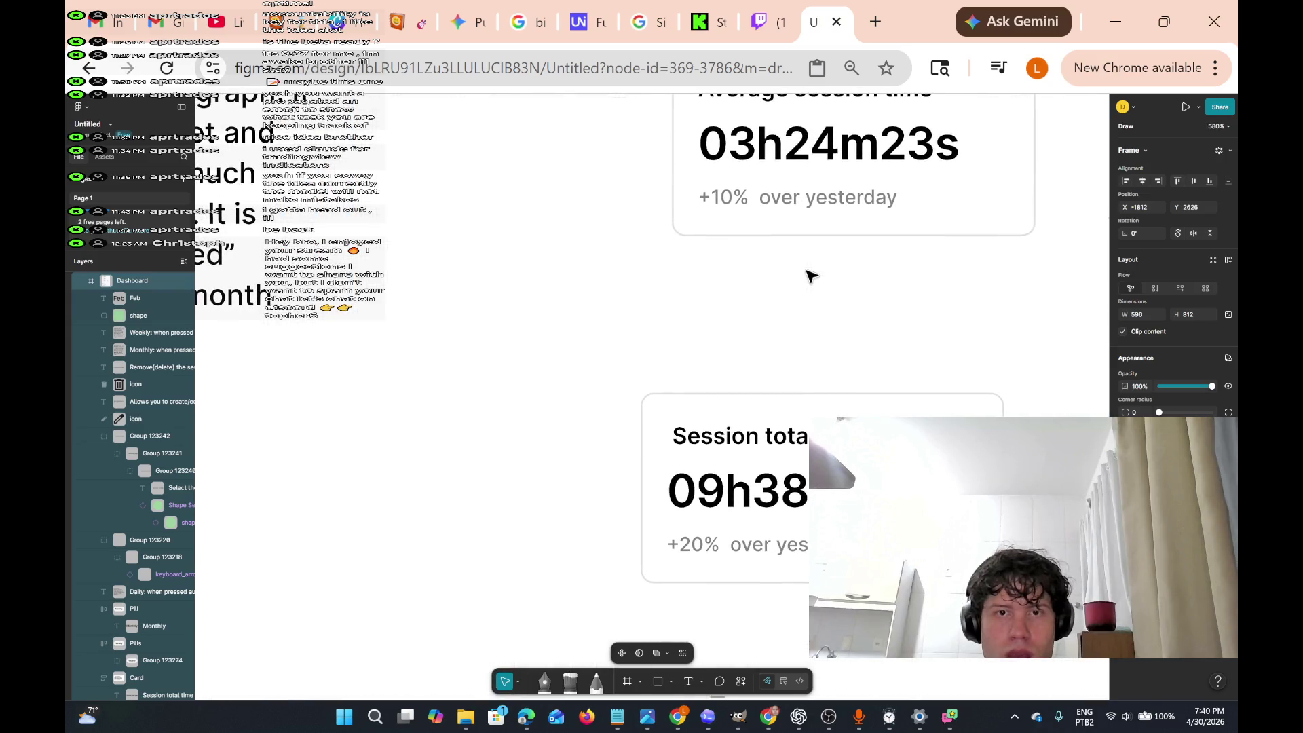
{"action": "scroll", "coordinate": [811, 276], "scroll_direction": "down", "scroll_amount": 1}
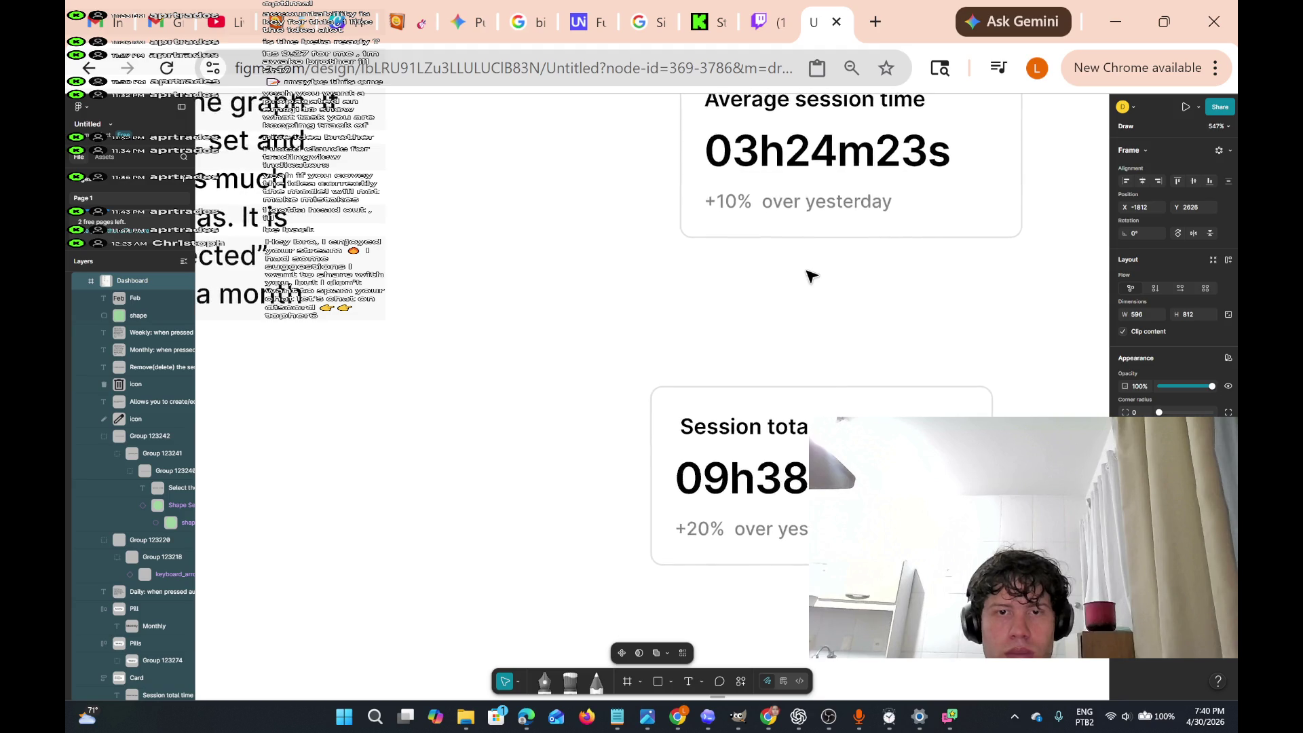
{"action": "scroll", "coordinate": [810, 276], "scroll_direction": "down", "scroll_amount": 4}
{"action": "scroll", "coordinate": [810, 276], "scroll_direction": "up", "scroll_amount": 8}
{"action": "scroll", "coordinate": [810, 276], "scroll_direction": "down", "scroll_amount": 5}
{"action": "scroll", "coordinate": [810, 276], "scroll_direction": "up", "scroll_amount": 5}
{"action": "scroll", "coordinate": [811, 276], "scroll_direction": "down", "scroll_amount": 4}
{"action": "scroll", "coordinate": [811, 276], "scroll_direction": "up", "scroll_amount": 1}
{"action": "scroll", "coordinate": [811, 276], "scroll_direction": "up", "scroll_amount": 4}
{"action": "scroll", "coordinate": [810, 276], "scroll_direction": "down", "scroll_amount": 6}
{"action": "scroll", "coordinate": [810, 277], "scroll_direction": "up", "scroll_amount": 5}
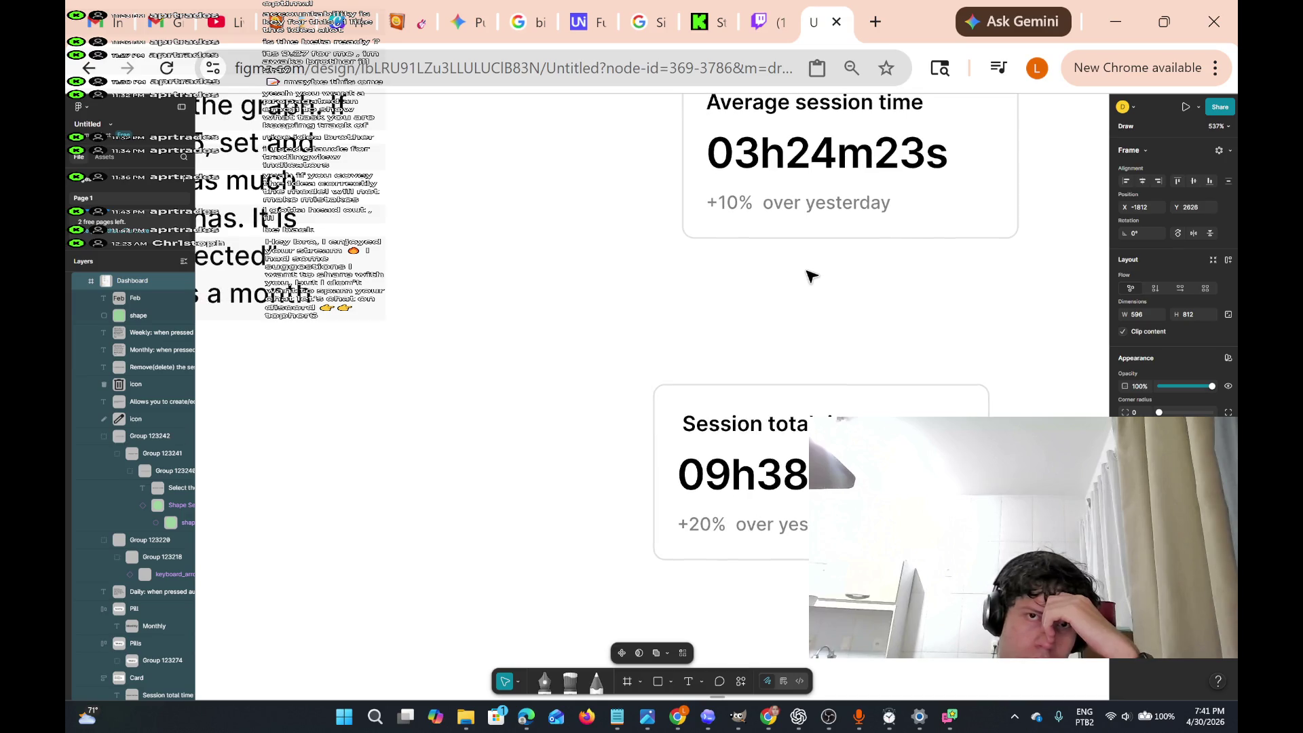
{"action": "scroll", "coordinate": [811, 276], "scroll_direction": "down", "scroll_amount": 1}
{"action": "scroll", "coordinate": [810, 276], "scroll_direction": "up", "scroll_amount": 2}
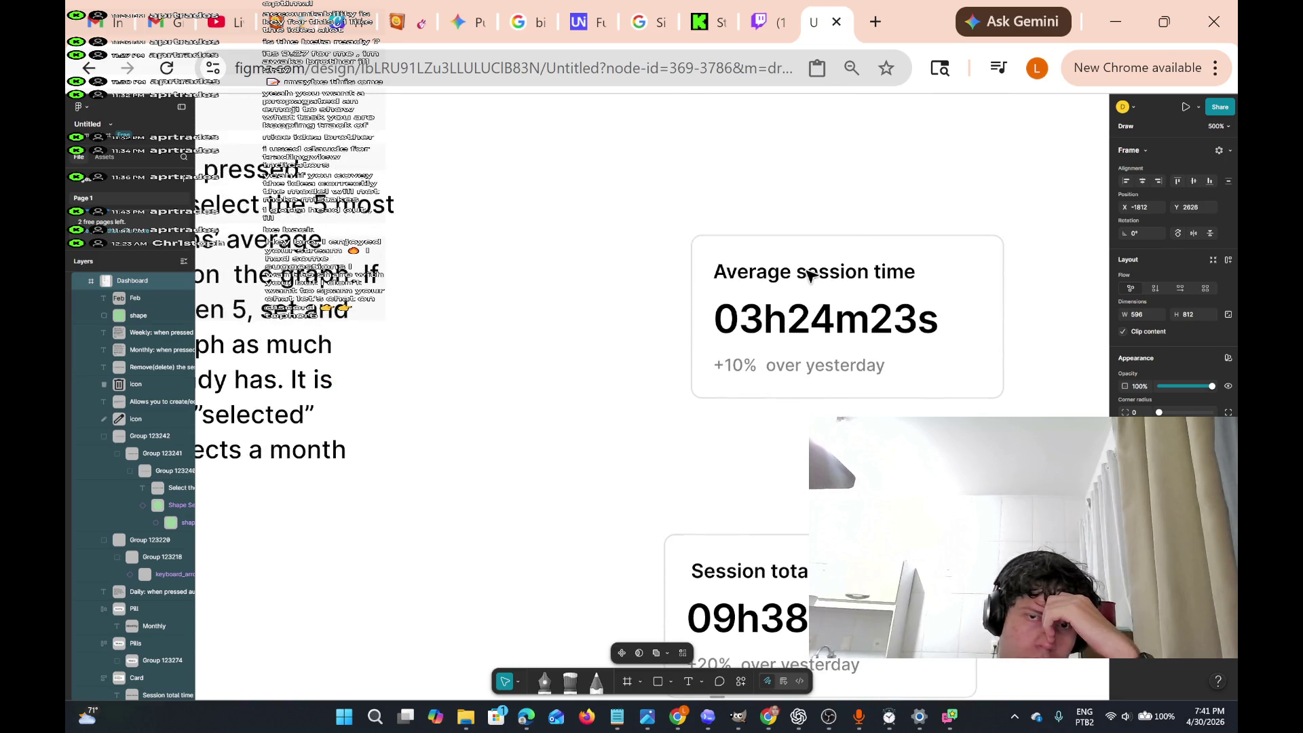
{"action": "scroll", "coordinate": [805, 293], "scroll_direction": "down", "scroll_amount": 2}
{"action": "scroll", "coordinate": [805, 293], "scroll_direction": "right", "scroll_amount": 2}
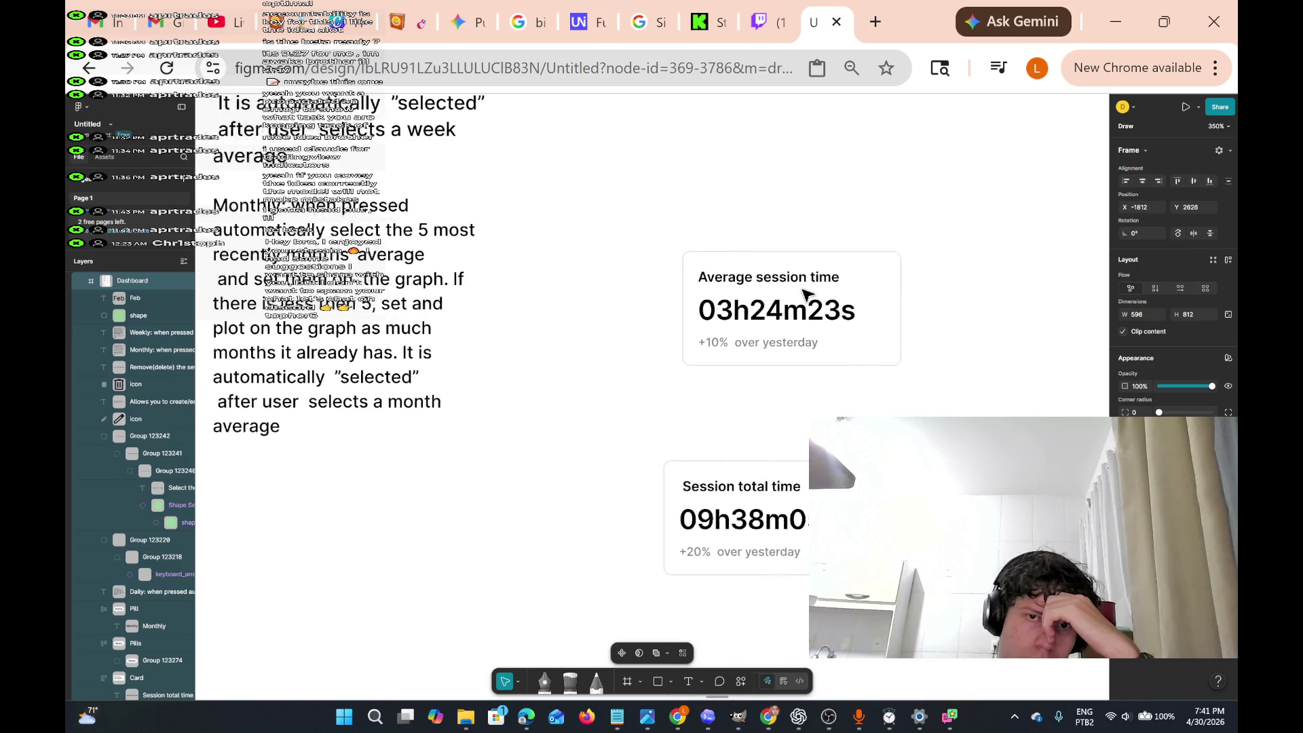
{"action": "scroll", "coordinate": [804, 293], "scroll_direction": "up", "scroll_amount": 5}
{"action": "scroll", "coordinate": [806, 294], "scroll_direction": "down", "scroll_amount": 5}
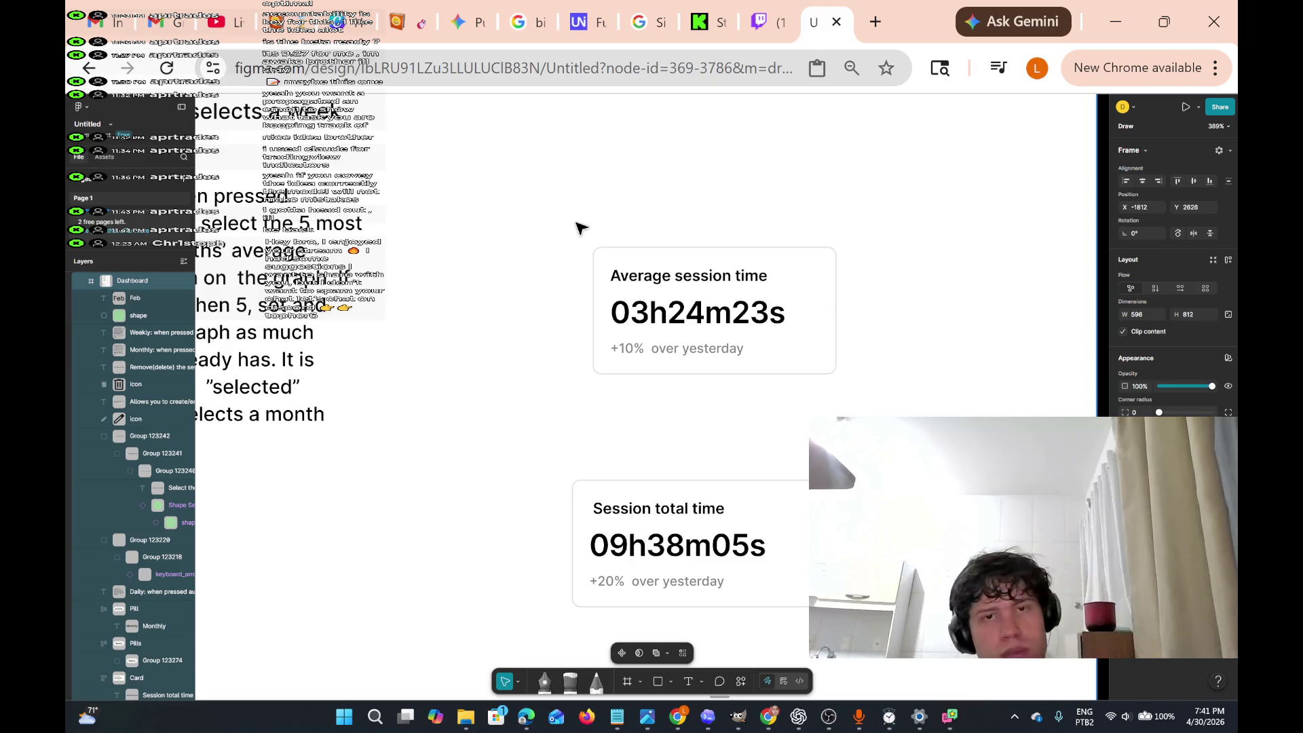
- Move the Average session time card up beside the Weekly text, to X 288, Y 128
{"action": "mouse_move", "coordinate": [563, 198]}
{"action": "left_mouse_down"}
{"action": "mouse_move", "coordinate": [622, 268]}
{"action": "mouse_move", "coordinate": [930, 430]}
{"action": "left_mouse_up"}
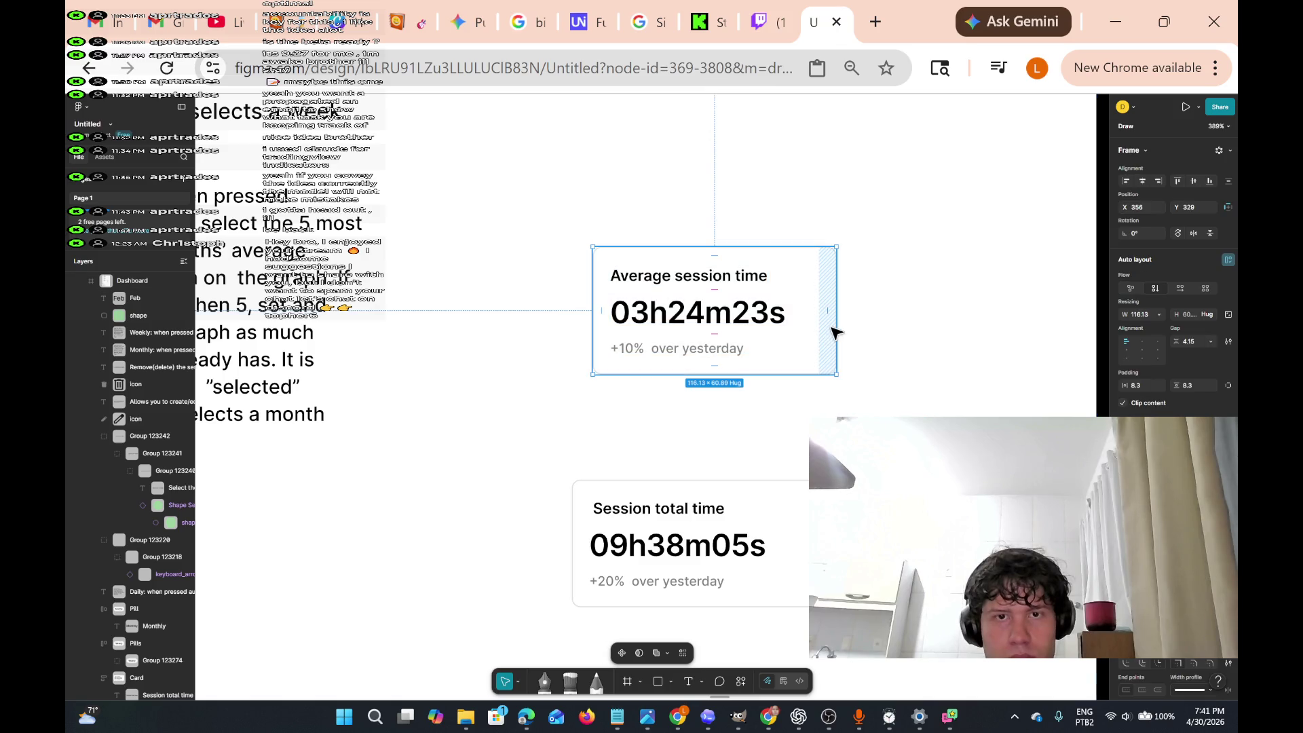
{"action": "scroll", "coordinate": [836, 332], "scroll_direction": "down", "scroll_amount": 3}
{"action": "scroll", "coordinate": [831, 333], "scroll_direction": "up", "scroll_amount": 2}
{"action": "mouse_move", "coordinate": [820, 396]}
{"action": "left_mouse_down"}
{"action": "mouse_move", "coordinate": [744, 123]}
{"action": "mouse_move", "coordinate": [733, 136]}
{"action": "left_mouse_up"}
- Pan around the spec board to review the Daily, Weekly and Monthly descriptions
{"action": "scroll", "coordinate": [733, 138], "scroll_direction": "left", "scroll_amount": 5}
{"action": "scroll", "coordinate": [732, 141], "scroll_direction": "left", "scroll_amount": 10}
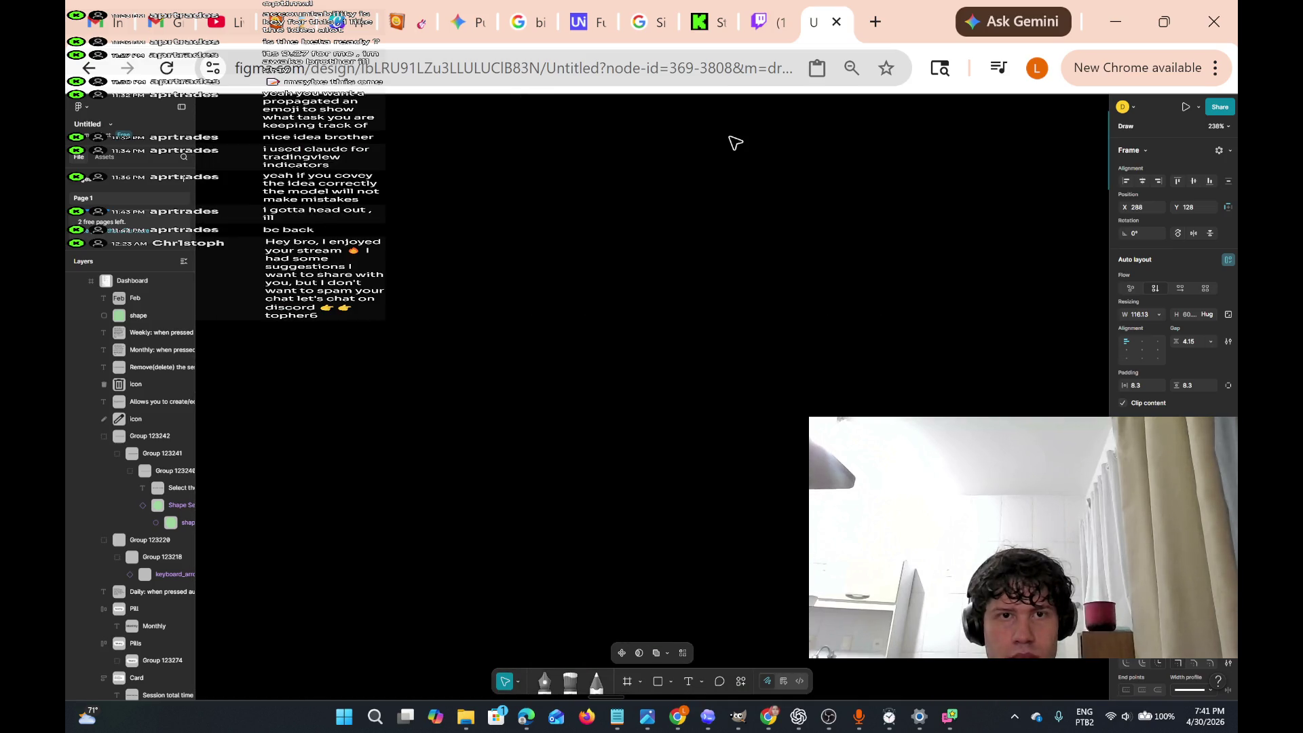
{"action": "scroll", "coordinate": [734, 142], "scroll_direction": "right", "scroll_amount": 10}
{"action": "scroll", "coordinate": [734, 142], "scroll_direction": "down", "scroll_amount": 4}
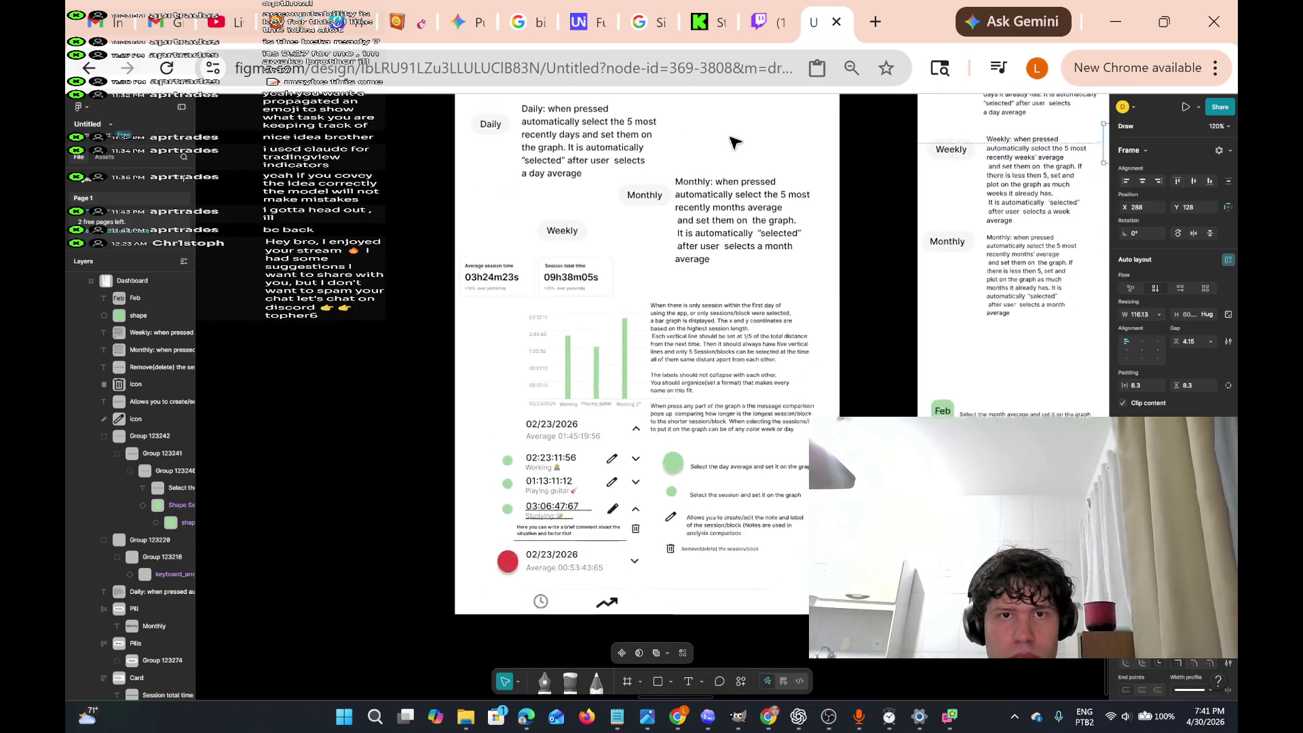
{"action": "scroll", "coordinate": [733, 143], "scroll_direction": "right", "scroll_amount": 5}
{"action": "scroll", "coordinate": [733, 141], "scroll_direction": "left", "scroll_amount": 5}
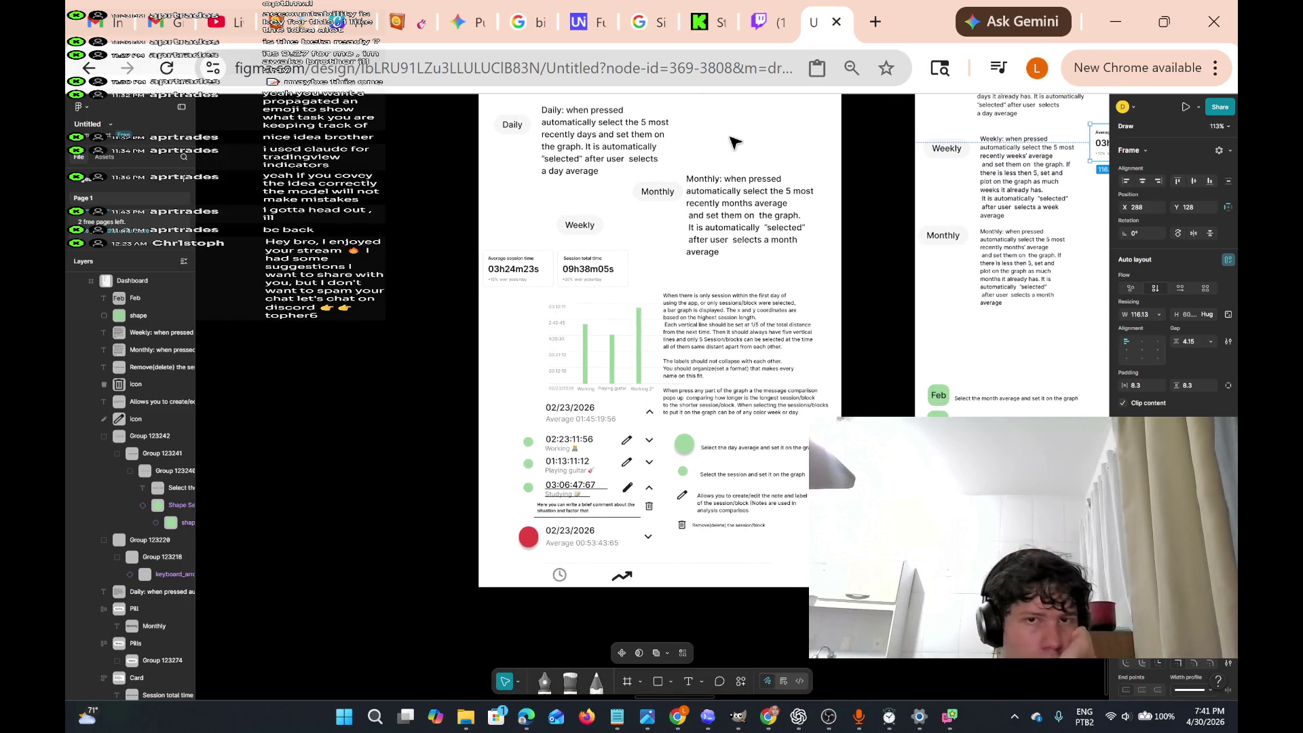
{"action": "scroll", "coordinate": [732, 143], "scroll_direction": "down", "scroll_amount": 6}
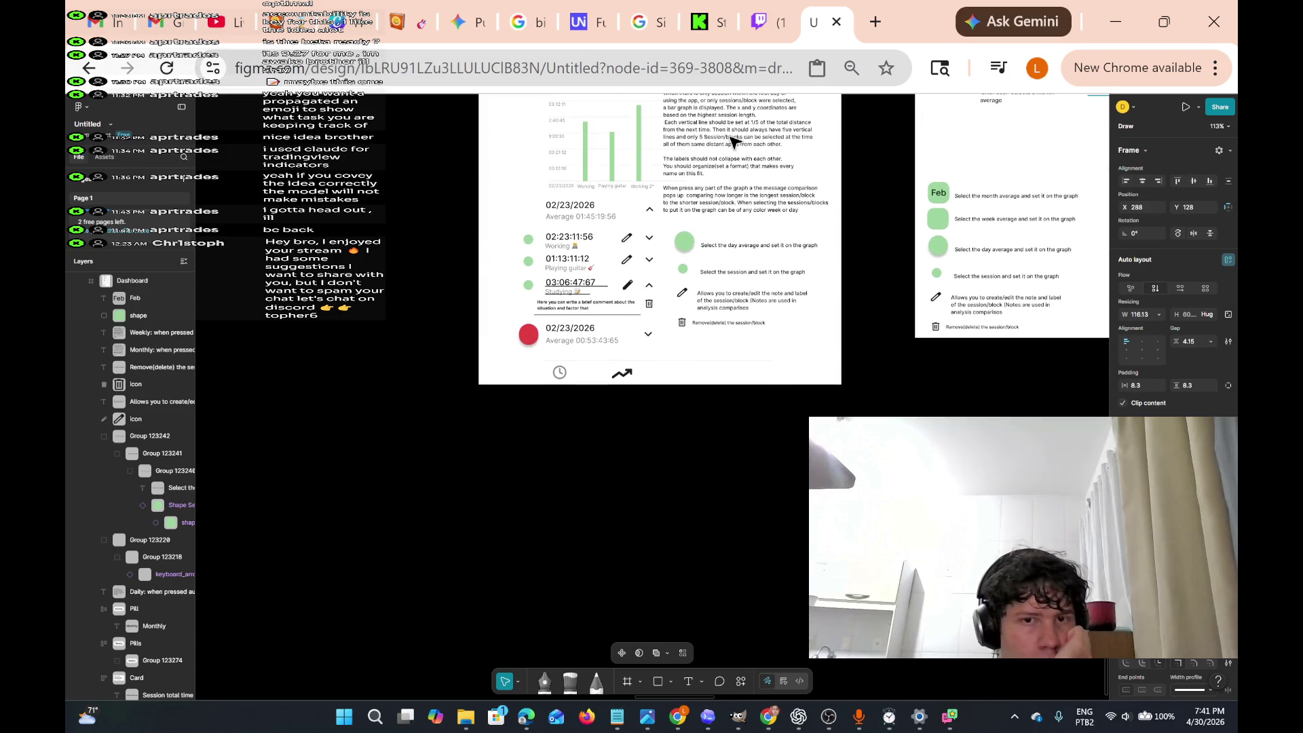
{"action": "scroll", "coordinate": [732, 143], "scroll_direction": "right", "scroll_amount": 10}
{"action": "scroll", "coordinate": [732, 143], "scroll_direction": "up", "scroll_amount": 6}
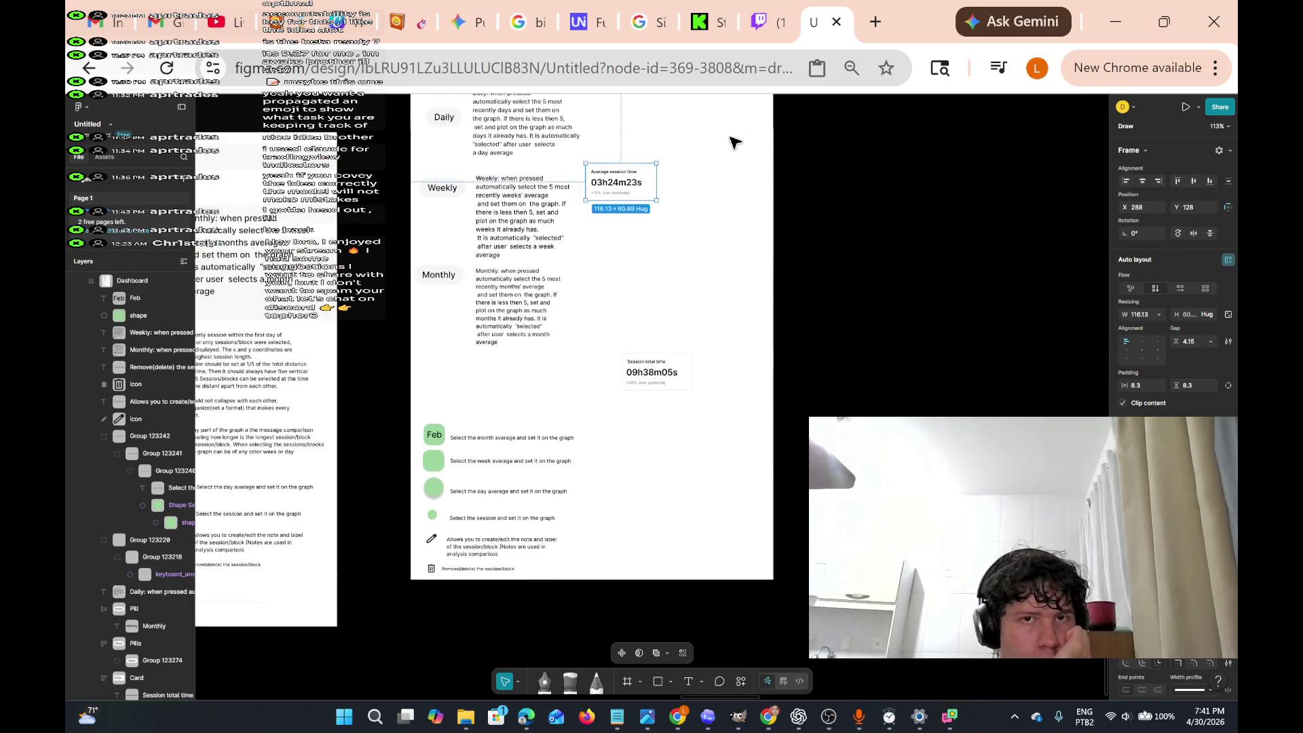
{"action": "scroll", "coordinate": [733, 141], "scroll_direction": "up", "scroll_amount": 3}
{"action": "scroll", "coordinate": [733, 142], "scroll_direction": "left", "scroll_amount": 3}
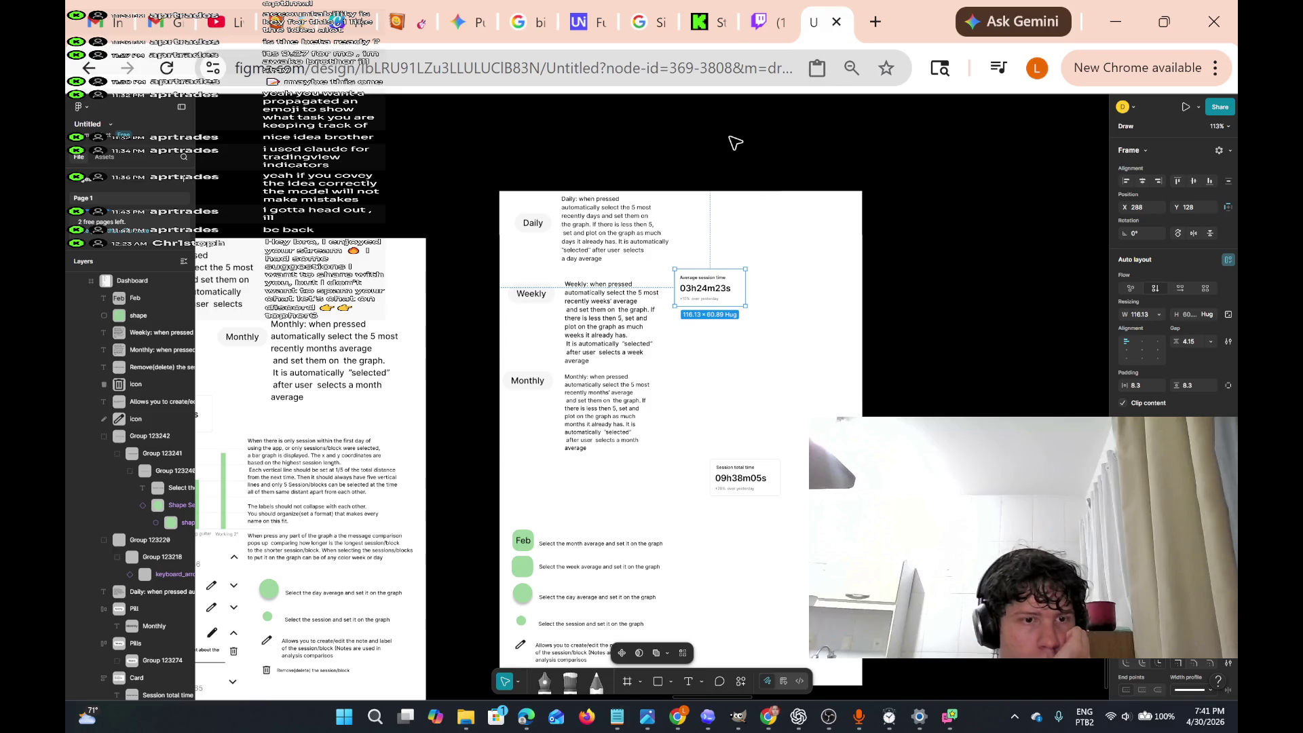
{"action": "scroll", "coordinate": [733, 142], "scroll_direction": "right", "scroll_amount": 3}
{"action": "scroll", "coordinate": [732, 143], "scroll_direction": "left", "scroll_amount": 8}
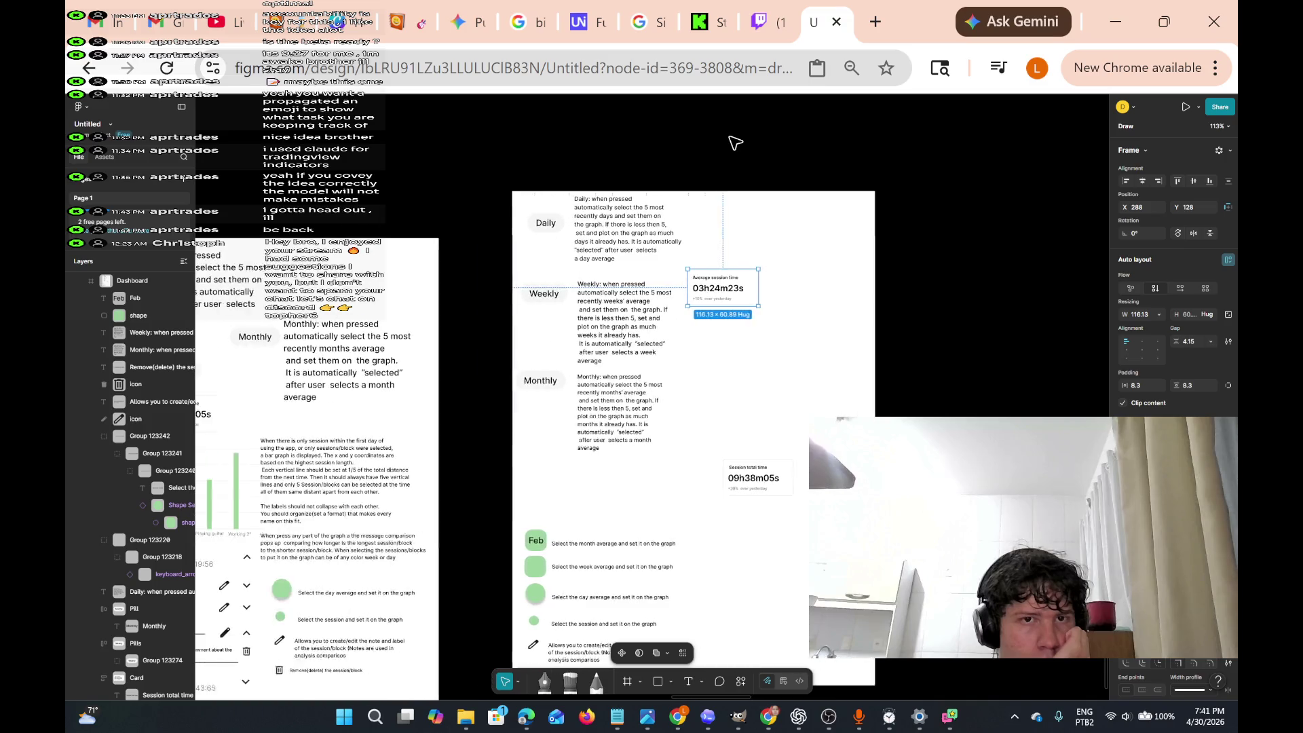
{"action": "scroll", "coordinate": [734, 142], "scroll_direction": "left", "scroll_amount": 2}
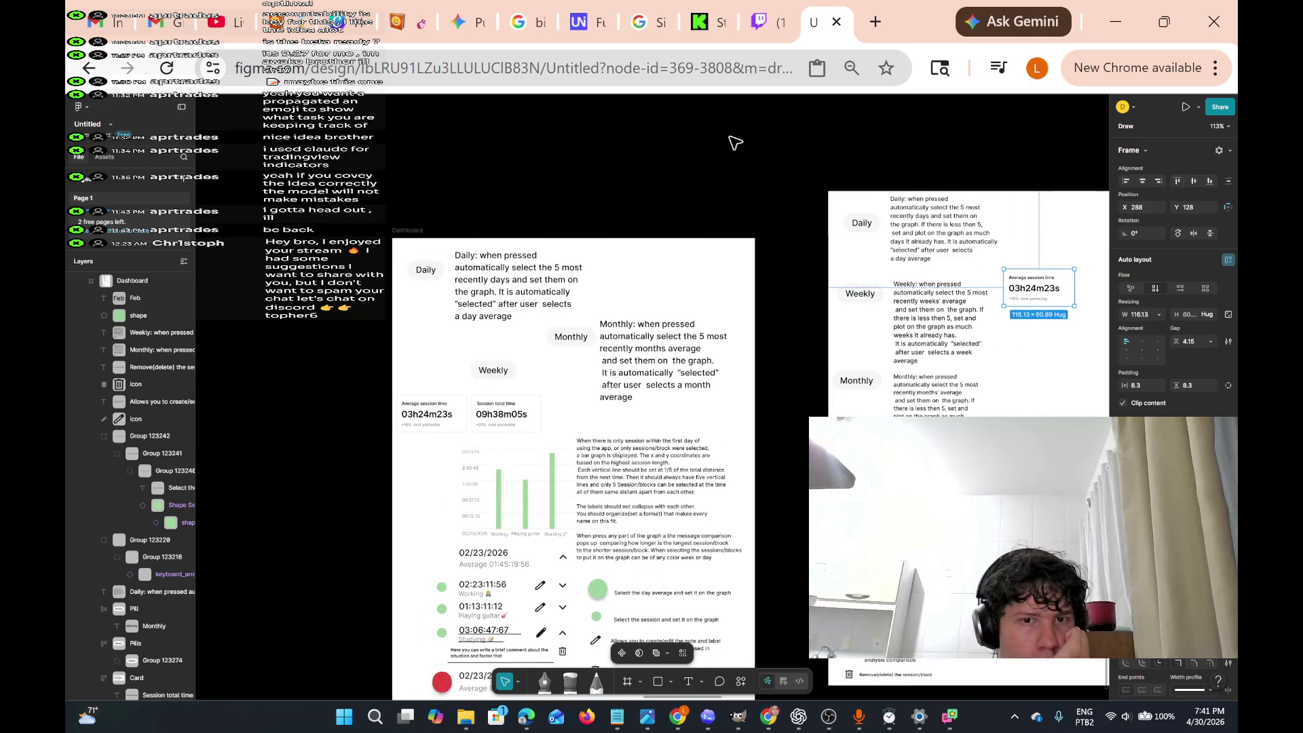
{"action": "scroll", "coordinate": [734, 142], "scroll_direction": "right", "scroll_amount": 6}
{"action": "scroll", "coordinate": [734, 143], "scroll_direction": "down", "scroll_amount": 6}
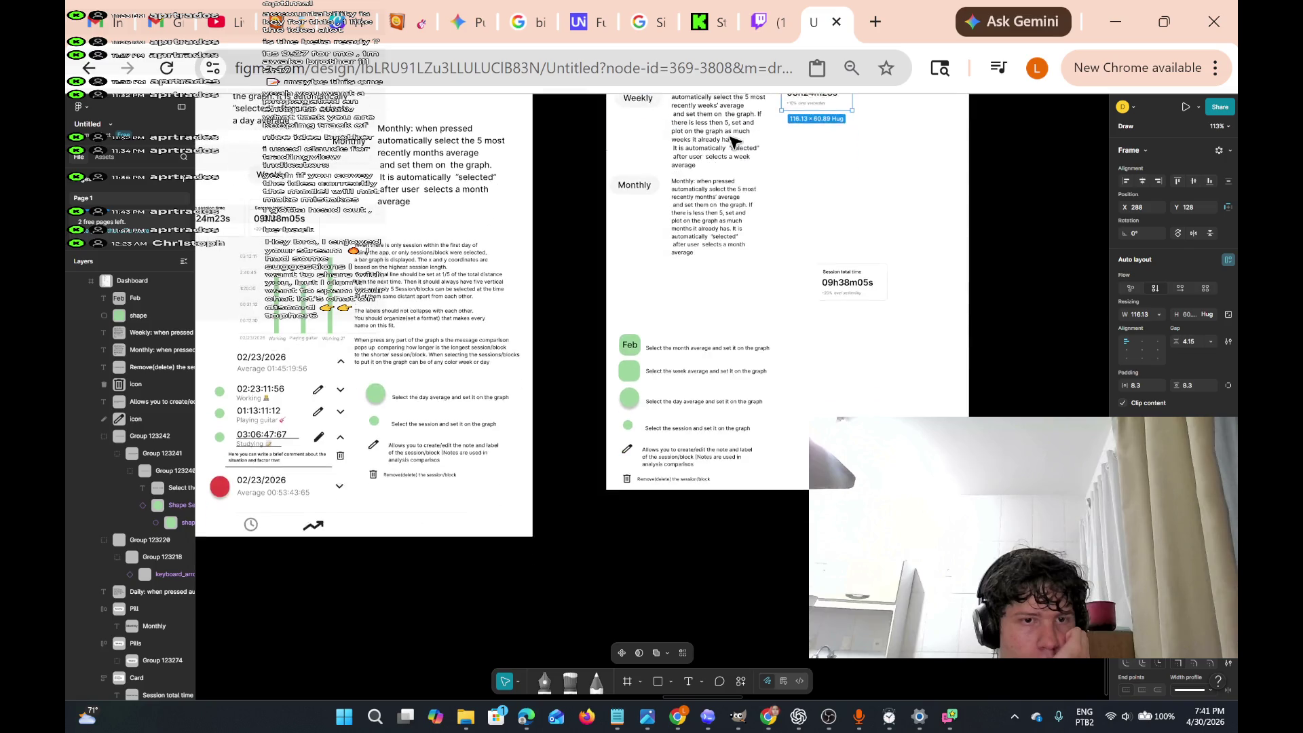
{"action": "scroll", "coordinate": [732, 140], "scroll_direction": "up", "scroll_amount": 4}
{"action": "scroll", "coordinate": [734, 142], "scroll_direction": "down", "scroll_amount": 5}
{"action": "scroll", "coordinate": [735, 143], "scroll_direction": "up", "scroll_amount": 8}
{"action": "scroll", "coordinate": [735, 142], "scroll_direction": "down", "scroll_amount": 5}
{"action": "scroll", "coordinate": [735, 142], "scroll_direction": "up", "scroll_amount": 3}
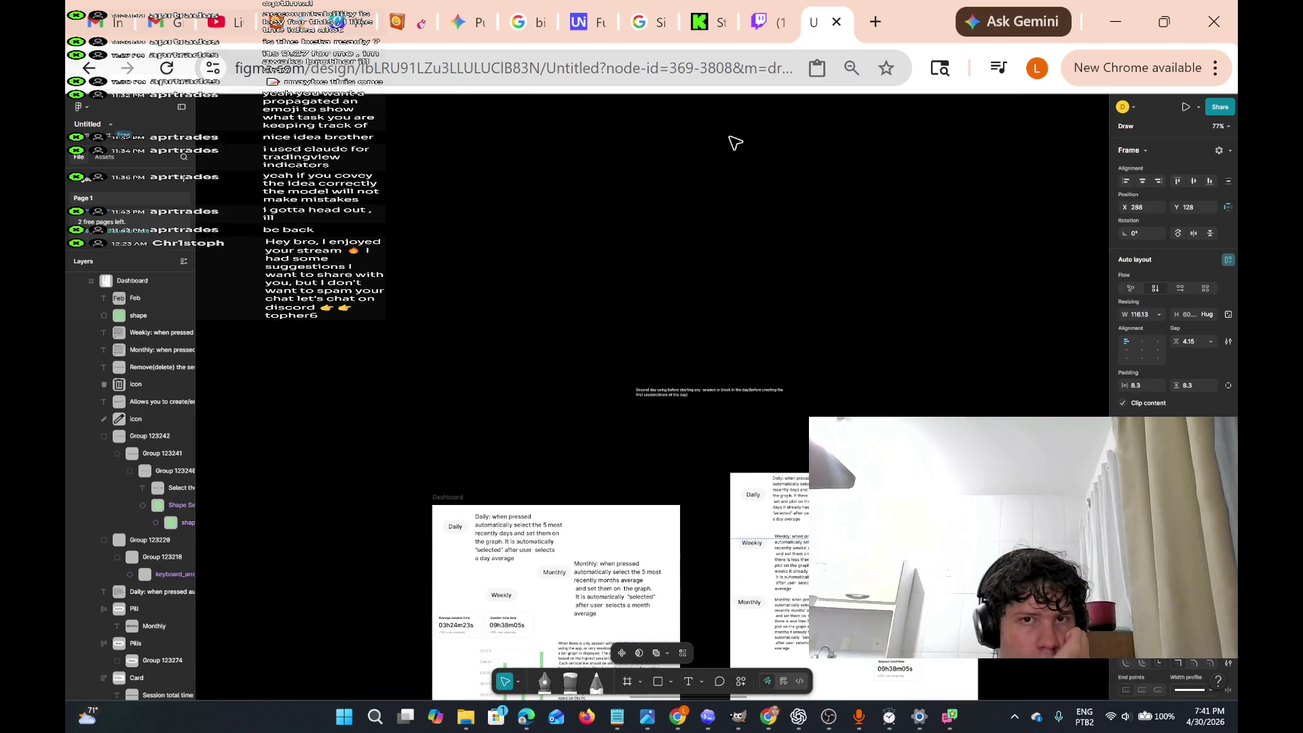
{"action": "scroll", "coordinate": [734, 142], "scroll_direction": "down", "scroll_amount": 8}
{"action": "scroll", "coordinate": [733, 143], "scroll_direction": "up", "scroll_amount": 4}
{"action": "scroll", "coordinate": [733, 142], "scroll_direction": "down", "scroll_amount": 4}
{"action": "scroll", "coordinate": [732, 142], "scroll_direction": "right", "scroll_amount": 2}
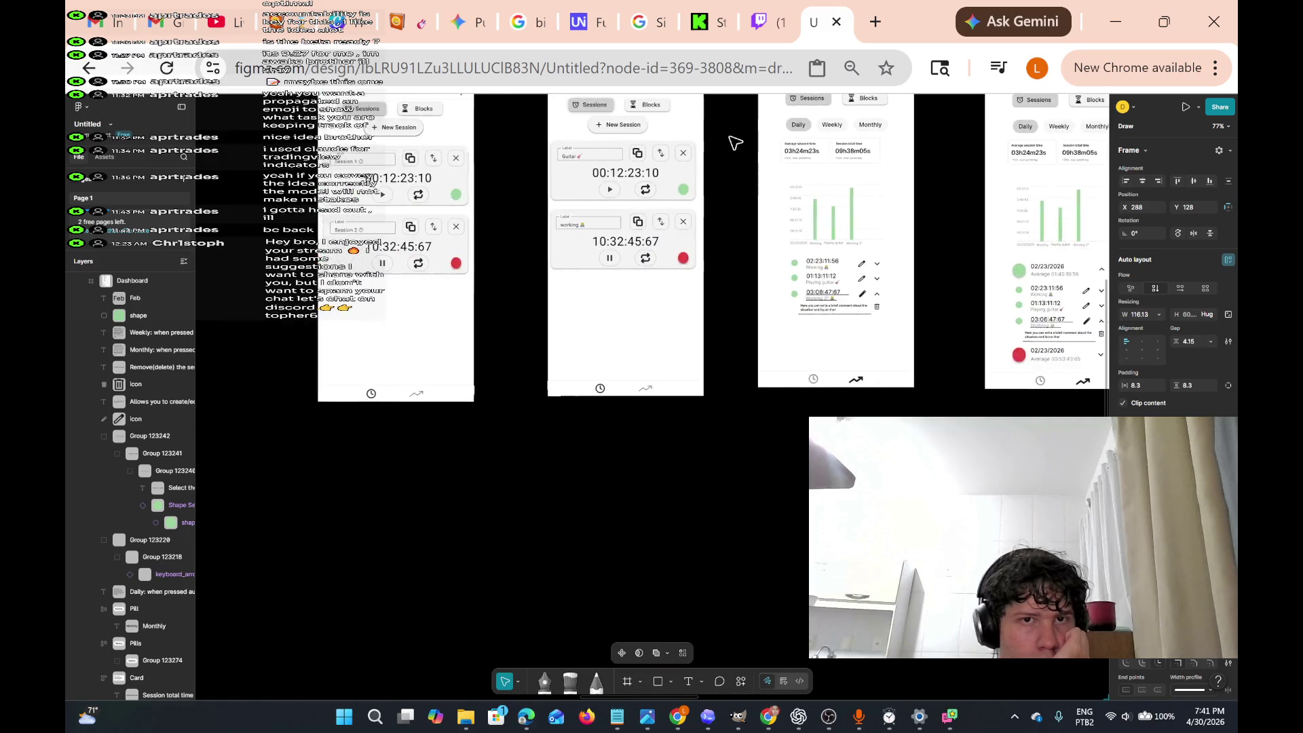
{"action": "scroll", "coordinate": [735, 142], "scroll_direction": "up", "scroll_amount": 6}
{"action": "scroll", "coordinate": [735, 142], "scroll_direction": "down", "scroll_amount": 8}
{"action": "scroll", "coordinate": [735, 142], "scroll_direction": "up", "scroll_amount": 8}
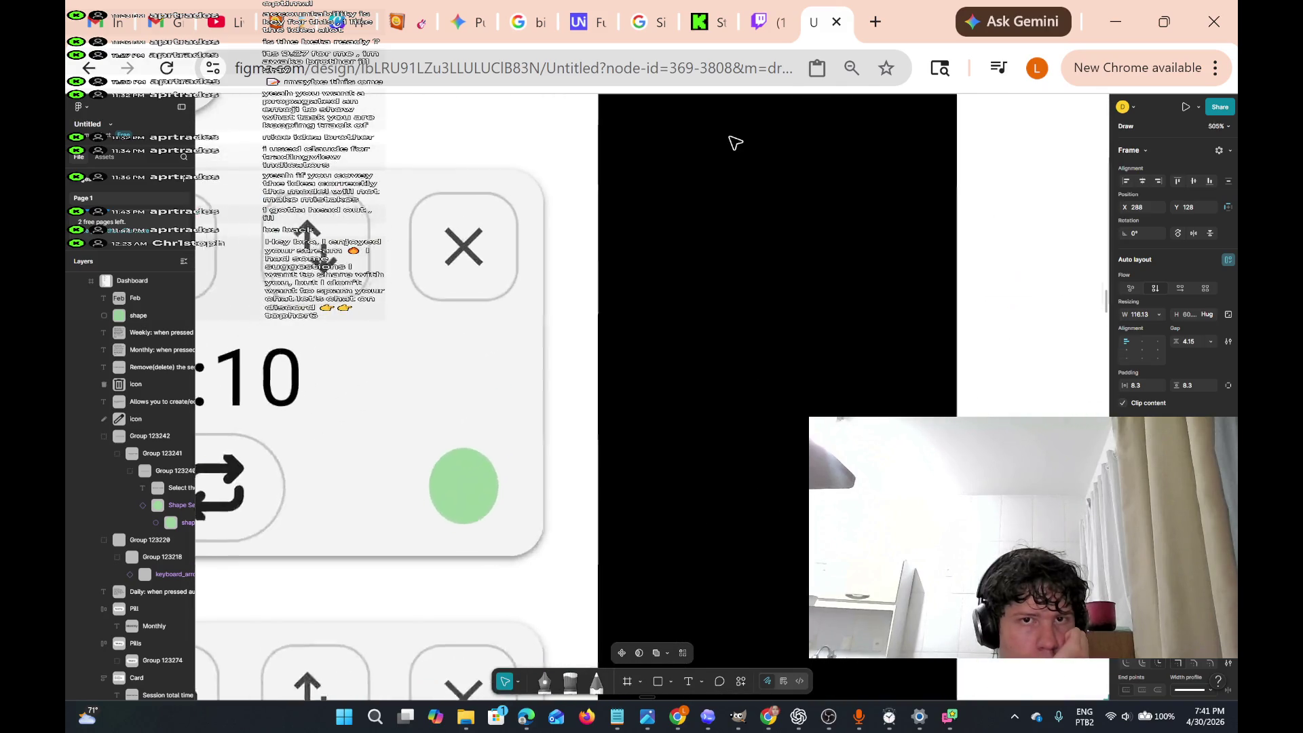
{"action": "scroll", "coordinate": [734, 142], "scroll_direction": "down", "scroll_amount": 6}
{"action": "scroll", "coordinate": [735, 142], "scroll_direction": "up", "scroll_amount": 8}
{"action": "scroll", "coordinate": [735, 143], "scroll_direction": "down", "scroll_amount": 4}
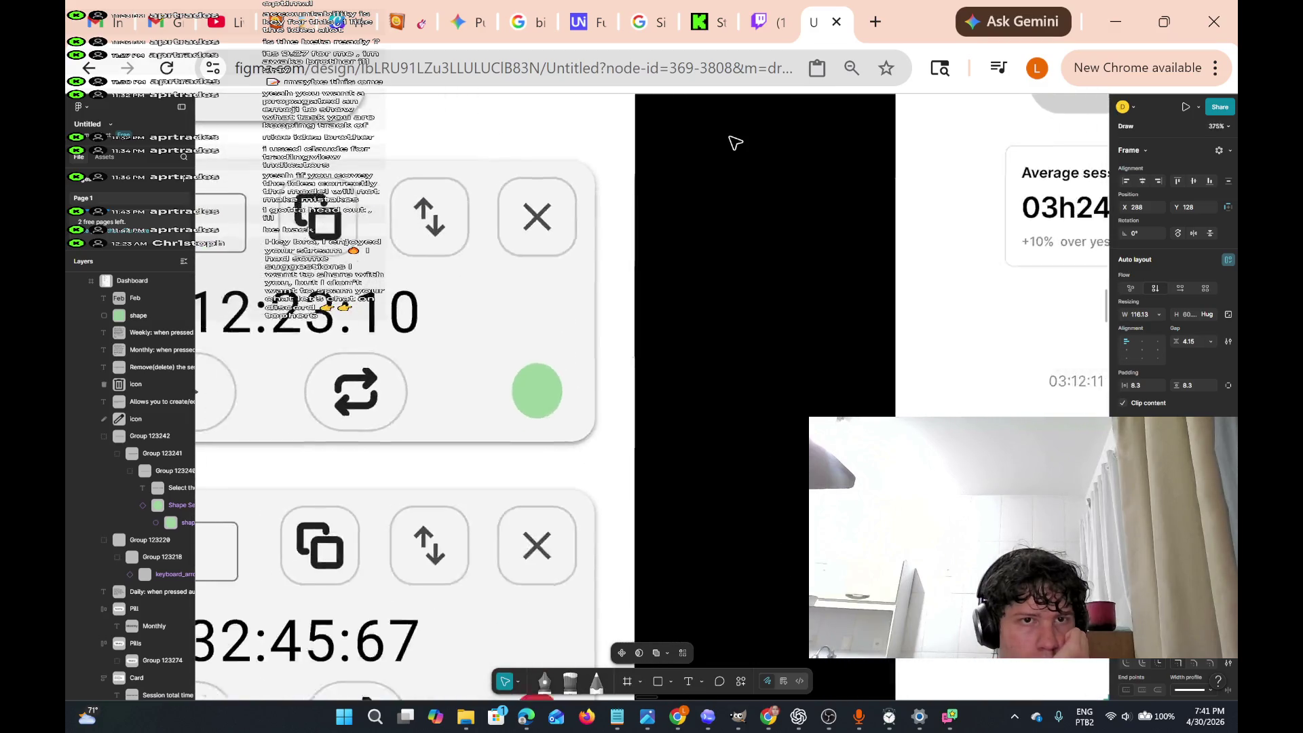
{"action": "scroll", "coordinate": [735, 143], "scroll_direction": "down", "scroll_amount": 3}
{"action": "scroll", "coordinate": [735, 142], "scroll_direction": "up", "scroll_amount": 8}
{"action": "scroll", "coordinate": [735, 142], "scroll_direction": "down", "scroll_amount": 6}
{"action": "scroll", "coordinate": [734, 143], "scroll_direction": "up", "scroll_amount": 5}
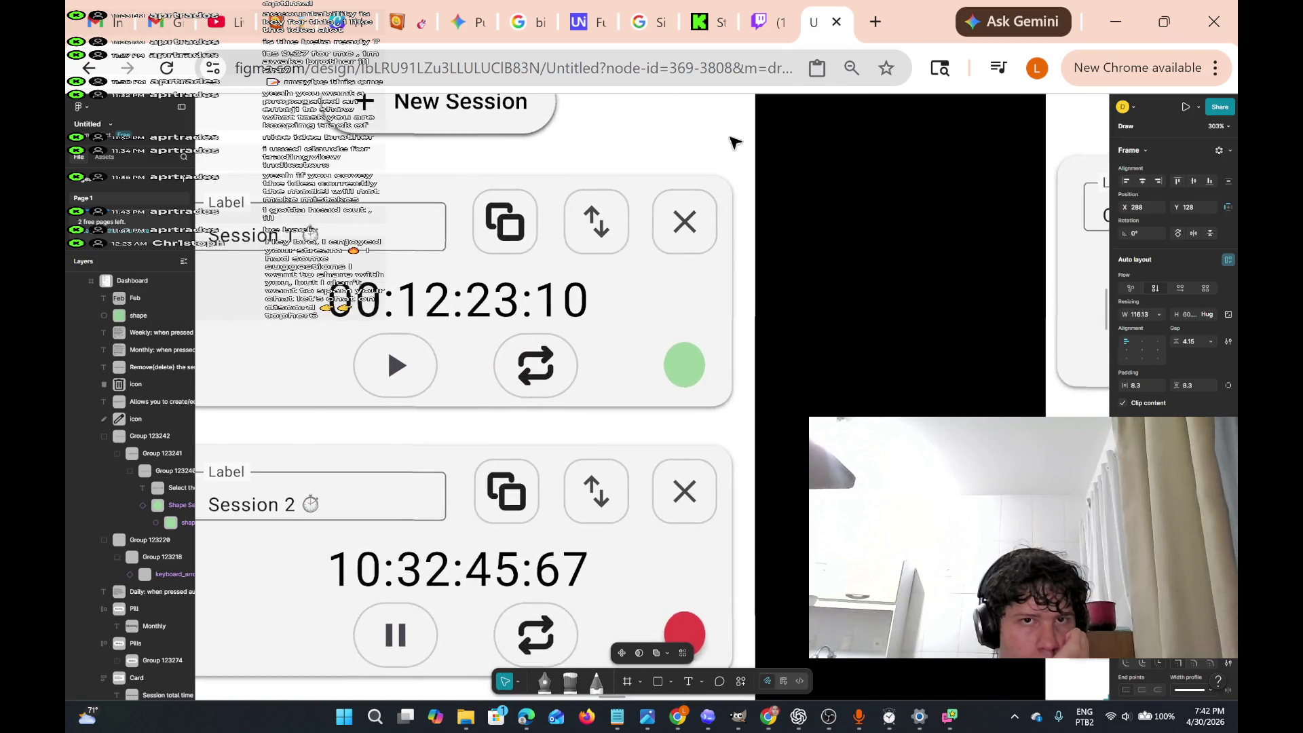
{"action": "scroll", "coordinate": [734, 143], "scroll_direction": "up", "scroll_amount": 5}
{"action": "scroll", "coordinate": [735, 142], "scroll_direction": "down", "scroll_amount": 7}
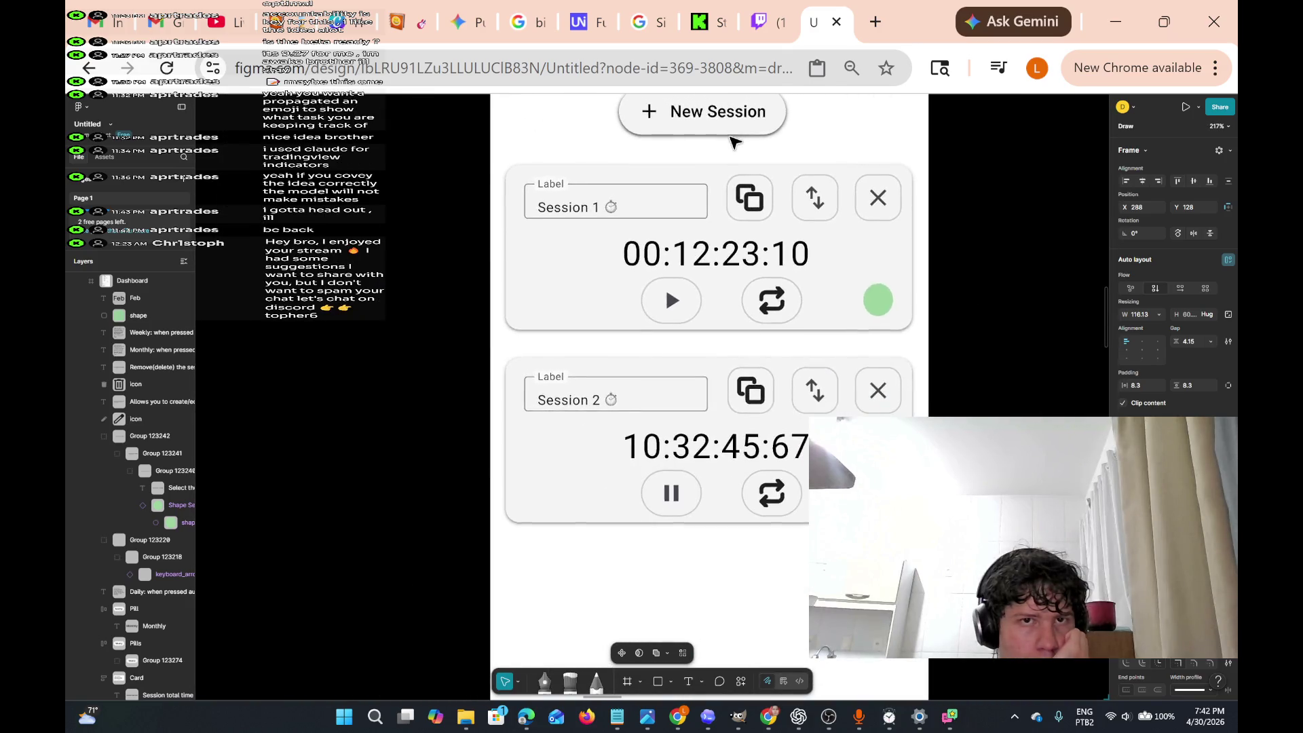
{"action": "scroll", "coordinate": [735, 142], "scroll_direction": "up", "scroll_amount": 2}
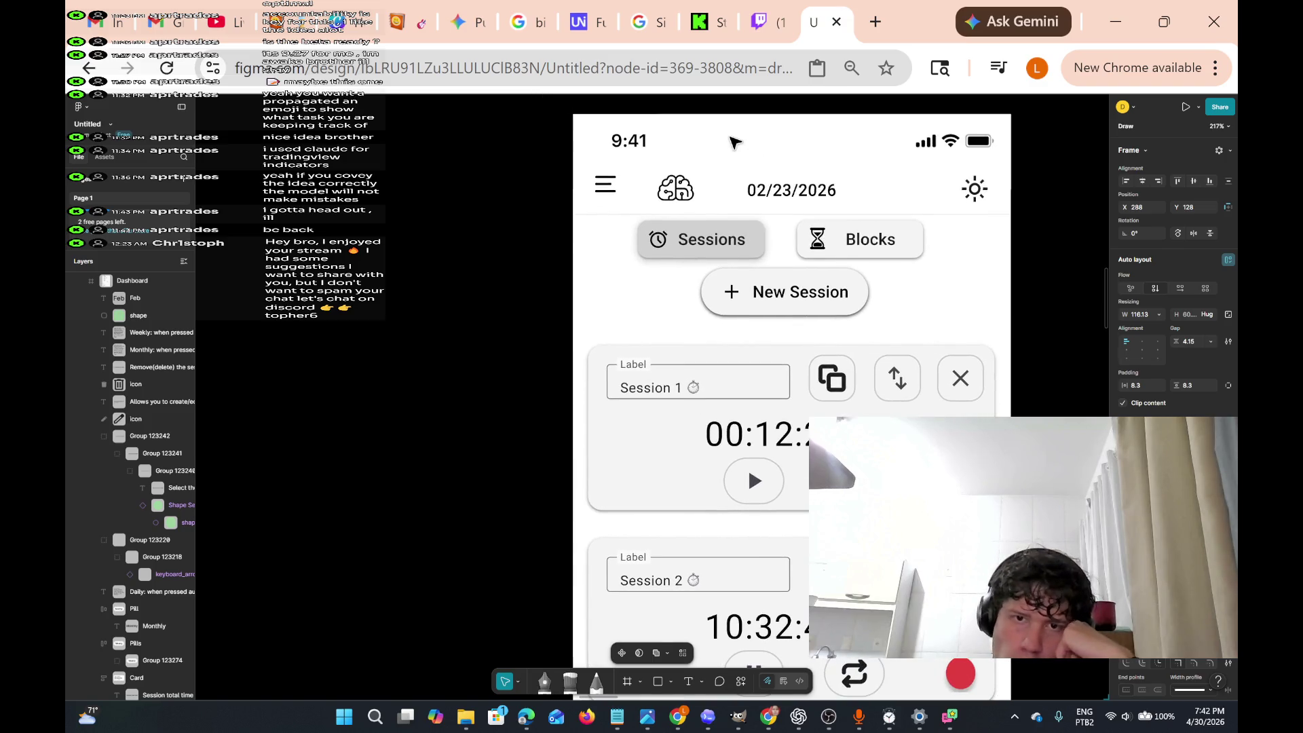
{"action": "scroll", "coordinate": [734, 143], "scroll_direction": "right", "scroll_amount": 8}
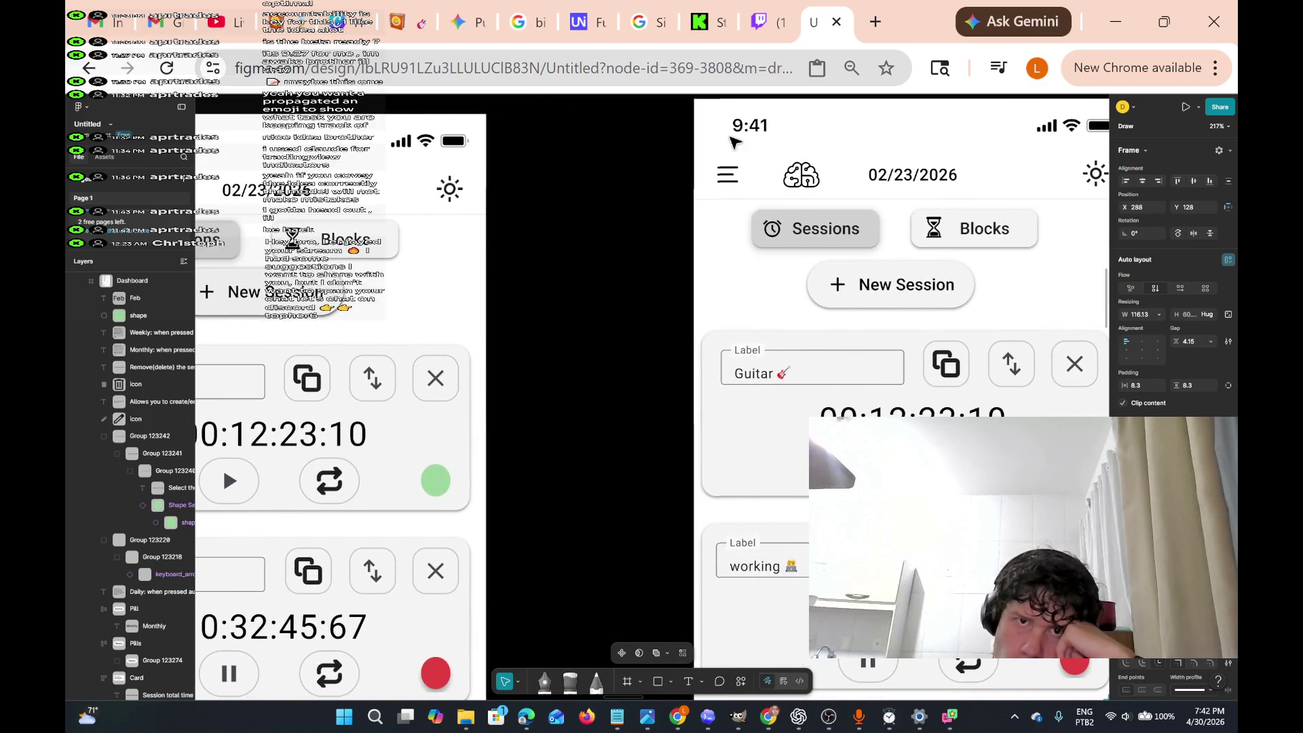
{"action": "scroll", "coordinate": [735, 143], "scroll_direction": "right", "scroll_amount": 8}
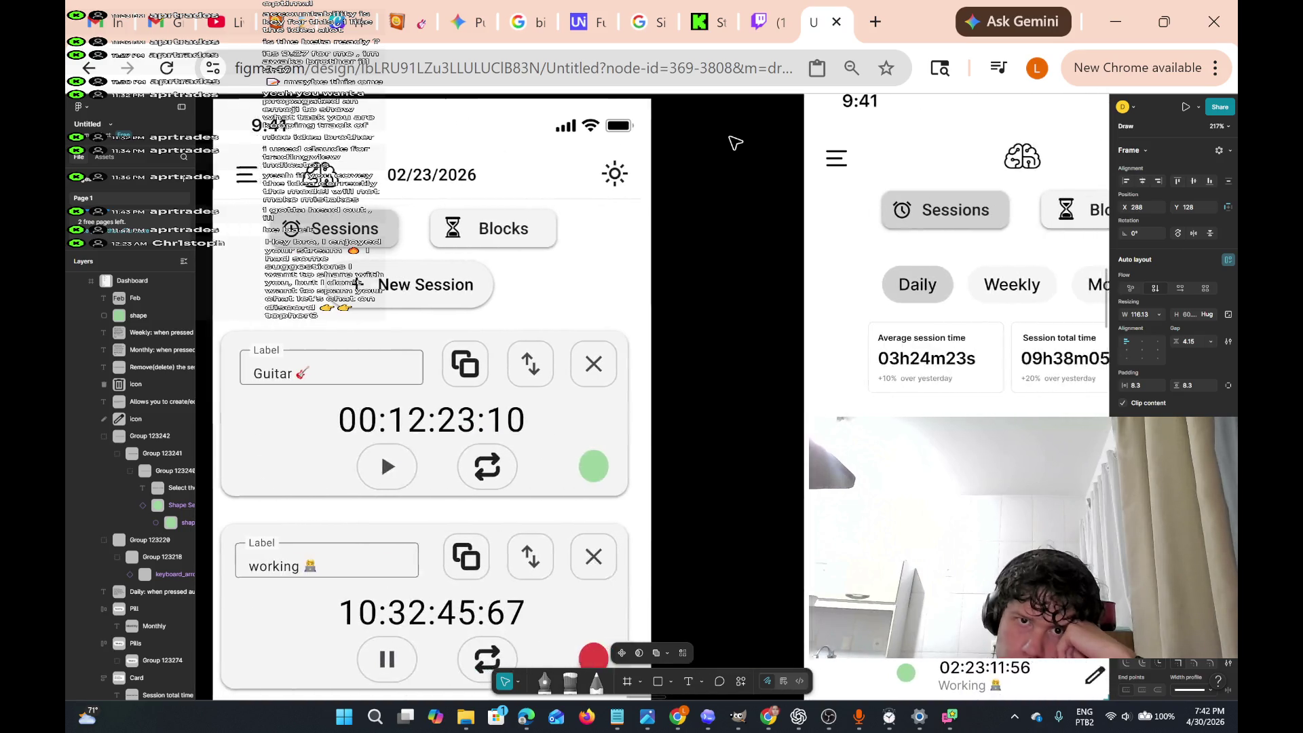
{"action": "scroll", "coordinate": [734, 142], "scroll_direction": "right", "scroll_amount": 10}
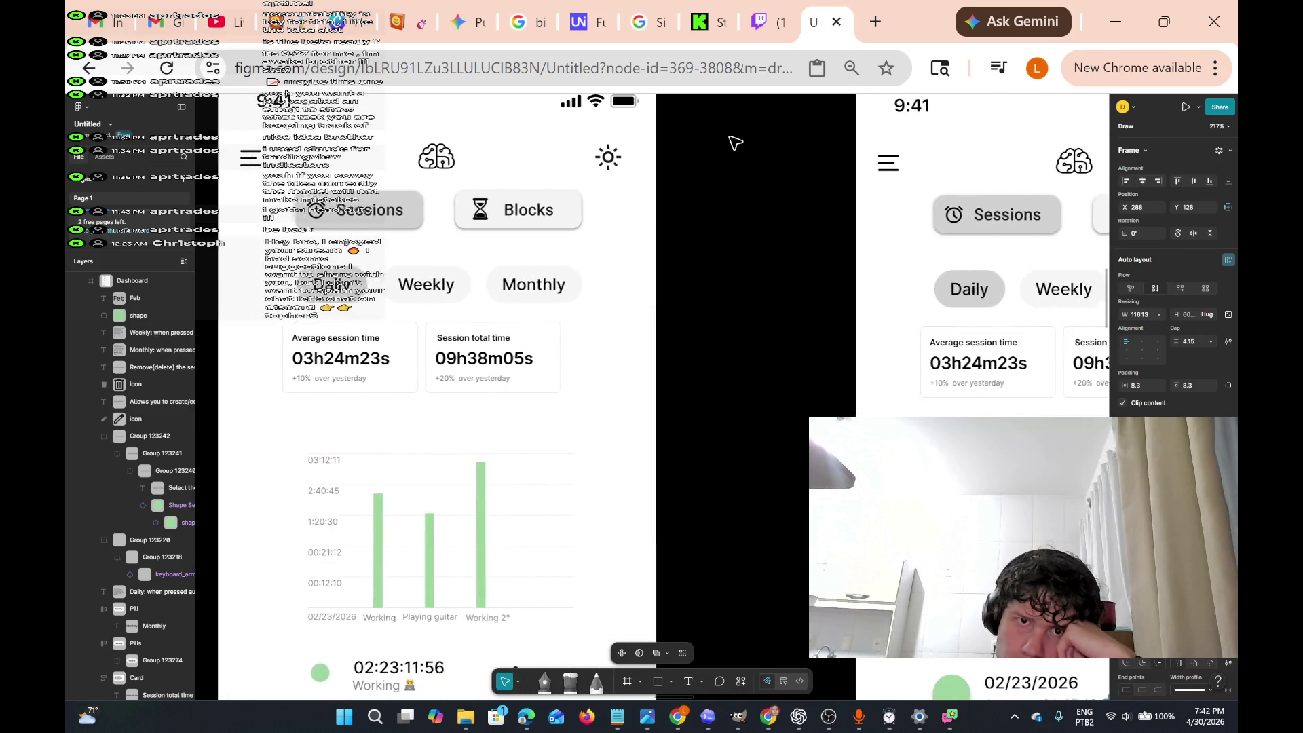
{"action": "scroll", "coordinate": [734, 143], "scroll_direction": "right", "scroll_amount": 10}
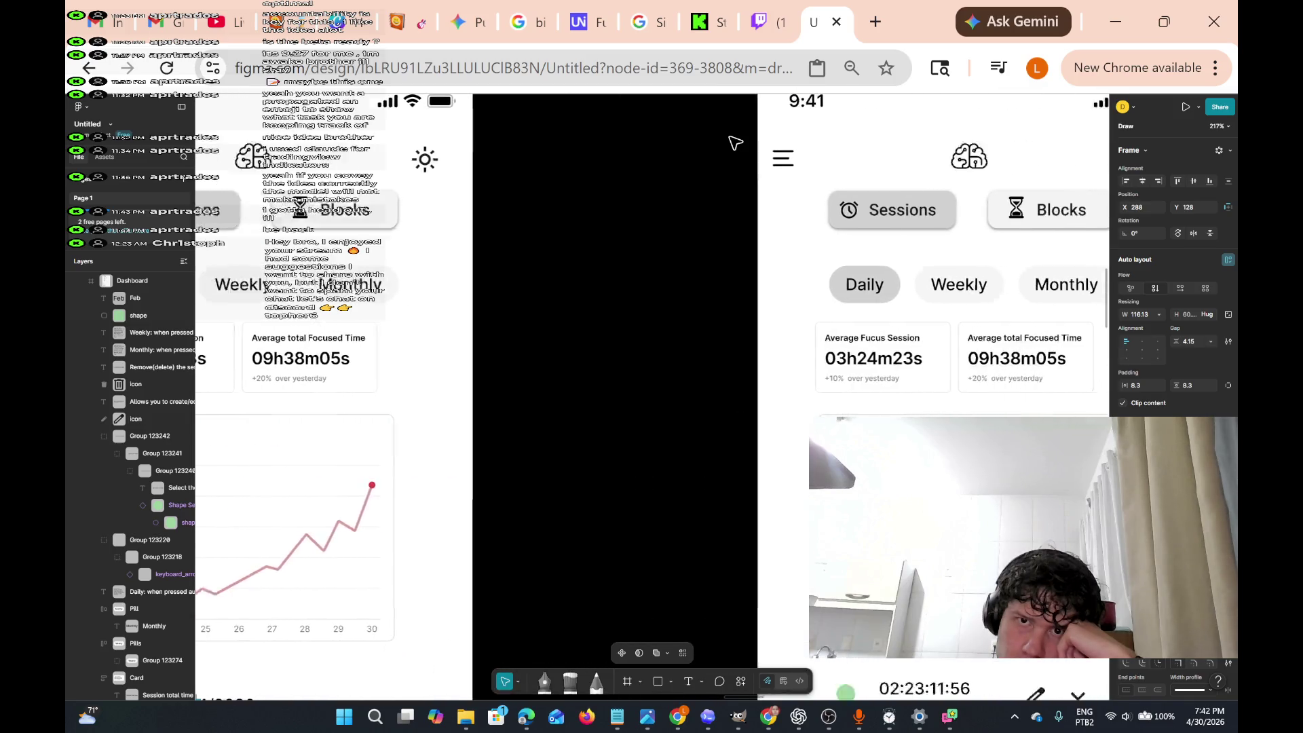
{"action": "scroll", "coordinate": [733, 141], "scroll_direction": "right", "scroll_amount": 10}
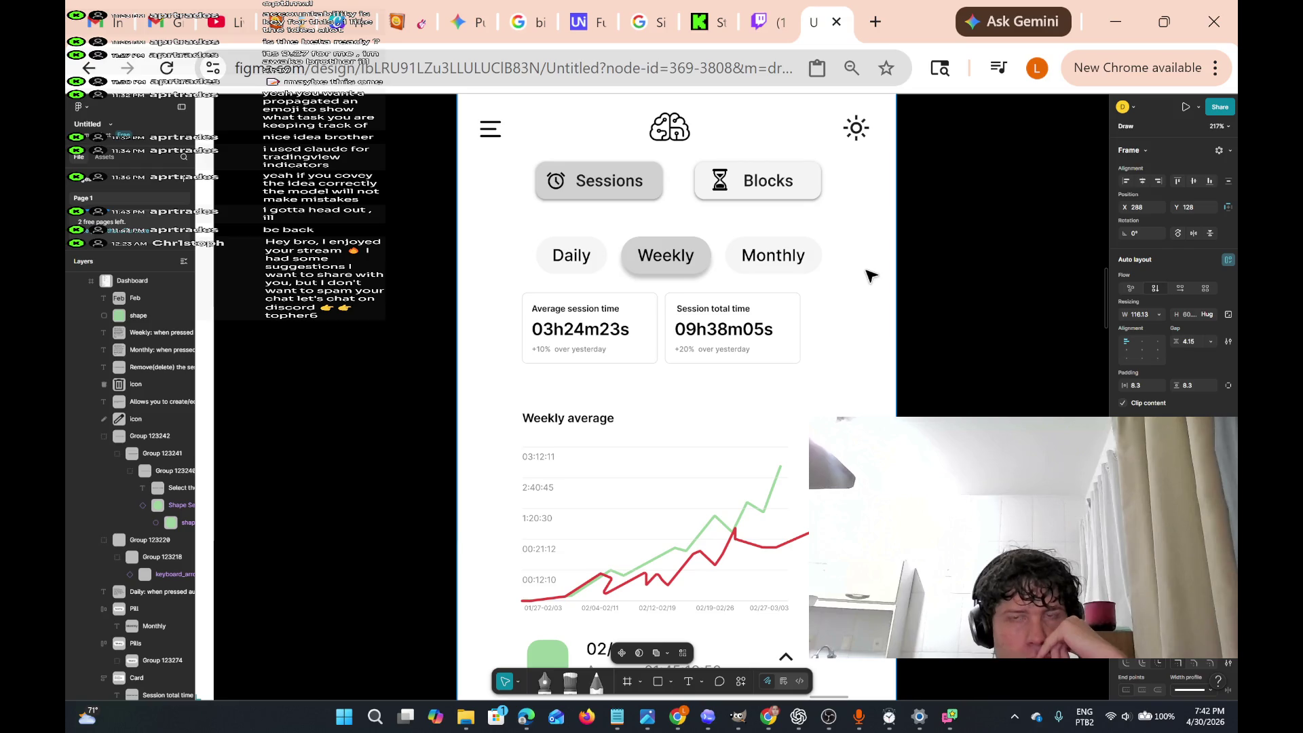
{"action": "scroll", "coordinate": [868, 275], "scroll_direction": "left", "scroll_amount": 10}
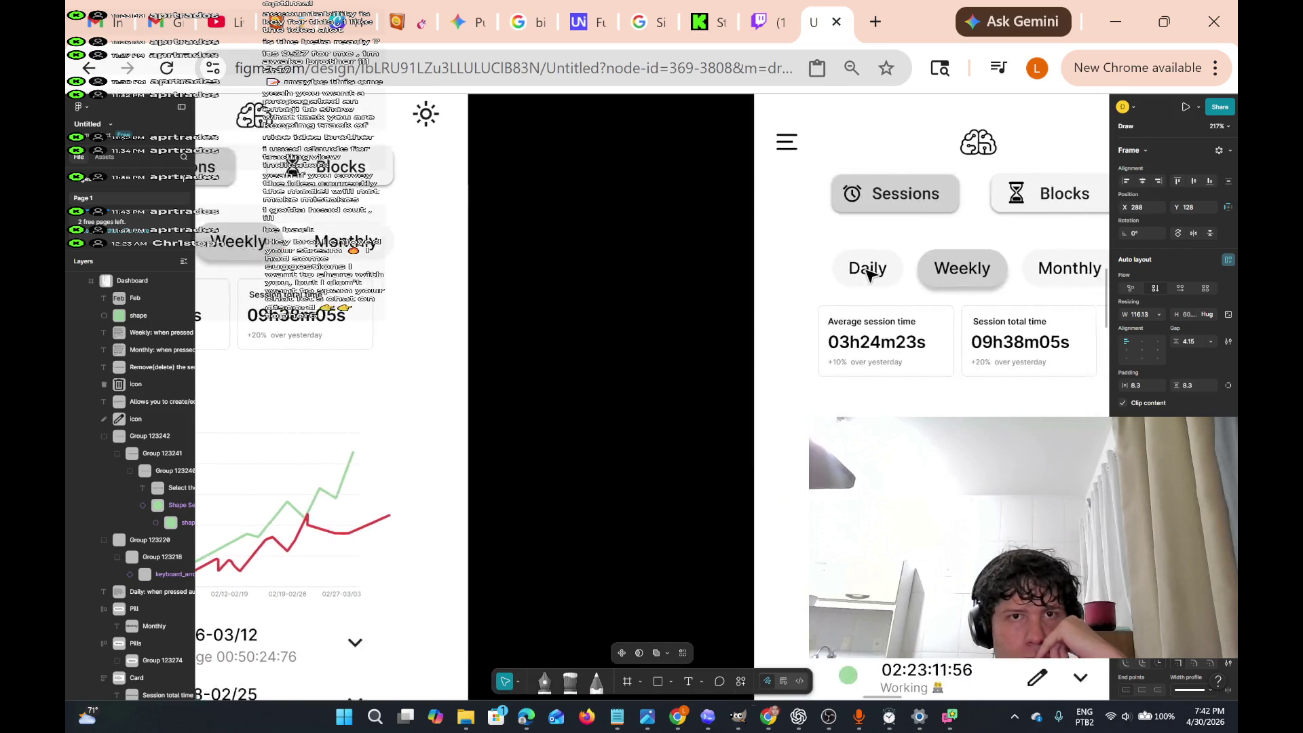
{"action": "scroll", "coordinate": [868, 274], "scroll_direction": "right", "scroll_amount": 5}
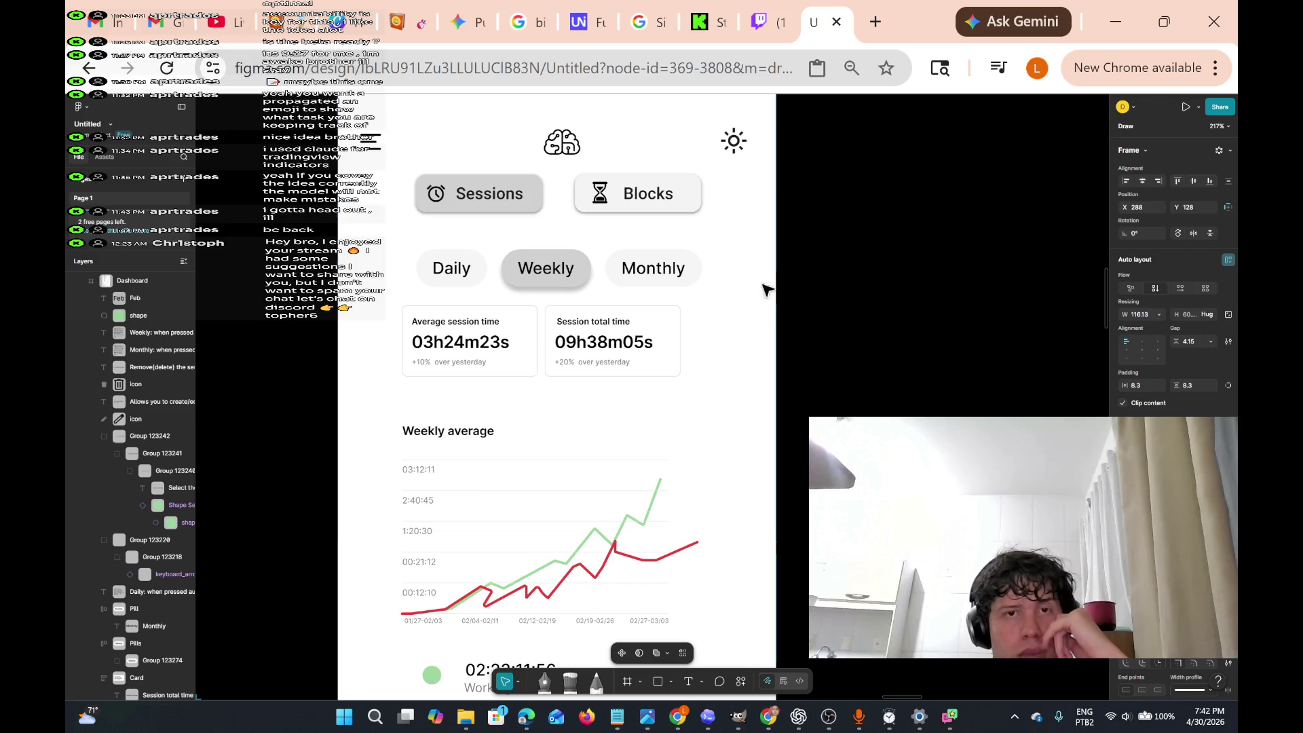
{"action": "scroll", "coordinate": [744, 290], "scroll_direction": "left", "scroll_amount": 5}
{"action": "scroll", "coordinate": [745, 290], "scroll_direction": "right", "scroll_amount": 10}
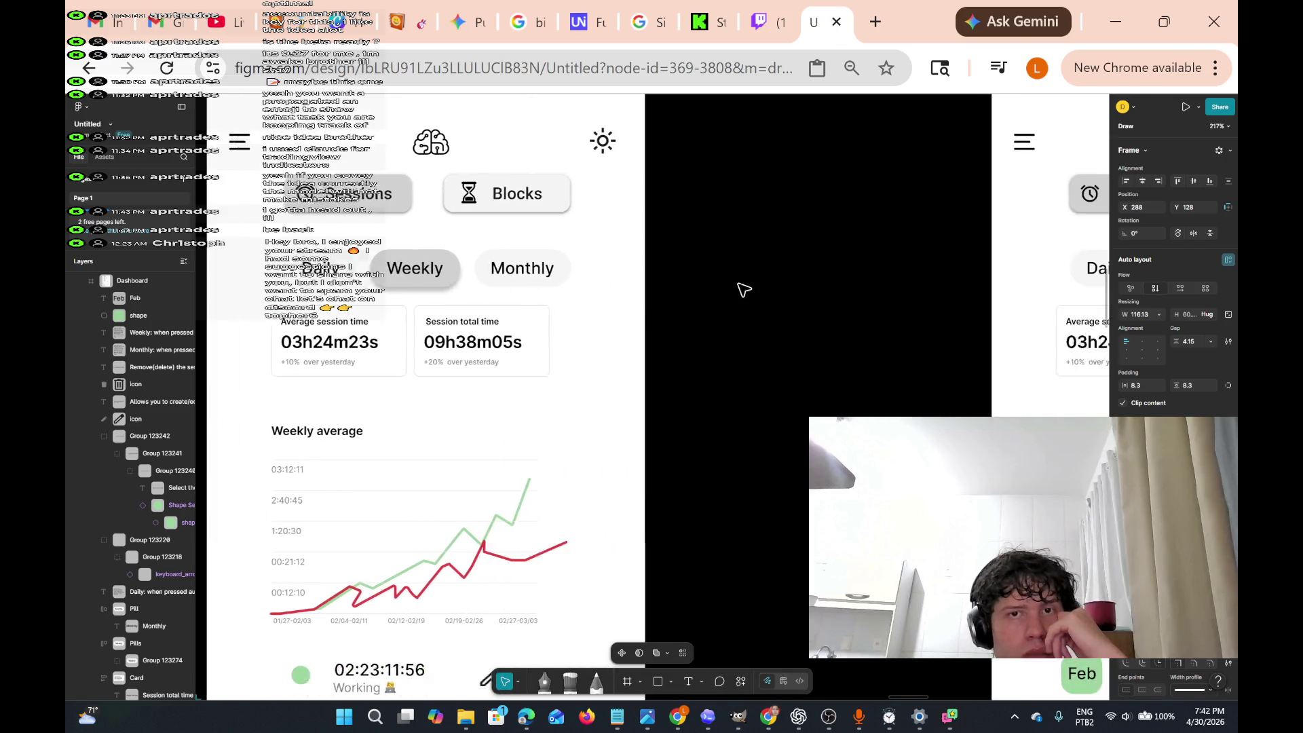
{"action": "scroll", "coordinate": [745, 289], "scroll_direction": "left", "scroll_amount": 3}
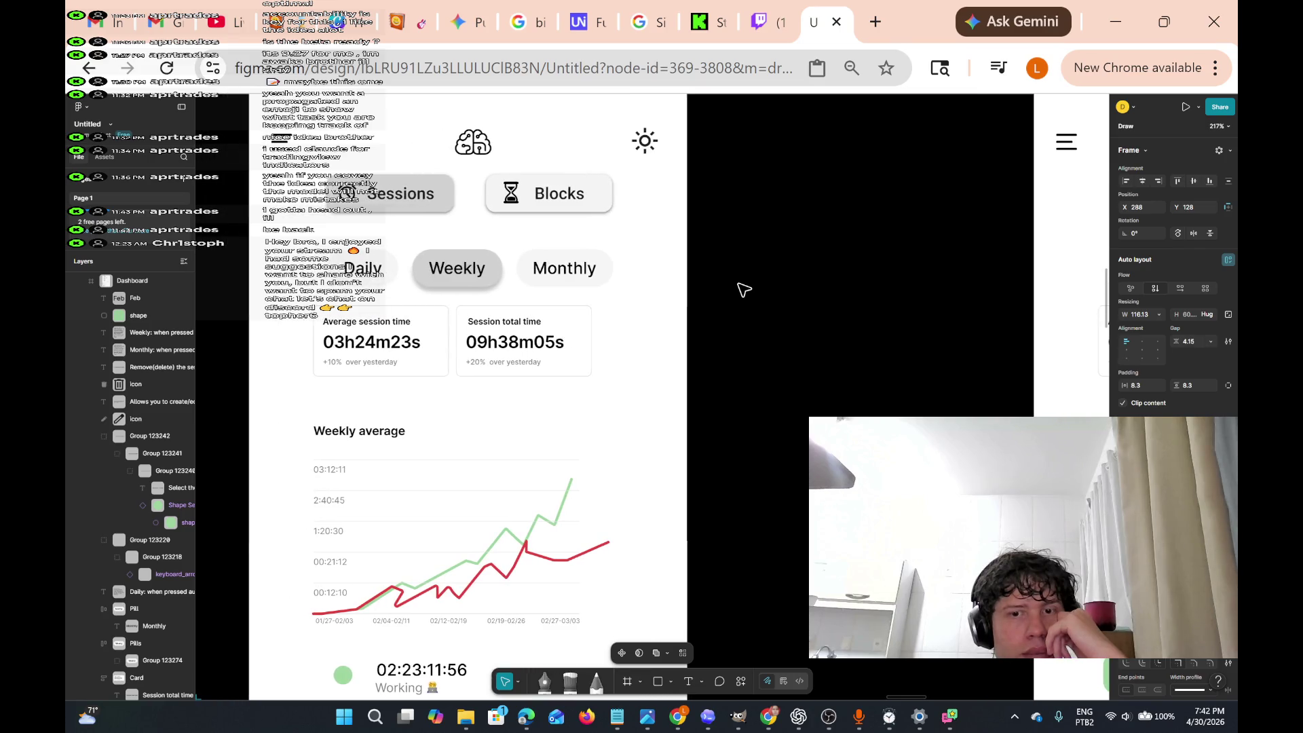
{"action": "scroll", "coordinate": [744, 290], "scroll_direction": "right", "scroll_amount": 12}
{"action": "scroll", "coordinate": [739, 289], "scroll_direction": "up", "scroll_amount": 5}
{"action": "scroll", "coordinate": [741, 290], "scroll_direction": "down", "scroll_amount": 8}
{"action": "scroll", "coordinate": [743, 289], "scroll_direction": "up", "scroll_amount": 4}
{"action": "scroll", "coordinate": [744, 290], "scroll_direction": "right", "scroll_amount": 5}
{"action": "scroll", "coordinate": [744, 290], "scroll_direction": "left", "scroll_amount": 9}
{"action": "scroll", "coordinate": [745, 289], "scroll_direction": "right", "scroll_amount": 5}
{"action": "scroll", "coordinate": [744, 290], "scroll_direction": "right", "scroll_amount": 1}
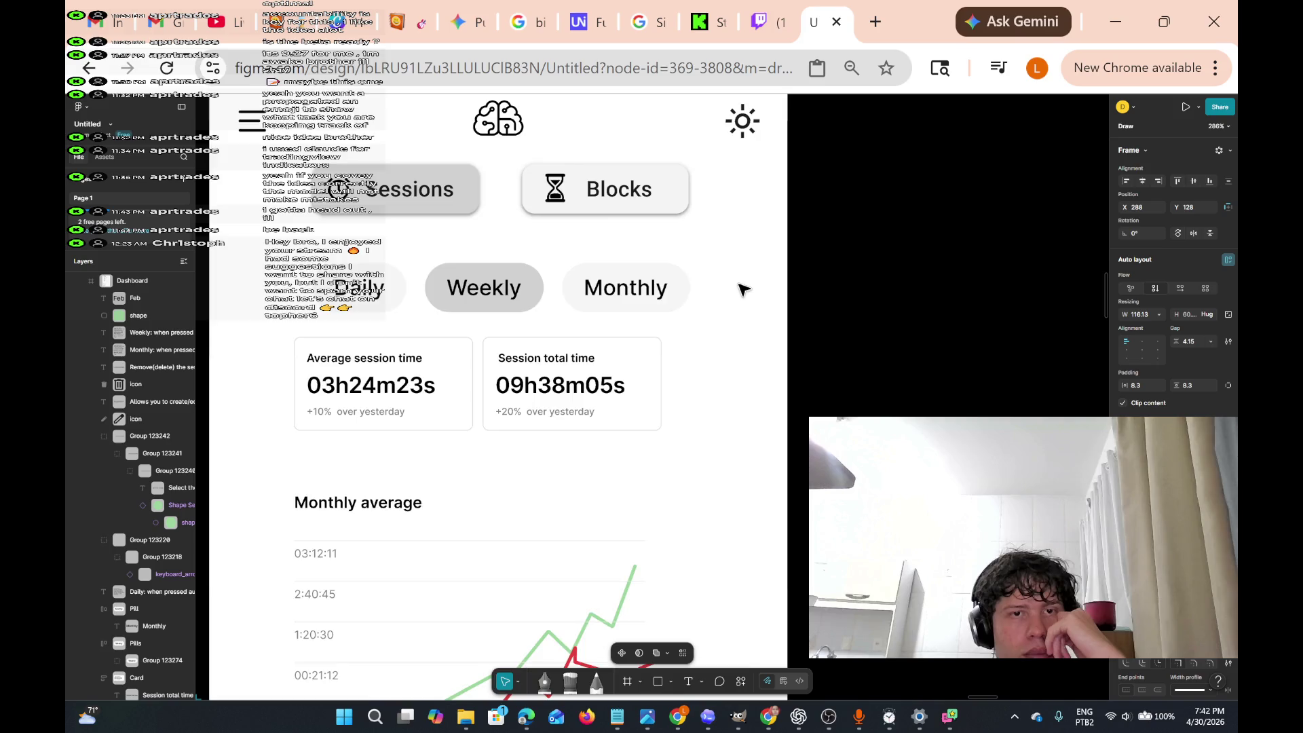
{"action": "scroll", "coordinate": [744, 289], "scroll_direction": "down", "scroll_amount": 3}
{"action": "scroll", "coordinate": [744, 290], "scroll_direction": "up", "scroll_amount": 3}
{"action": "scroll", "coordinate": [744, 290], "scroll_direction": "down", "scroll_amount": 2}
{"action": "scroll", "coordinate": [744, 289], "scroll_direction": "down", "scroll_amount": 2}
{"action": "scroll", "coordinate": [744, 289], "scroll_direction": "right", "scroll_amount": 3}
{"action": "scroll", "coordinate": [745, 290], "scroll_direction": "up", "scroll_amount": 4}
{"action": "scroll", "coordinate": [739, 290], "scroll_direction": "down", "scroll_amount": 5}
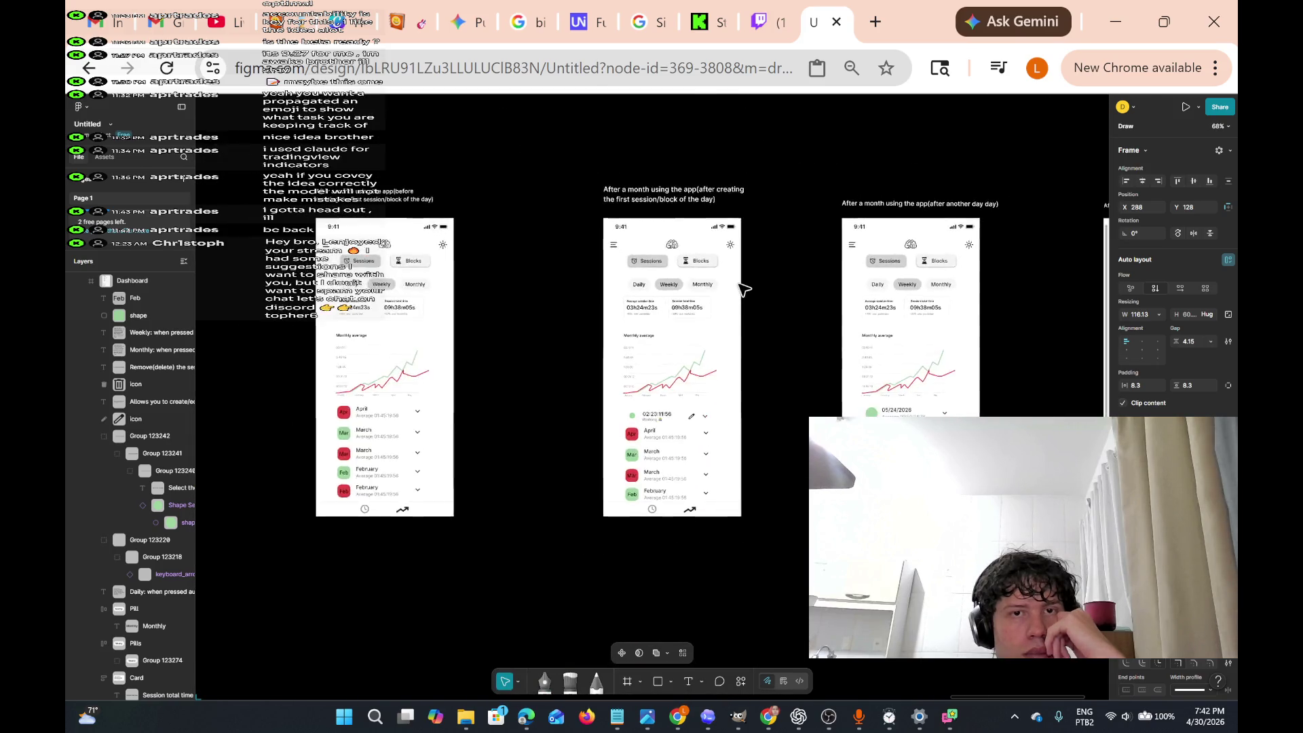
{"action": "scroll", "coordinate": [744, 289], "scroll_direction": "up", "scroll_amount": 3}
{"action": "scroll", "coordinate": [744, 290], "scroll_direction": "down", "scroll_amount": 3}
{"action": "scroll", "coordinate": [744, 290], "scroll_direction": "left", "scroll_amount": 10}
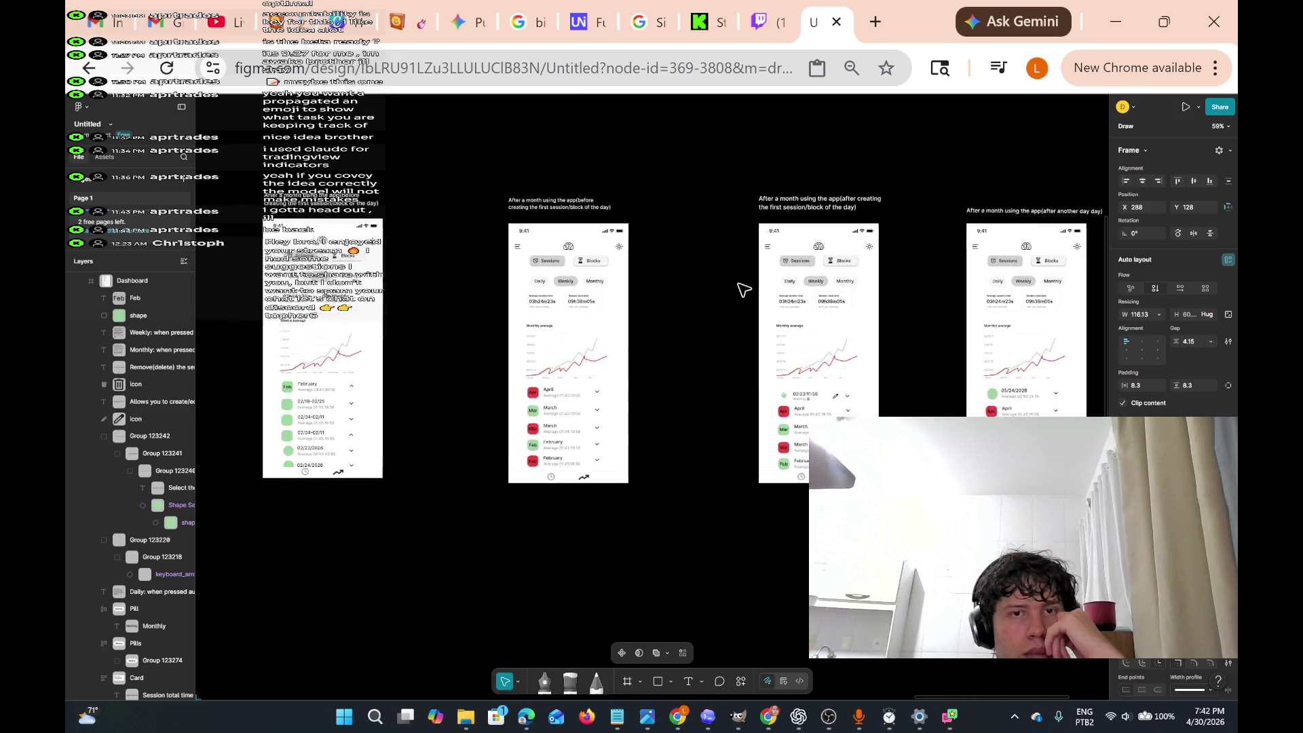
{"action": "scroll", "coordinate": [744, 289], "scroll_direction": "up", "scroll_amount": 2}
{"action": "scroll", "coordinate": [744, 289], "scroll_direction": "left", "scroll_amount": 10}
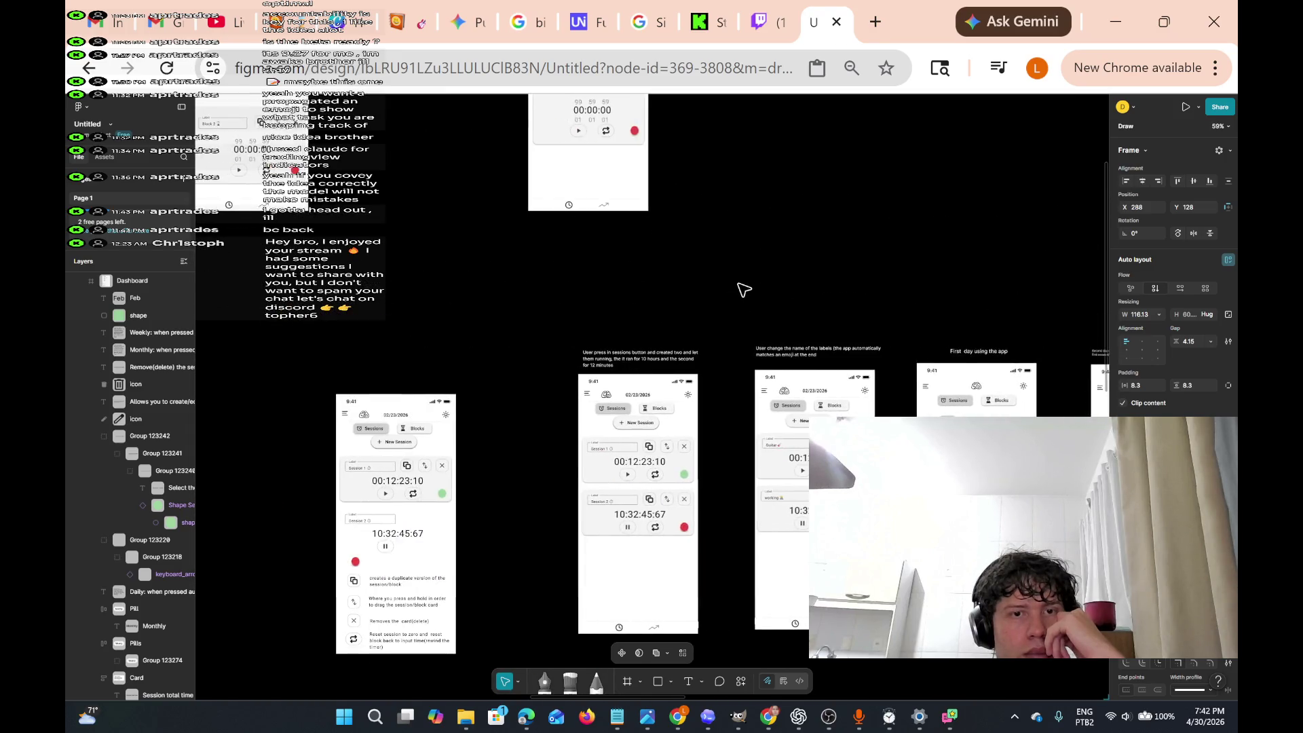
{"action": "scroll", "coordinate": [744, 290], "scroll_direction": "up", "scroll_amount": 3}
{"action": "scroll", "coordinate": [744, 289], "scroll_direction": "left", "scroll_amount": 5}
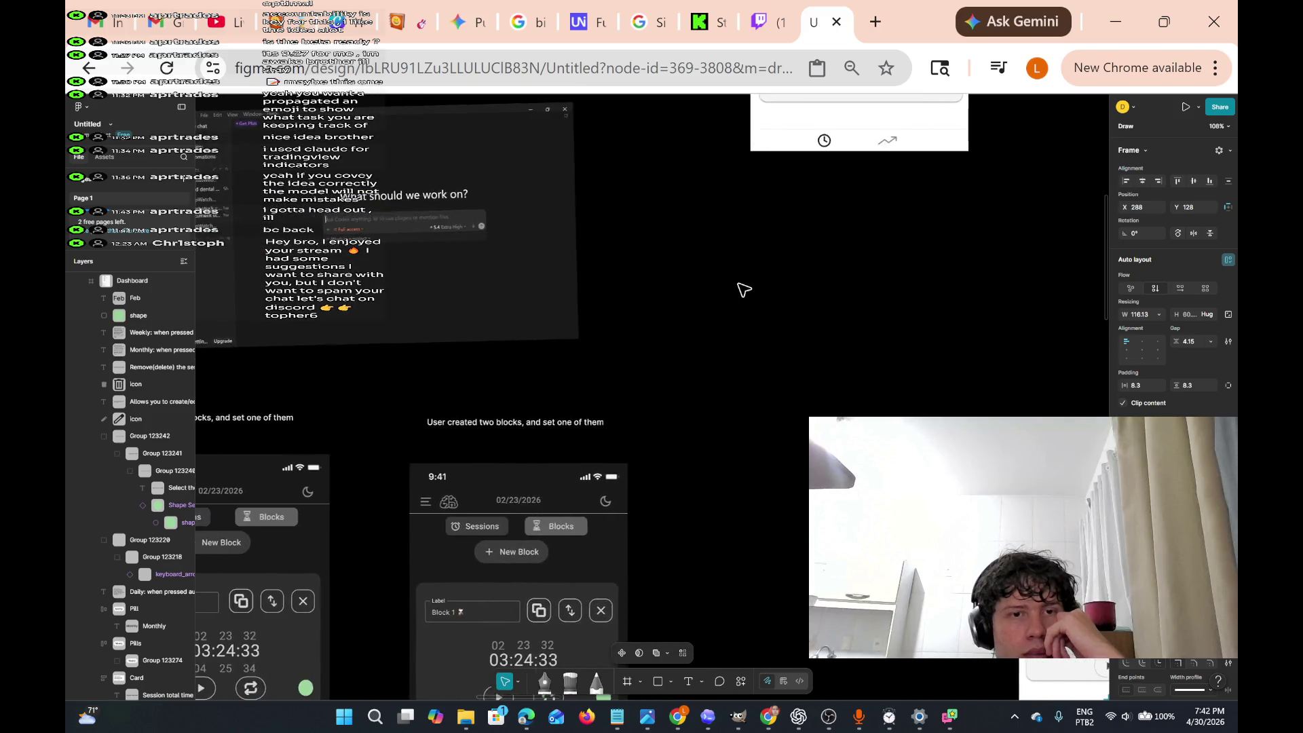
{"action": "scroll", "coordinate": [744, 290], "scroll_direction": "down", "scroll_amount": 5}
{"action": "scroll", "coordinate": [744, 290], "scroll_direction": "left", "scroll_amount": 5}
{"action": "scroll", "coordinate": [744, 290], "scroll_direction": "up", "scroll_amount": 5}
{"action": "scroll", "coordinate": [744, 290], "scroll_direction": "down", "scroll_amount": 5}
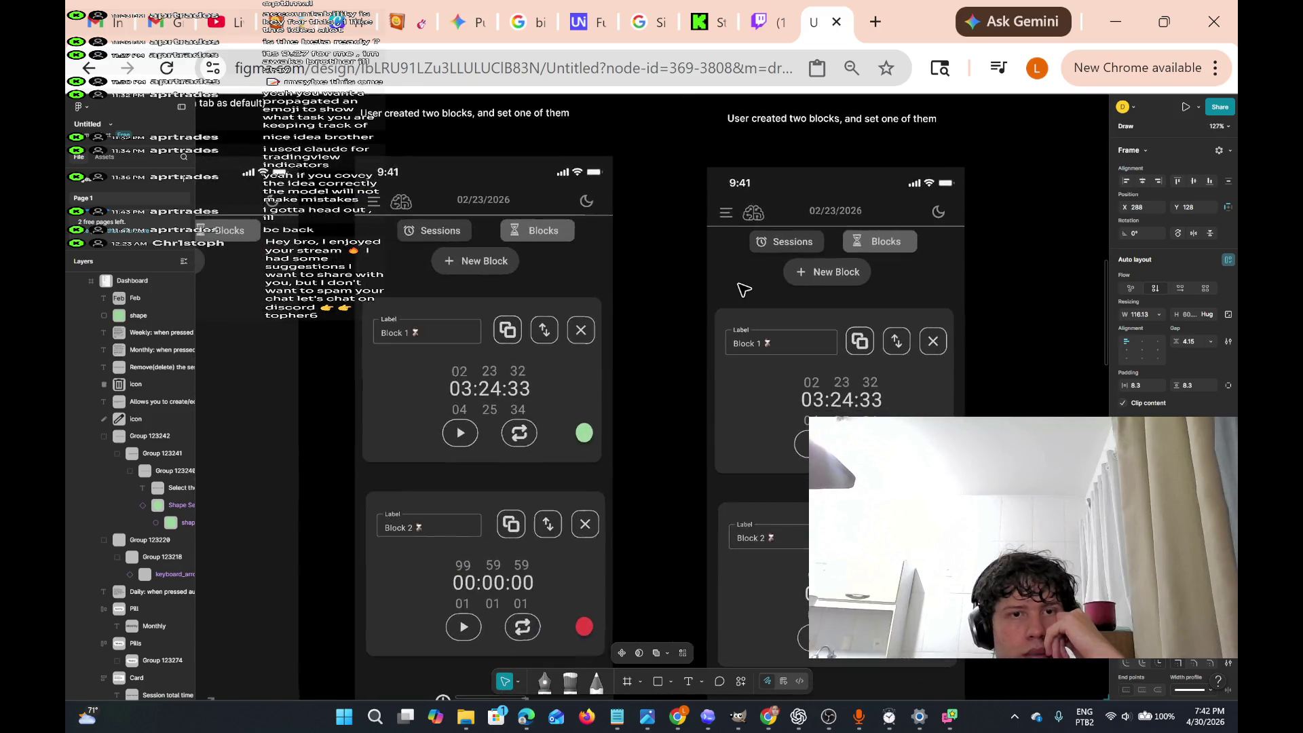
{"action": "scroll", "coordinate": [745, 290], "scroll_direction": "up", "scroll_amount": 4}
{"action": "scroll", "coordinate": [745, 289], "scroll_direction": "left", "scroll_amount": 5}
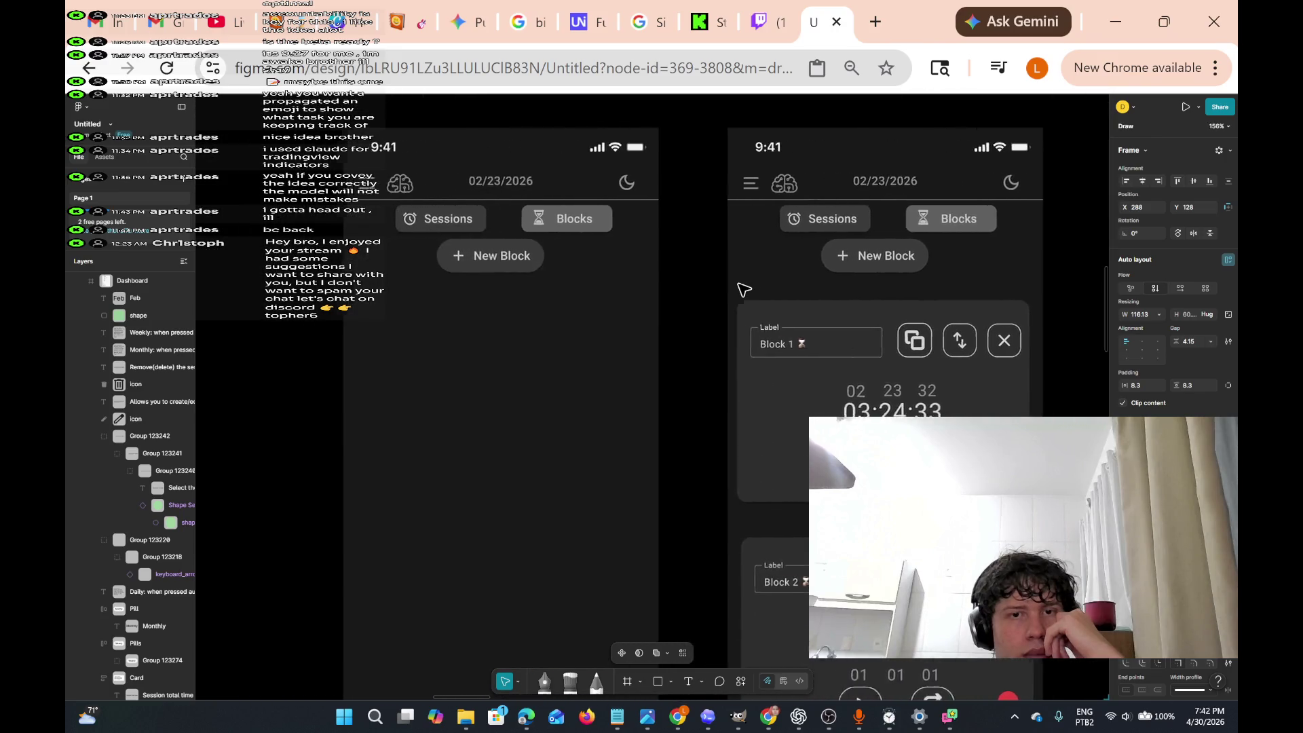
{"action": "scroll", "coordinate": [744, 290], "scroll_direction": "right", "scroll_amount": 1}
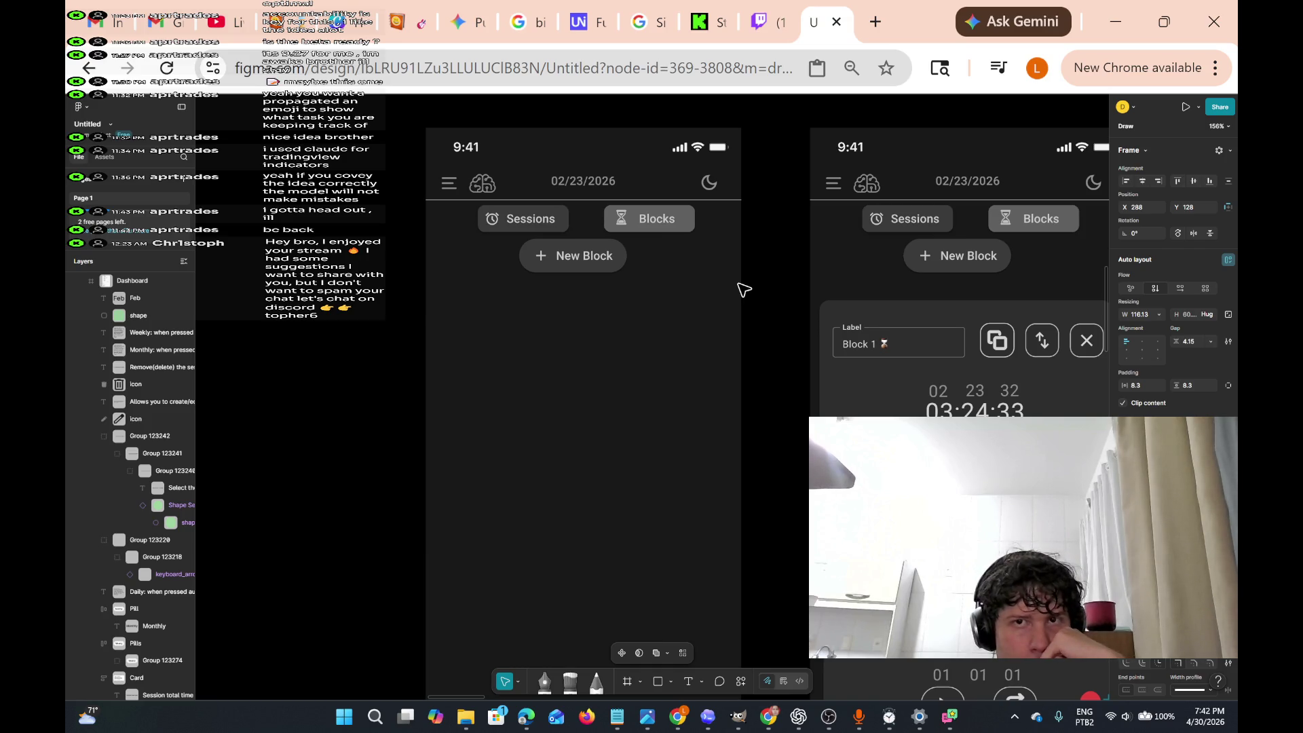
{"action": "scroll", "coordinate": [745, 290], "scroll_direction": "up", "scroll_amount": 5, "text": "ctrl"}
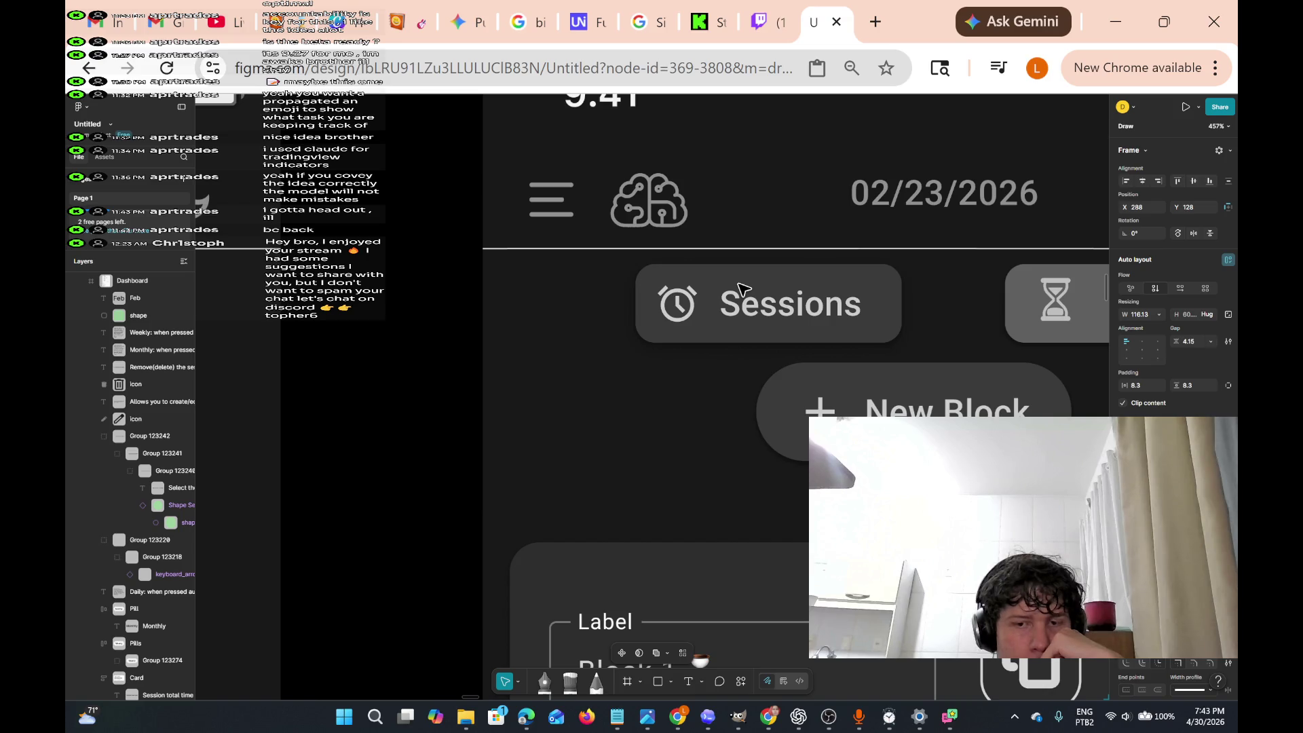
{"action": "scroll", "coordinate": [744, 290], "scroll_direction": "down", "scroll_amount": 3, "text": "ctrl"}
{"action": "scroll", "coordinate": [739, 285], "scroll_direction": "down", "scroll_amount": 4, "text": "ctrl"}
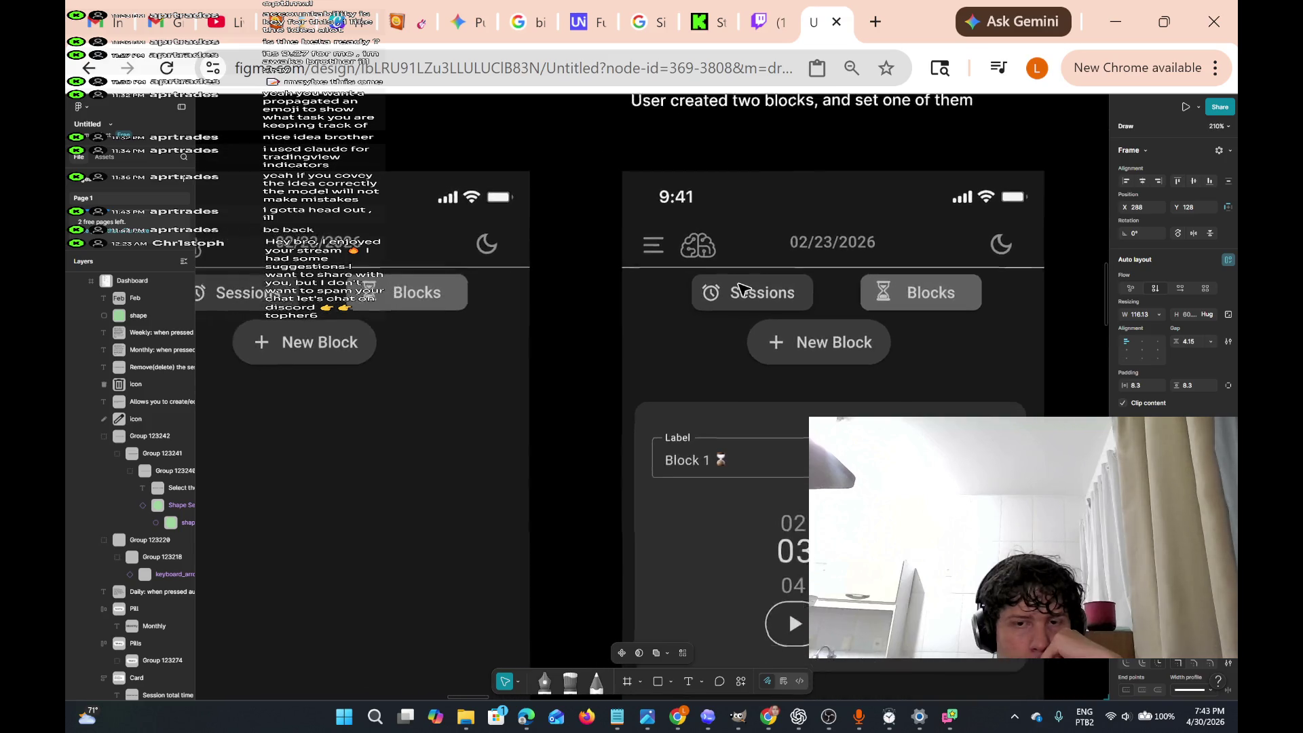
{"action": "scroll", "coordinate": [744, 290], "scroll_direction": "up", "scroll_amount": 4, "text": "ctrl"}
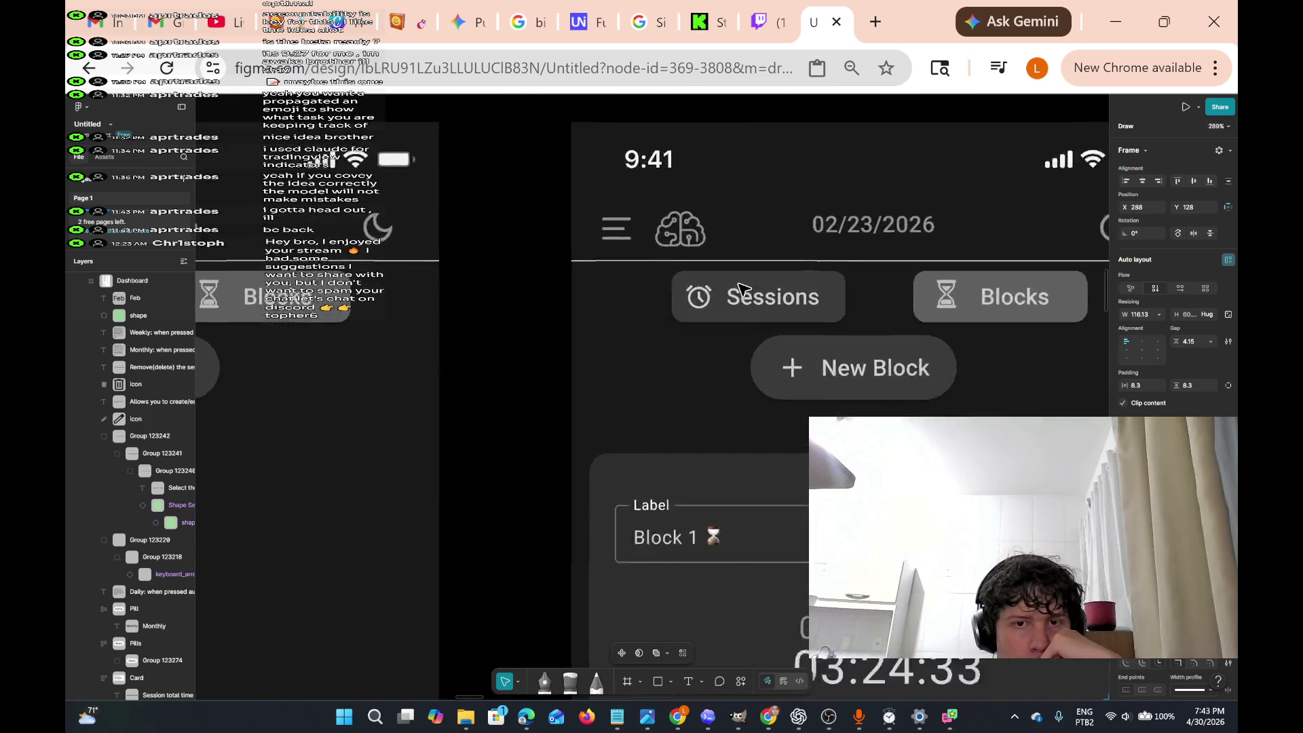
{"action": "scroll", "coordinate": [745, 290], "scroll_direction": "down", "scroll_amount": 4, "text": "ctrl"}
{"action": "scroll", "coordinate": [741, 288], "scroll_direction": "down", "scroll_amount": 3, "text": "ctrl"}
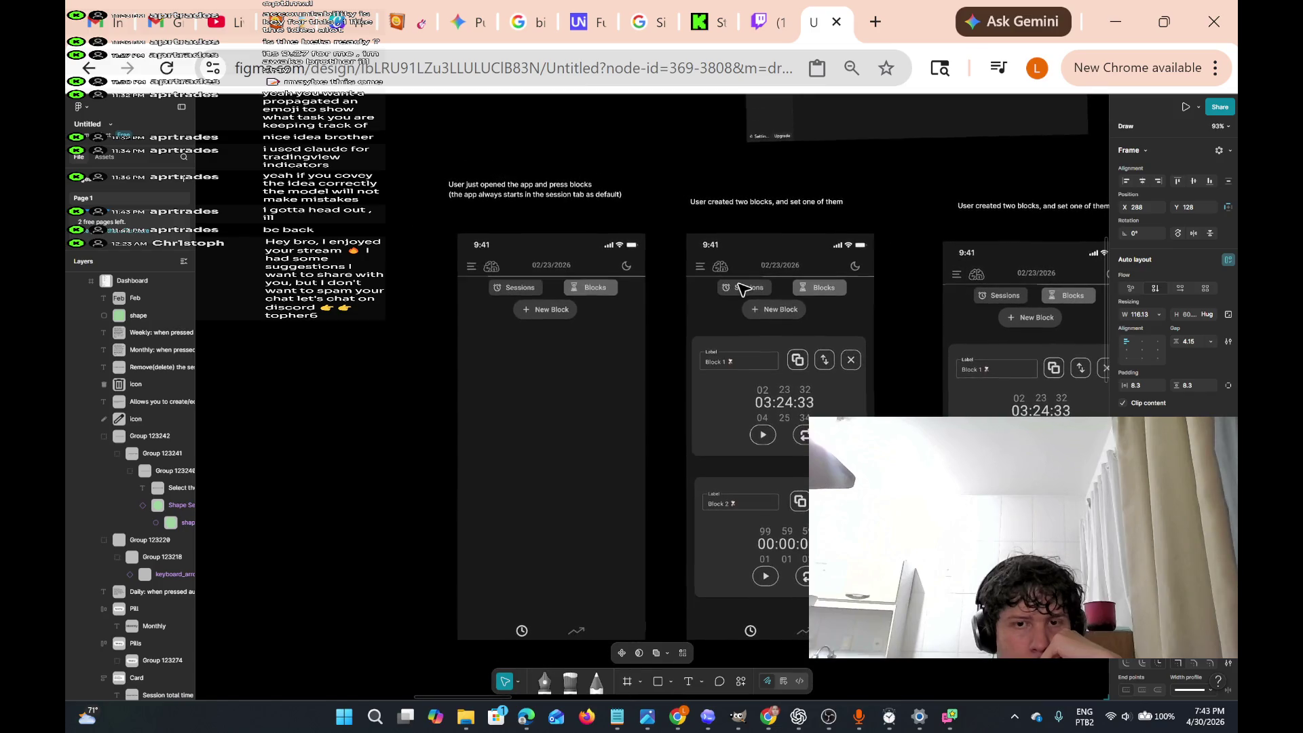
{"action": "scroll", "coordinate": [741, 289], "scroll_direction": "down", "scroll_amount": 1}
{"action": "scroll", "coordinate": [741, 289], "scroll_direction": "right", "scroll_amount": 3}
{"action": "scroll", "coordinate": [741, 289], "scroll_direction": "down", "scroll_amount": 1}
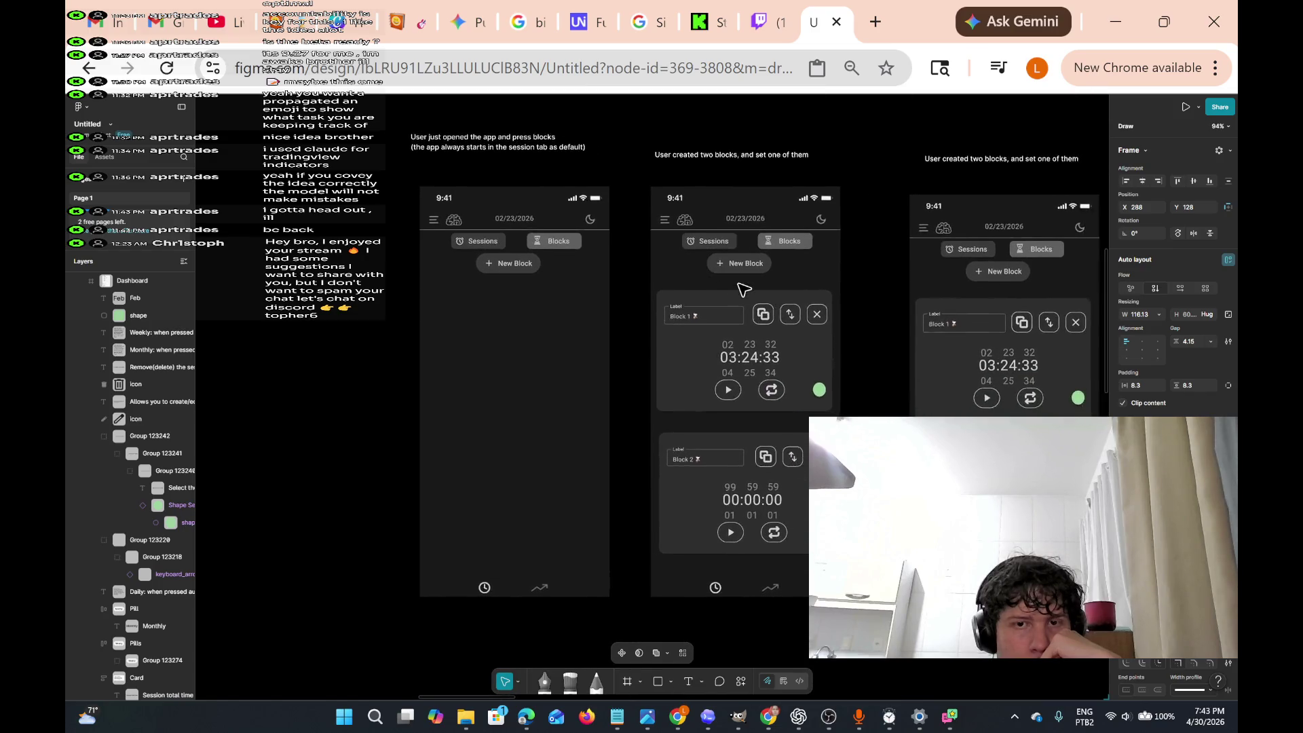
{"action": "scroll", "coordinate": [744, 290], "scroll_direction": "right", "scroll_amount": 2}
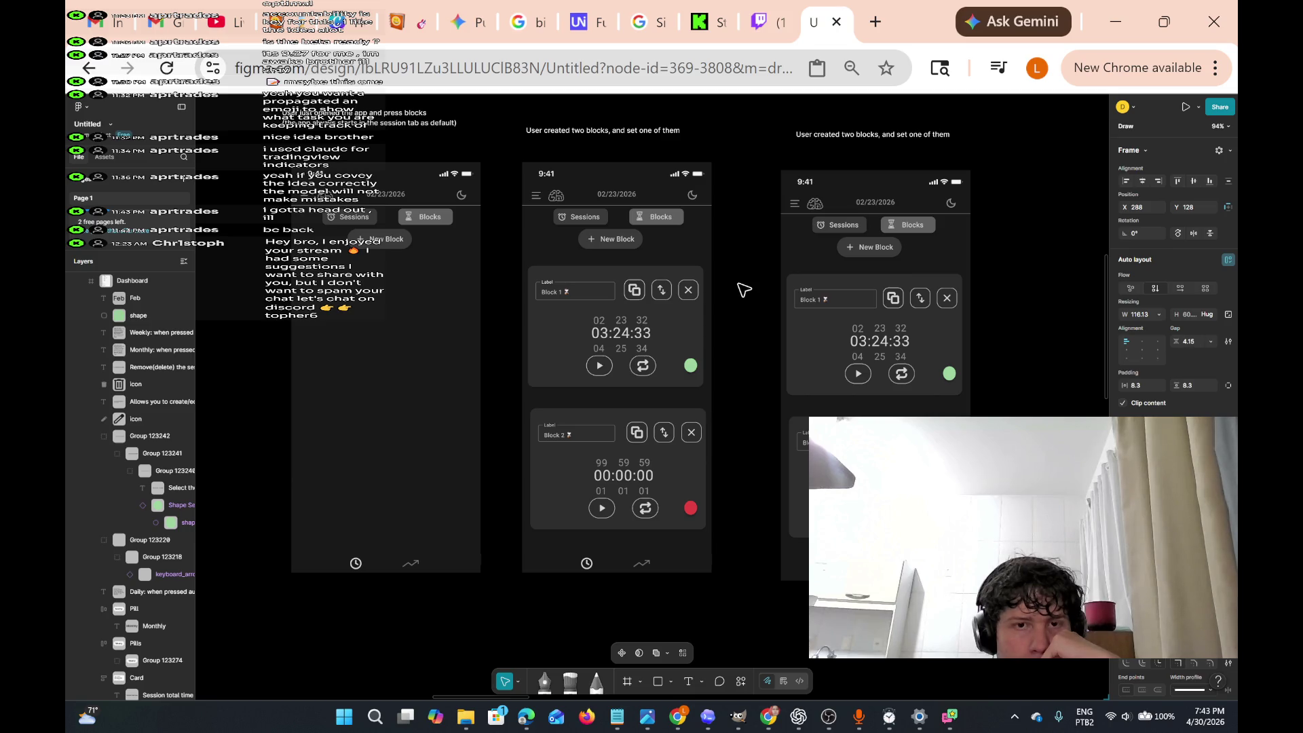
{"action": "scroll", "coordinate": [744, 289], "scroll_direction": "up", "scroll_amount": 5}
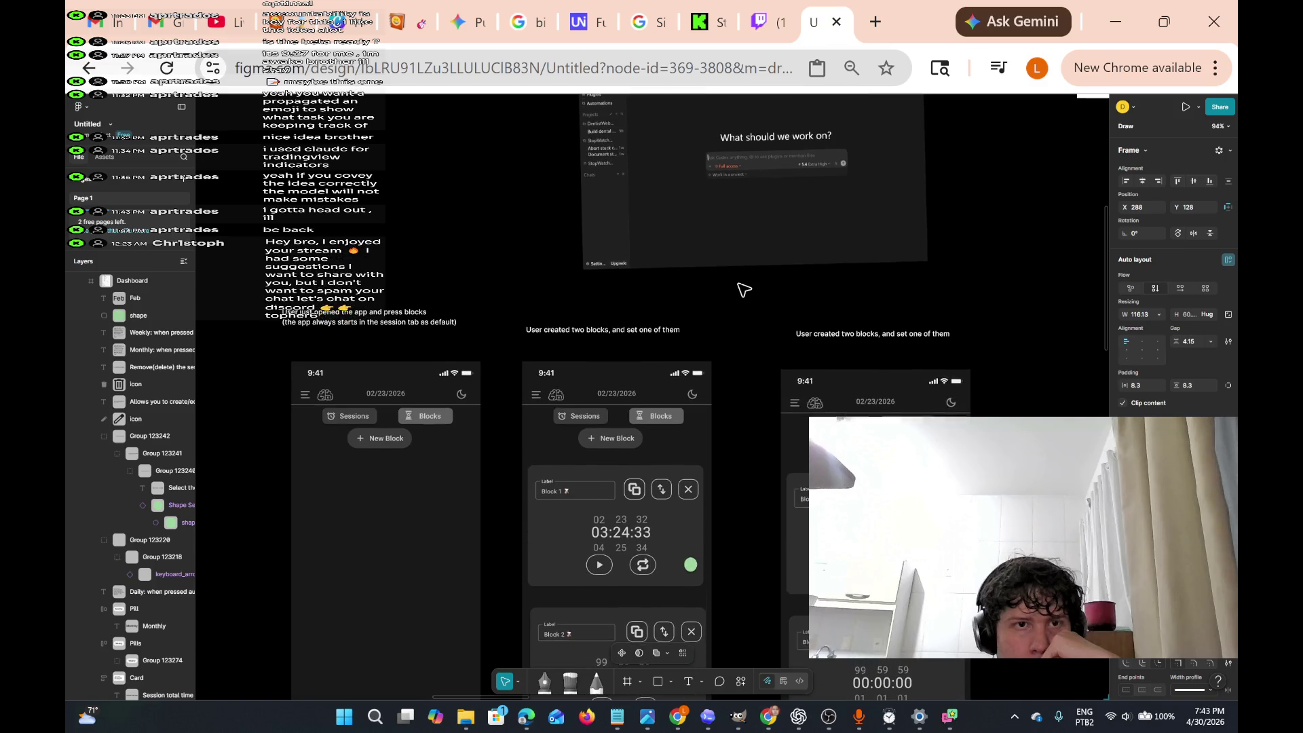
{"action": "mouse_move", "coordinate": [262, 283]}
{"action": "left_mouse_down"}
{"action": "mouse_move", "coordinate": [264, 298]}
{"action": "mouse_move", "coordinate": [372, 350]}
{"action": "mouse_move", "coordinate": [471, 346]}
{"action": "mouse_move", "coordinate": [441, 333]}
{"action": "left_mouse_up"}
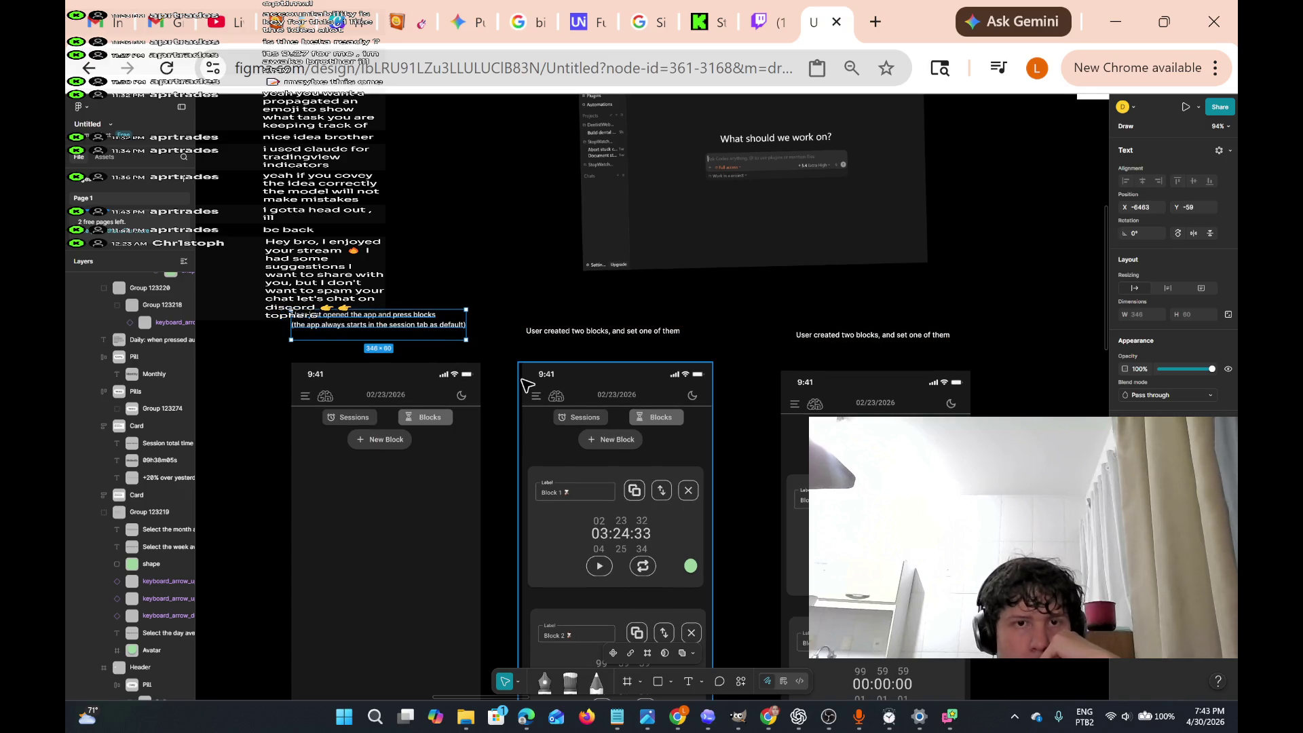
- Pan the canvas across the Sessions and Blocks mockups to the two running timers
{"action": "scroll", "coordinate": [527, 385], "scroll_direction": "right", "scroll_amount": 3}
{"action": "scroll", "coordinate": [527, 386], "scroll_direction": "right", "scroll_amount": 10}
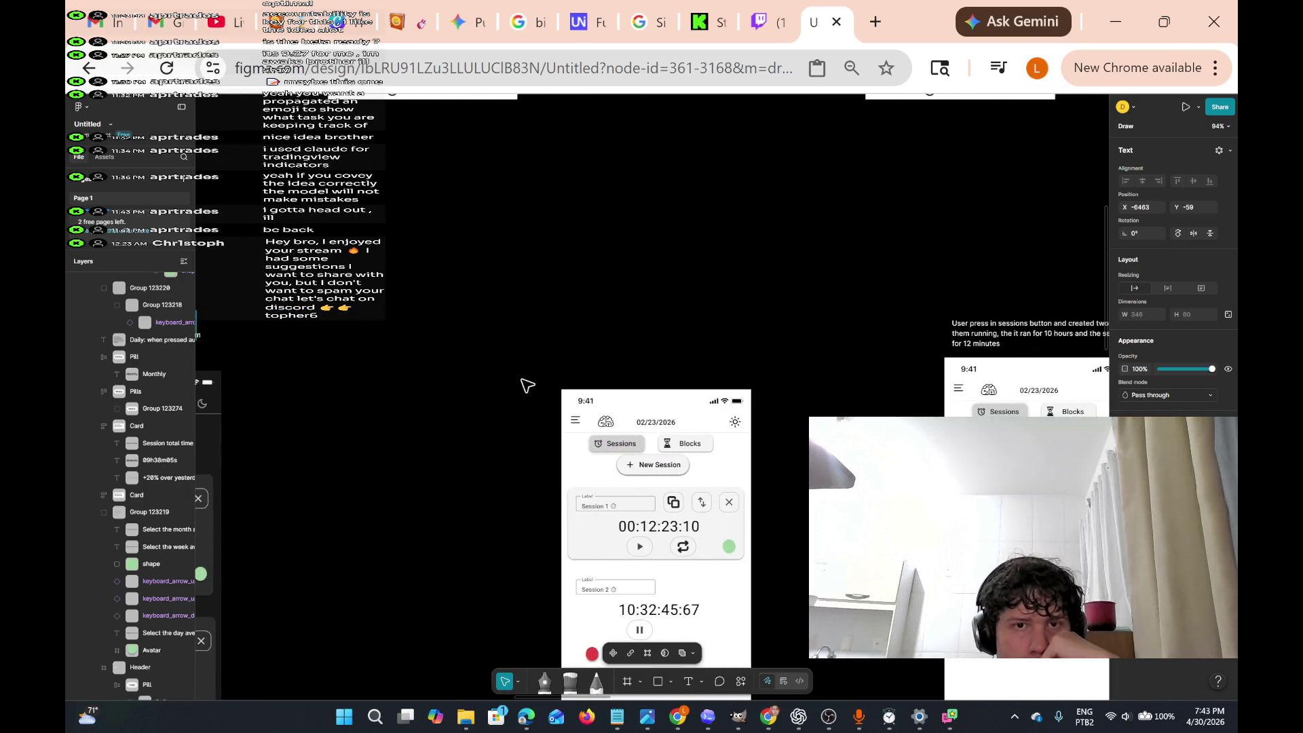
{"action": "scroll", "coordinate": [527, 386], "scroll_direction": "right", "scroll_amount": 10}
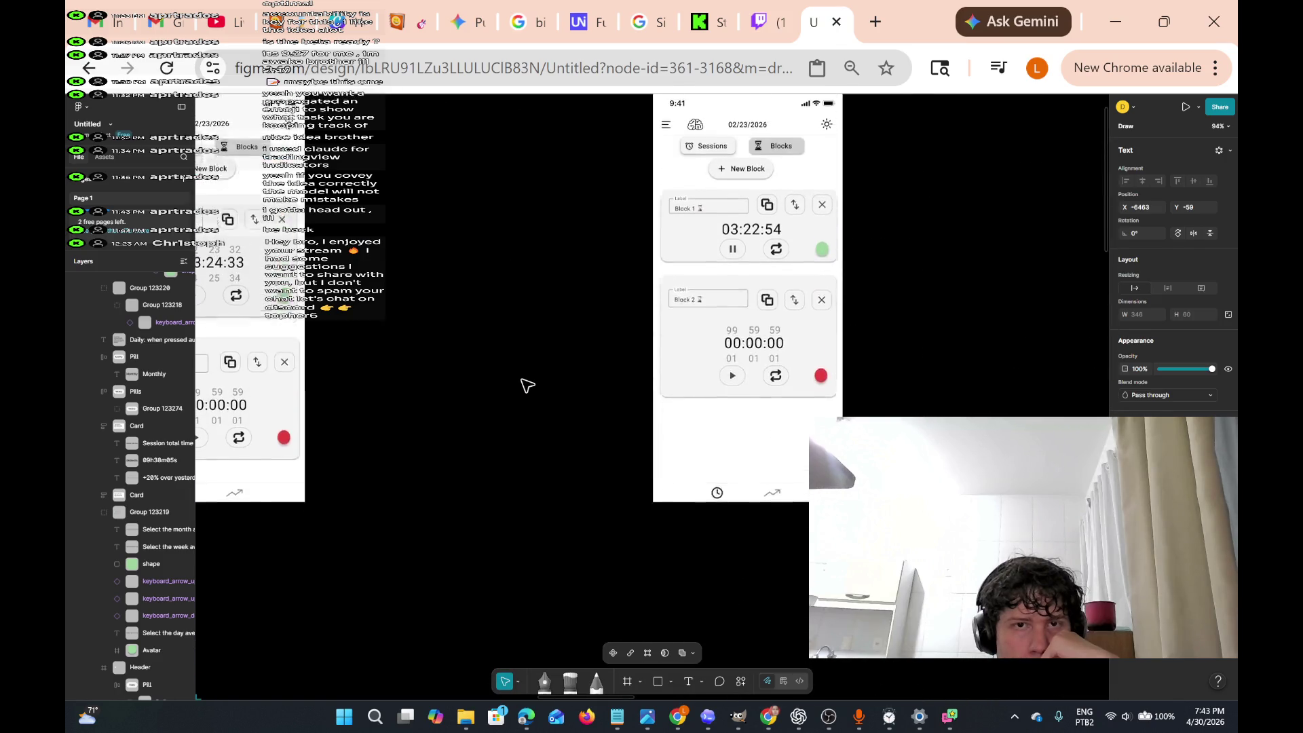
{"action": "scroll", "coordinate": [527, 386], "scroll_direction": "left", "scroll_amount": 5}
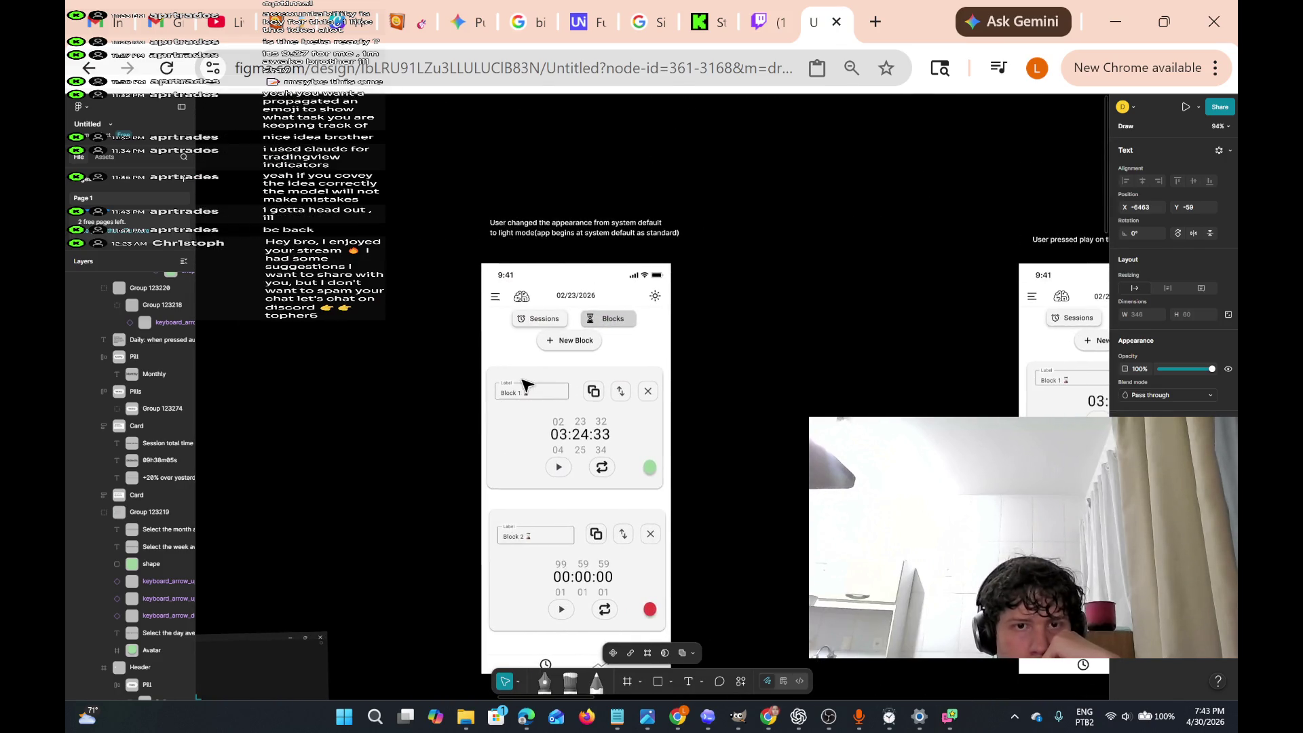
{"action": "scroll", "coordinate": [528, 385], "scroll_direction": "down", "scroll_amount": 3}
{"action": "scroll", "coordinate": [526, 385], "scroll_direction": "right", "scroll_amount": 8}
{"action": "scroll", "coordinate": [526, 385], "scroll_direction": "down", "scroll_amount": 5}
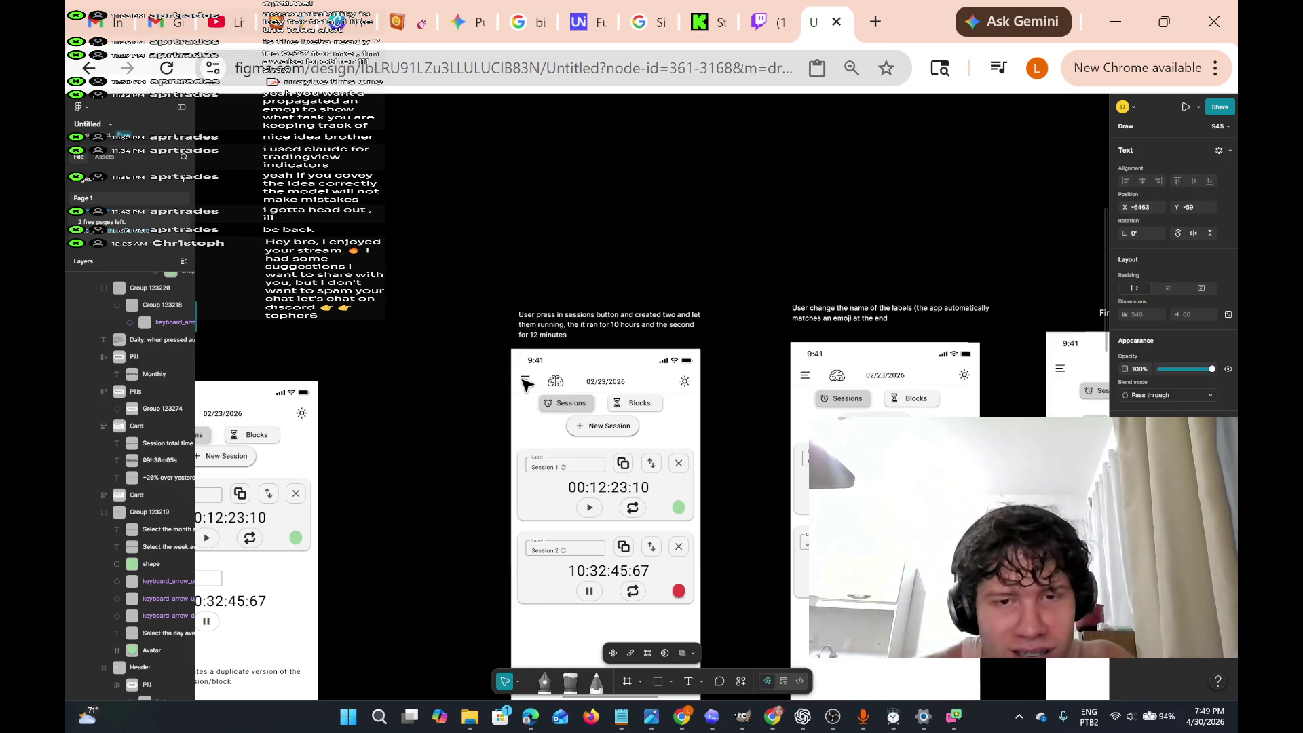
{"action": "scroll", "coordinate": [793, 515], "scroll_direction": "up", "scroll_amount": 5}
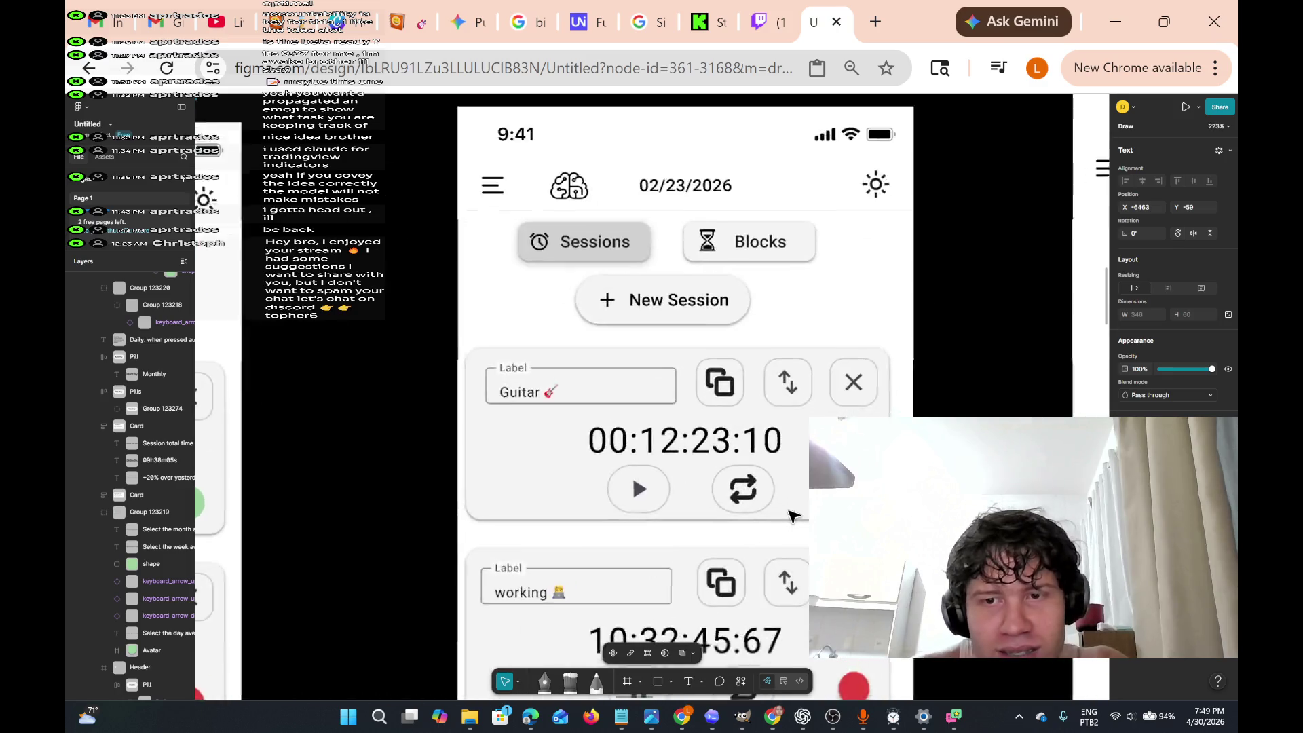
{"action": "scroll", "coordinate": [792, 516], "scroll_direction": "down", "scroll_amount": 3}
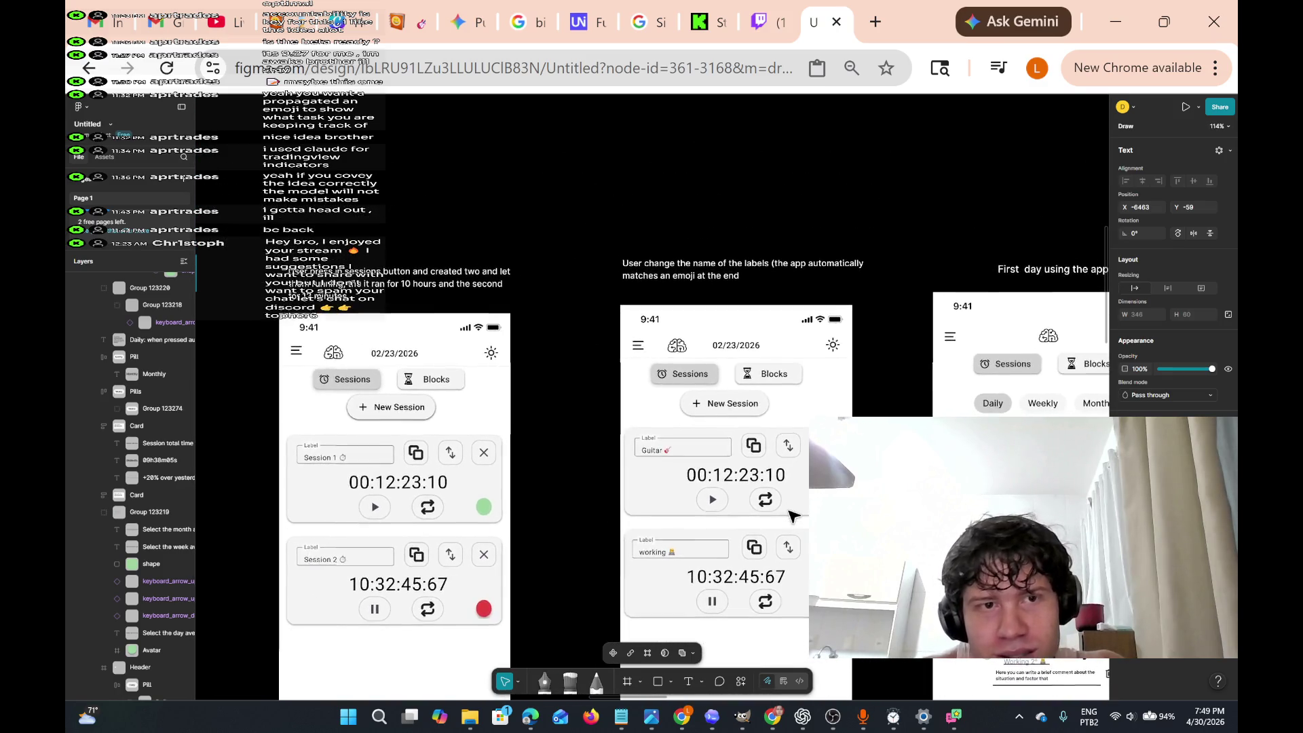
{"action": "scroll", "coordinate": [792, 516], "scroll_direction": "right", "scroll_amount": 5}
{"action": "scroll", "coordinate": [792, 515], "scroll_direction": "up", "scroll_amount": 6}
{"action": "scroll", "coordinate": [792, 516], "scroll_direction": "down", "scroll_amount": 3}
{"action": "scroll", "coordinate": [792, 515], "scroll_direction": "left", "scroll_amount": 5}
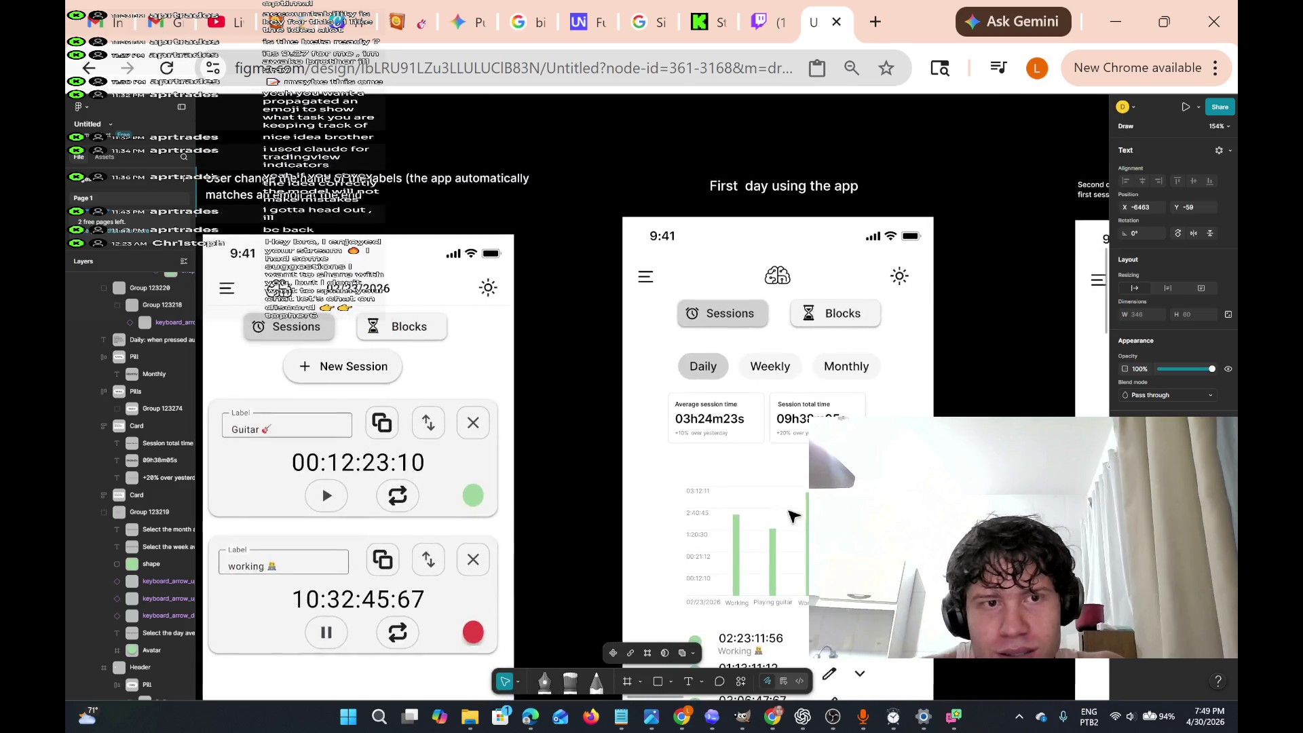
{"action": "scroll", "coordinate": [792, 516], "scroll_direction": "right", "scroll_amount": 3}
{"action": "scroll", "coordinate": [792, 516], "scroll_direction": "right", "scroll_amount": 3}
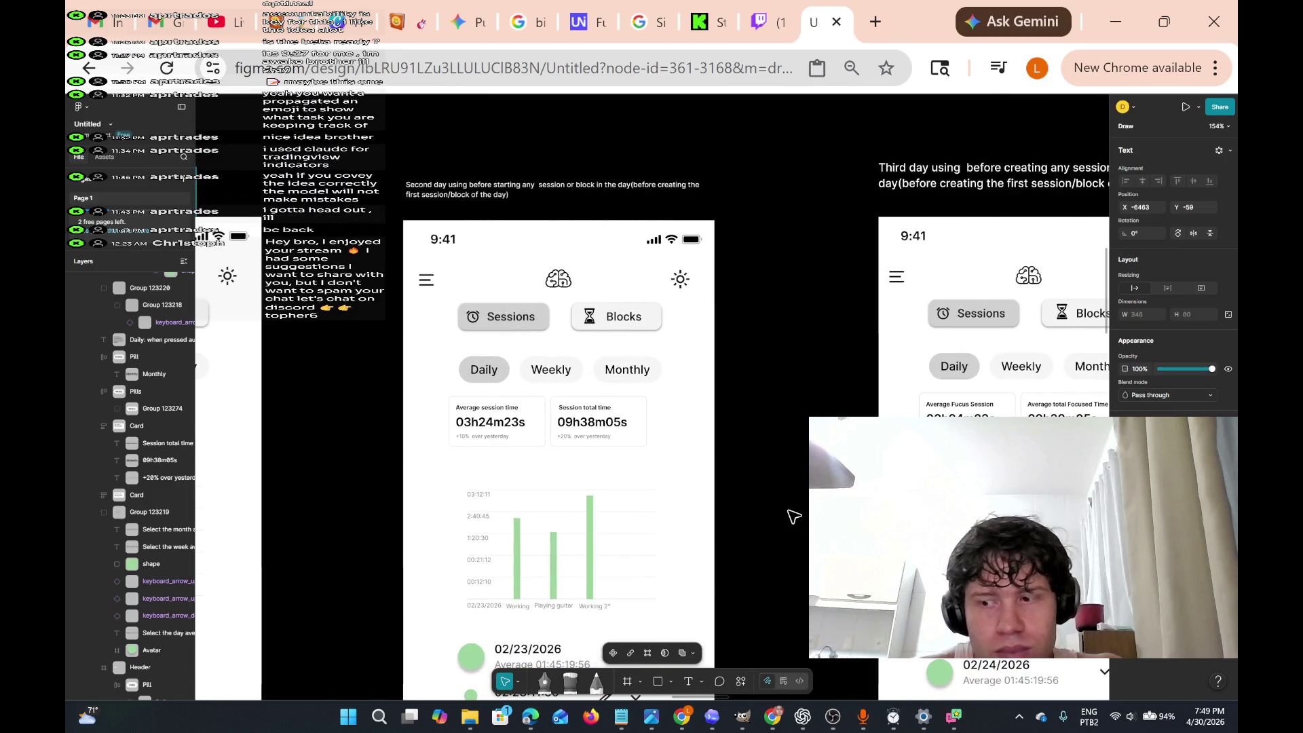
{"action": "scroll", "coordinate": [792, 515], "scroll_direction": "right", "scroll_amount": 3}
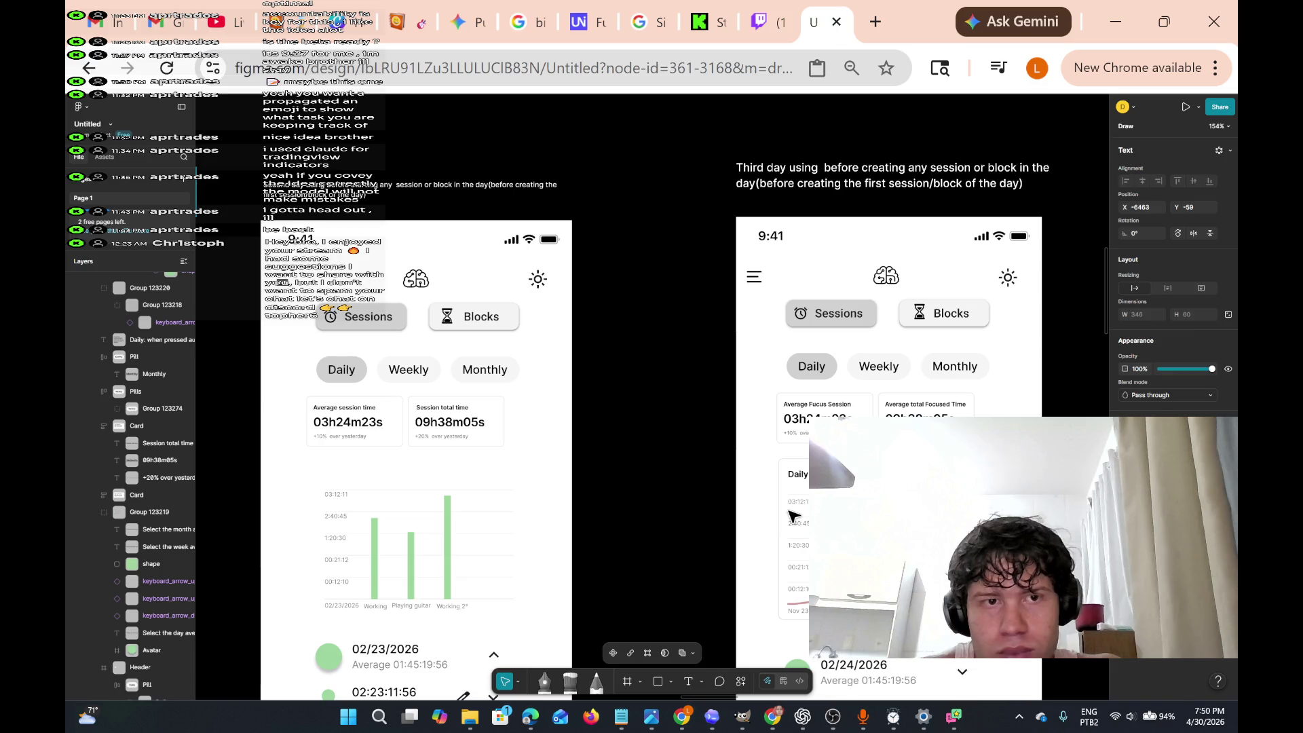
{"action": "scroll", "coordinate": [792, 516], "scroll_direction": "right", "scroll_amount": 3}
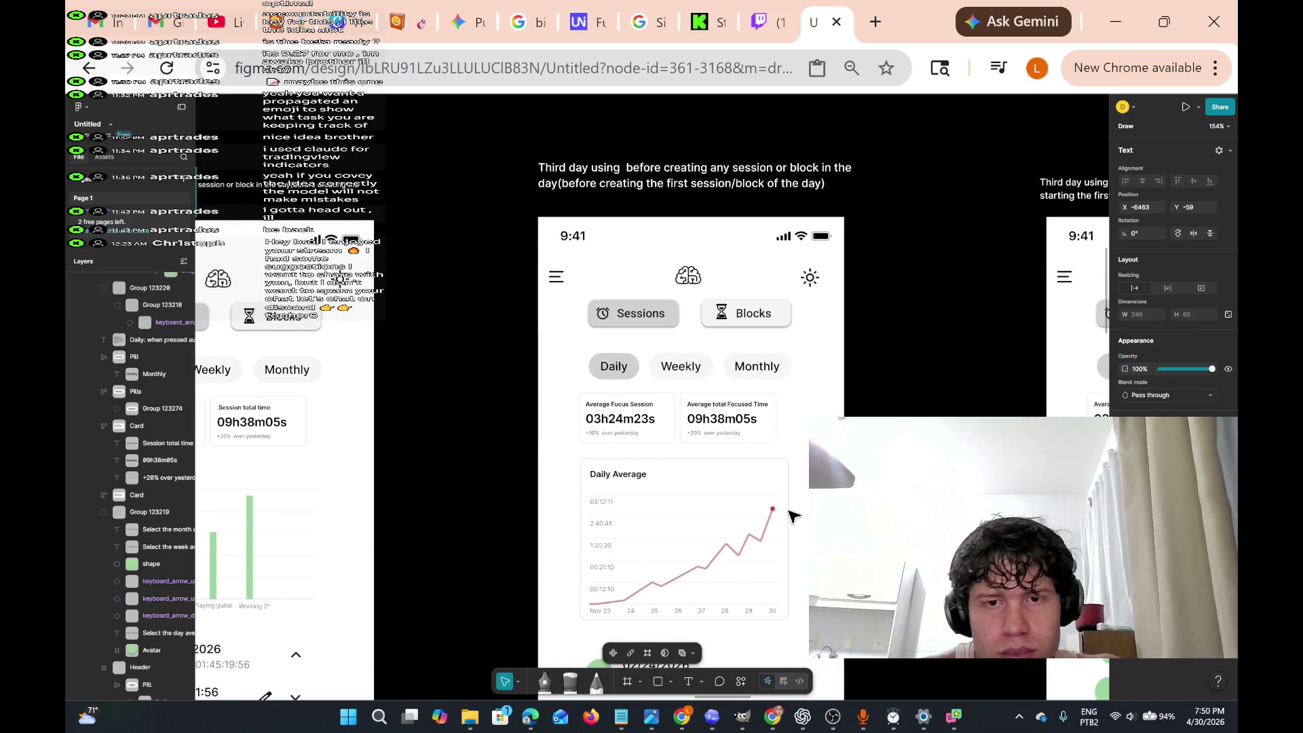
{"action": "scroll", "coordinate": [792, 516], "scroll_direction": "right", "scroll_amount": 5}
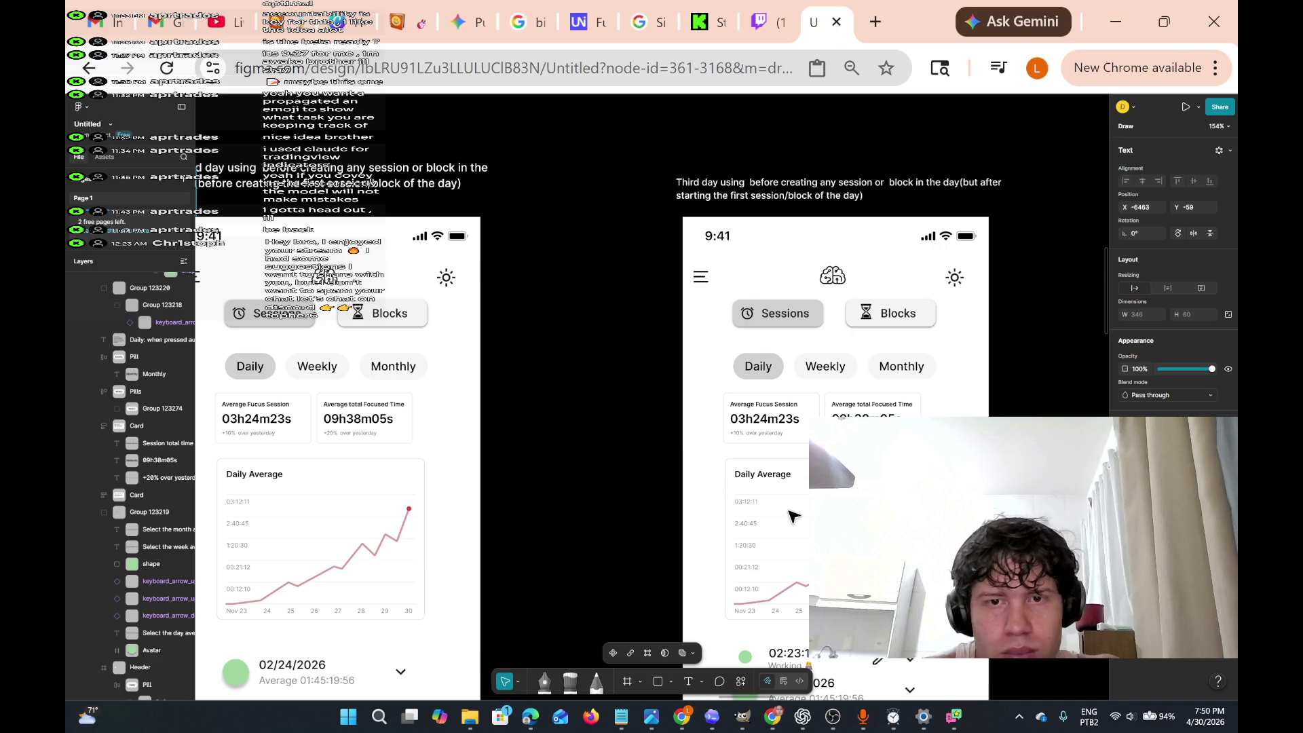
{"action": "scroll", "coordinate": [792, 516], "scroll_direction": "up", "scroll_amount": 5}
{"action": "scroll", "coordinate": [792, 516], "scroll_direction": "down", "scroll_amount": 5}
{"action": "scroll", "coordinate": [792, 515], "scroll_direction": "up", "scroll_amount": 5}
{"action": "scroll", "coordinate": [792, 515], "scroll_direction": "down", "scroll_amount": 5}
{"action": "scroll", "coordinate": [792, 516], "scroll_direction": "down", "scroll_amount": 5}
{"action": "scroll", "coordinate": [792, 516], "scroll_direction": "down", "scroll_amount": 2}
{"action": "scroll", "coordinate": [792, 515], "scroll_direction": "up", "scroll_amount": 3}
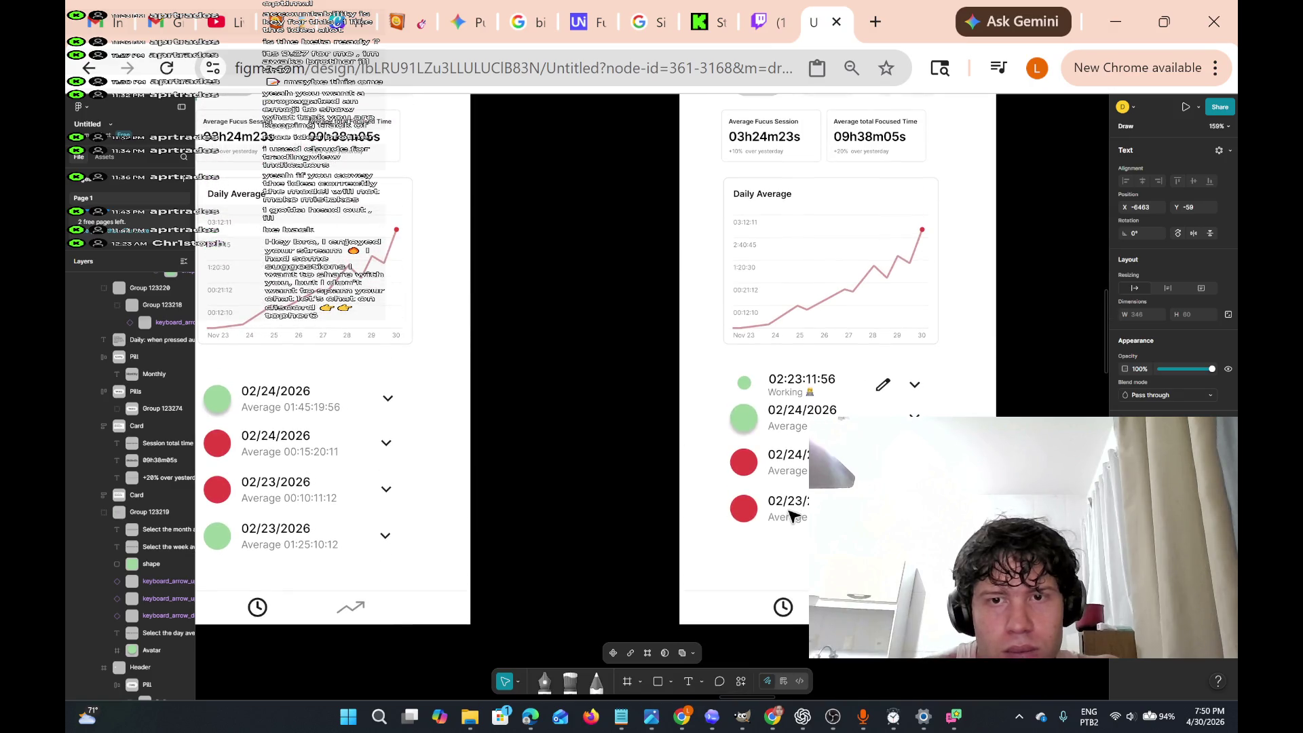
{"action": "scroll", "coordinate": [792, 516], "scroll_direction": "right", "scroll_amount": 3}
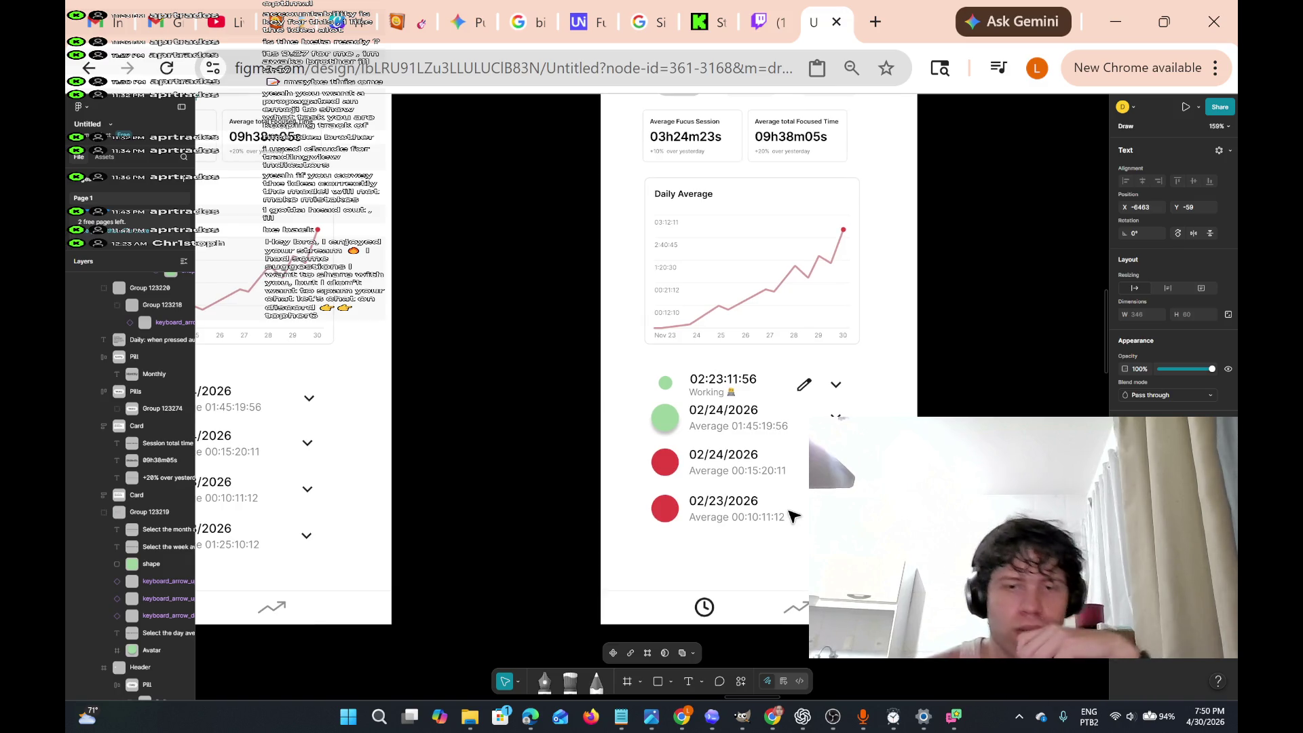
{"action": "scroll", "coordinate": [792, 516], "scroll_direction": "left", "scroll_amount": 1}
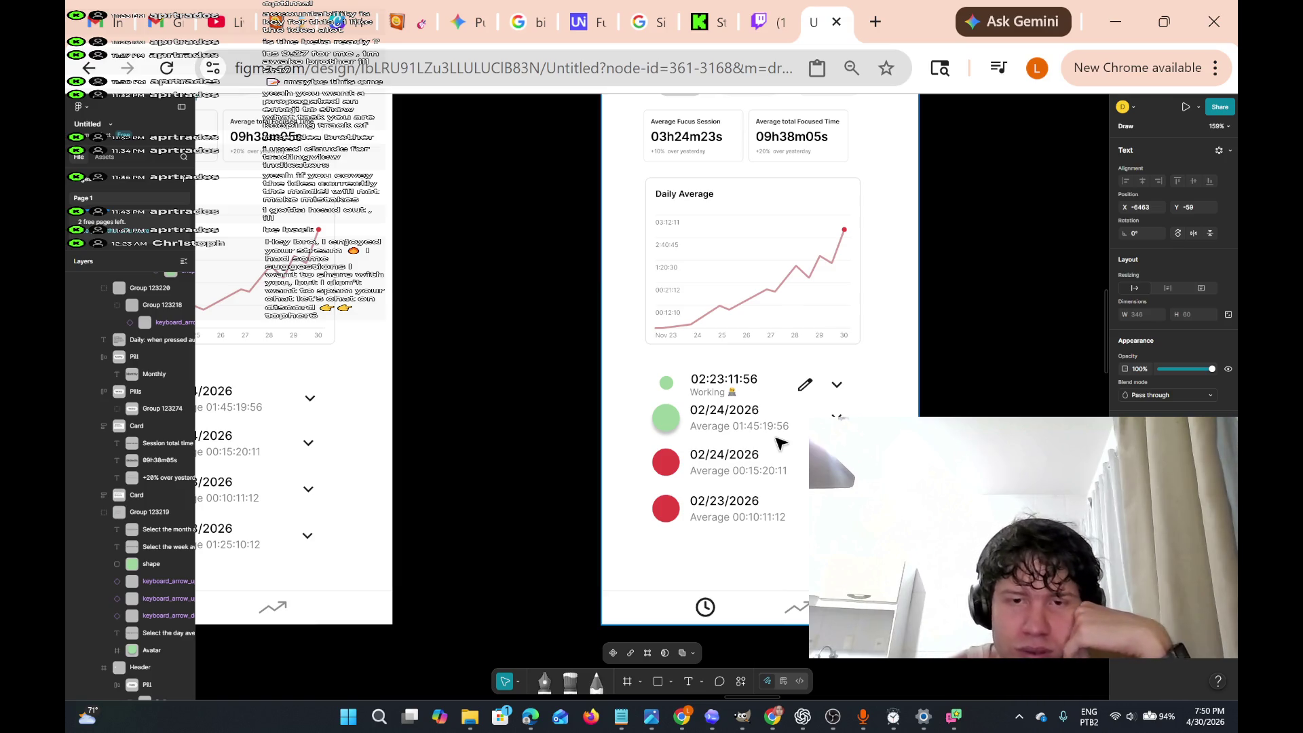
{"action": "scroll", "coordinate": [780, 442], "scroll_direction": "right", "scroll_amount": 10}
{"action": "scroll", "coordinate": [781, 442], "scroll_direction": "right", "scroll_amount": 15}
{"action": "scroll", "coordinate": [780, 442], "scroll_direction": "right", "scroll_amount": 5}
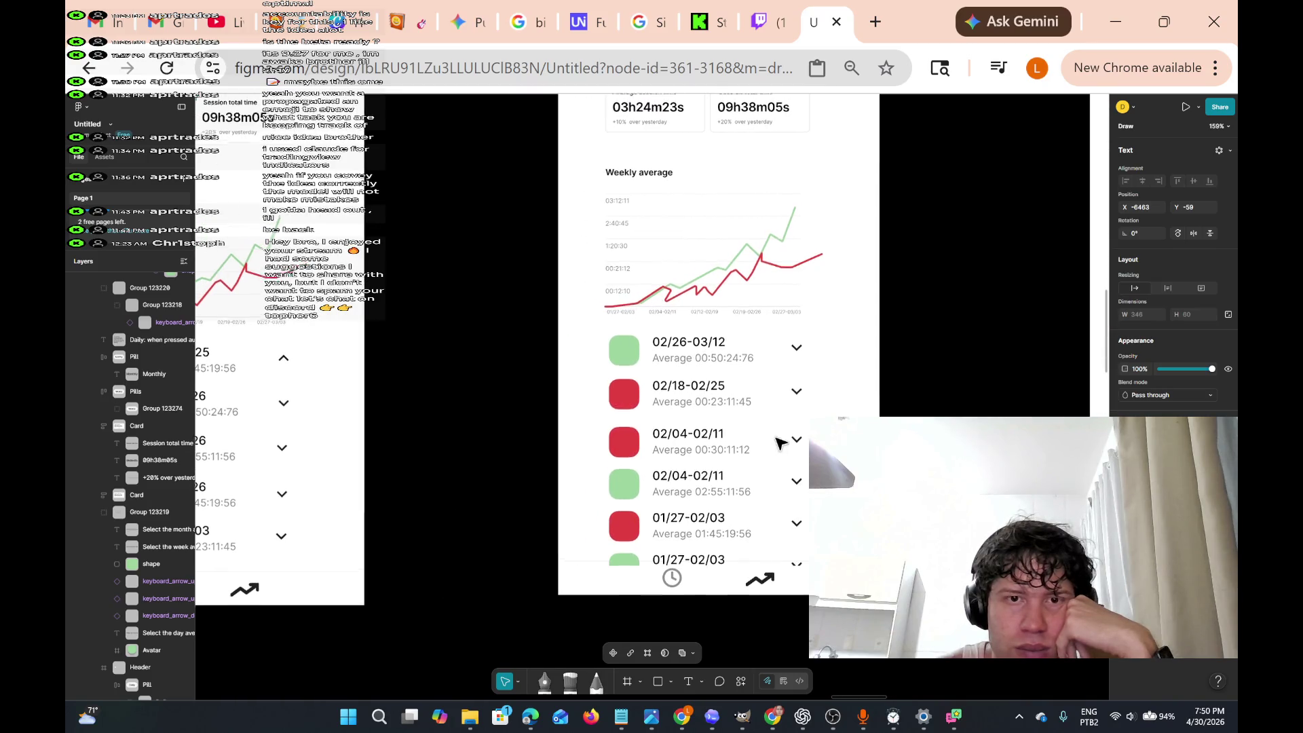
{"action": "scroll", "coordinate": [780, 442], "scroll_direction": "left", "scroll_amount": 5}
{"action": "scroll", "coordinate": [780, 442], "scroll_direction": "up", "scroll_amount": 2}
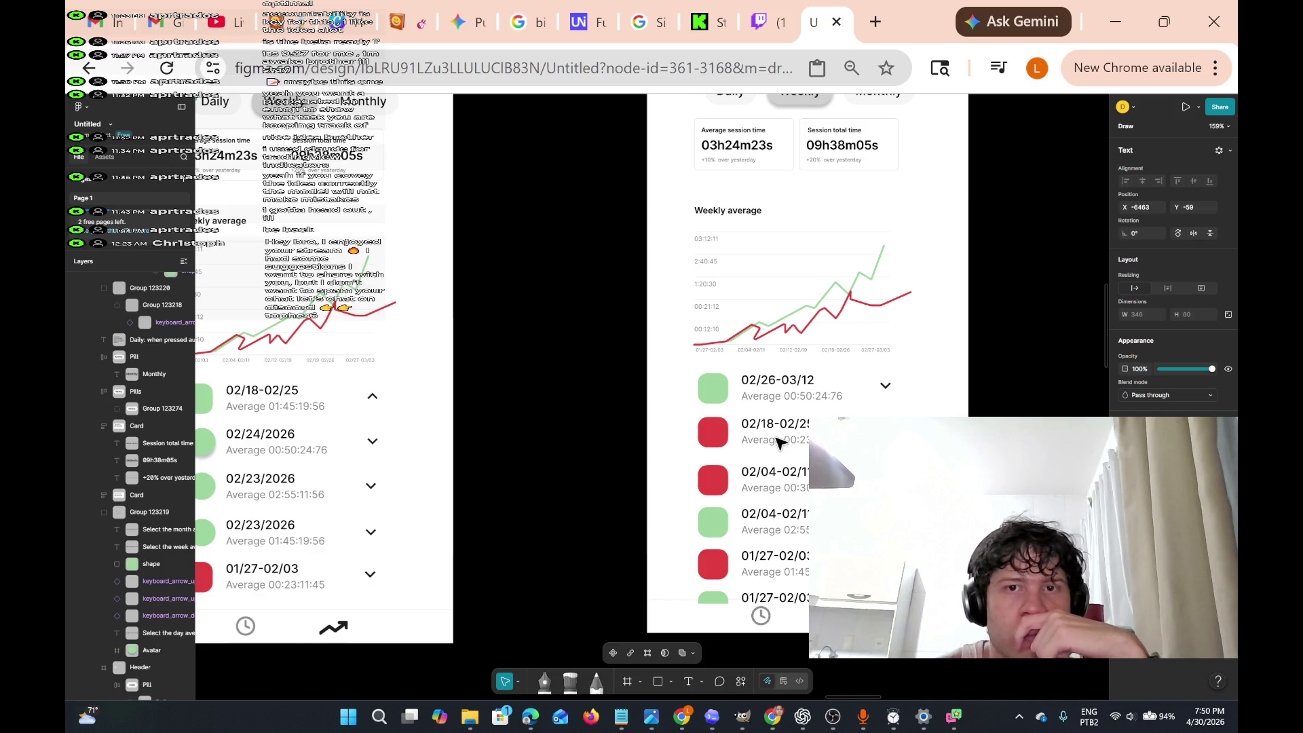
{"action": "scroll", "coordinate": [780, 443], "scroll_direction": "left", "scroll_amount": 10}
{"action": "scroll", "coordinate": [780, 442], "scroll_direction": "up", "scroll_amount": 2}
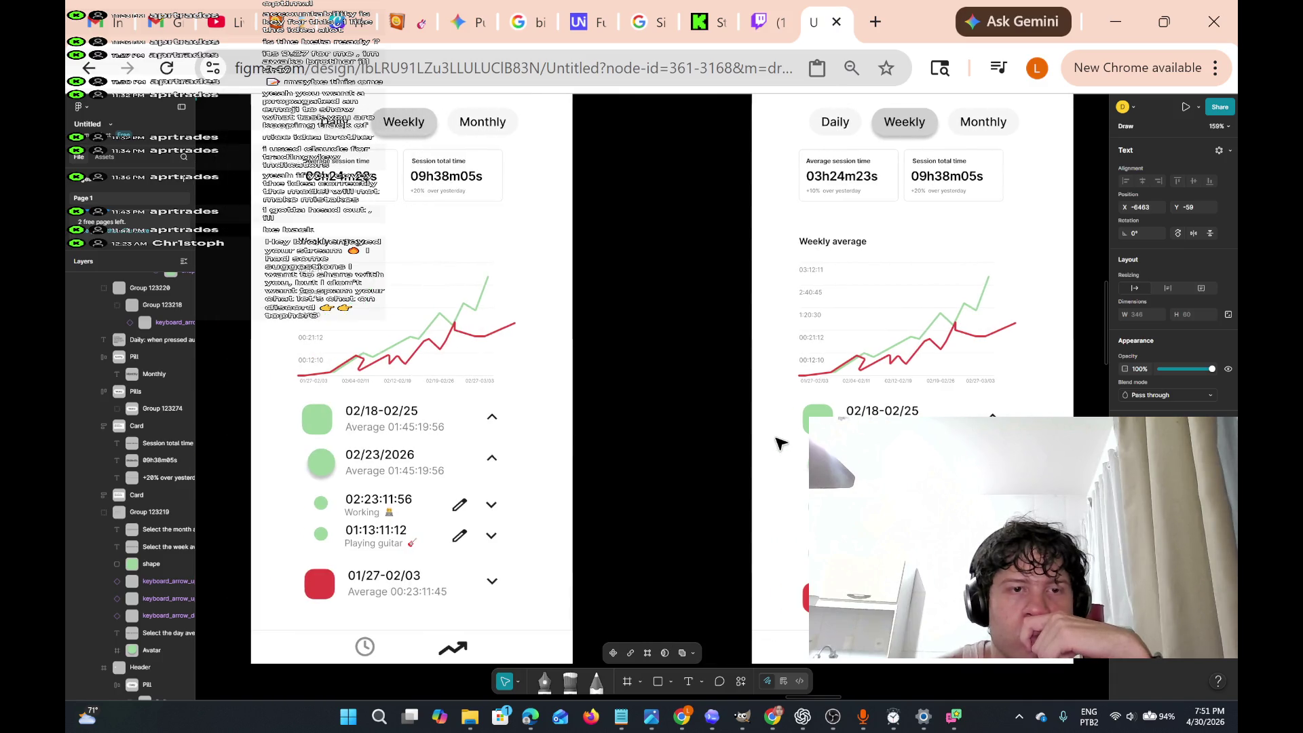
{"action": "scroll", "coordinate": [780, 442], "scroll_direction": "right", "scroll_amount": 10}
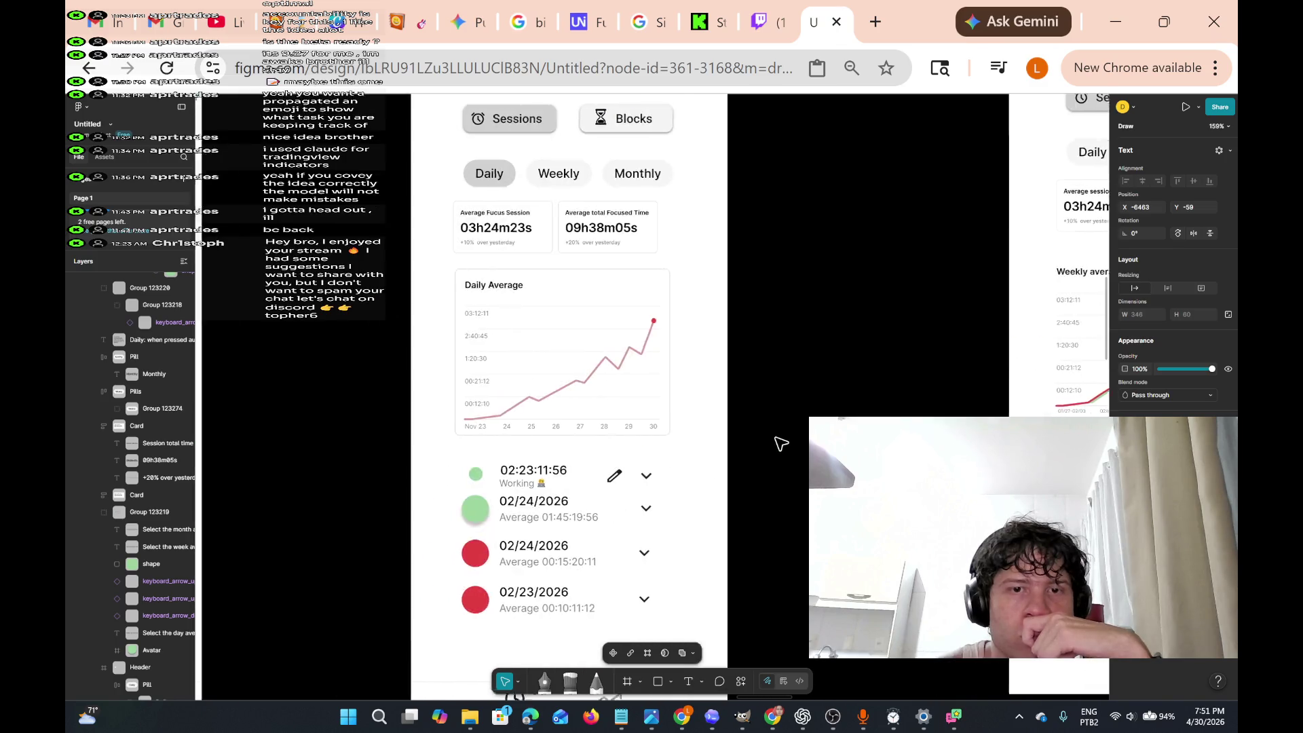
{"action": "scroll", "coordinate": [780, 442], "scroll_direction": "left", "scroll_amount": 10}
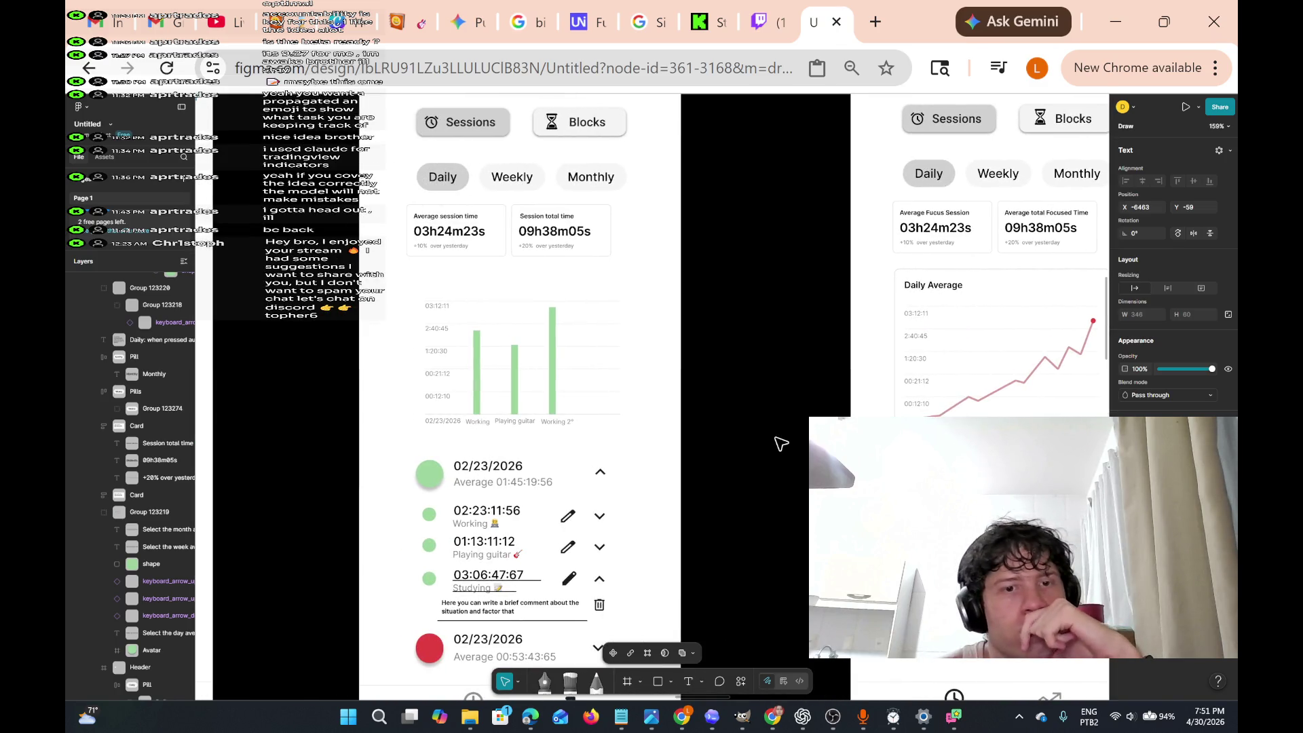
{"action": "scroll", "coordinate": [781, 442], "scroll_direction": "left", "scroll_amount": 5}
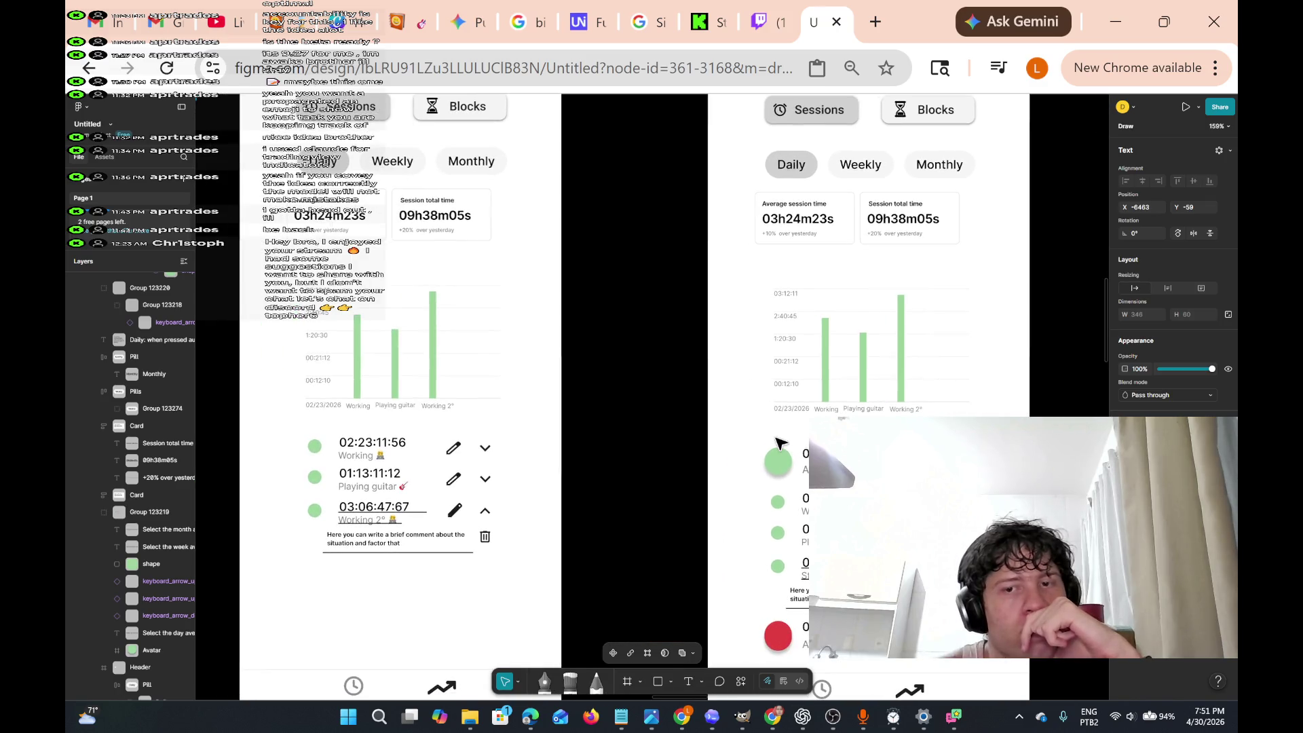
{"action": "scroll", "coordinate": [780, 443], "scroll_direction": "left", "scroll_amount": 5}
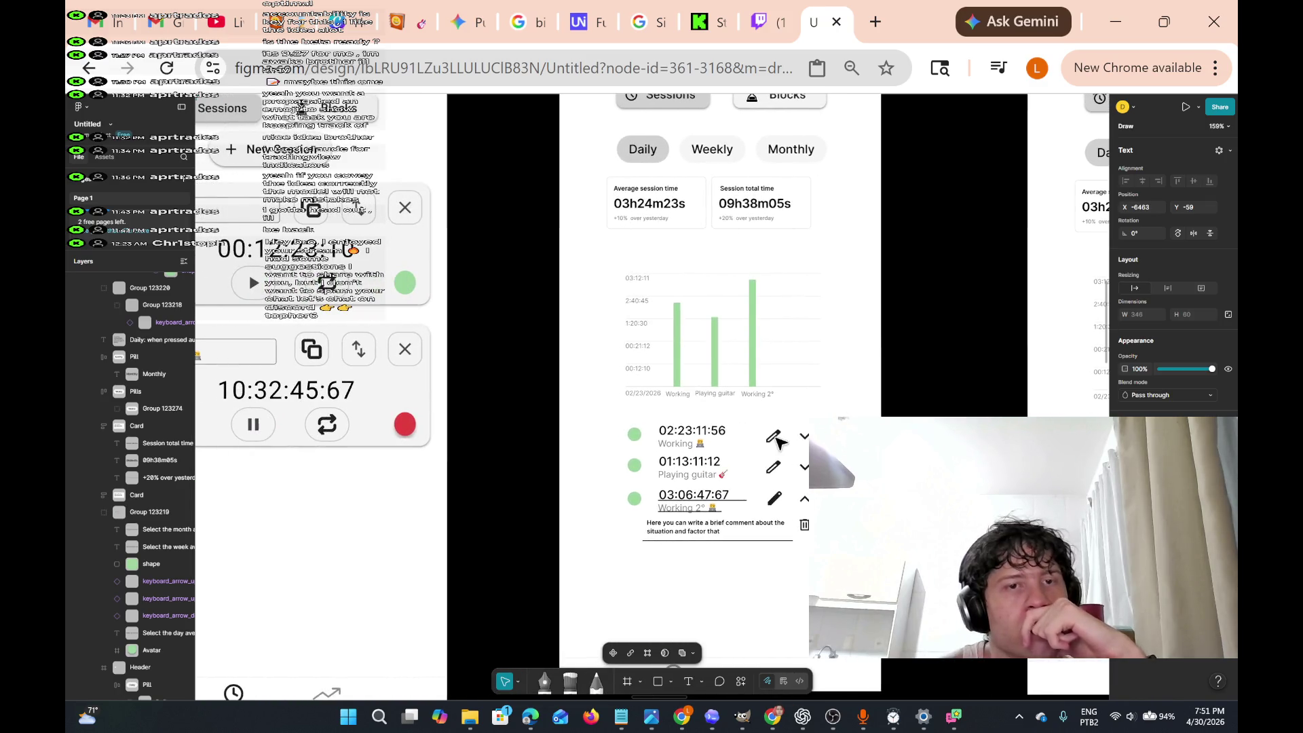
{"action": "scroll", "coordinate": [781, 443], "scroll_direction": "right", "scroll_amount": 10}
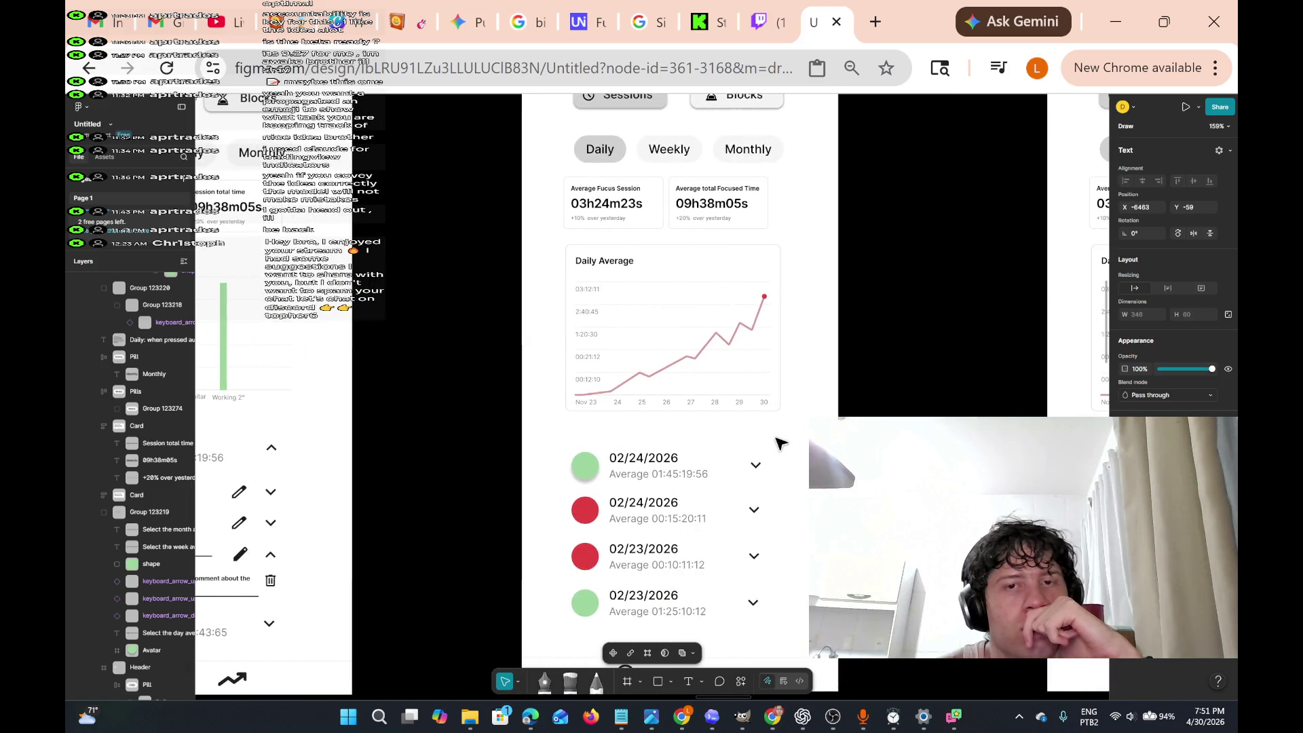
{"action": "scroll", "coordinate": [780, 443], "scroll_direction": "right", "scroll_amount": 8}
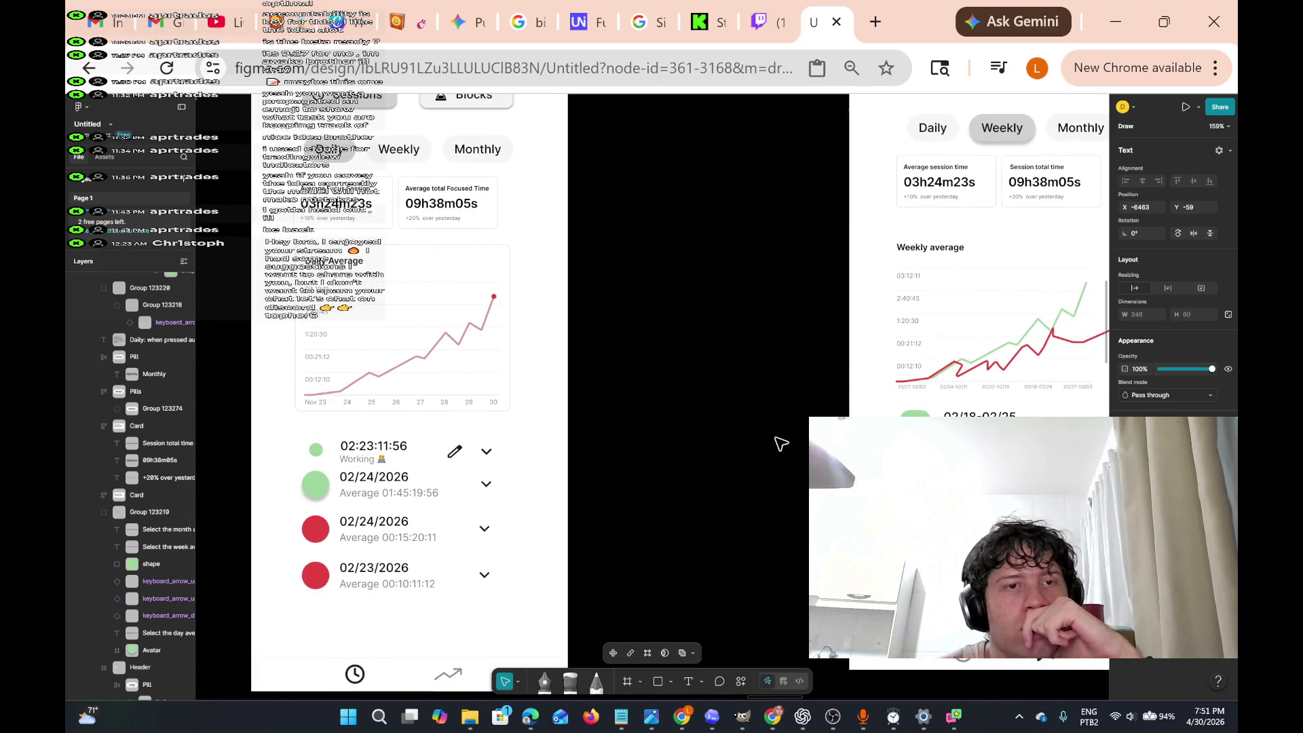
{"action": "scroll", "coordinate": [780, 443], "scroll_direction": "left", "scroll_amount": 6}
{"action": "scroll", "coordinate": [780, 443], "scroll_direction": "right", "scroll_amount": 5}
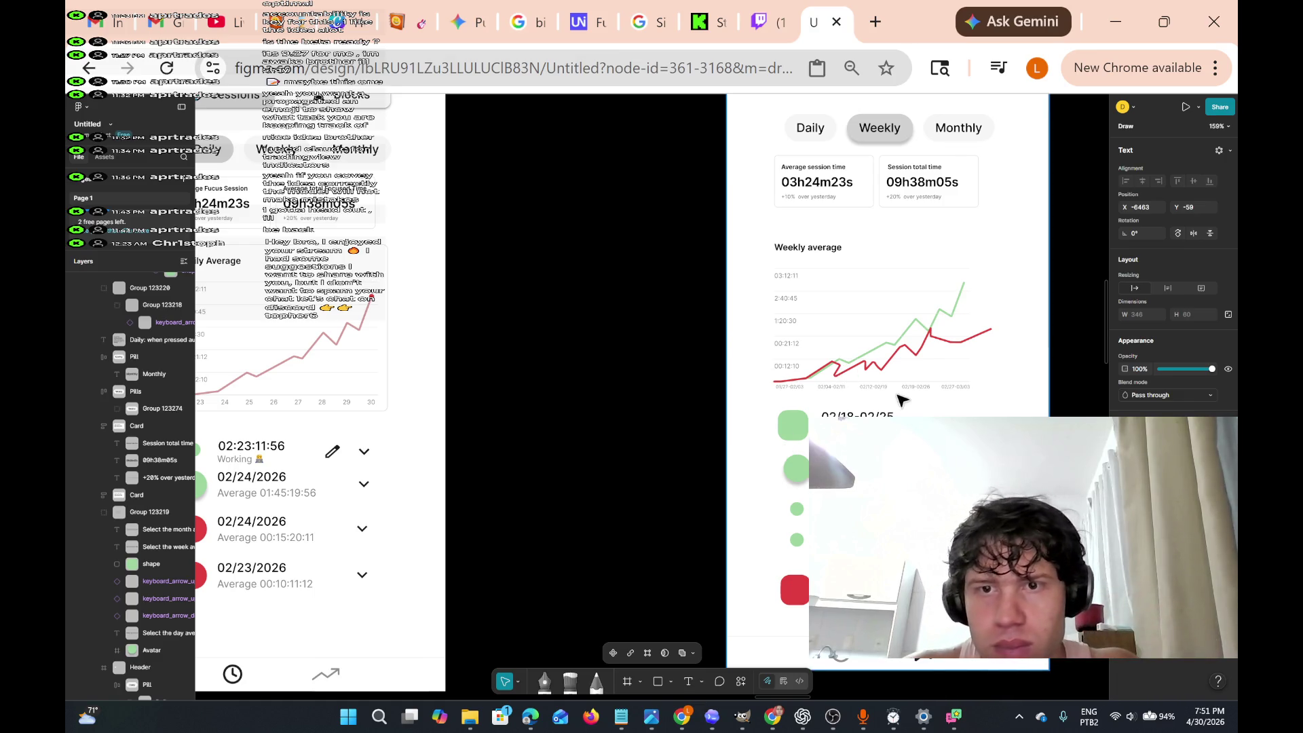
{"action": "scroll", "coordinate": [435, 334], "scroll_direction": "left", "scroll_amount": 3}
{"action": "scroll", "coordinate": [434, 334], "scroll_direction": "right", "scroll_amount": 6}
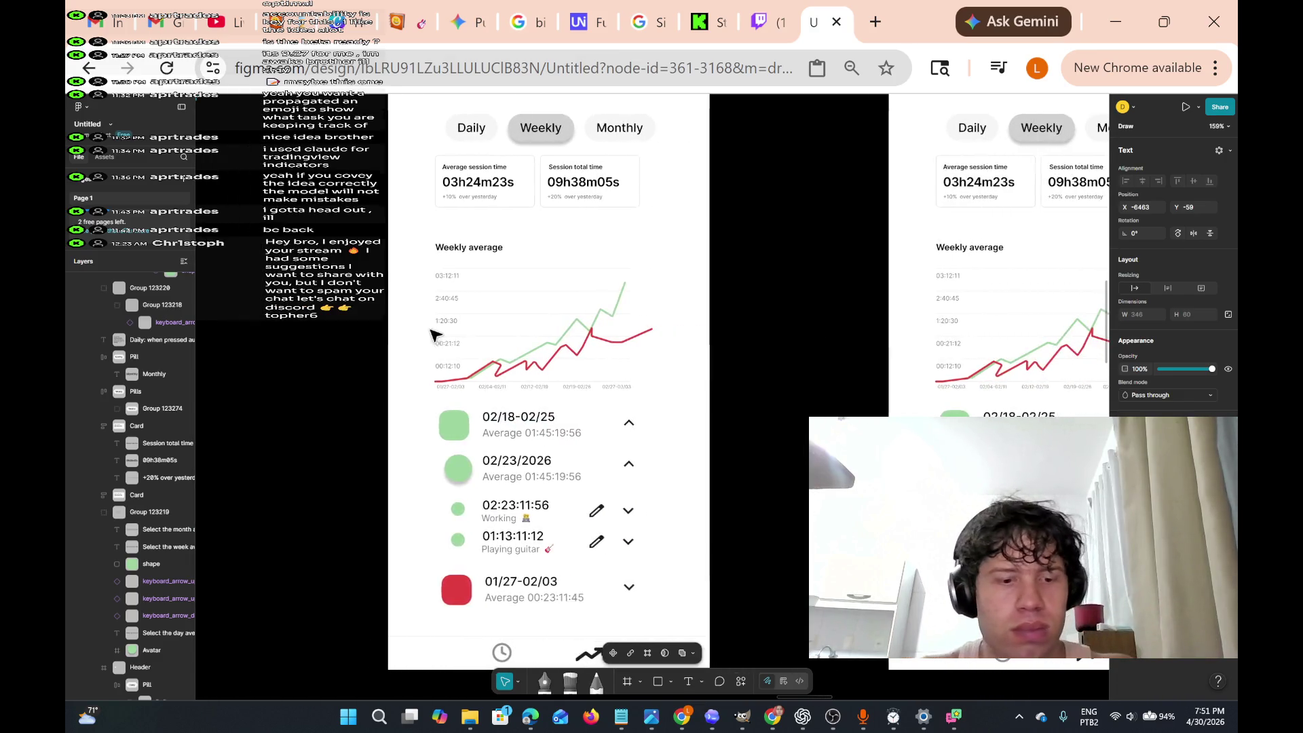
{"action": "scroll", "coordinate": [435, 334], "scroll_direction": "right", "scroll_amount": 15}
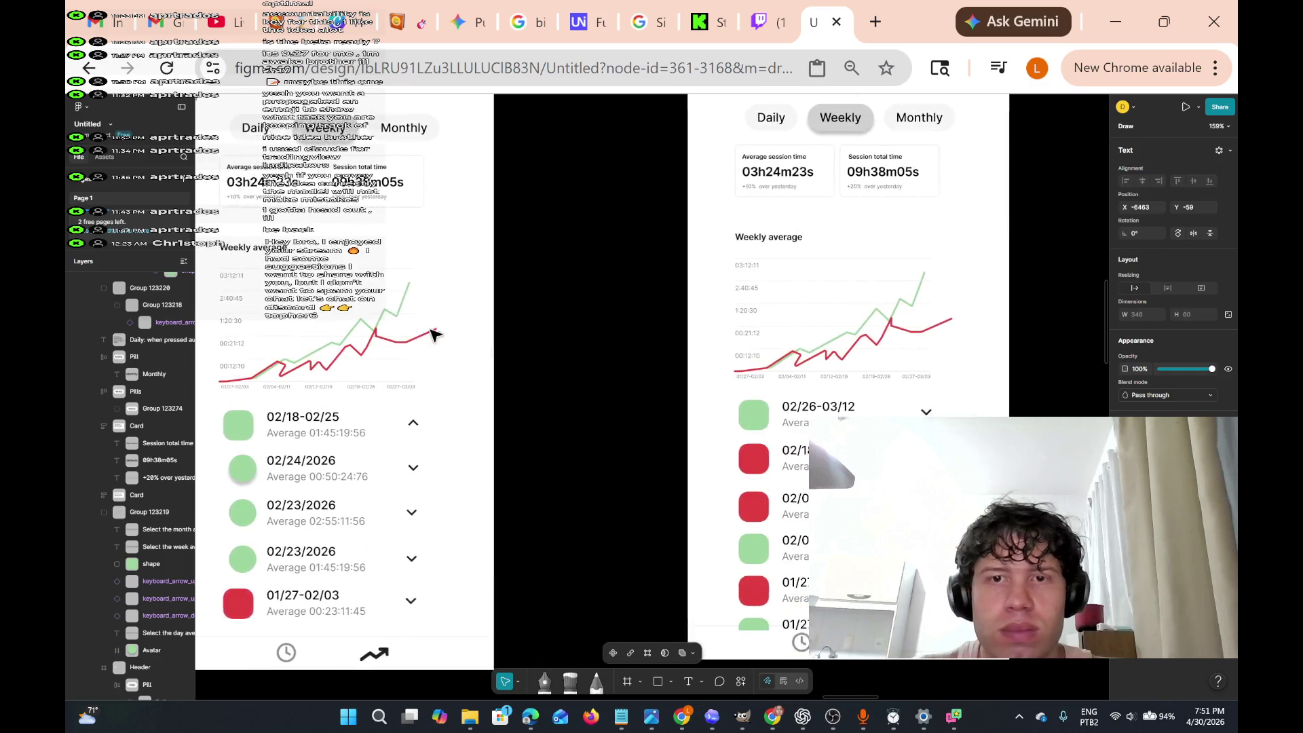
{"action": "scroll", "coordinate": [434, 334], "scroll_direction": "right", "scroll_amount": 2}
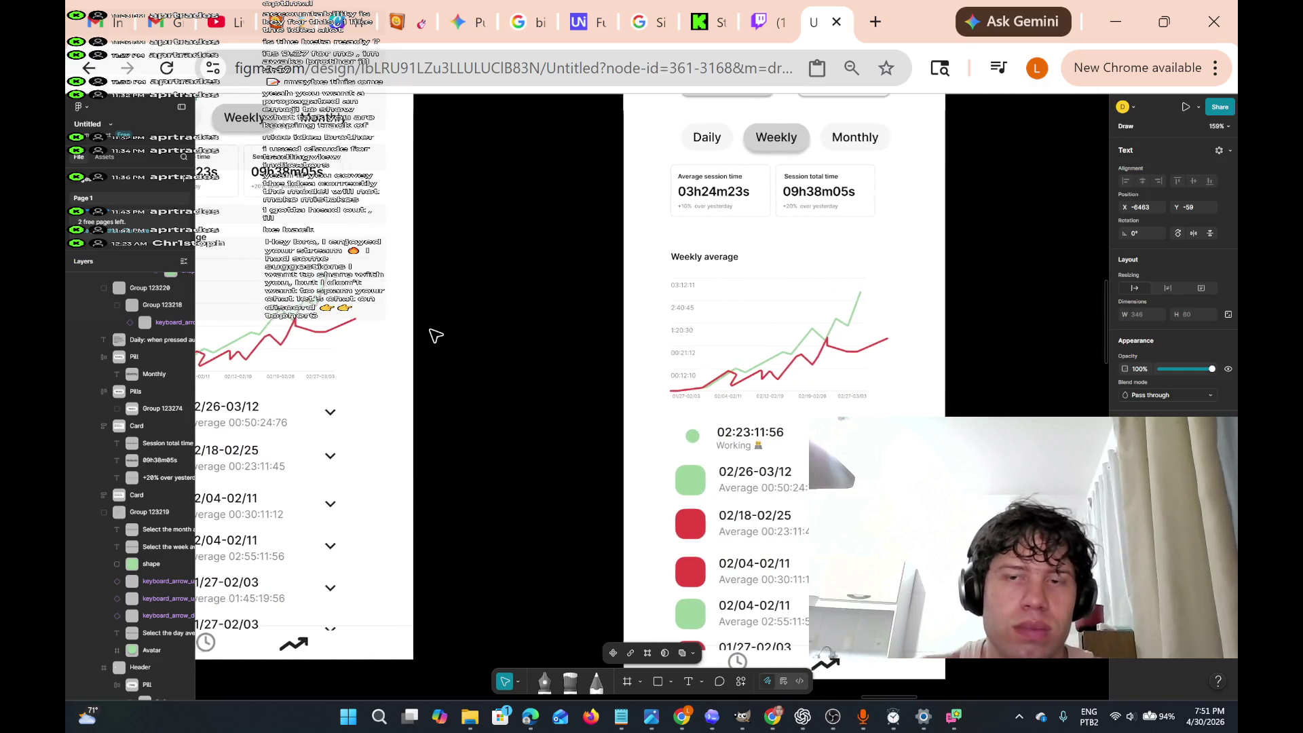
{"action": "scroll", "coordinate": [434, 334], "scroll_direction": "left", "scroll_amount": 3}
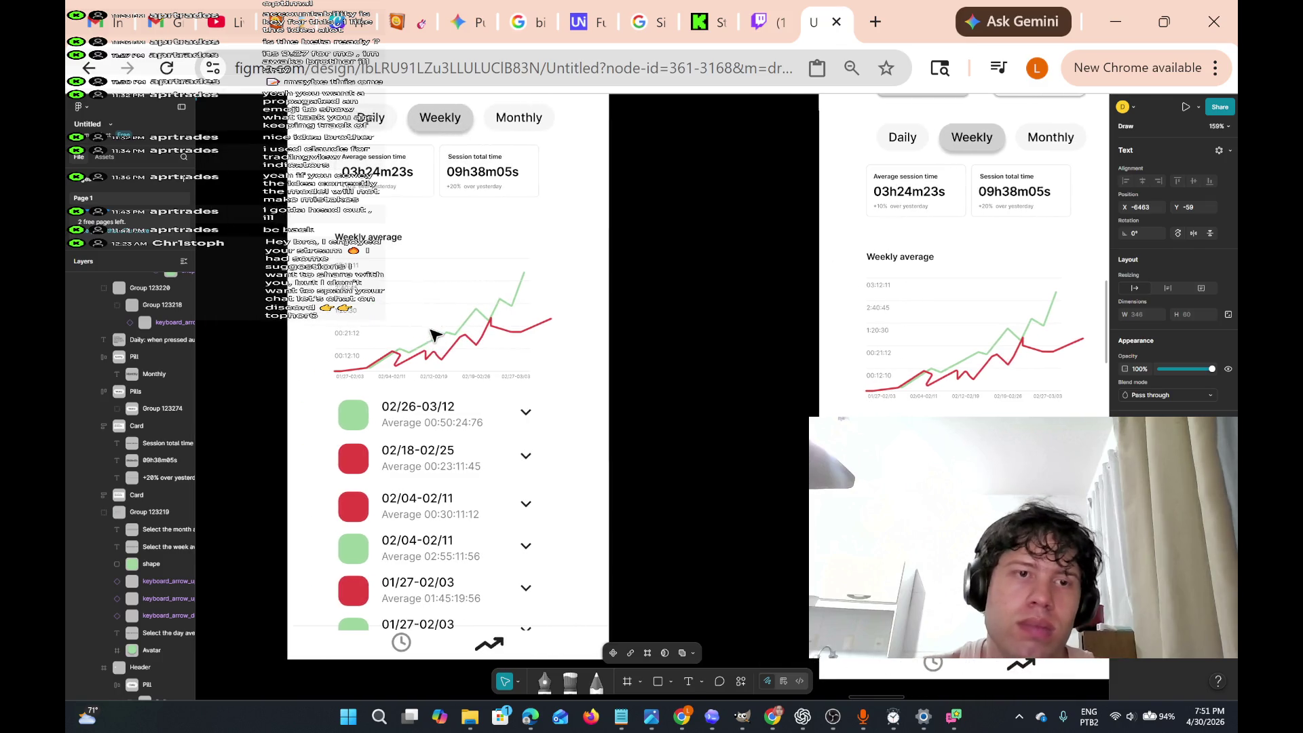
{"action": "scroll", "coordinate": [435, 333], "scroll_direction": "right", "scroll_amount": 2}
{"action": "scroll", "coordinate": [431, 334], "scroll_direction": "left", "scroll_amount": 1}
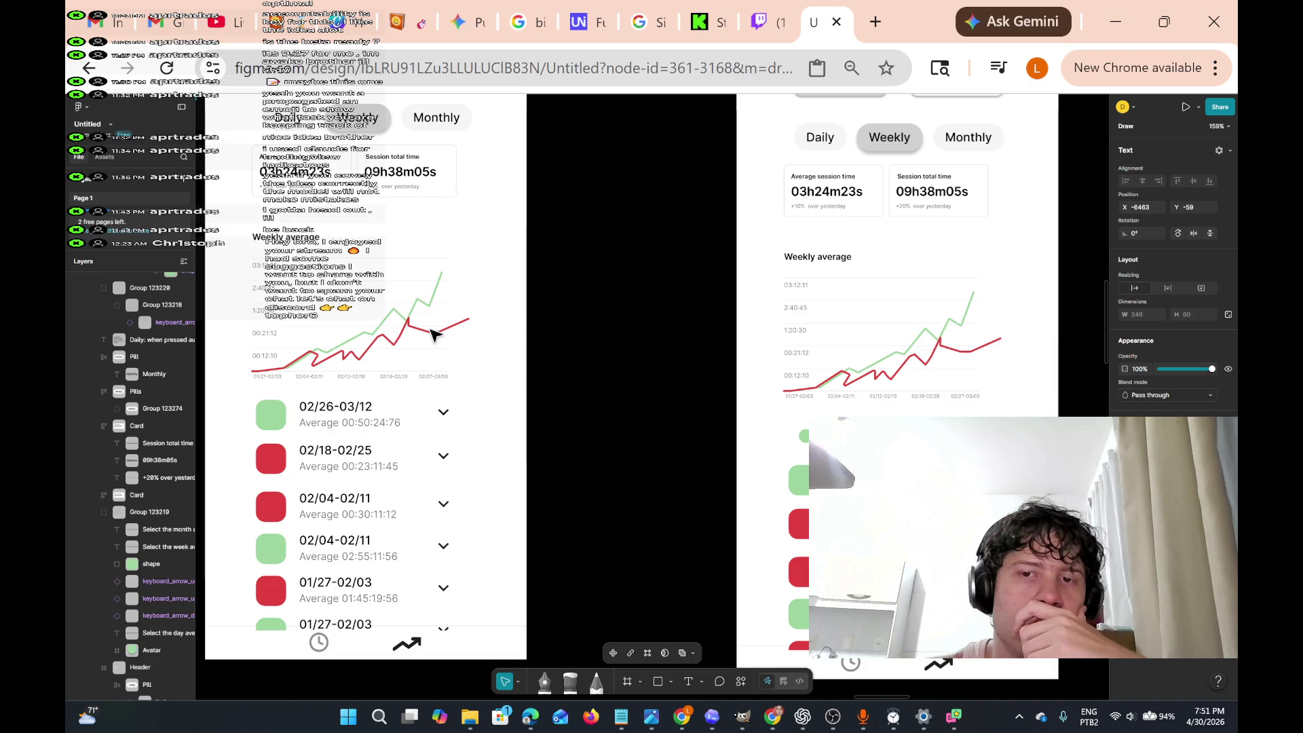
{"action": "scroll", "coordinate": [432, 334], "scroll_direction": "right", "scroll_amount": 5}
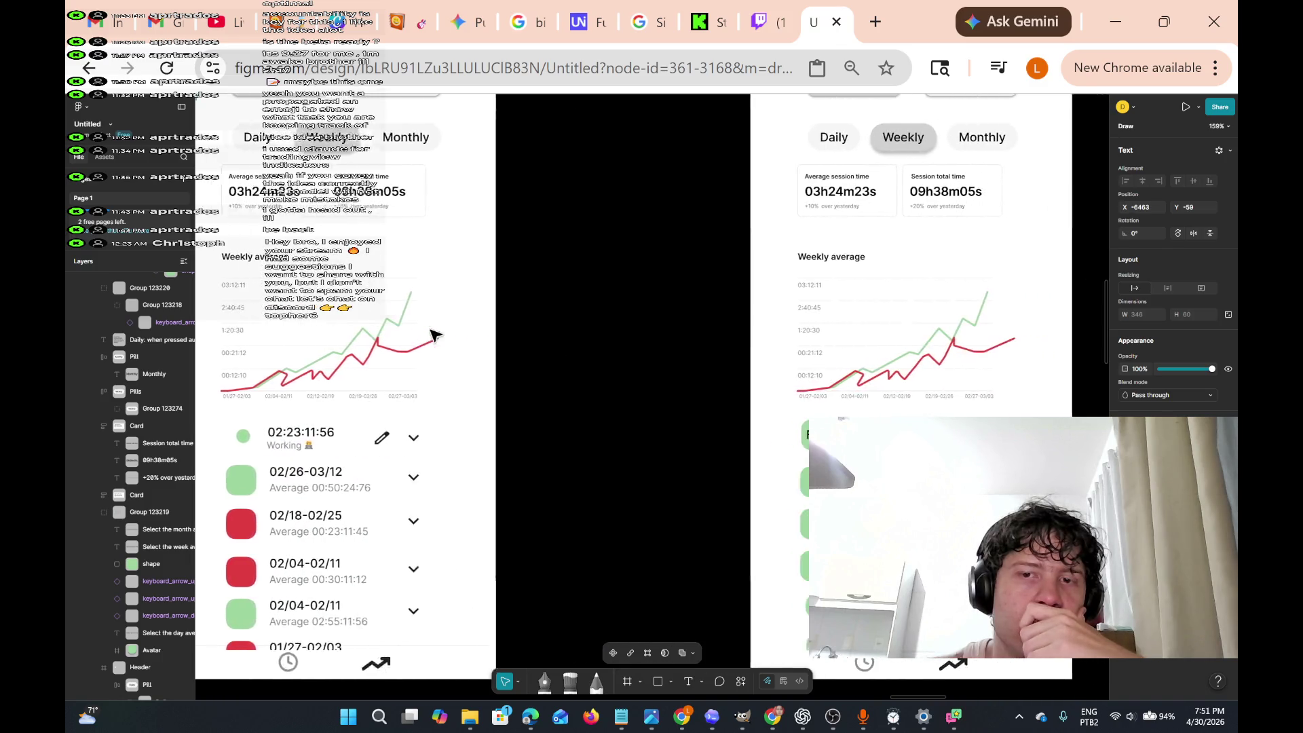
- Scroll around the board and clear the current layer selection
{"action": "scroll", "coordinate": [435, 335], "scroll_direction": "right", "scroll_amount": 10}
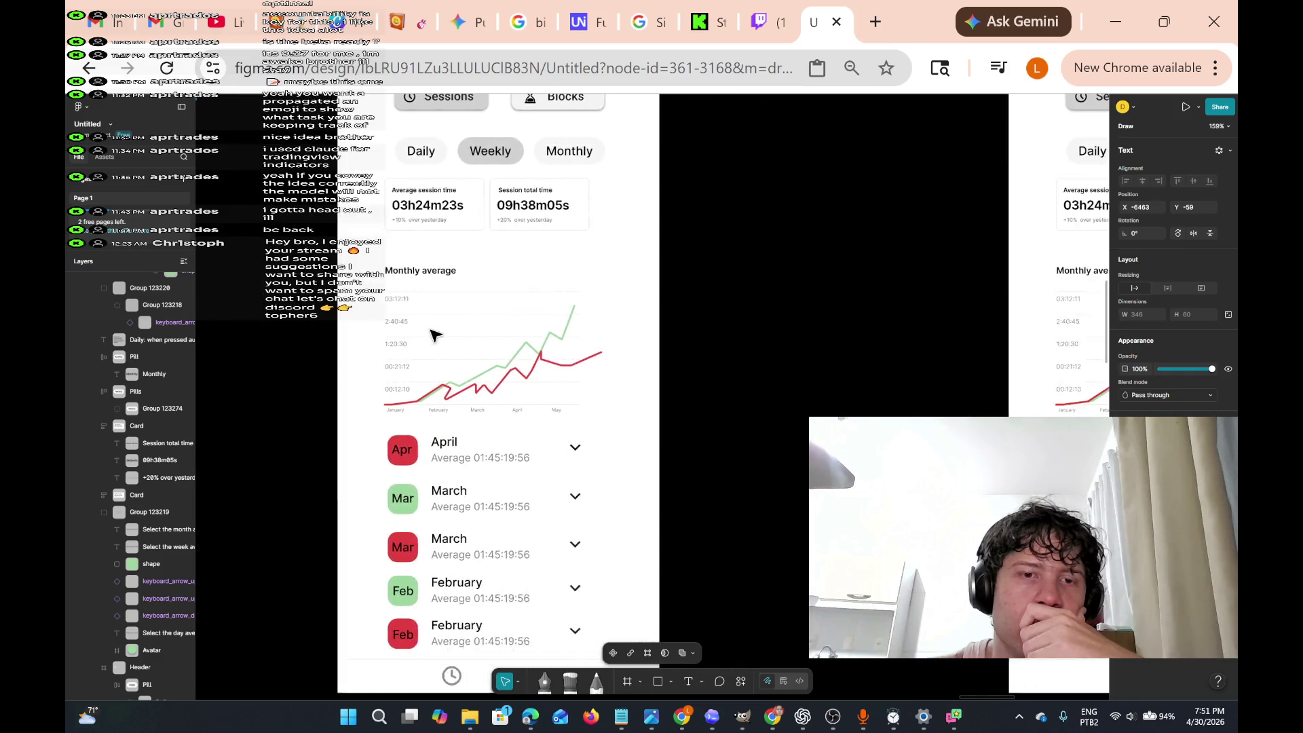
{"action": "scroll", "coordinate": [432, 333], "scroll_direction": "left", "scroll_amount": 5}
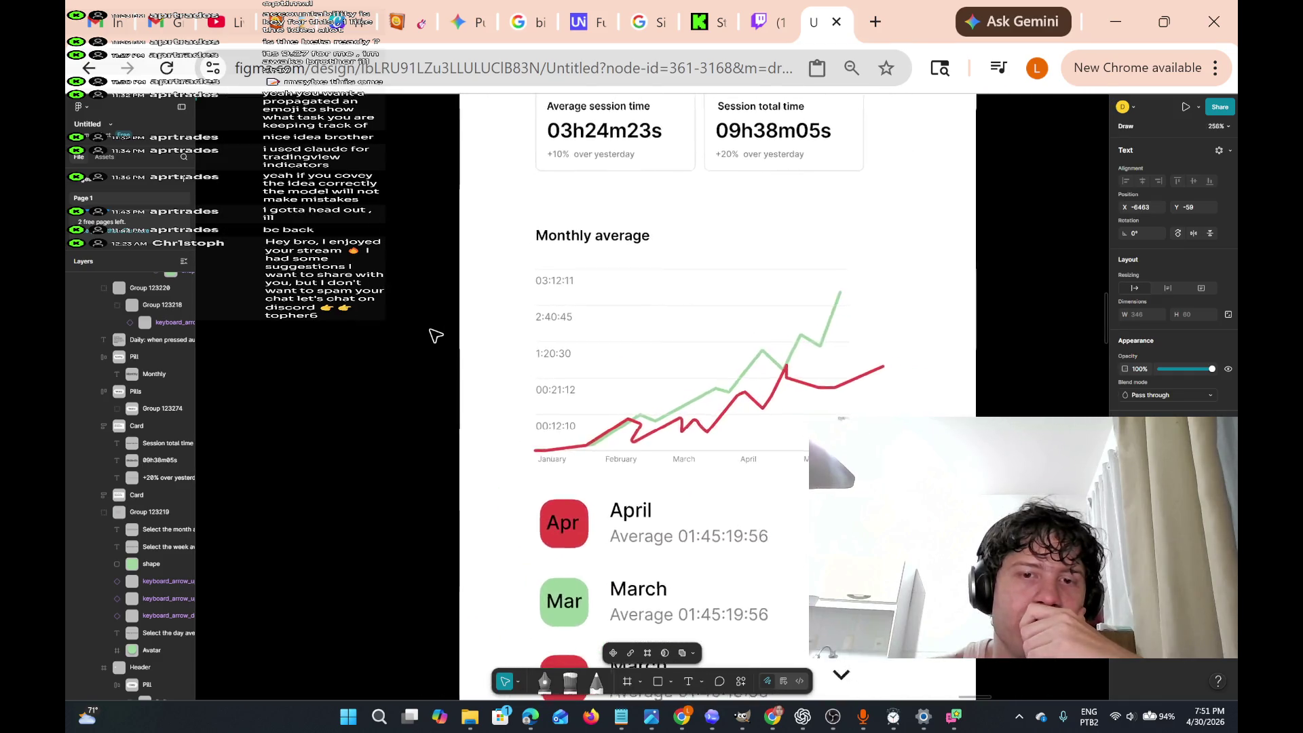
{"action": "scroll", "coordinate": [434, 334], "scroll_direction": "down", "scroll_amount": 2}
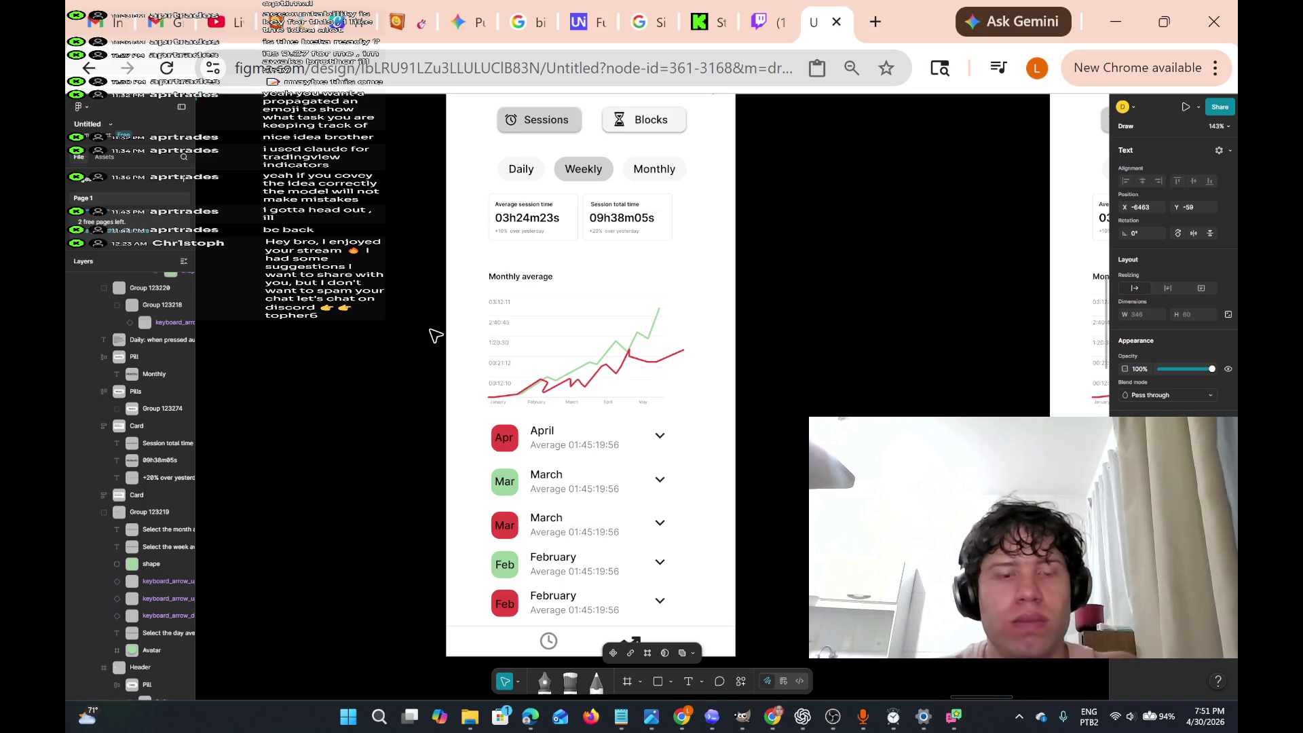
{"action": "left_click", "coordinate": [434, 335]}
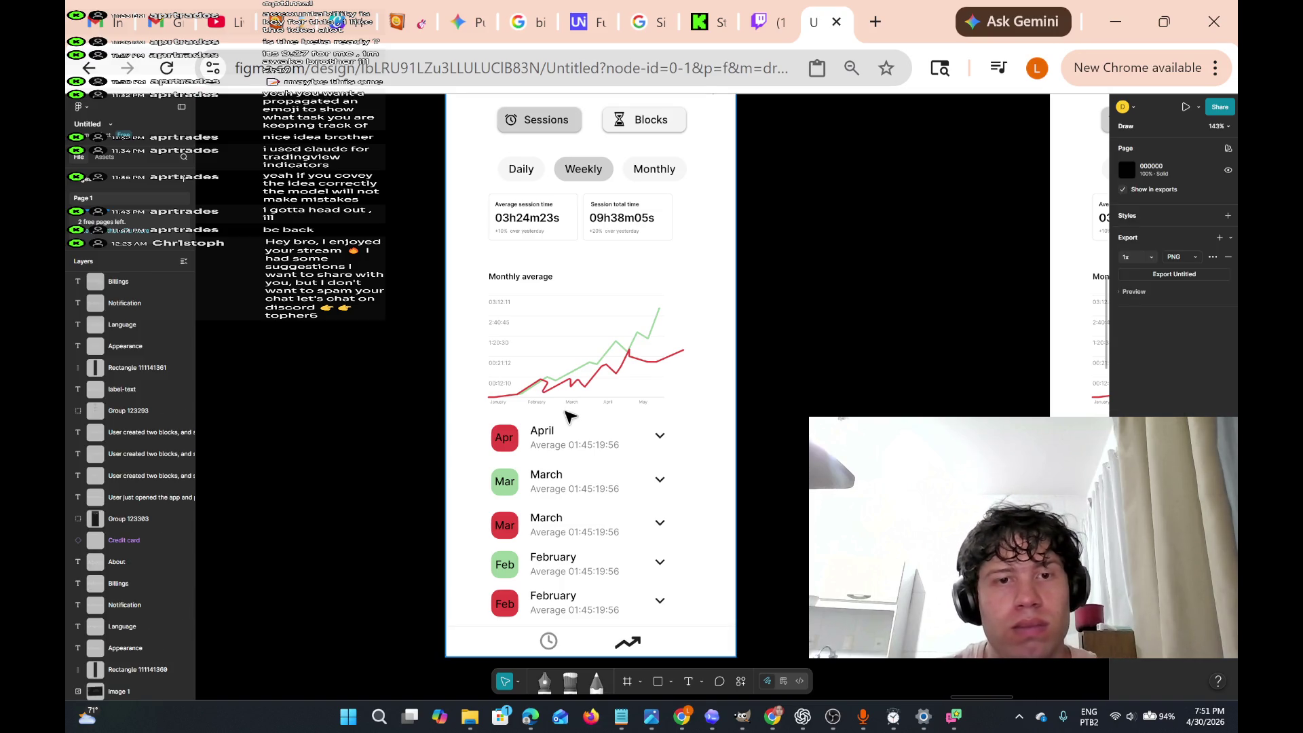
{"action": "scroll", "coordinate": [567, 416], "scroll_direction": "right", "scroll_amount": 10}
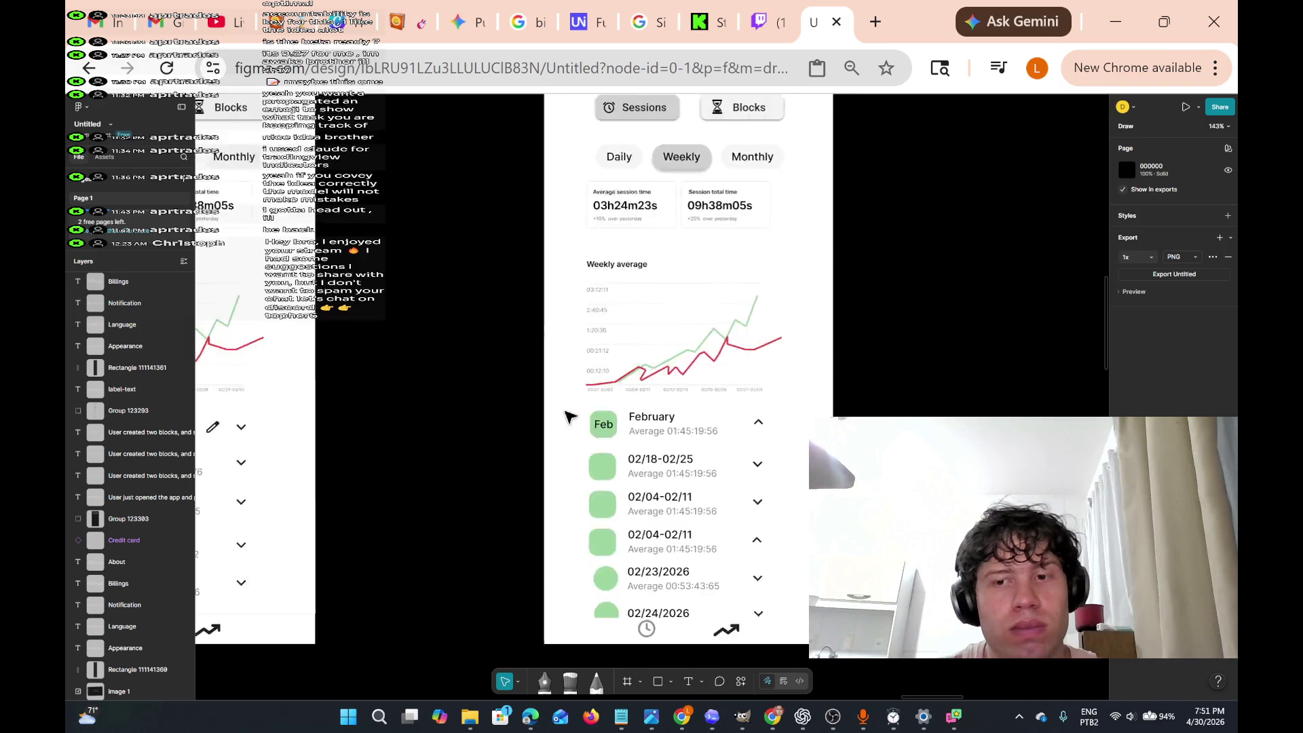
{"action": "scroll", "coordinate": [568, 416], "scroll_direction": "left", "scroll_amount": 5}
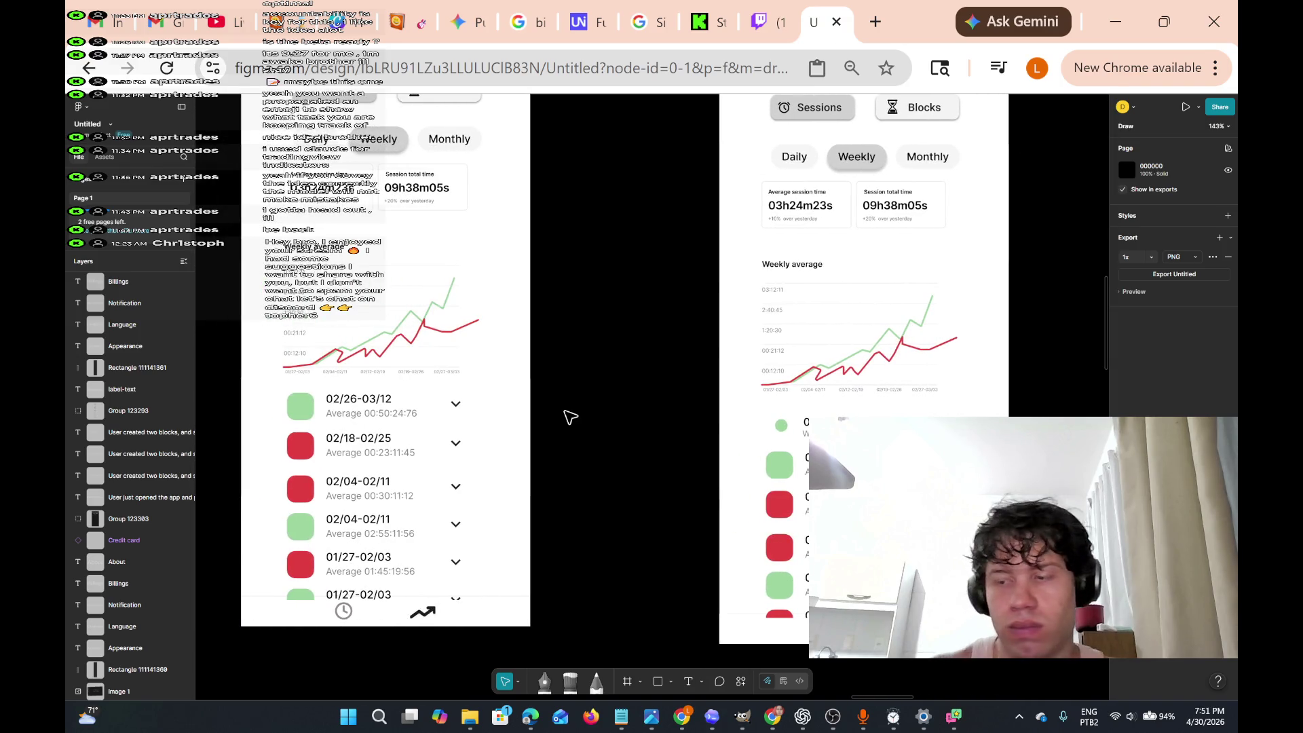
{"action": "scroll", "coordinate": [742, 410], "scroll_direction": "down", "scroll_amount": 10}
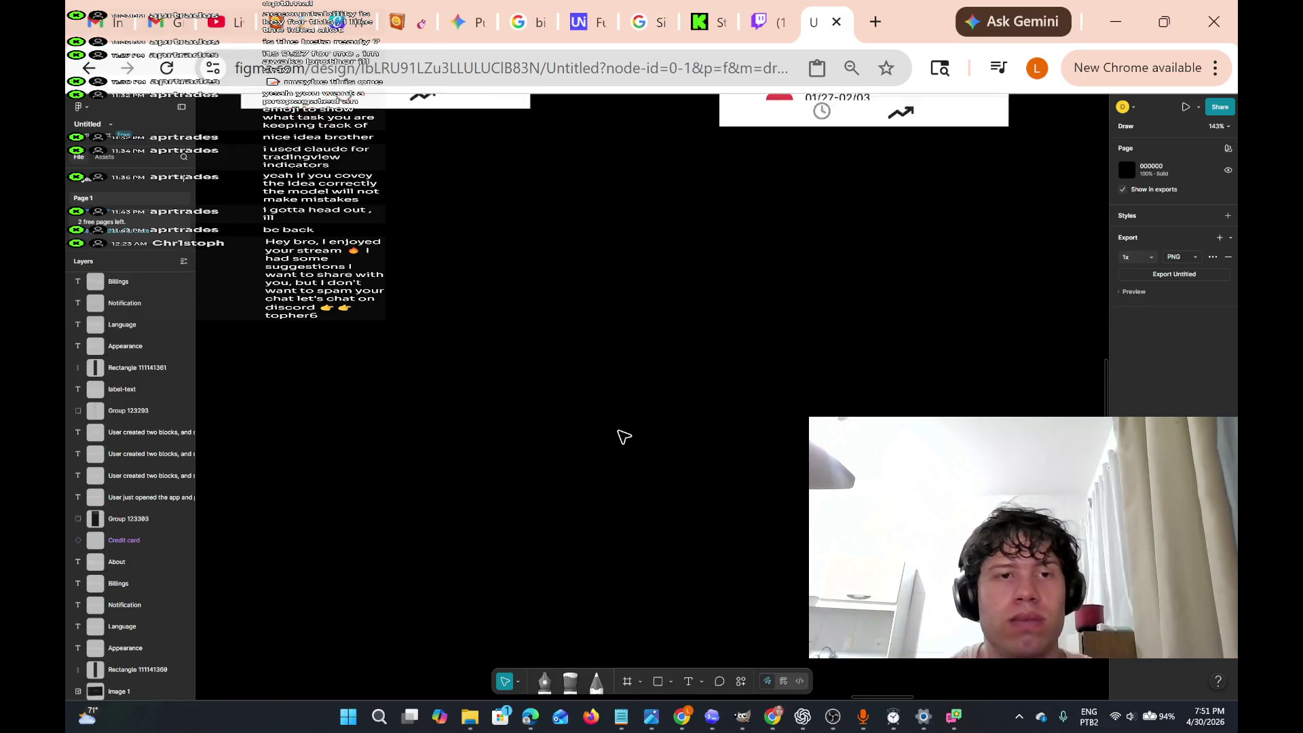
- Fit all frames into view, then zoom to the settings frames and select the expanded settings menu group
{"action": "key", "text": "shift+1"}
{"action": "scroll", "coordinate": [615, 465], "scroll_direction": "up", "scroll_amount": 10}
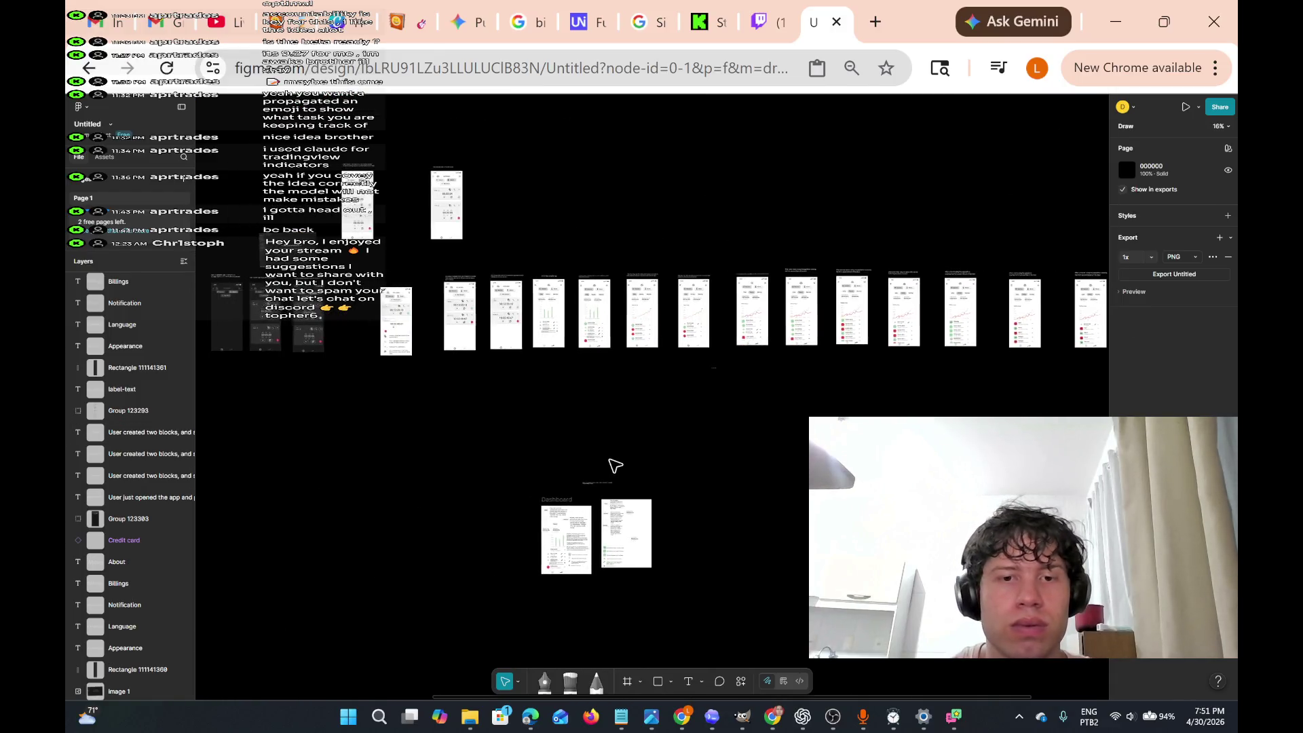
{"action": "scroll", "coordinate": [645, 425], "scroll_direction": "down", "scroll_amount": 10}
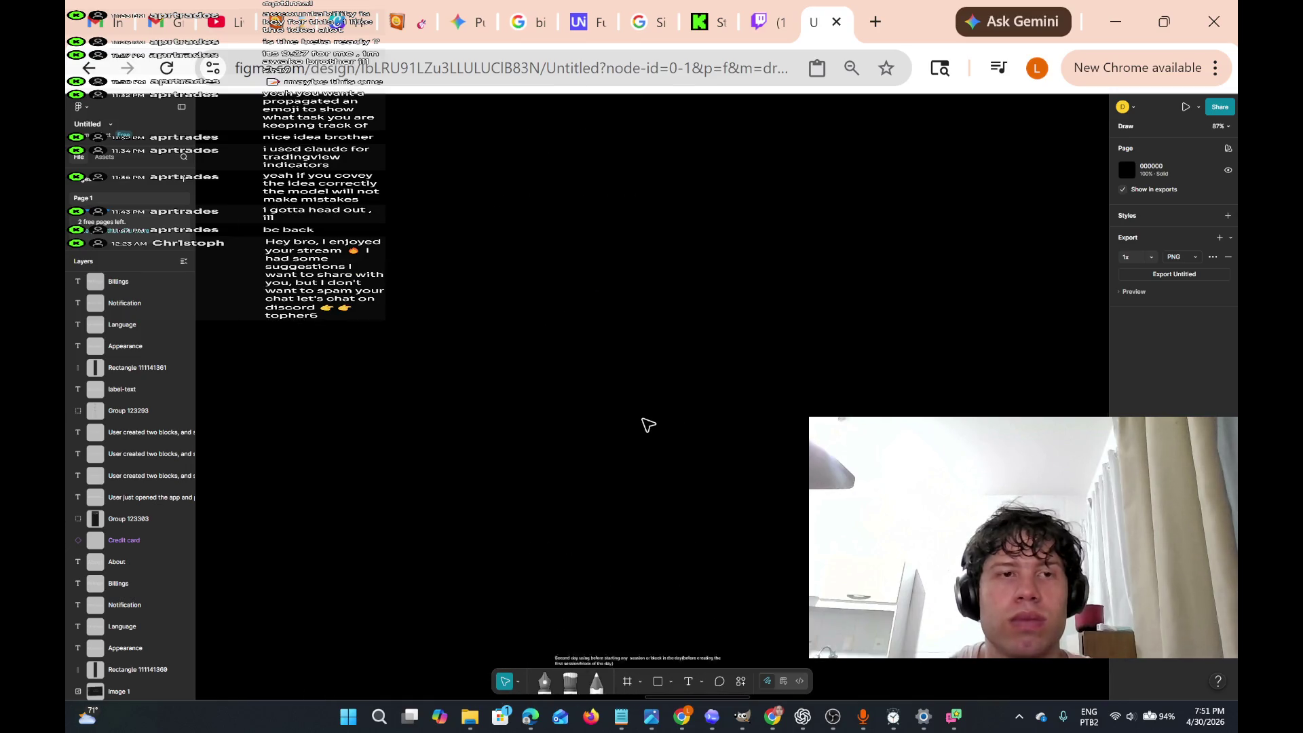
{"action": "scroll", "coordinate": [647, 424], "scroll_direction": "up", "scroll_amount": 5}
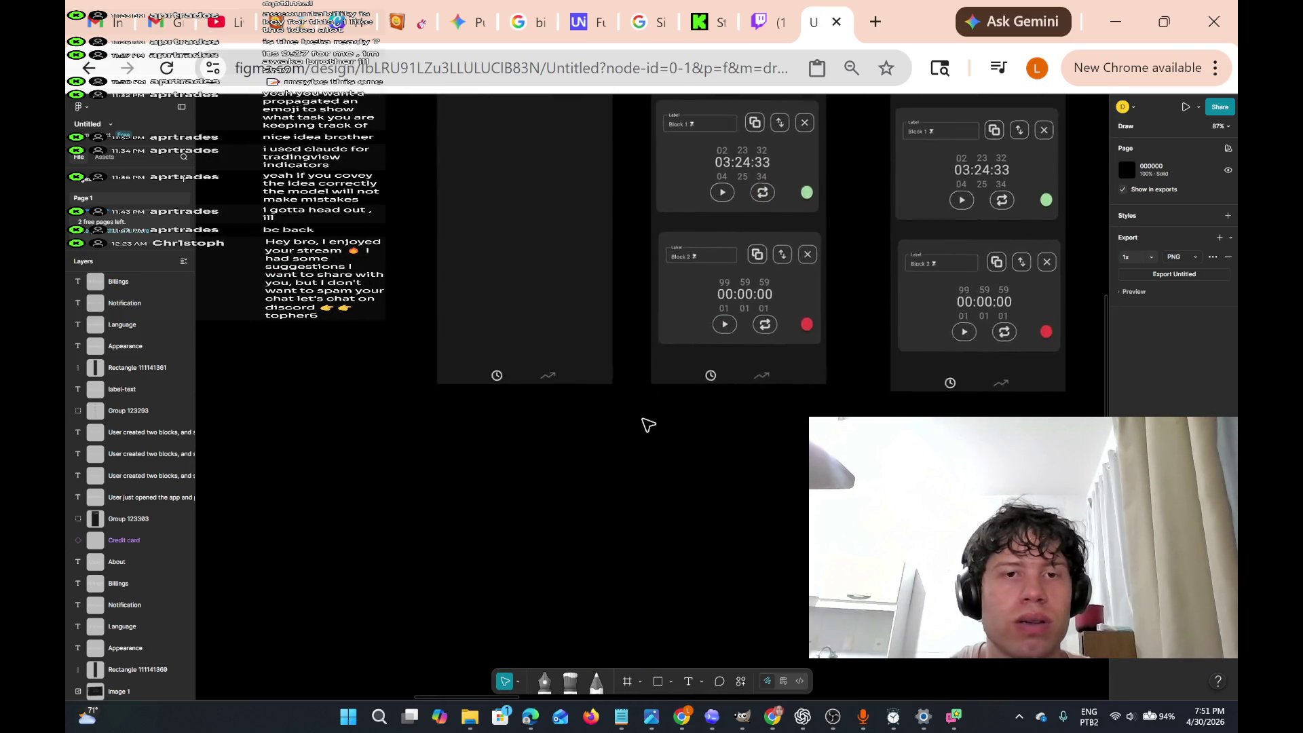
{"action": "scroll", "coordinate": [648, 425], "scroll_direction": "up", "scroll_amount": 5}
{"action": "scroll", "coordinate": [645, 424], "scroll_direction": "left", "scroll_amount": 2}
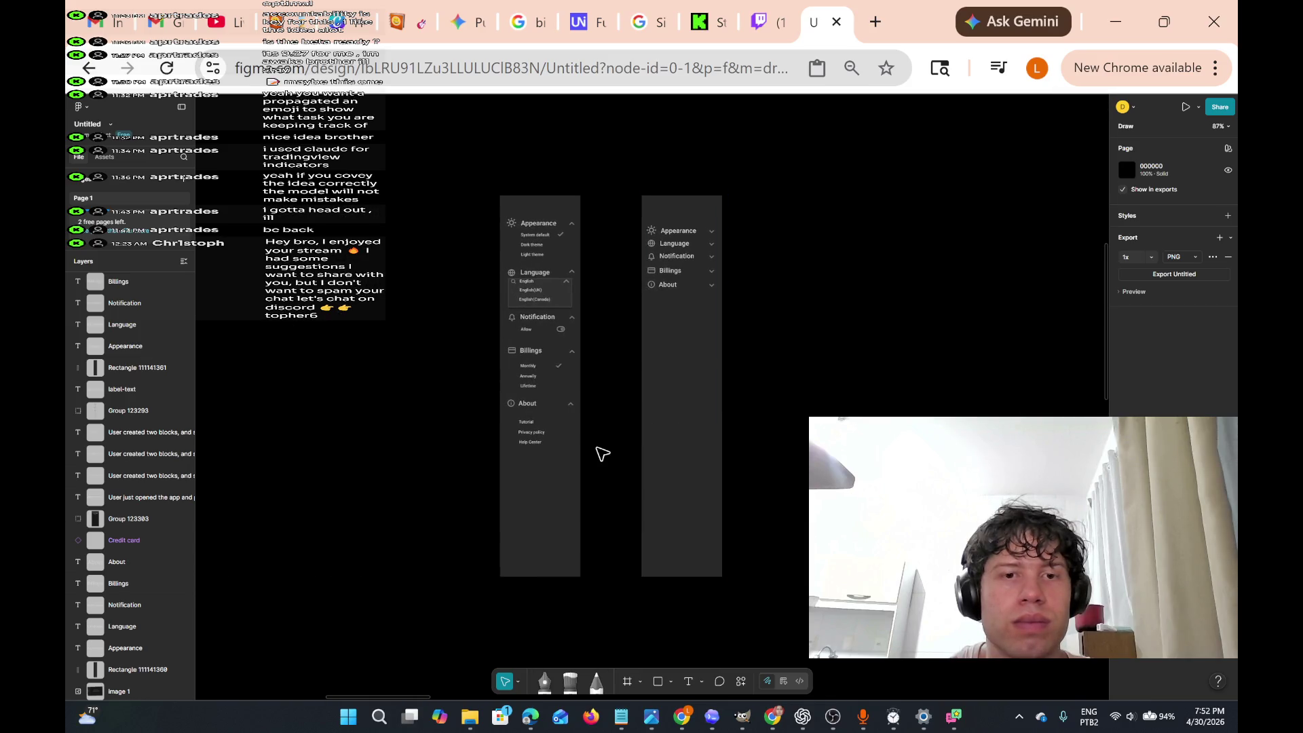
{"action": "scroll", "coordinate": [602, 450], "scroll_direction": "up", "scroll_amount": 5}
{"action": "scroll", "coordinate": [484, 395], "scroll_direction": "up", "scroll_amount": 2}
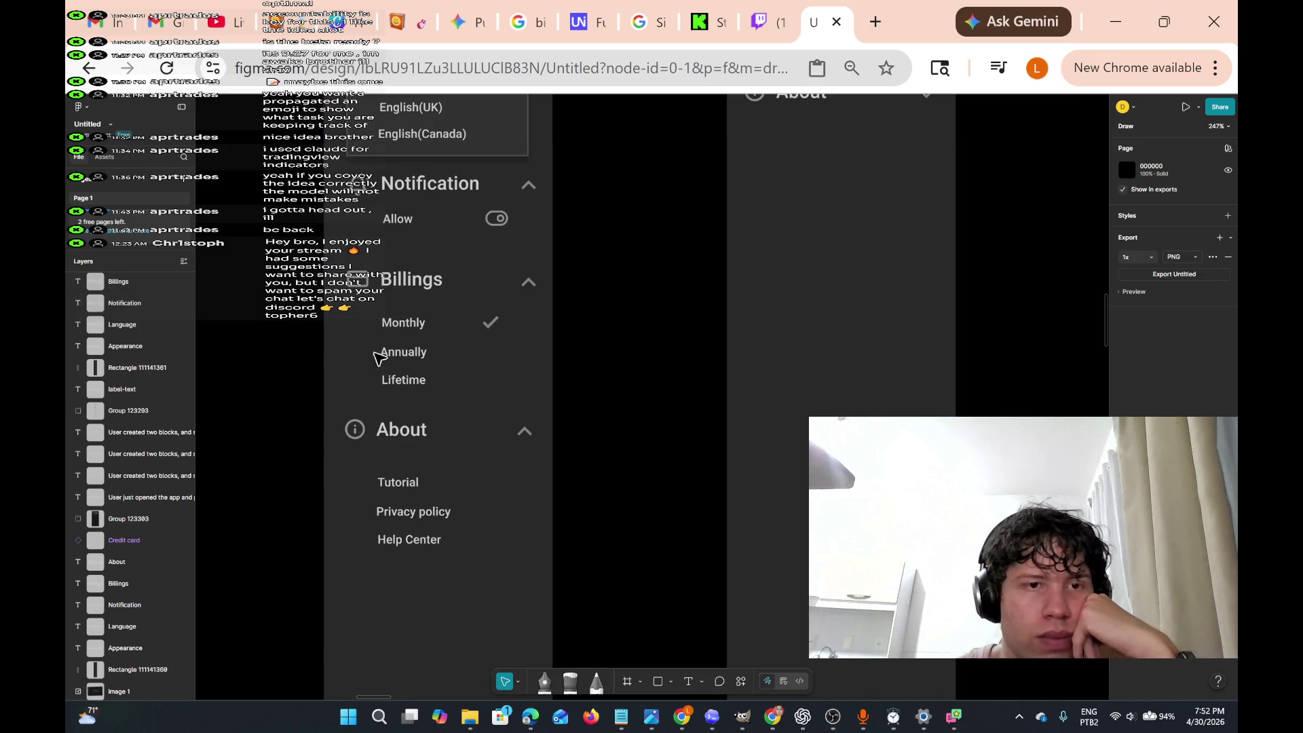
{"action": "left_click", "coordinate": [407, 295]}
{"action": "scroll", "coordinate": [441, 388], "scroll_direction": "up", "scroll_amount": 2}
{"action": "scroll", "coordinate": [441, 388], "scroll_direction": "down", "scroll_amount": 5}
{"action": "scroll", "coordinate": [435, 377], "scroll_direction": "up", "scroll_amount": 6}
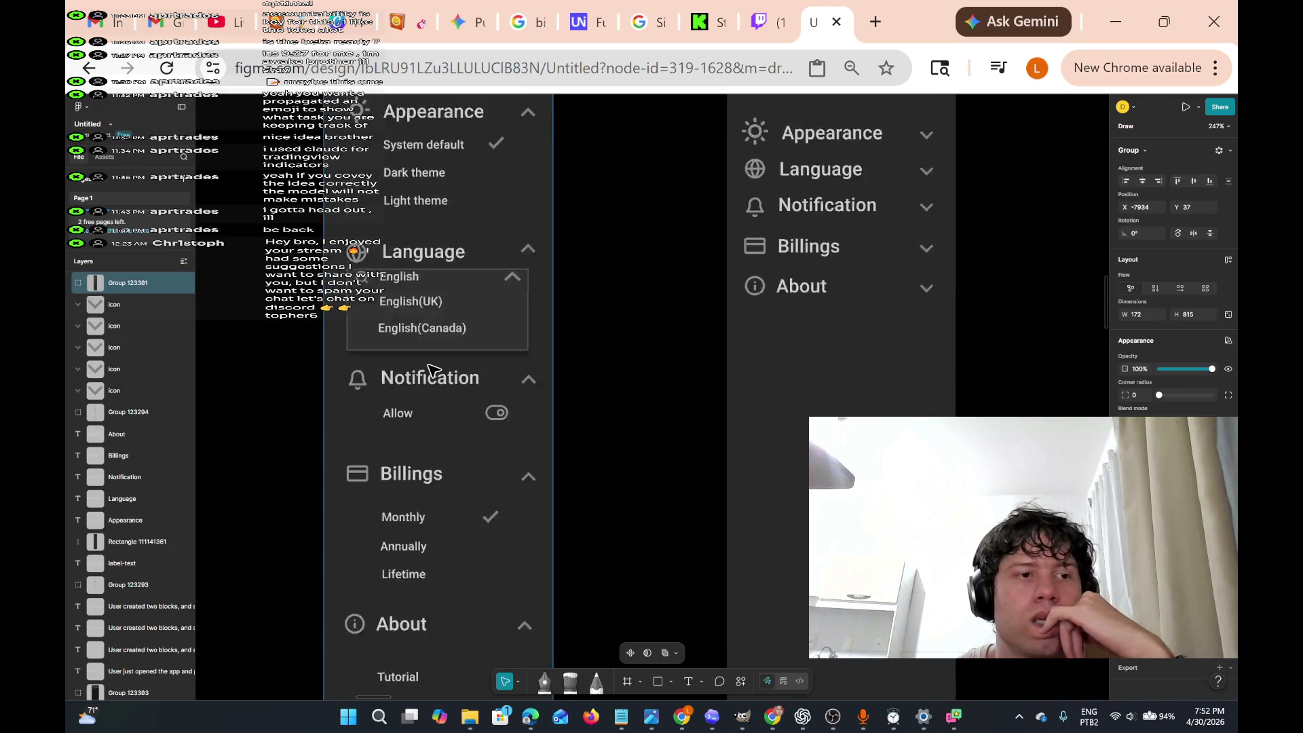
{"action": "scroll", "coordinate": [431, 367], "scroll_direction": "down", "scroll_amount": 4}
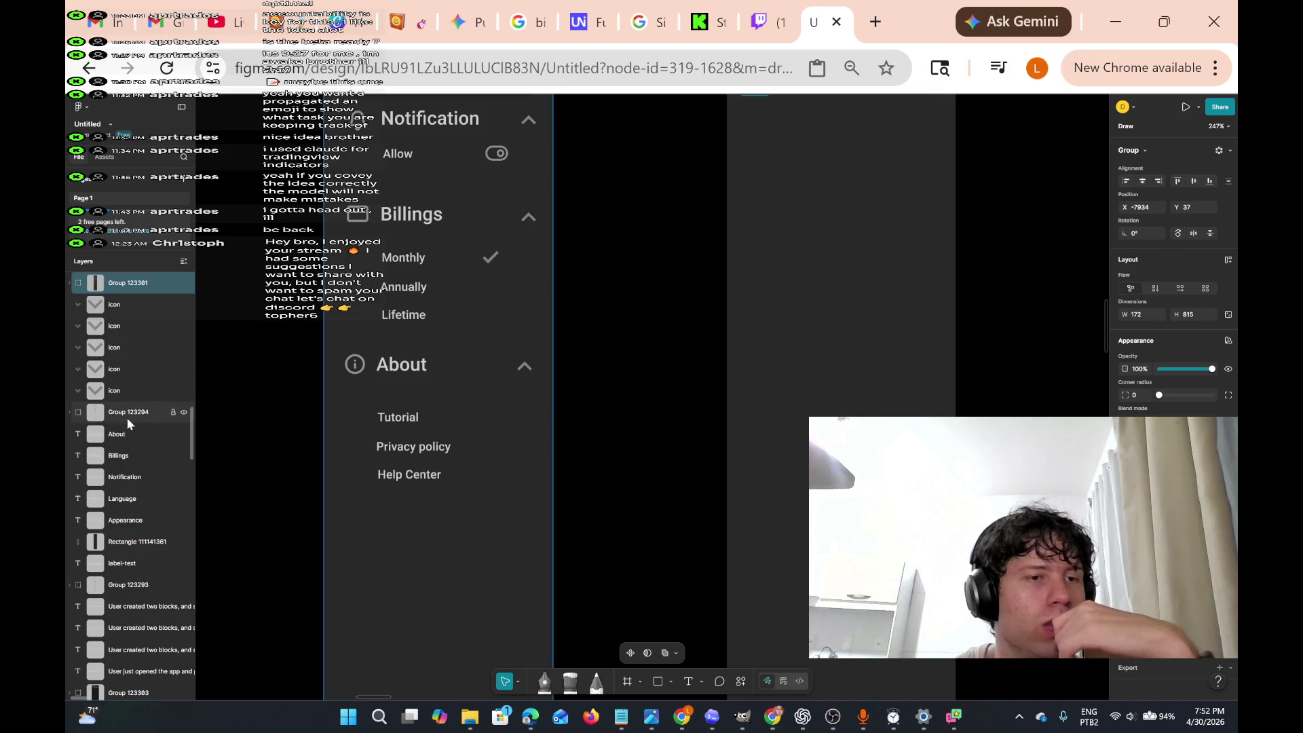
{"action": "scroll", "coordinate": [162, 422], "scroll_direction": "down", "scroll_amount": 5}
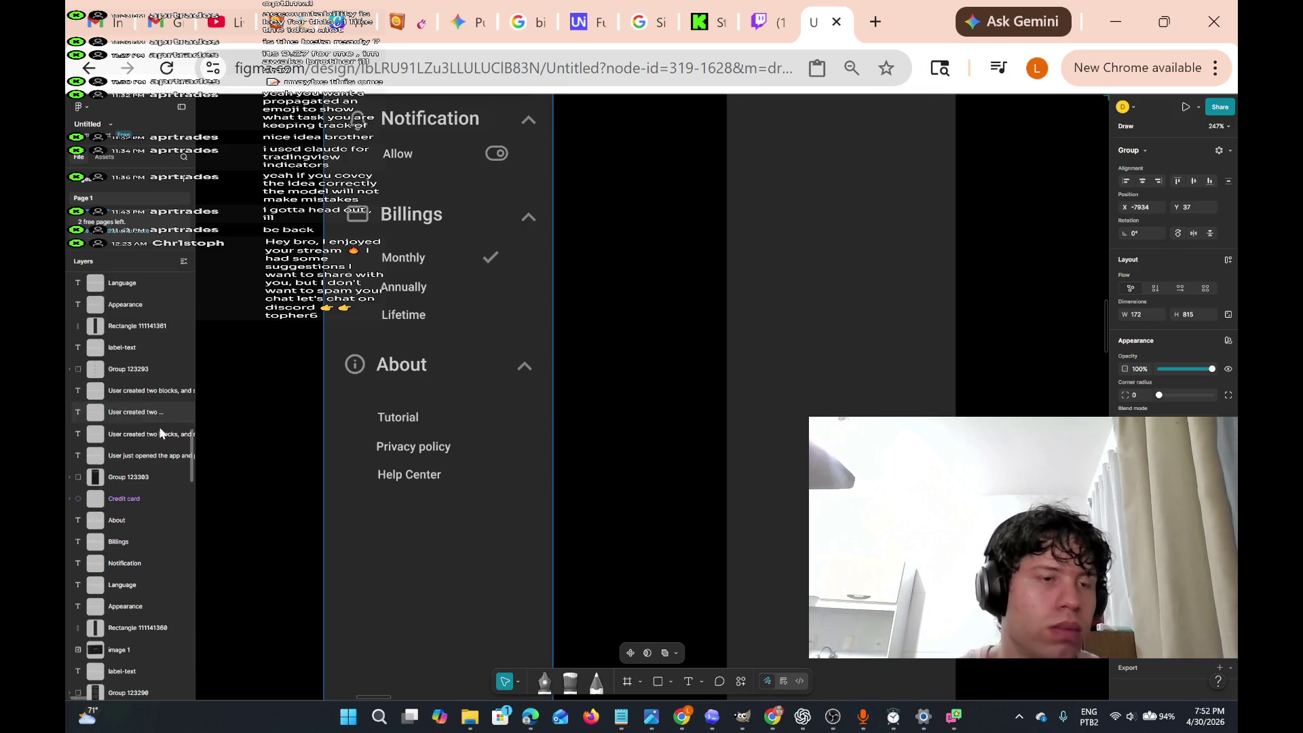
{"action": "scroll", "coordinate": [141, 393], "scroll_direction": "down", "scroll_amount": 3}
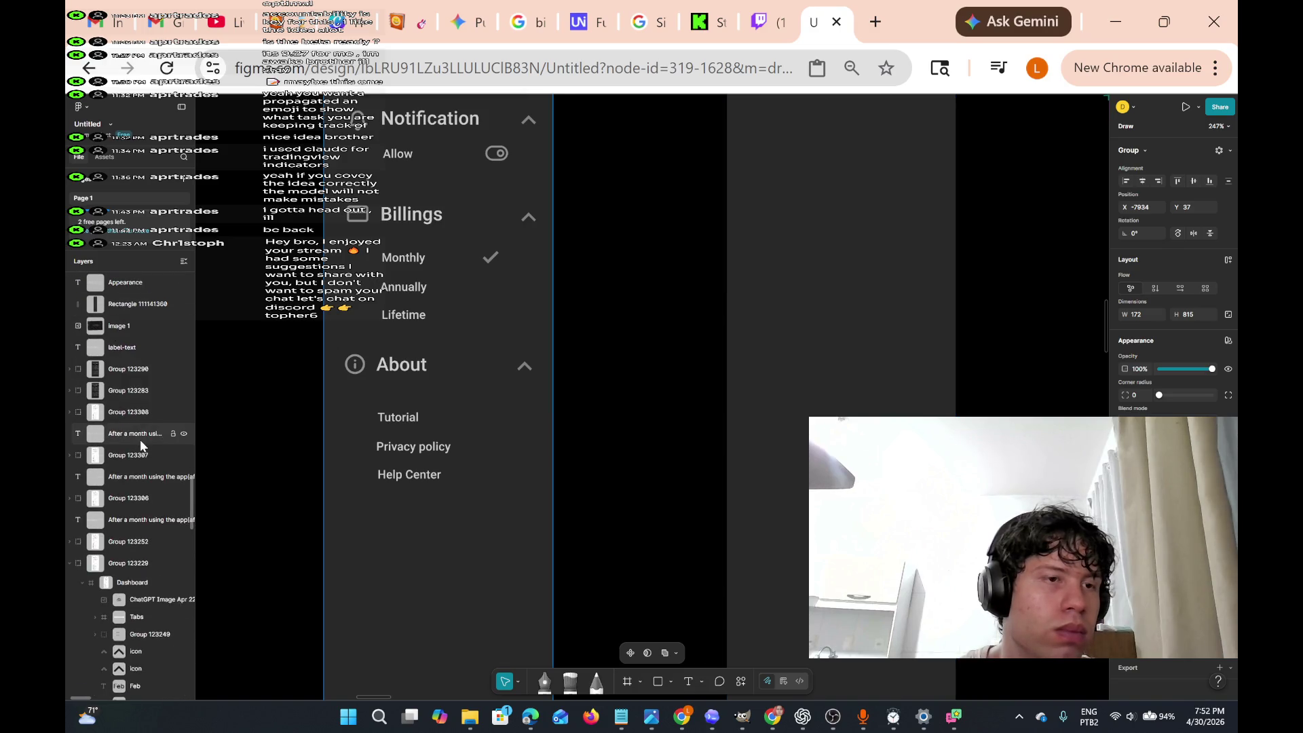
{"action": "scroll", "coordinate": [126, 453], "scroll_direction": "down", "scroll_amount": 3}
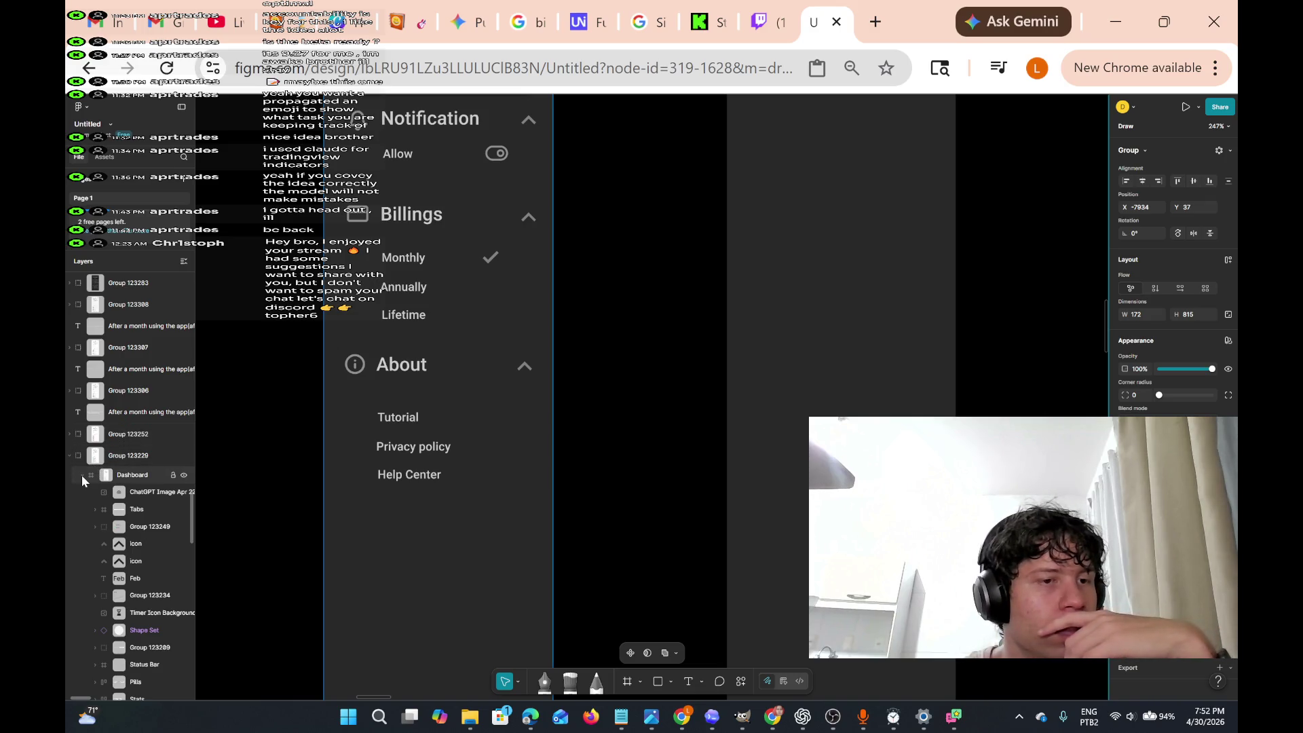
{"action": "scroll", "coordinate": [136, 469], "scroll_direction": "down", "scroll_amount": 6}
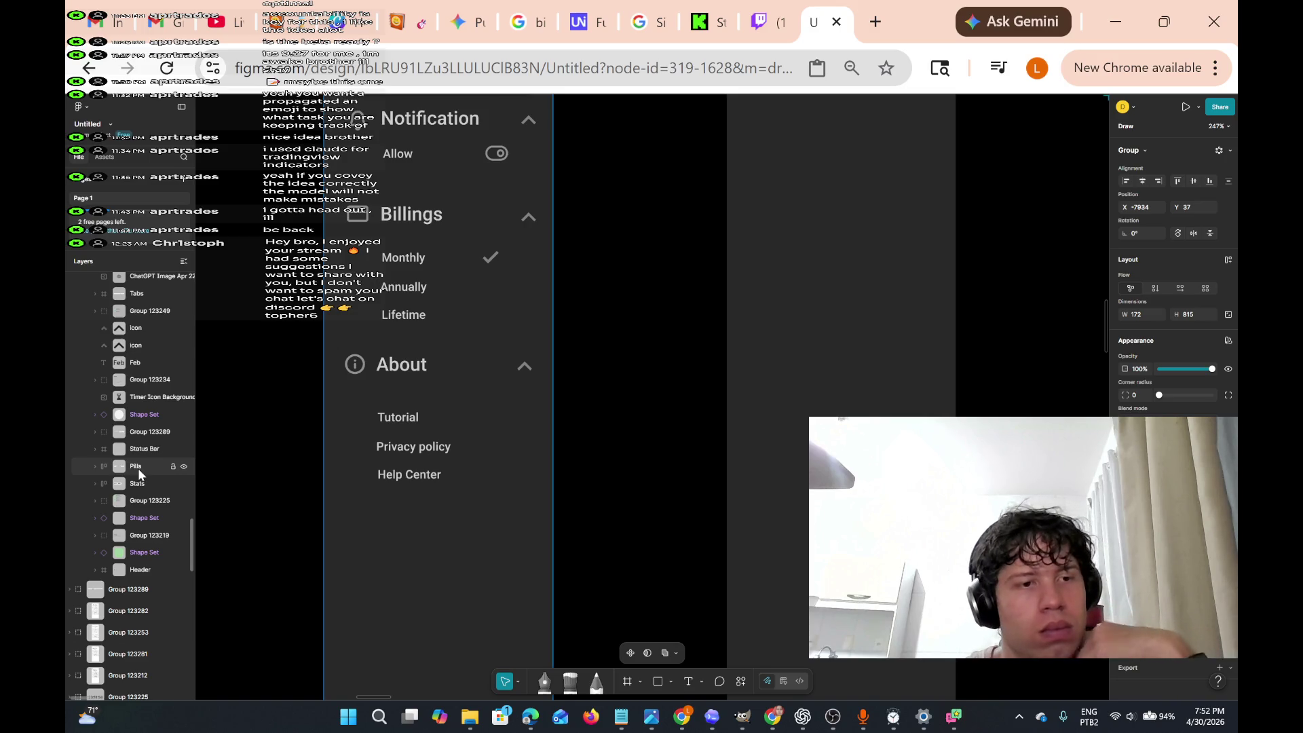
{"action": "scroll", "coordinate": [137, 468], "scroll_direction": "down", "scroll_amount": 4}
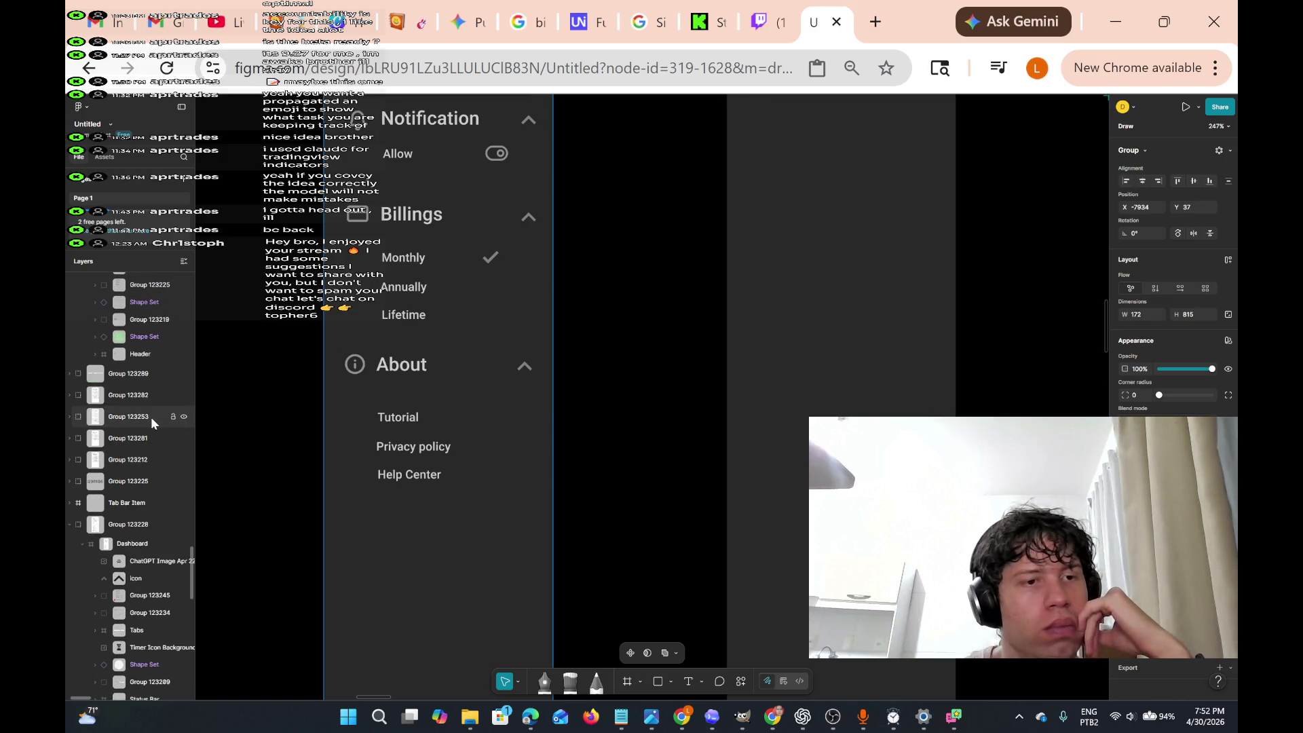
{"action": "scroll", "coordinate": [149, 418], "scroll_direction": "down", "scroll_amount": 6}
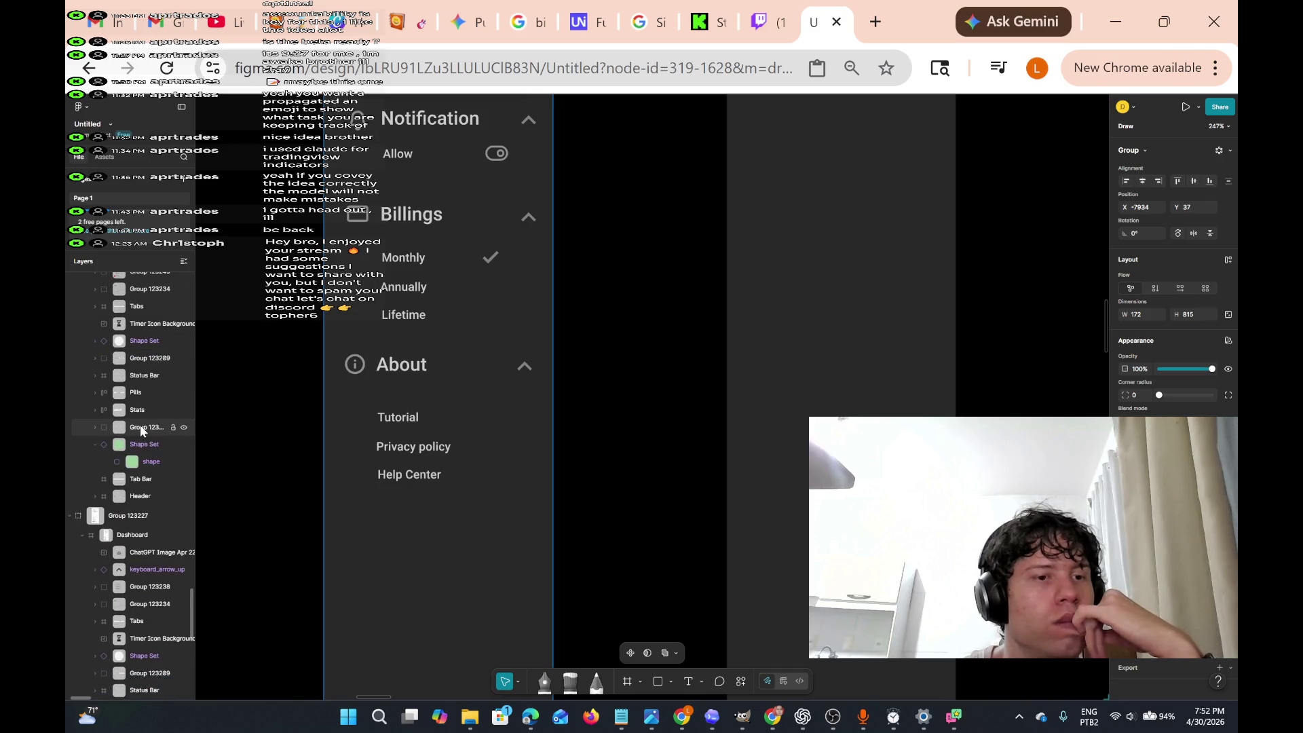
{"action": "scroll", "coordinate": [141, 429], "scroll_direction": "down", "scroll_amount": 10}
{"action": "scroll", "coordinate": [140, 425], "scroll_direction": "up", "scroll_amount": 6}
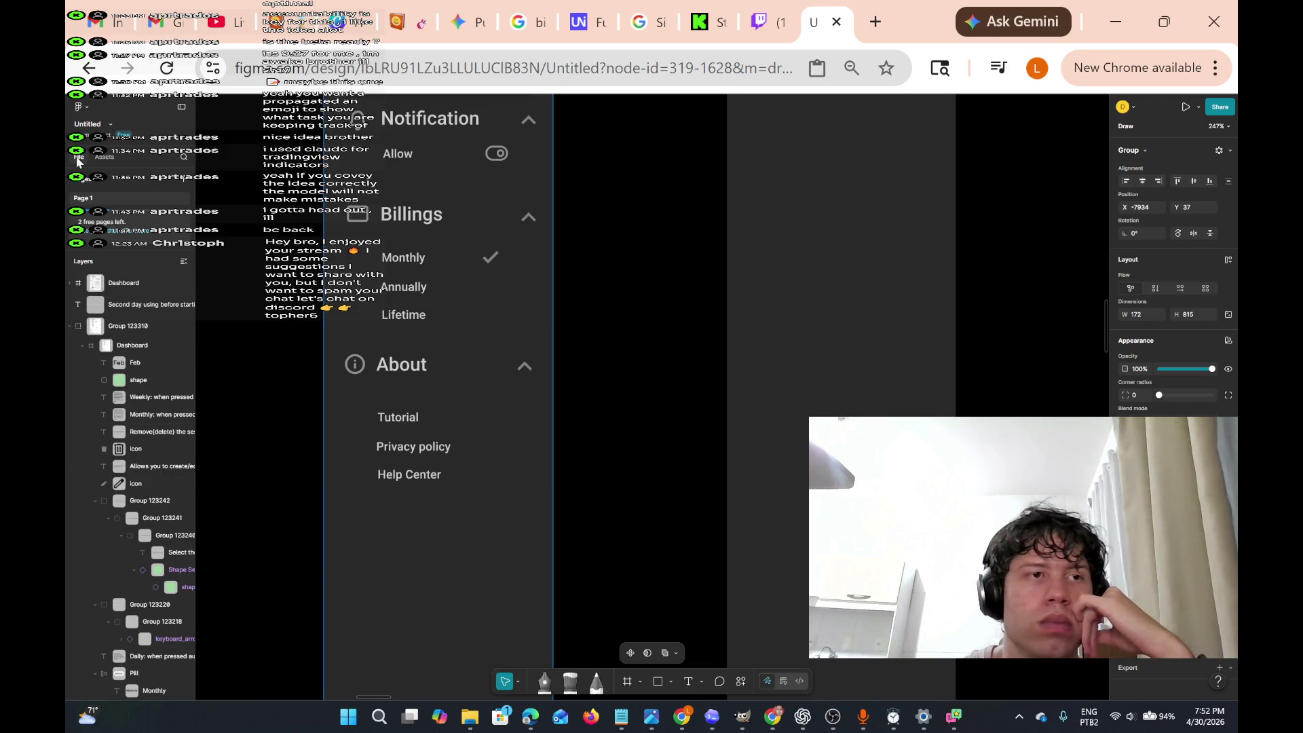
- Show the Assets panel listing the available component libraries and UI kits
{"action": "left_click", "coordinate": [106, 156]}
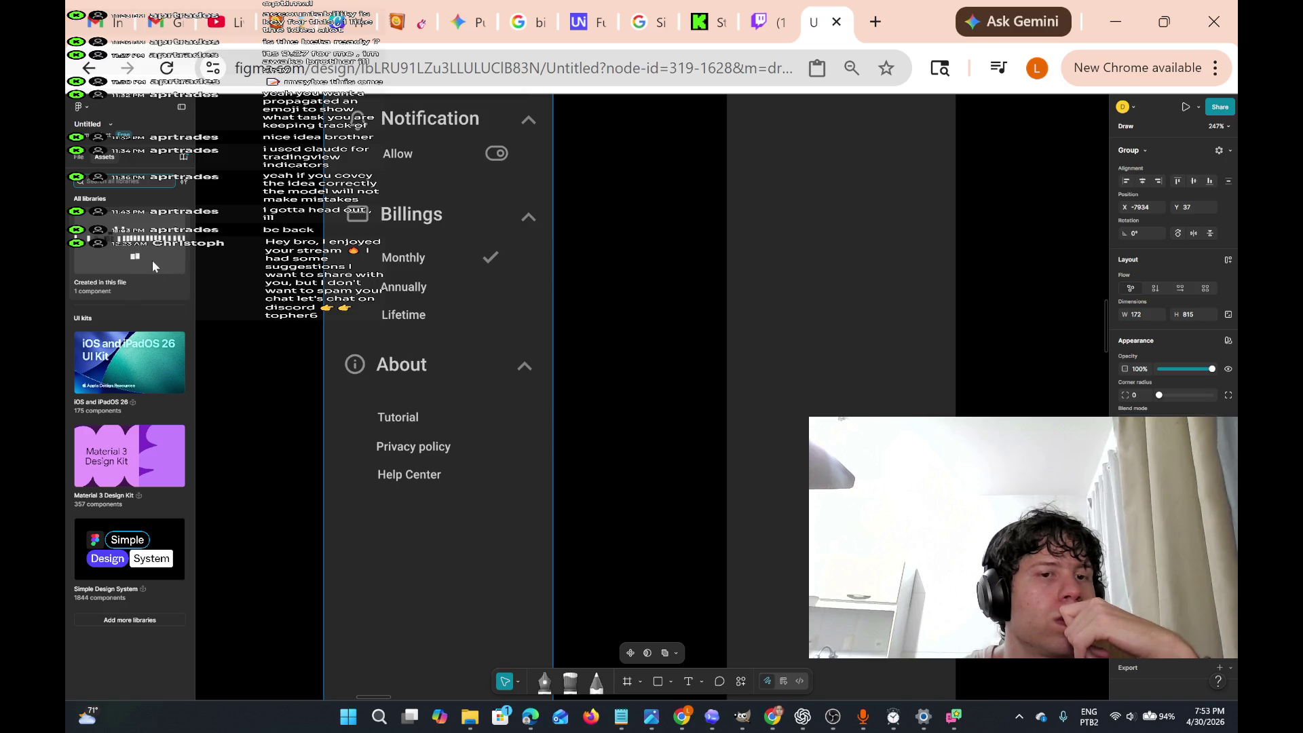
- Select all the expanded settings menu contents, group them, and move the group down-left
{"action": "scroll", "coordinate": [489, 394], "scroll_direction": "down", "scroll_amount": 2}
{"action": "scroll", "coordinate": [505, 409], "scroll_direction": "up", "scroll_amount": 3}
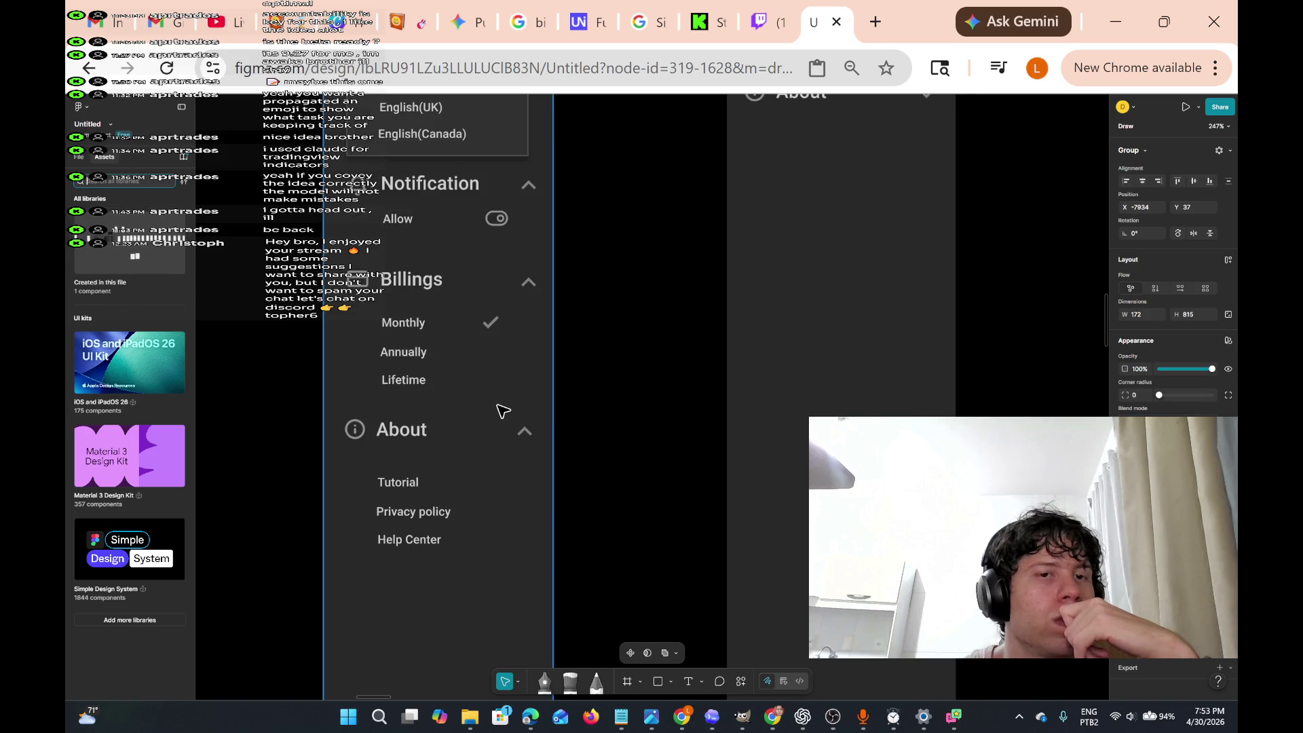
{"action": "scroll", "coordinate": [440, 432], "scroll_direction": "up", "scroll_amount": 6}
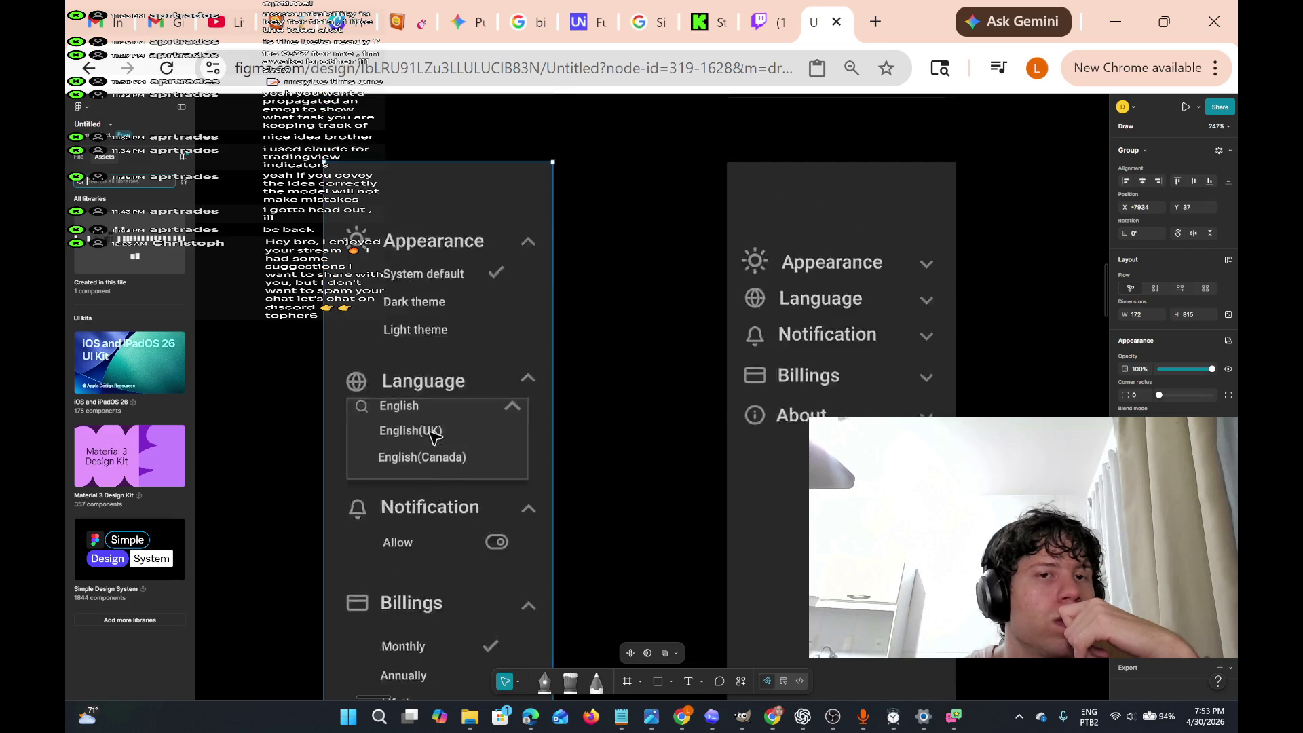
{"action": "scroll", "coordinate": [434, 437], "scroll_direction": "down", "scroll_amount": 1}
{"action": "scroll", "coordinate": [434, 437], "scroll_direction": "down", "scroll_amount": 2}
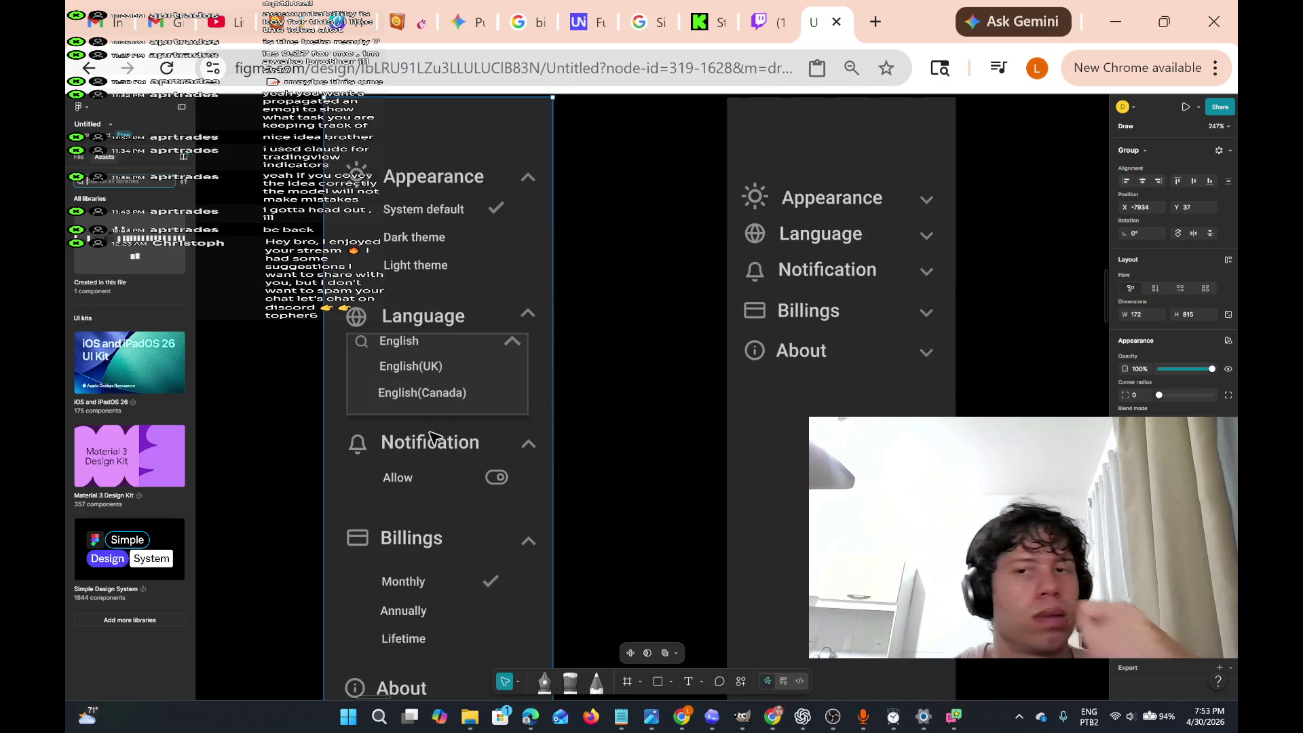
{"action": "scroll", "coordinate": [508, 389], "scroll_direction": "down", "scroll_amount": 5}
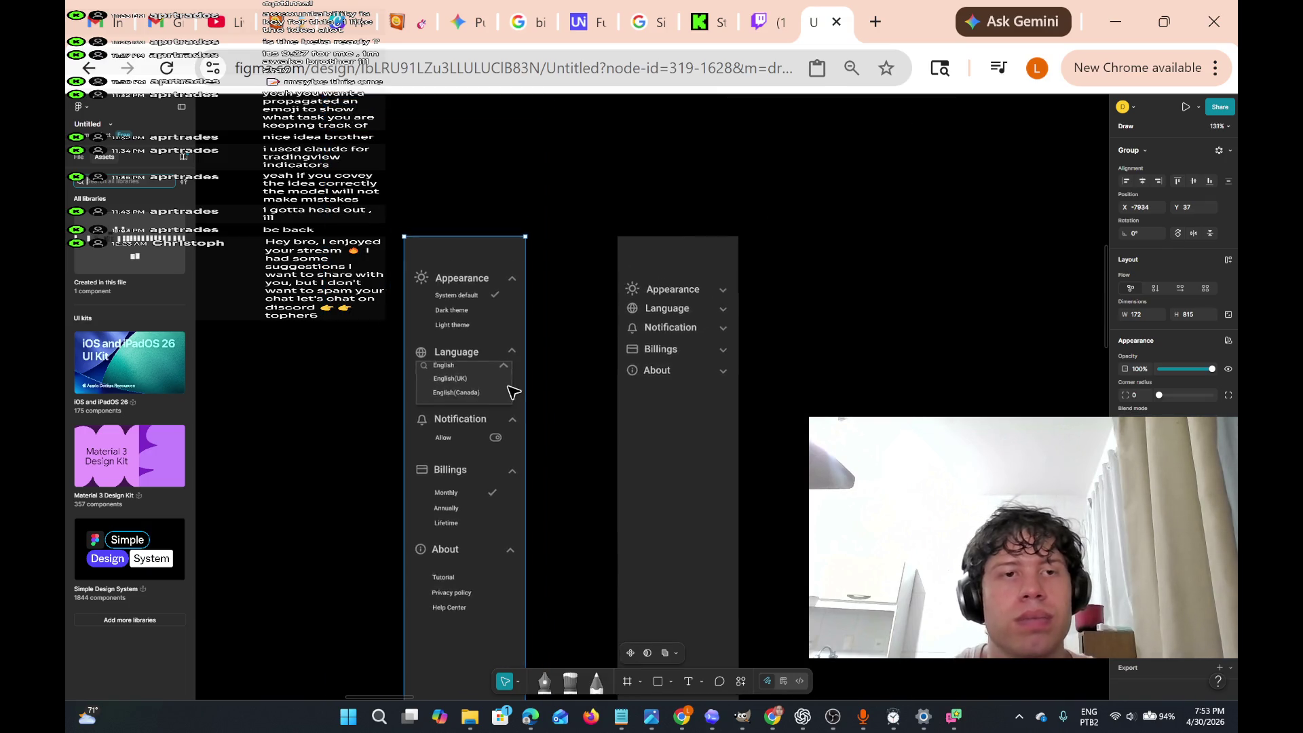
{"action": "scroll", "coordinate": [455, 310], "scroll_direction": "down", "scroll_amount": 2}
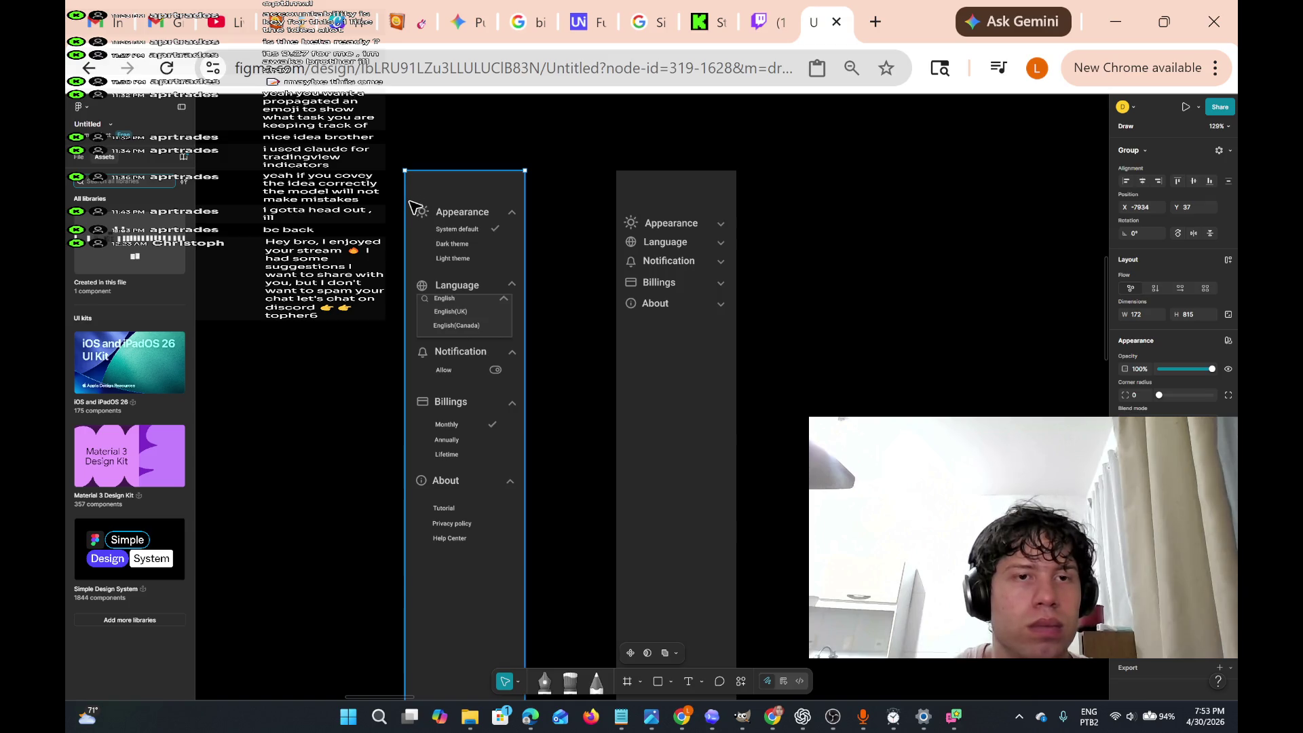
{"action": "mouse_move", "coordinate": [409, 194]}
{"action": "left_mouse_down"}
{"action": "mouse_move", "coordinate": [469, 343]}
{"action": "mouse_move", "coordinate": [528, 618]}
{"action": "mouse_move", "coordinate": [500, 561]}
{"action": "mouse_move", "coordinate": [518, 559]}
{"action": "mouse_move", "coordinate": [522, 577]}
{"action": "left_mouse_up"}
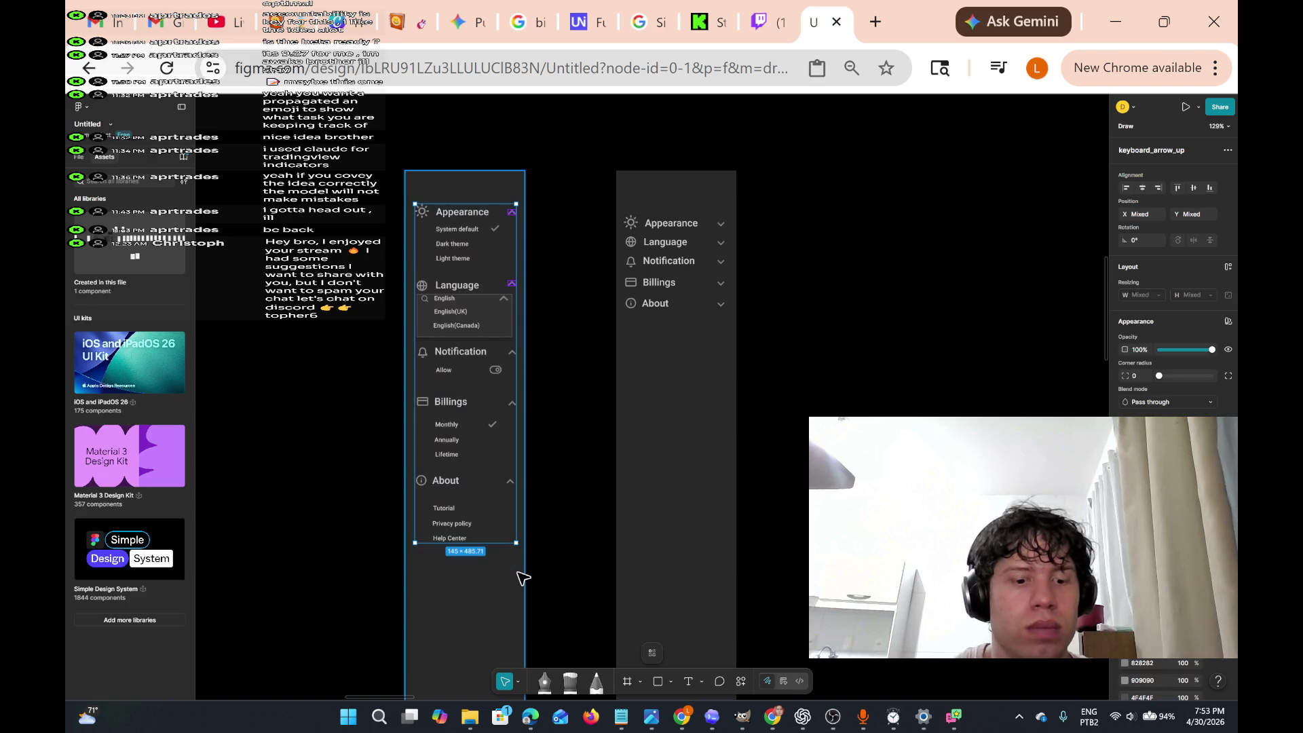
{"action": "key", "text": "ctrl+g"}
{"action": "mouse_move", "coordinate": [500, 276]}
{"action": "left_mouse_down"}
{"action": "mouse_move", "coordinate": [460, 344]}
{"action": "mouse_move", "coordinate": [475, 297]}
{"action": "left_mouse_up"}
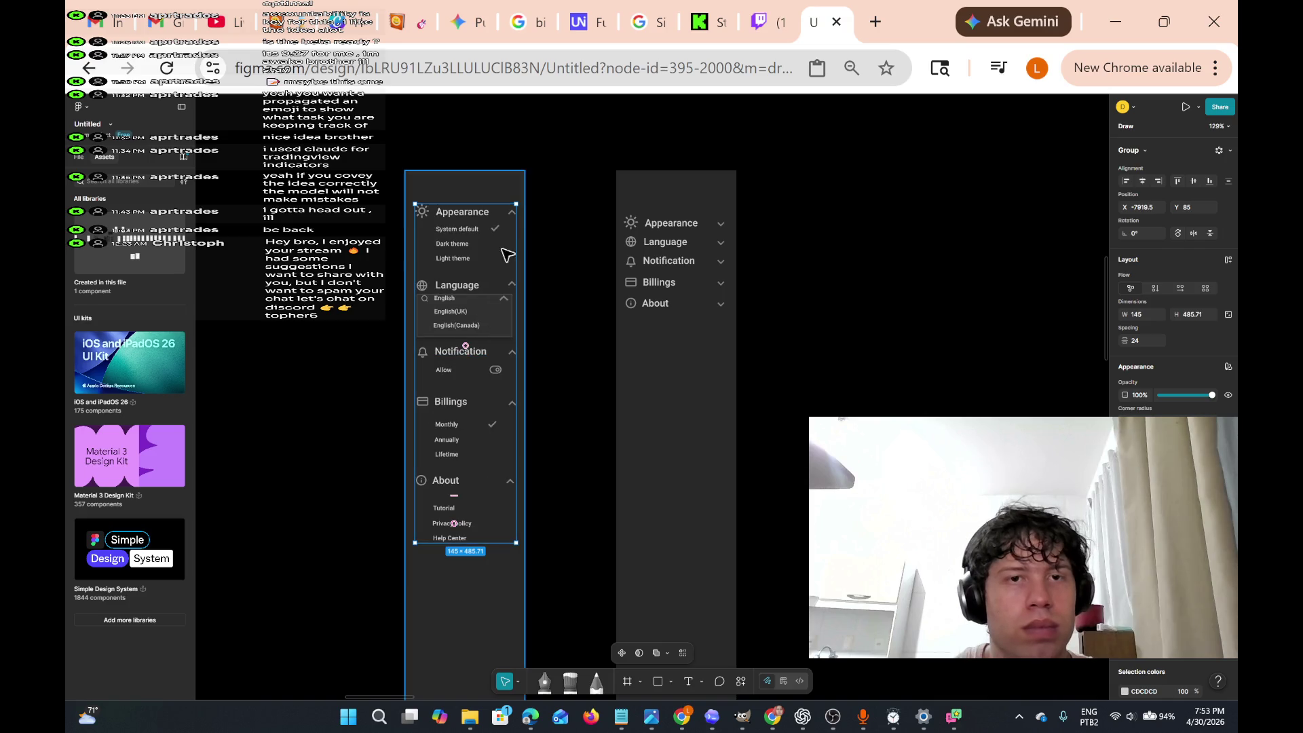
- Select the dark panel and the chevron column, group them, and undo the trial move
{"action": "scroll", "coordinate": [510, 204], "scroll_direction": "up", "scroll_amount": 2}
{"action": "scroll", "coordinate": [509, 204], "scroll_direction": "down", "scroll_amount": 3}
{"action": "scroll", "coordinate": [538, 249], "scroll_direction": "down", "scroll_amount": 2}
{"action": "scroll", "coordinate": [553, 170], "scroll_direction": "up", "scroll_amount": 1}
{"action": "left_click", "coordinate": [533, 151]}
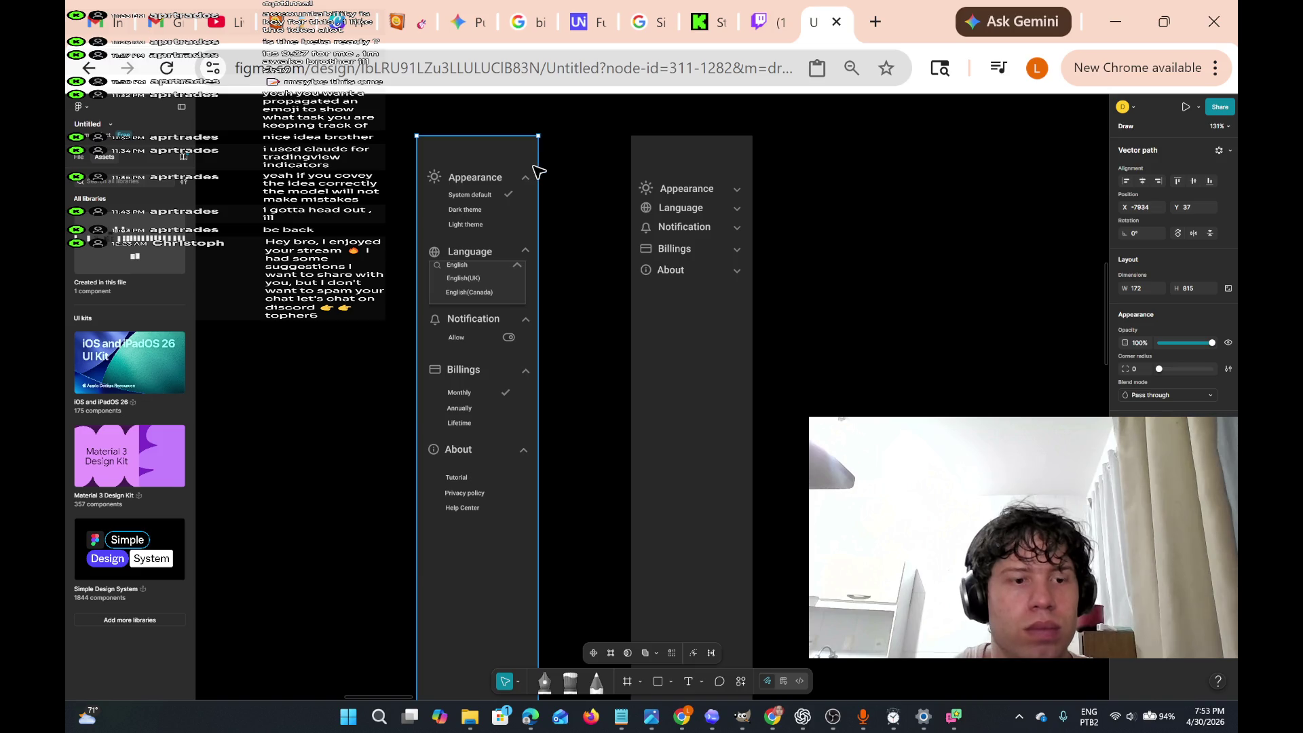
{"action": "mouse_move", "coordinate": [536, 166]}
{"action": "left_mouse_down"}
{"action": "mouse_move", "coordinate": [511, 466]}
{"action": "mouse_move", "coordinate": [450, 593]}
{"action": "mouse_move", "coordinate": [417, 502]}
{"action": "mouse_move", "coordinate": [434, 504]}
{"action": "left_mouse_up"}
{"action": "left_click", "coordinate": [500, 546]}
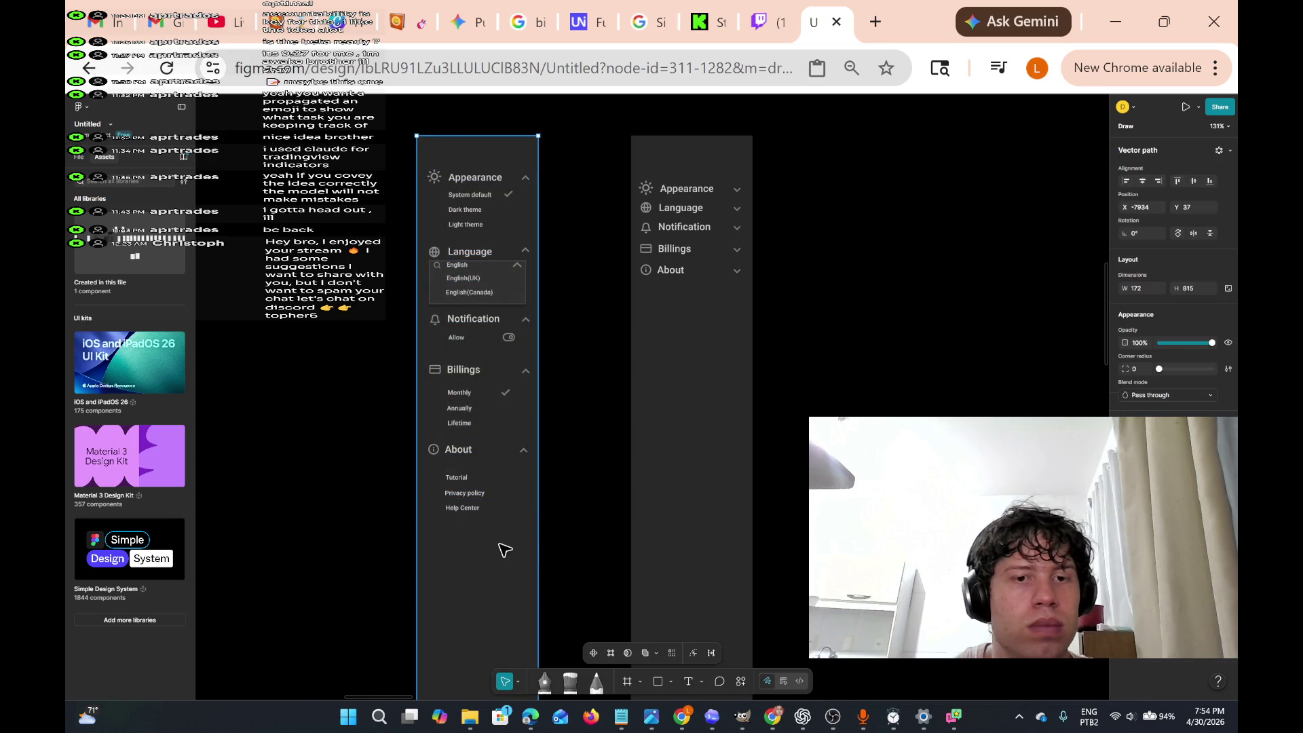
{"action": "mouse_move", "coordinate": [526, 573]}
{"action": "left_mouse_down"}
{"action": "mouse_move", "coordinate": [520, 161]}
{"action": "mouse_move", "coordinate": [430, 150]}
{"action": "left_mouse_up"}
{"action": "key", "text": "ctrl+g"}
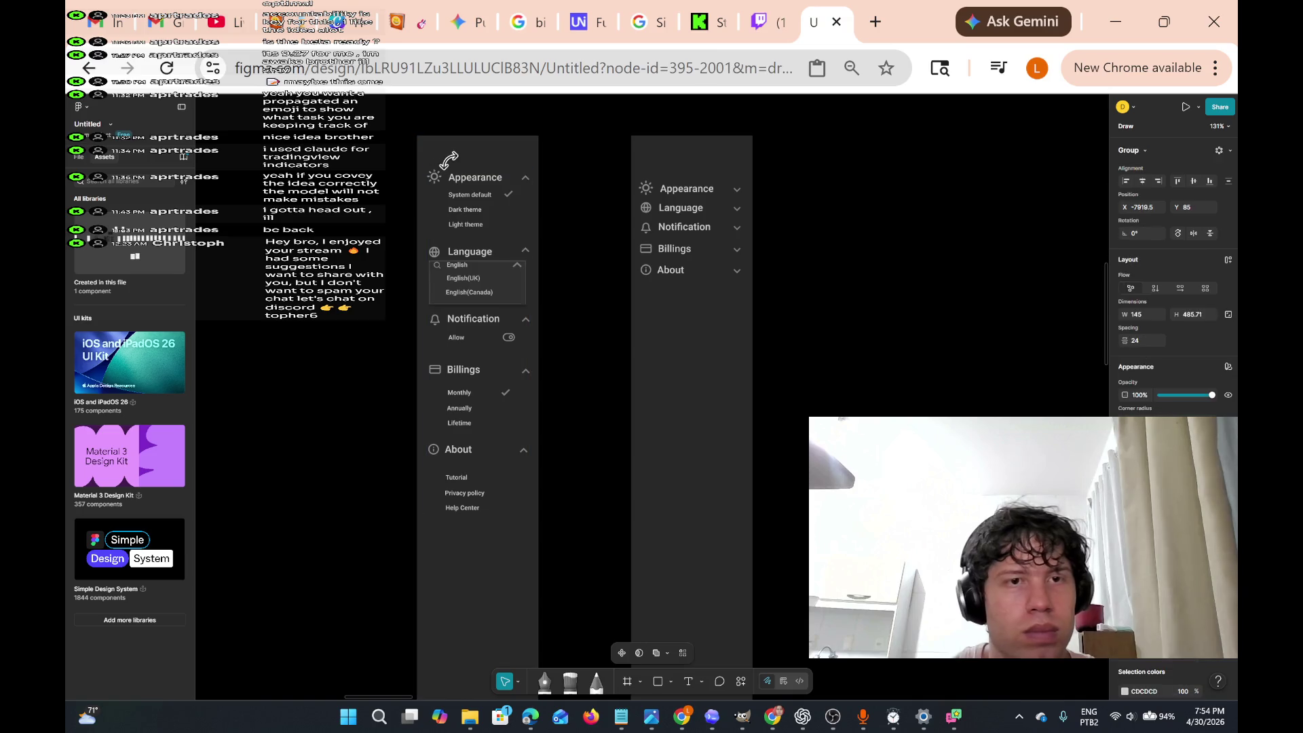
{"action": "left_click_drag", "start_coordinate": [478, 189], "coordinate": [489, 224]}
{"action": "key", "text": "ctrl+z"}
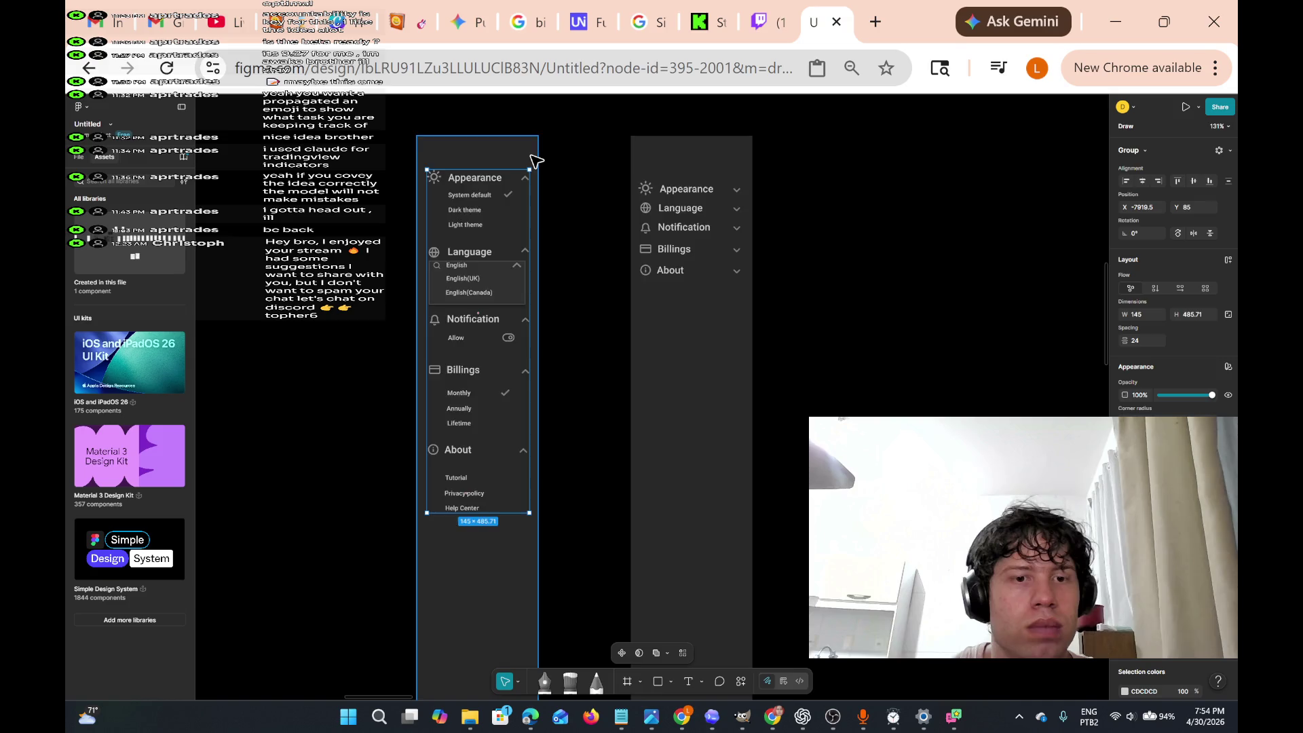
- Select the menu's labels, lists and toggle and move them down to X -7920, Y 158
{"action": "scroll", "coordinate": [536, 160], "scroll_direction": "up", "scroll_amount": 5}
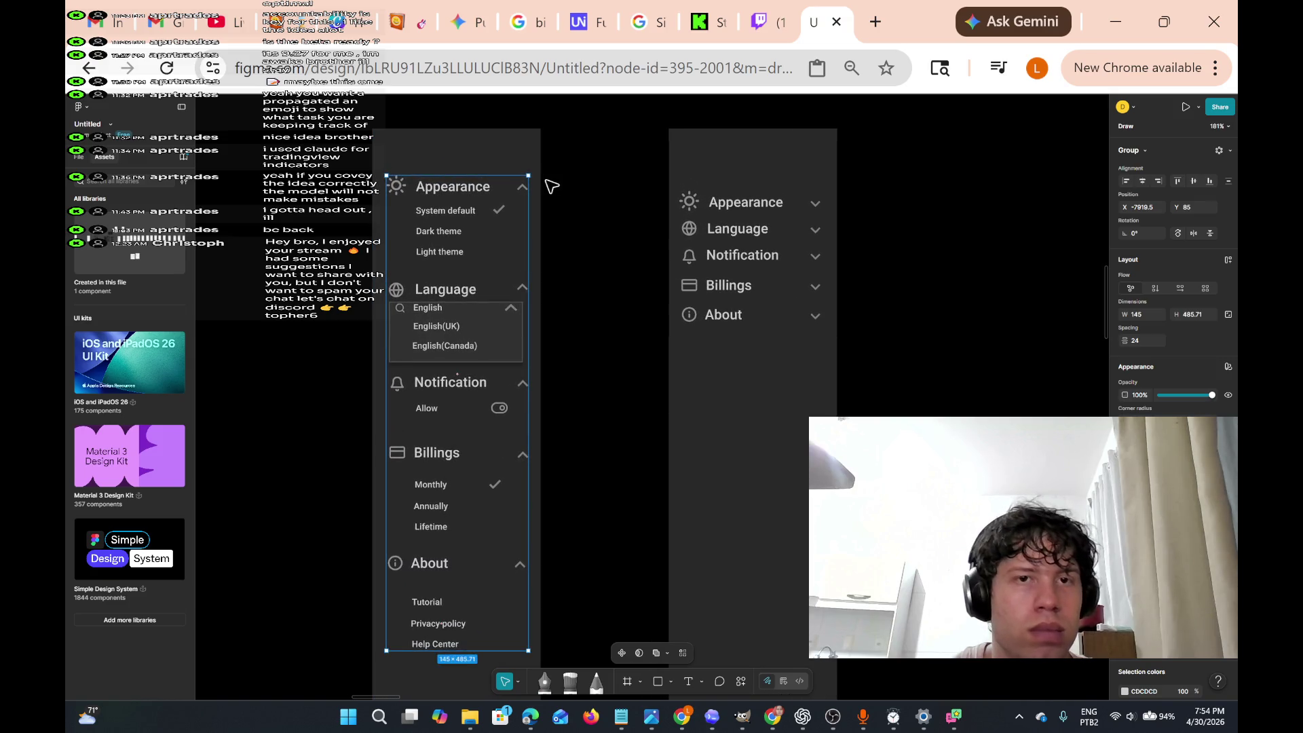
{"action": "mouse_move", "coordinate": [534, 154]}
{"action": "left_mouse_down"}
{"action": "mouse_move", "coordinate": [503, 674]}
{"action": "mouse_move", "coordinate": [380, 657]}
{"action": "left_mouse_up"}
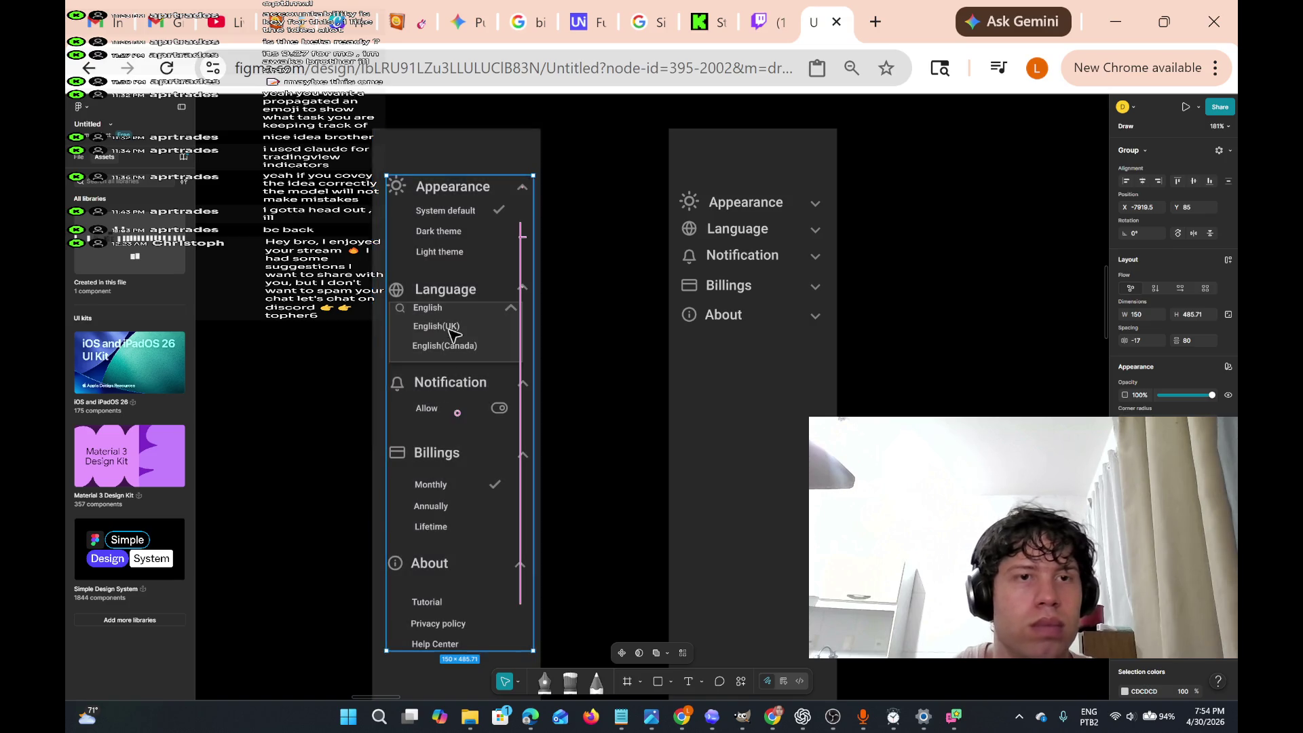
{"action": "mouse_move", "coordinate": [486, 176]}
{"action": "left_mouse_down"}
{"action": "mouse_move", "coordinate": [487, 289]}
{"action": "mouse_move", "coordinate": [483, 259]}
{"action": "left_mouse_up"}
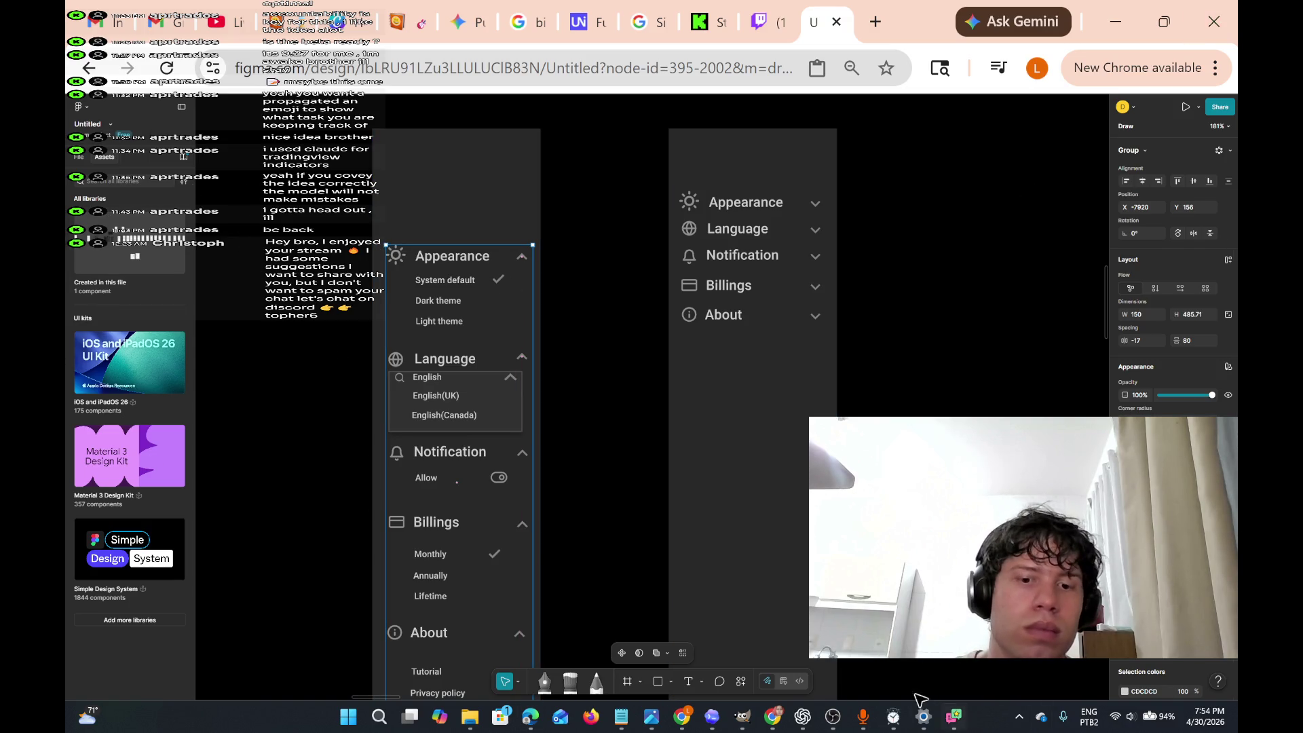
- Drag the check_box icon from the Material 3 Design Kit Icons onto the frame above Appearance
{"action": "left_click", "coordinate": [688, 680]}
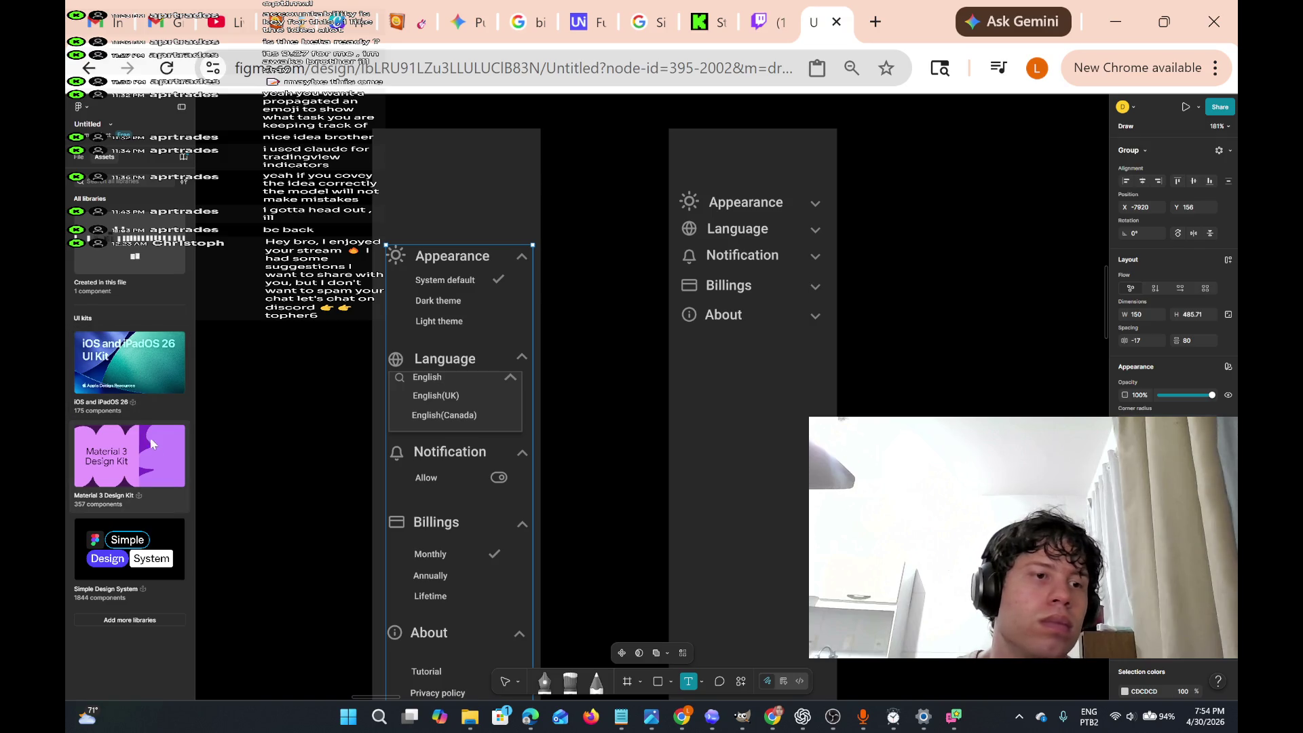
{"action": "left_click", "coordinate": [153, 451]}
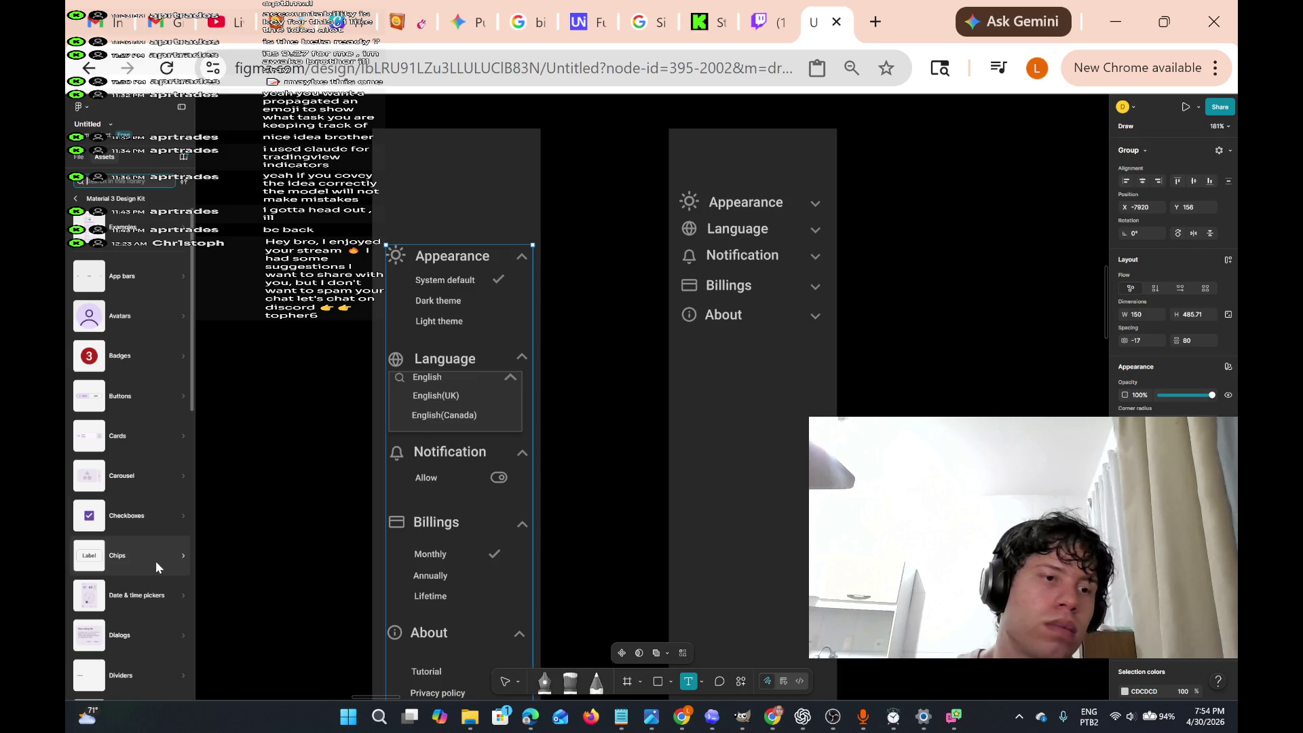
{"action": "scroll", "coordinate": [156, 560], "scroll_direction": "down", "scroll_amount": 3}
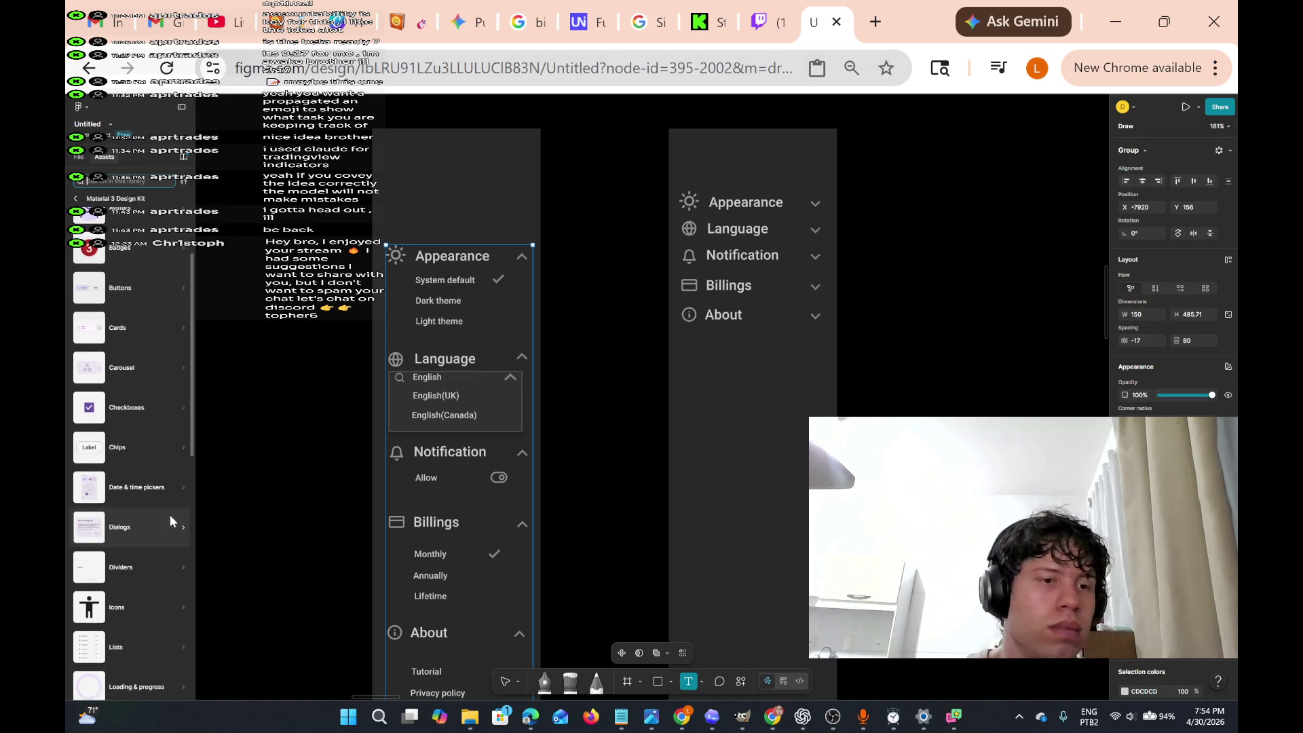
{"action": "left_click", "coordinate": [137, 596]}
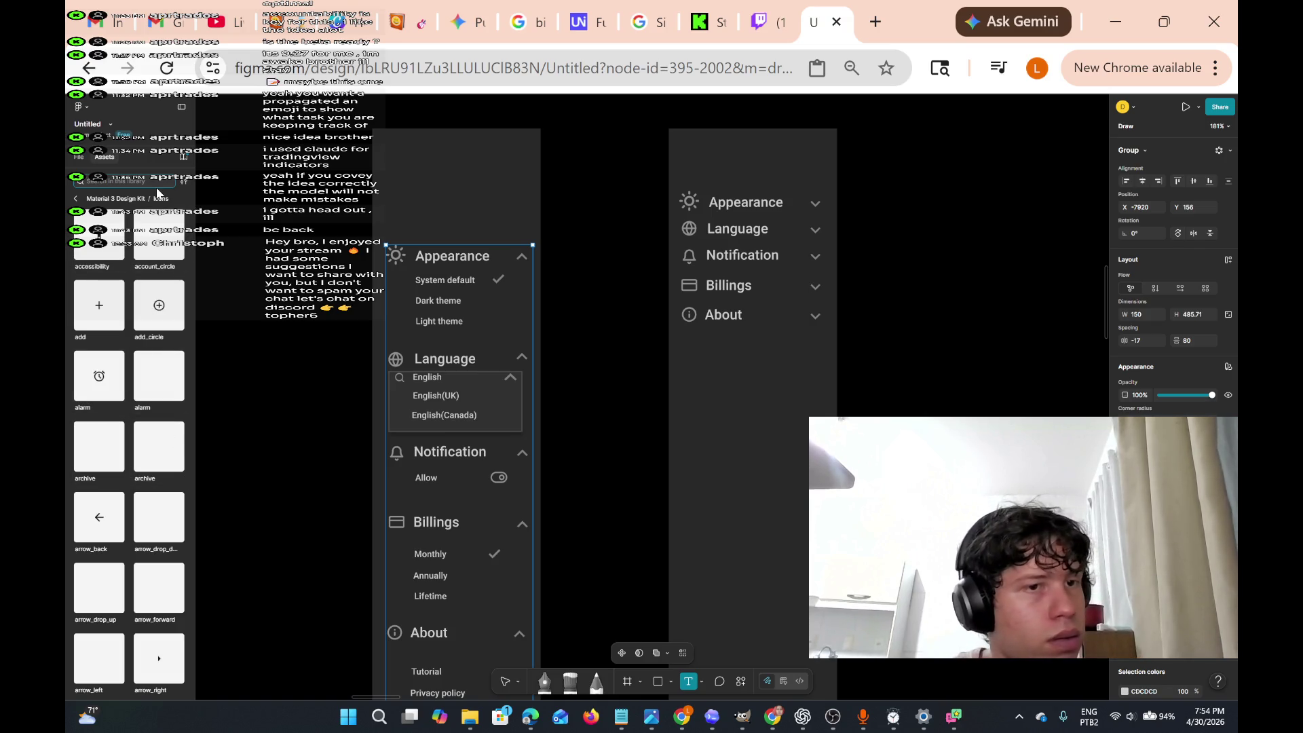
{"action": "scroll", "coordinate": [145, 328], "scroll_direction": "down", "scroll_amount": 3}
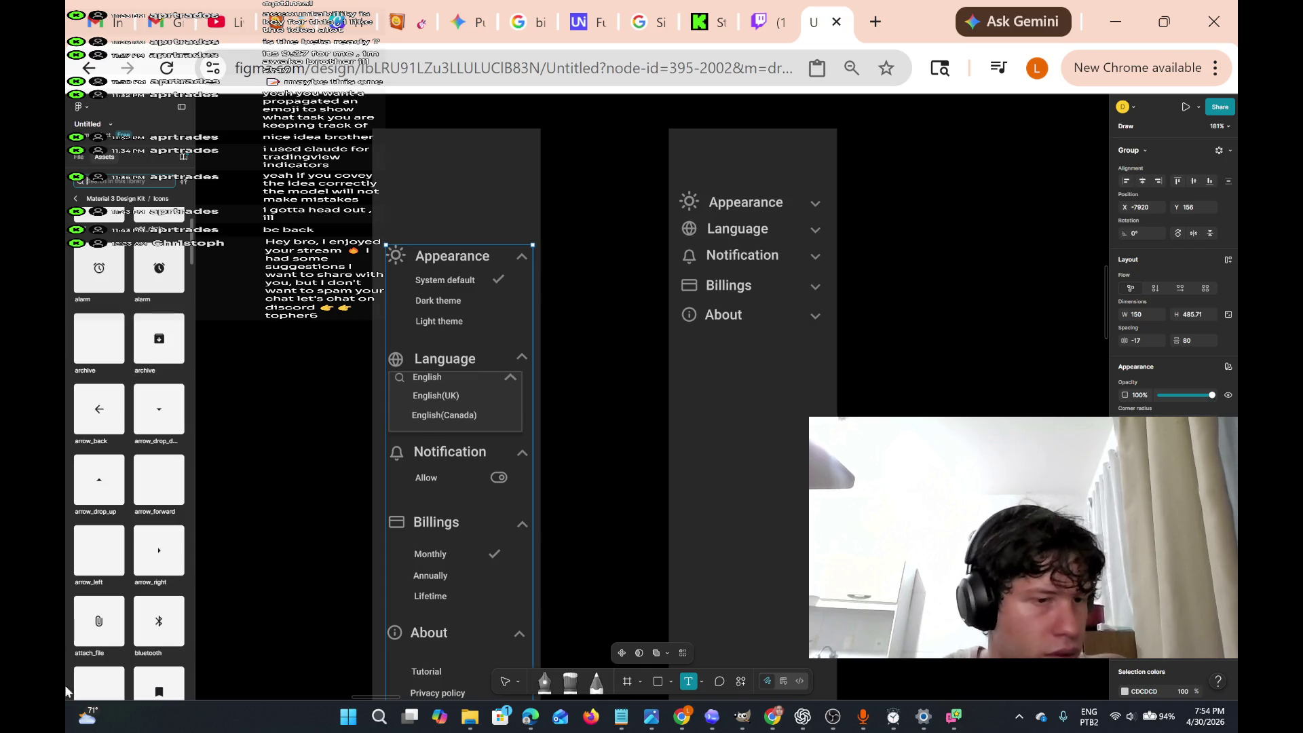
{"action": "scroll", "coordinate": [125, 399], "scroll_direction": "down", "scroll_amount": 3}
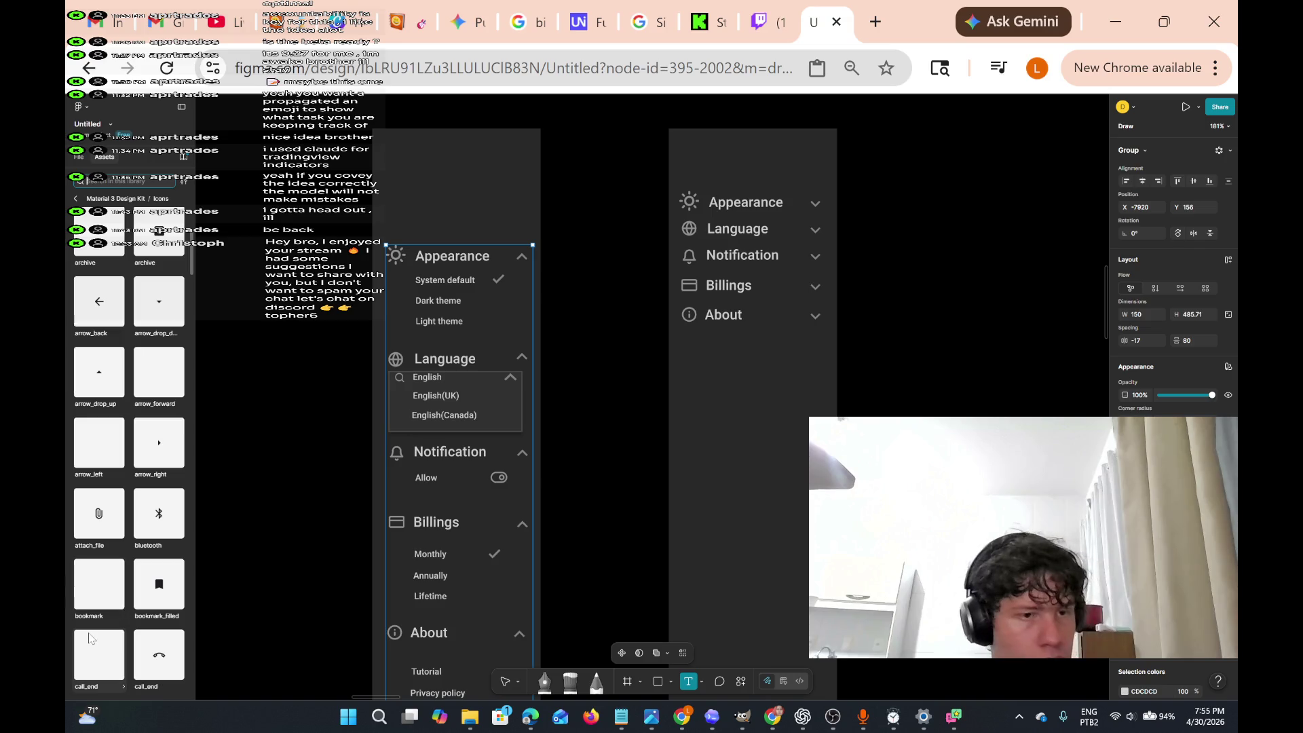
{"action": "scroll", "coordinate": [108, 542], "scroll_direction": "down", "scroll_amount": 10}
{"action": "mouse_move", "coordinate": [99, 435]}
{"action": "left_mouse_down"}
{"action": "mouse_move", "coordinate": [215, 323]}
{"action": "mouse_move", "coordinate": [453, 228]}
{"action": "mouse_move", "coordinate": [429, 232]}
{"action": "mouse_move", "coordinate": [415, 197]}
{"action": "left_mouse_up"}
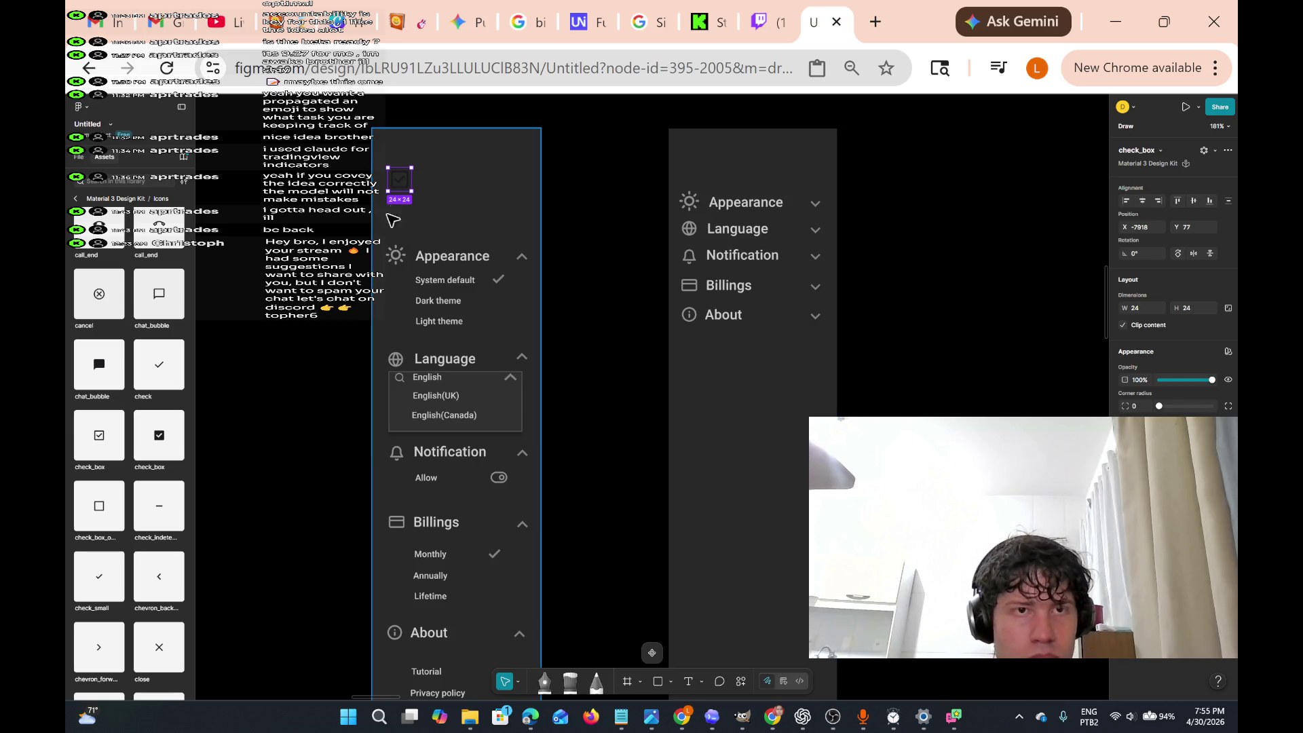
- Nudge the check_box icon into alignment, recolour it with the eyedropper, then switch to OBS Studio
{"action": "scroll", "coordinate": [439, 180], "scroll_direction": "up", "scroll_amount": 10}
{"action": "scroll", "coordinate": [437, 182], "scroll_direction": "down", "scroll_amount": 3}
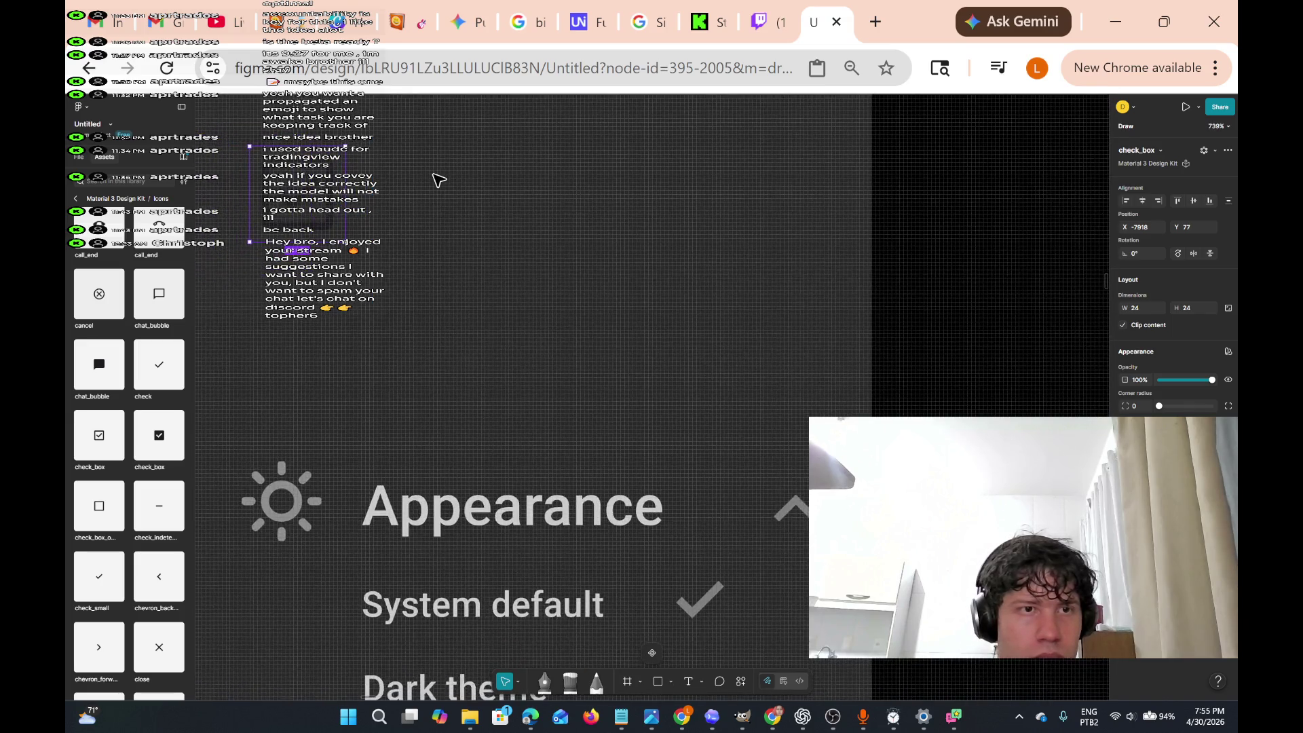
{"action": "left_click_drag", "start_coordinate": [422, 206], "coordinate": [407, 205]}
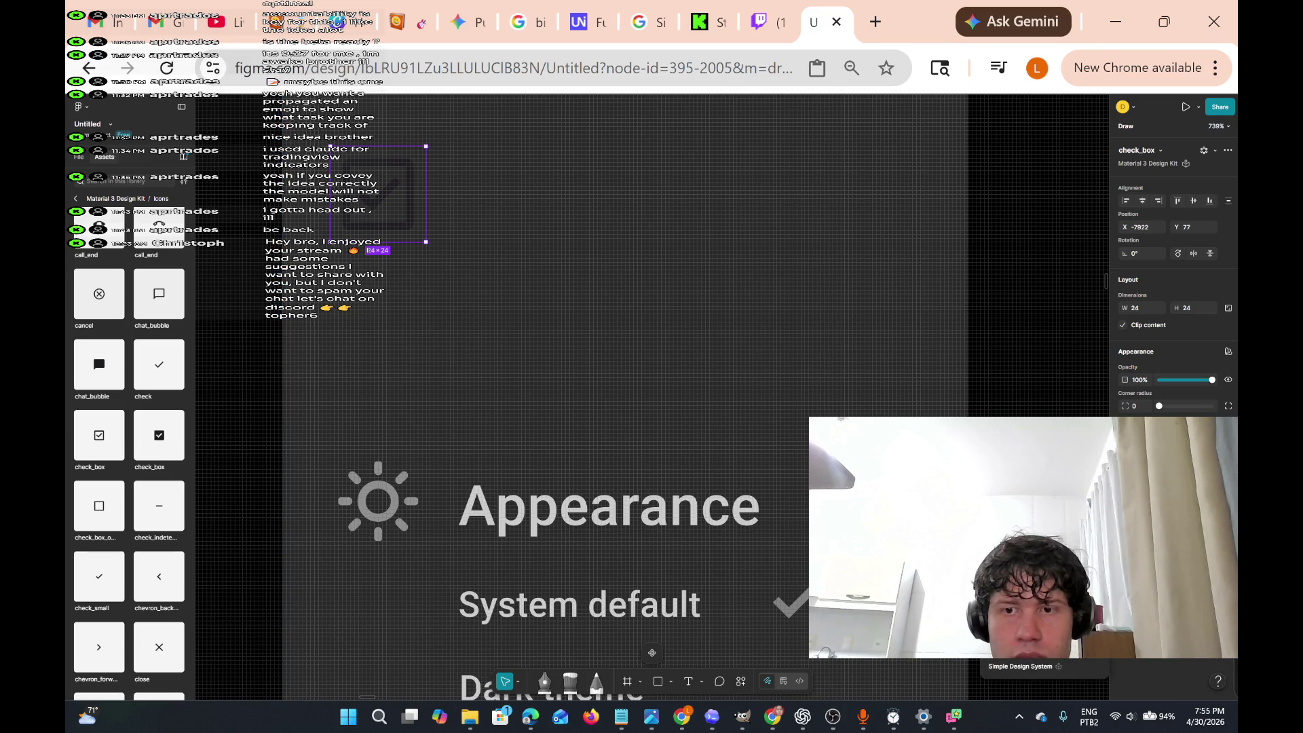
{"action": "key", "text": "i"}
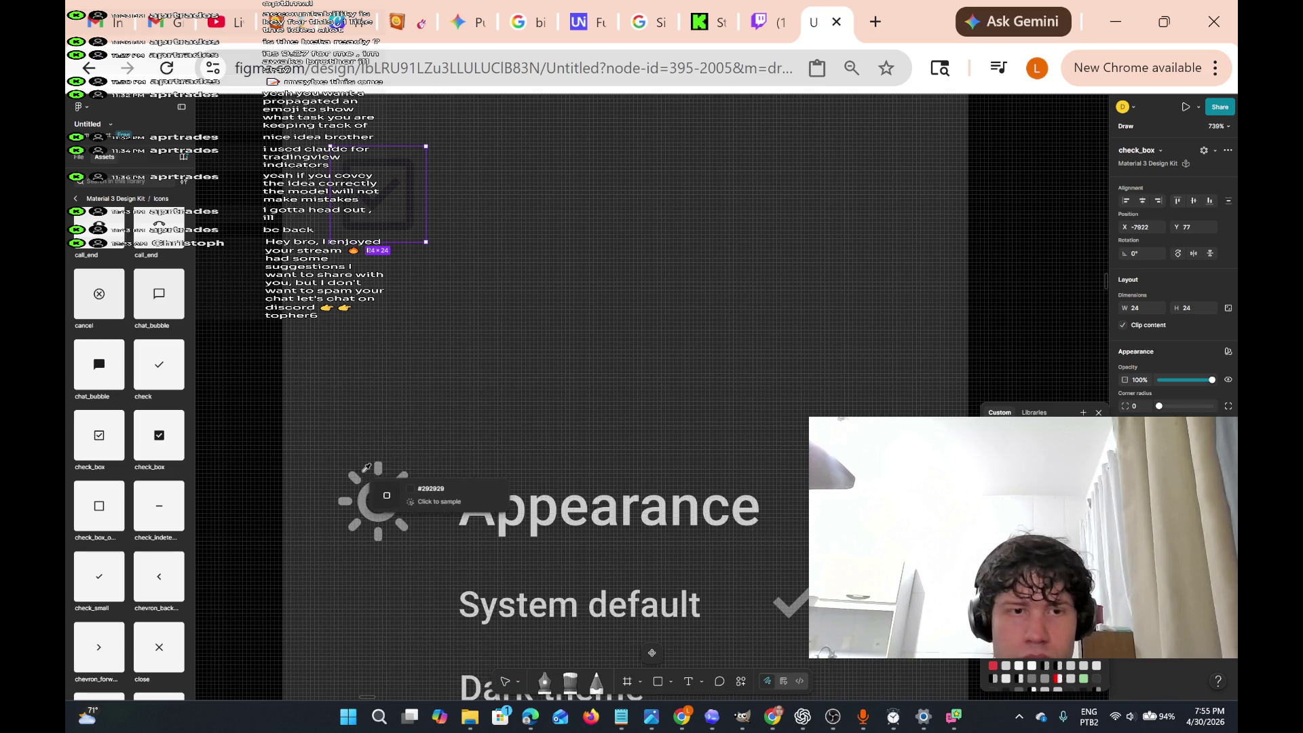
{"action": "left_click", "coordinate": [379, 470]}
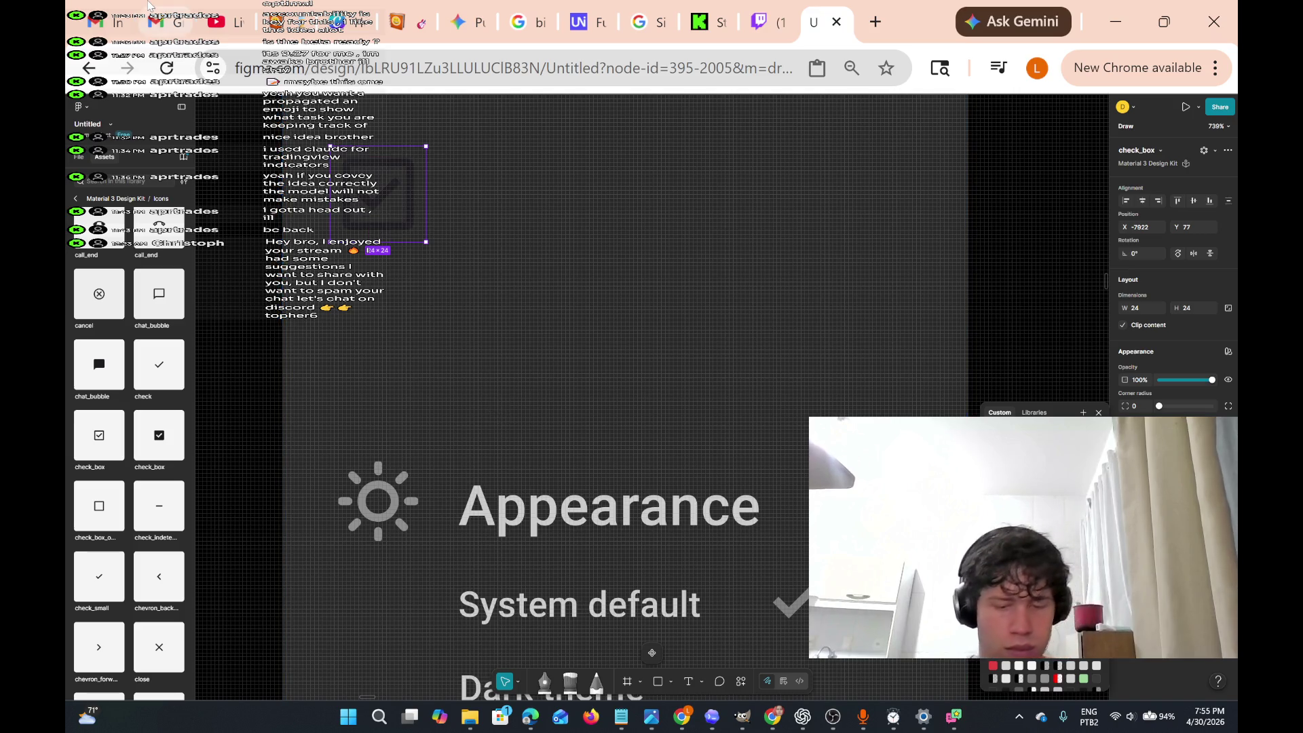
{"action": "mouse_move", "coordinate": [168, 21]}
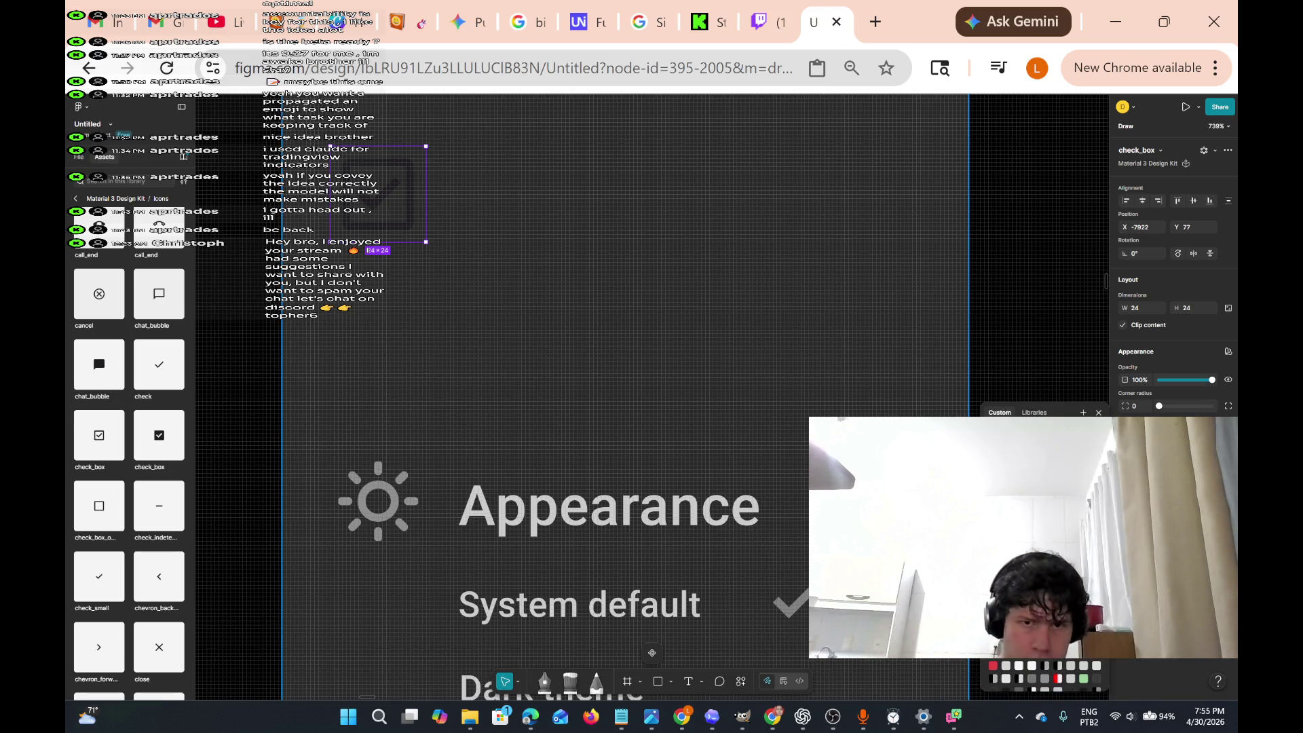
{"action": "left_click", "coordinate": [832, 716]}
- Mute the Mic/Aux input in the OBS Audio Mixer while the streams keep running
{"action": "left_click", "coordinate": [530, 643]}
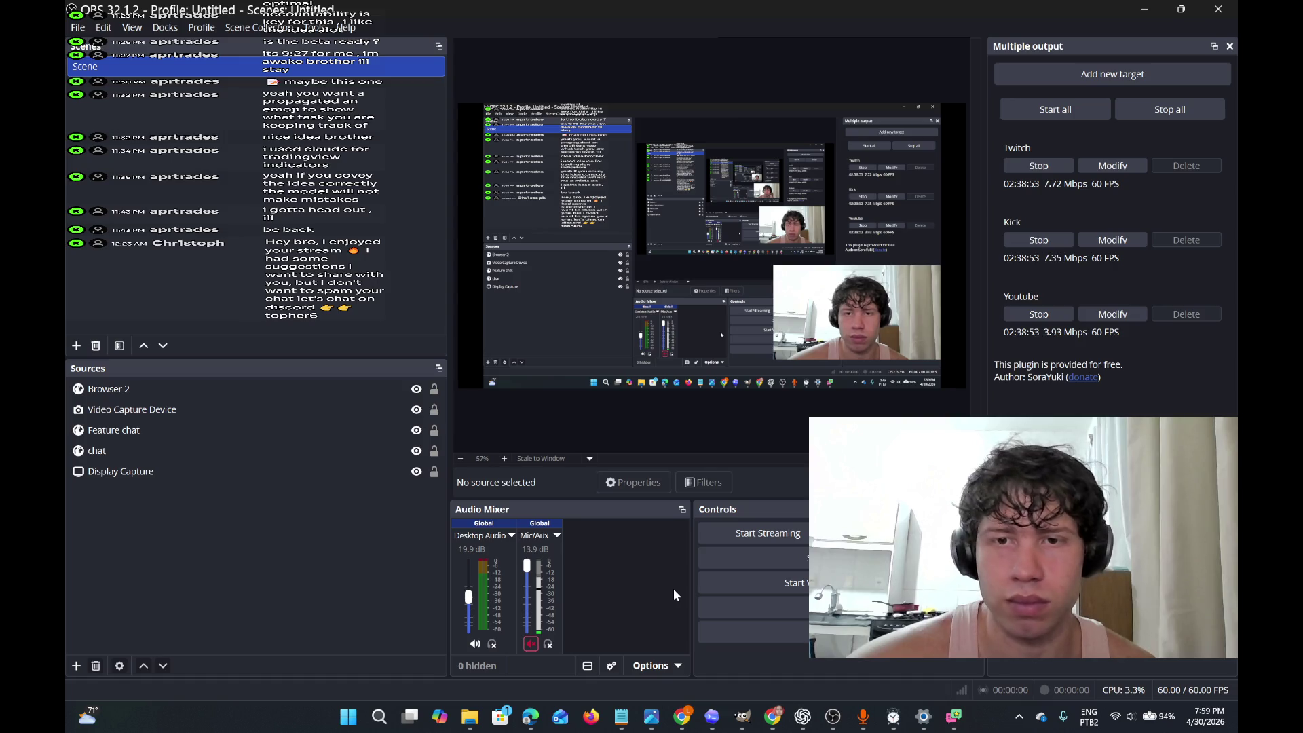
- Unmute Mic/Aux and minimize OBS Studio to return to the Figma design
{"action": "left_click", "coordinate": [531, 645]}
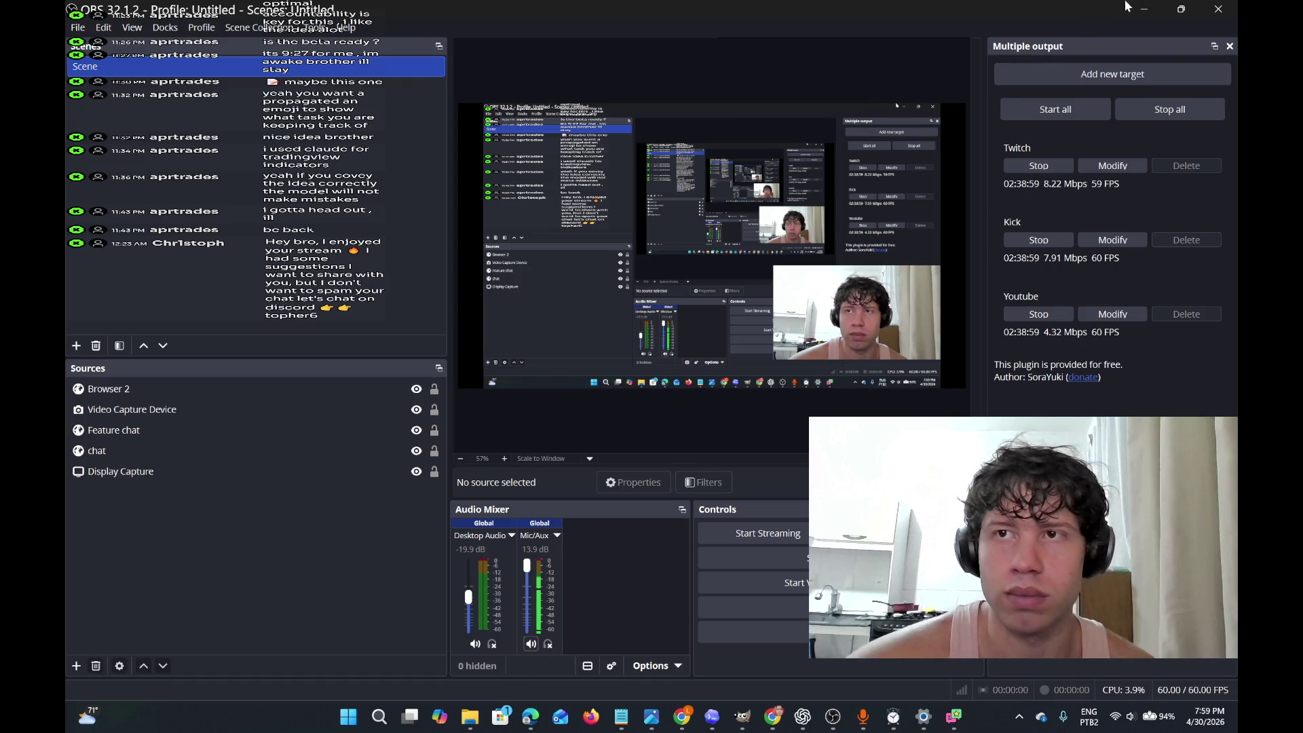
{"action": "left_click", "coordinate": [1145, 11]}
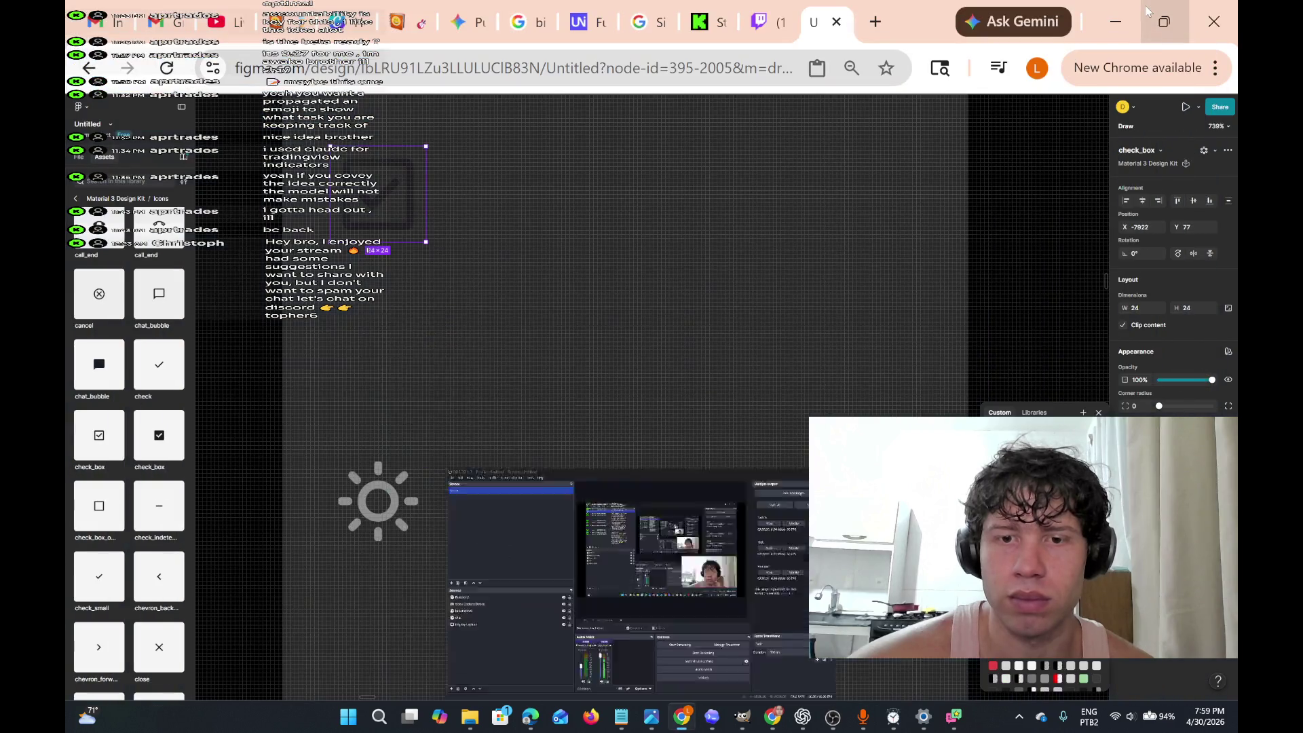
- Fill the check_box icon's inner vector with the sun icon's grey using the eyedropper
{"action": "scroll", "coordinate": [761, 302], "scroll_direction": "down", "scroll_amount": 1}
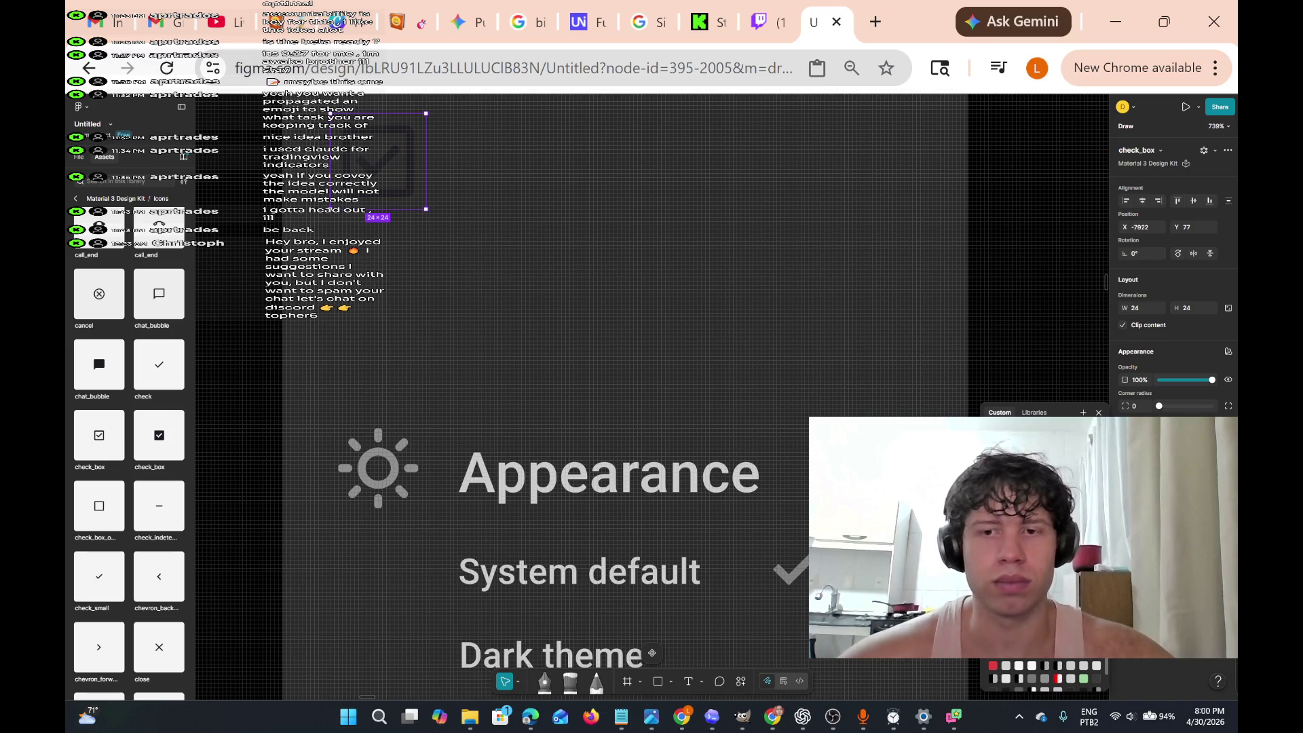
{"action": "scroll", "coordinate": [390, 170], "scroll_direction": "up", "scroll_amount": 5}
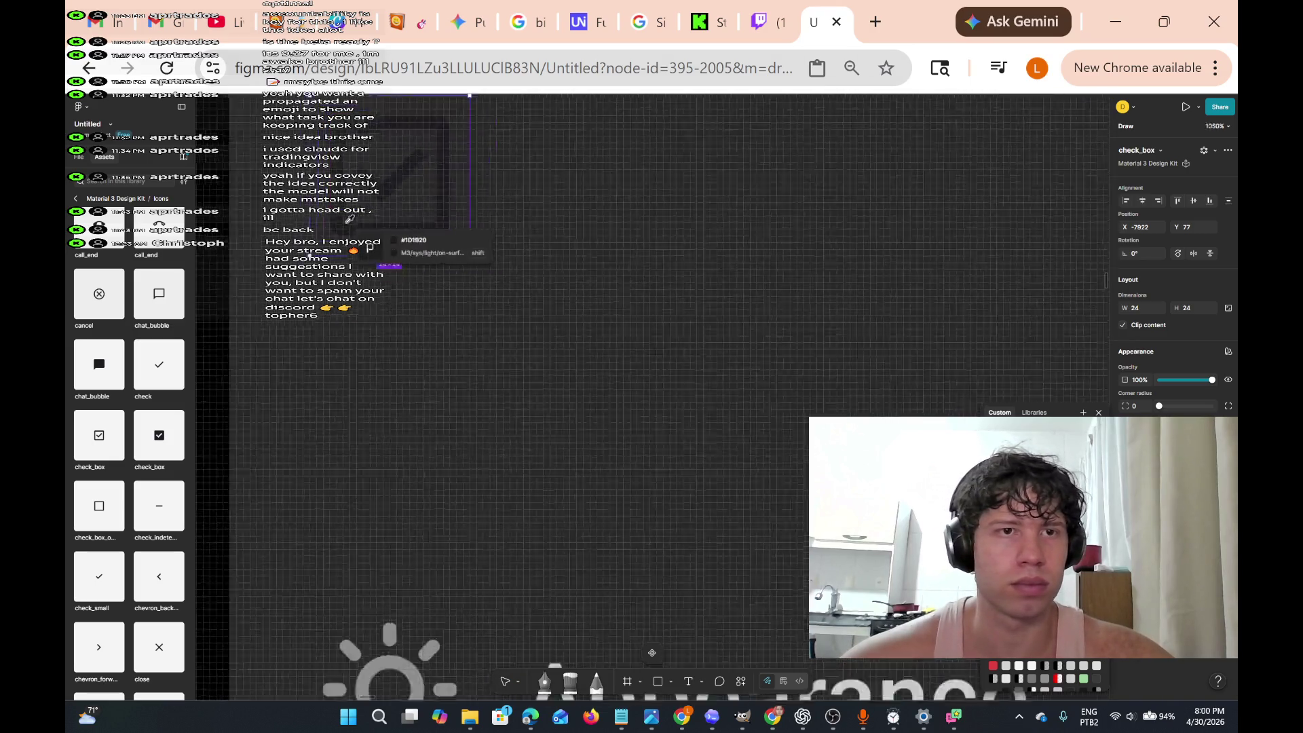
{"action": "scroll", "coordinate": [394, 167], "scroll_direction": "down", "scroll_amount": 3}
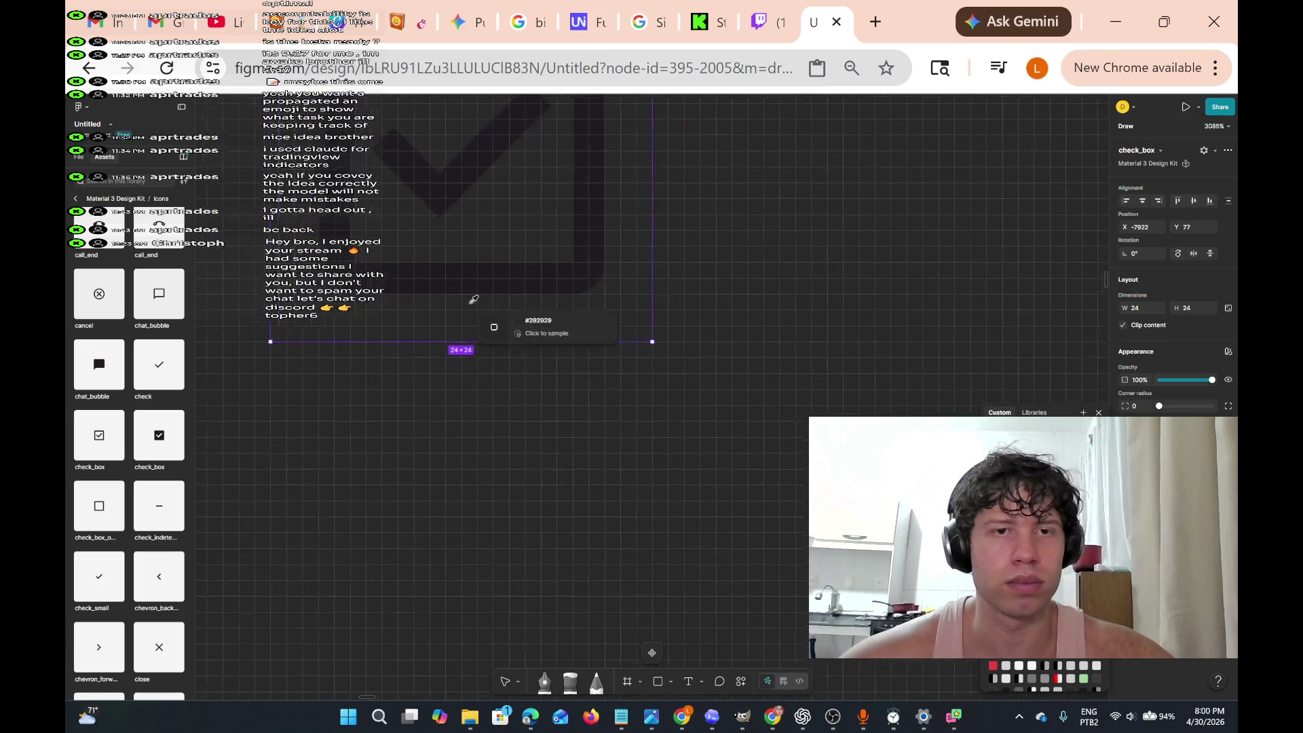
{"action": "scroll", "coordinate": [456, 413], "scroll_direction": "down", "scroll_amount": 2}
{"action": "key", "text": "Escape"}
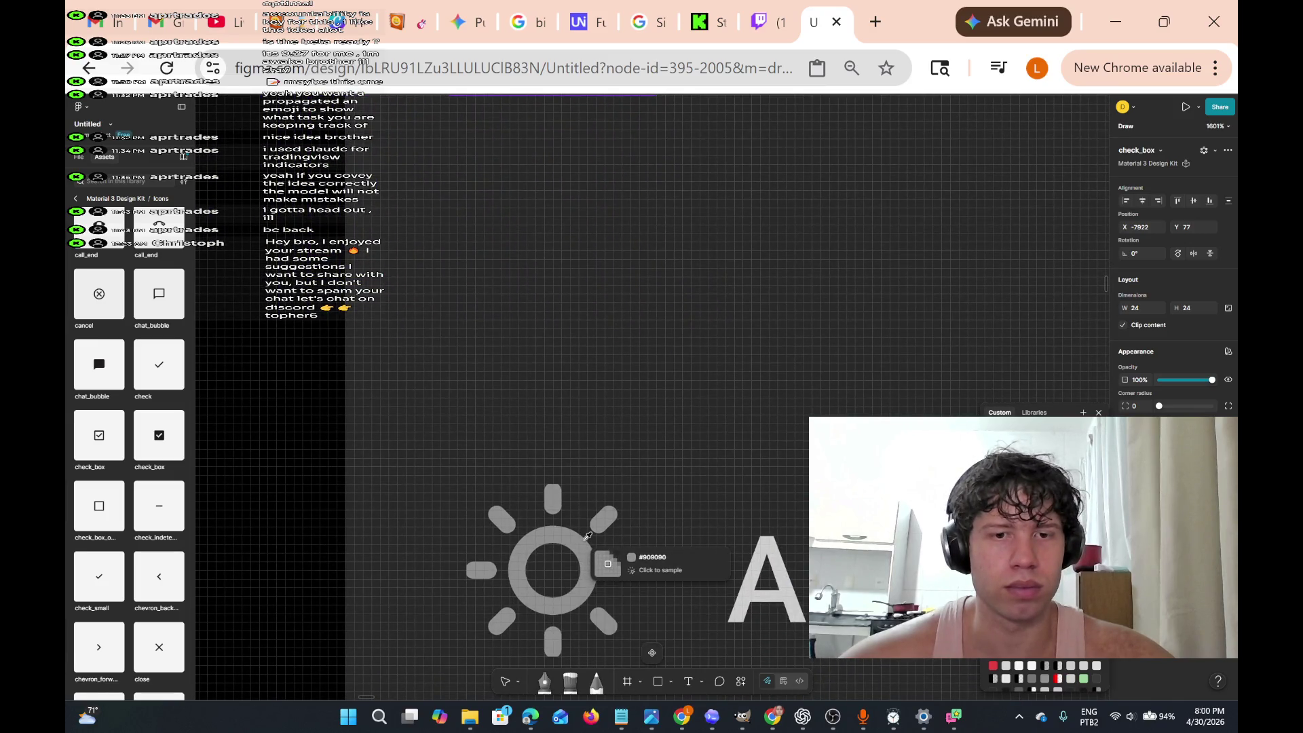
{"action": "scroll", "coordinate": [660, 227], "scroll_direction": "down", "scroll_amount": 5}
{"action": "scroll", "coordinate": [649, 332], "scroll_direction": "up", "scroll_amount": 4}
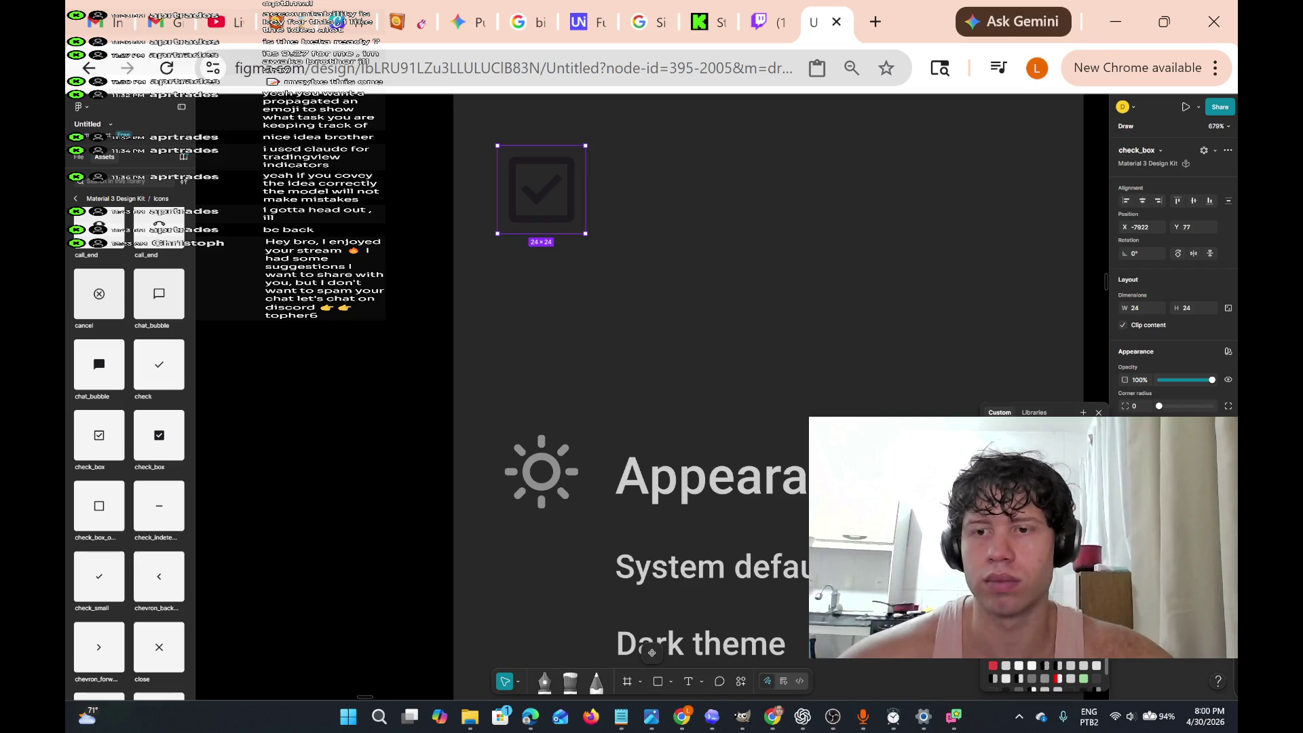
{"action": "double_click", "coordinate": [573, 211]}
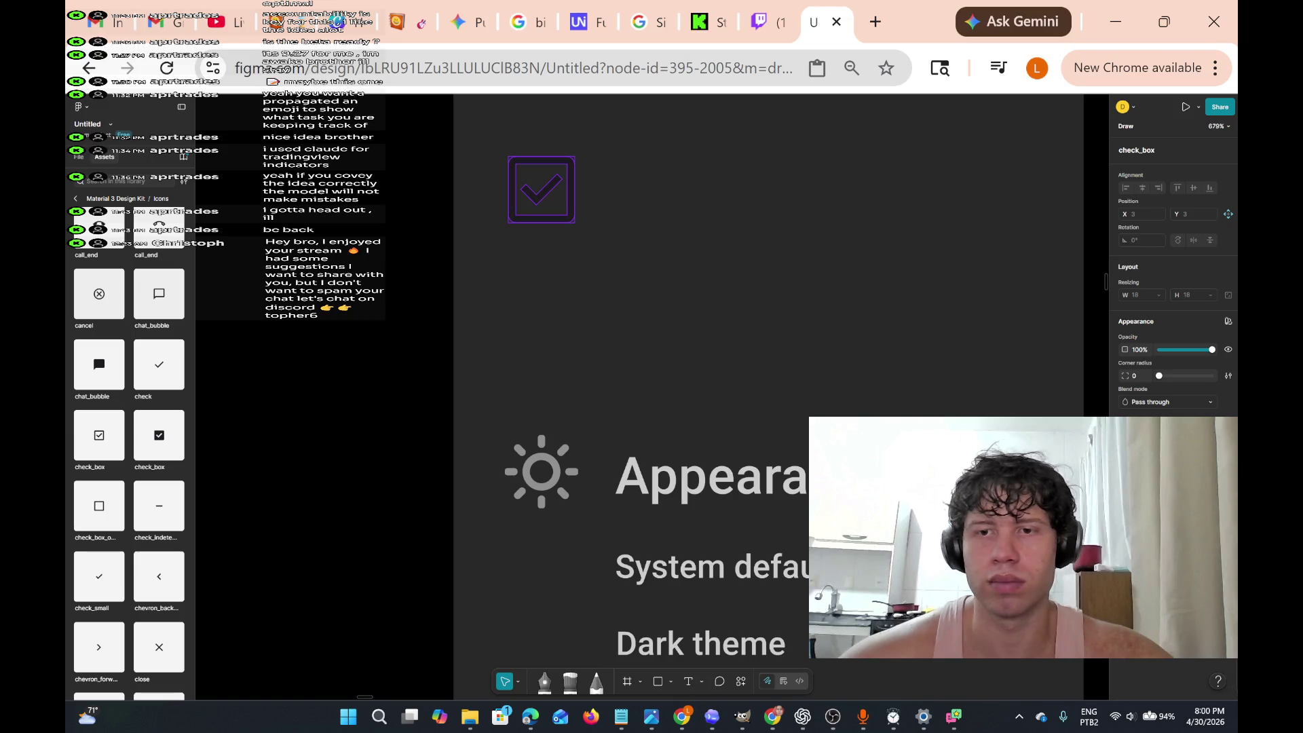
{"action": "left_click", "coordinate": [1124, 441]}
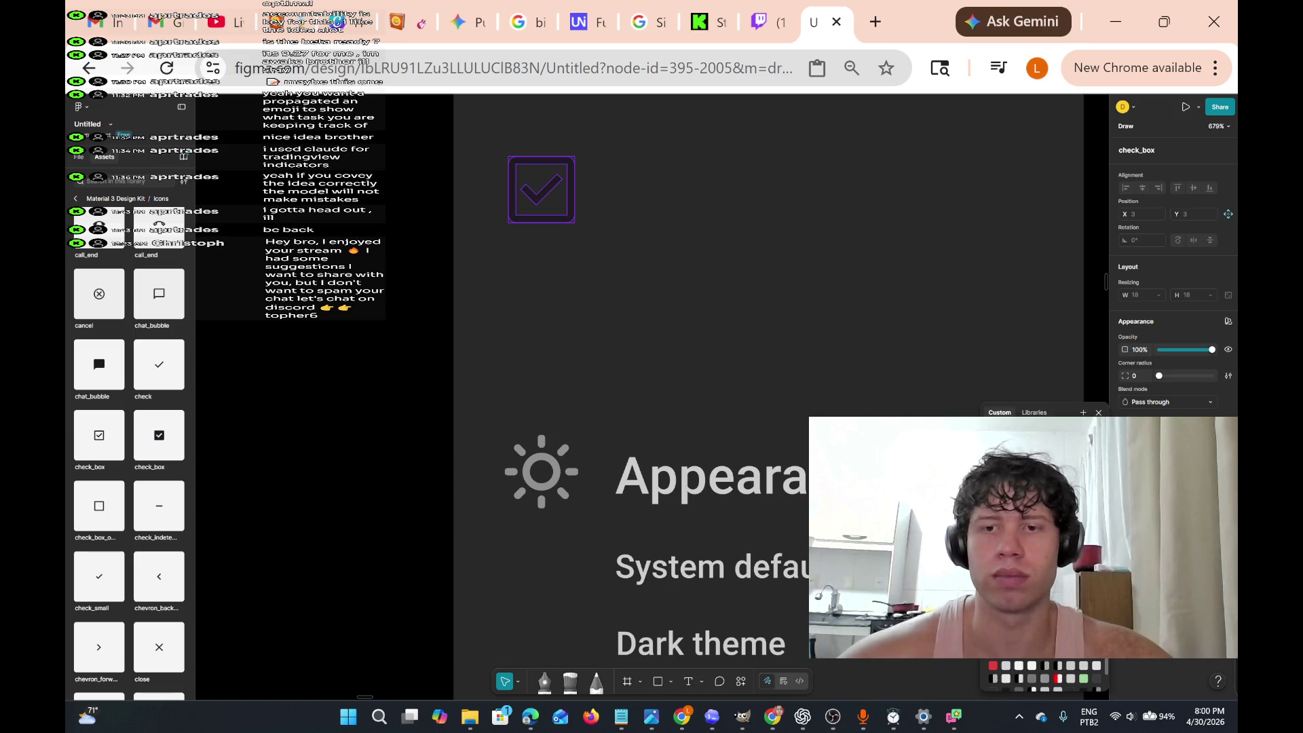
{"action": "scroll", "coordinate": [512, 519], "scroll_direction": "up", "scroll_amount": 10}
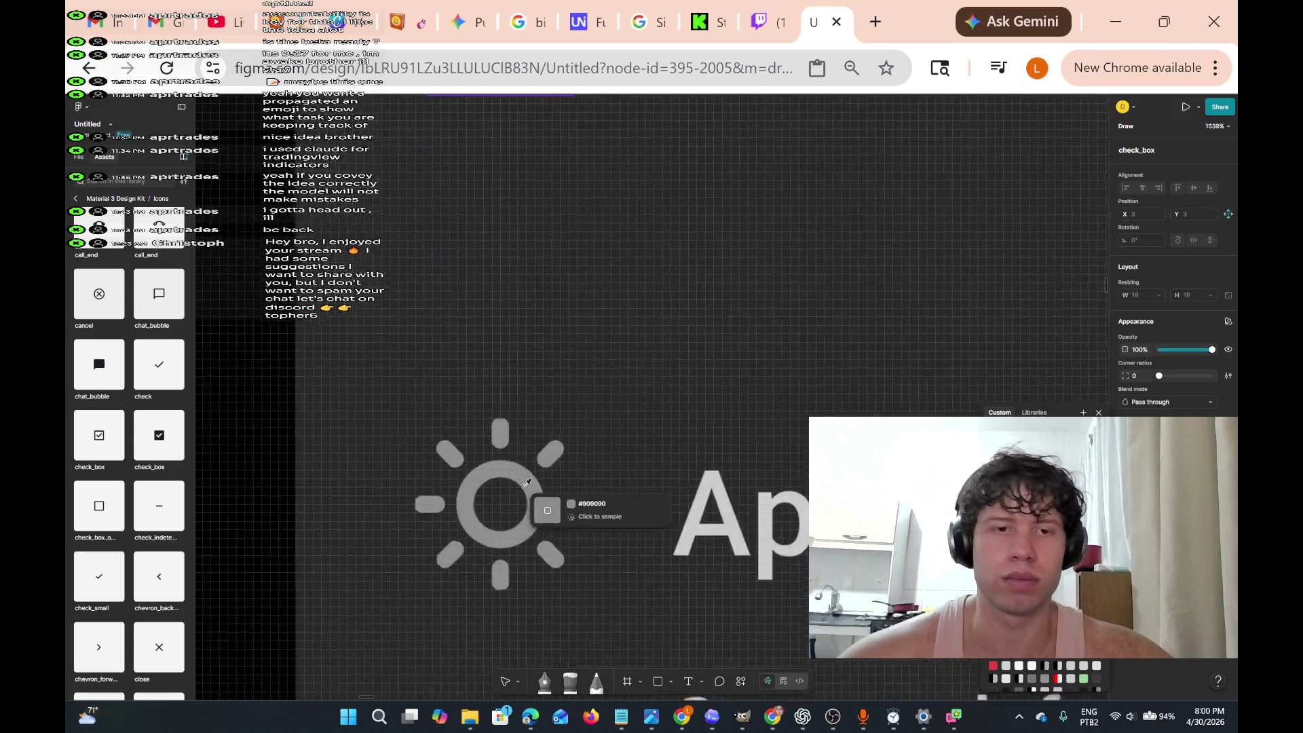
{"action": "left_click", "coordinate": [512, 519]}
{"action": "scroll", "coordinate": [558, 457], "scroll_direction": "down", "scroll_amount": 10}
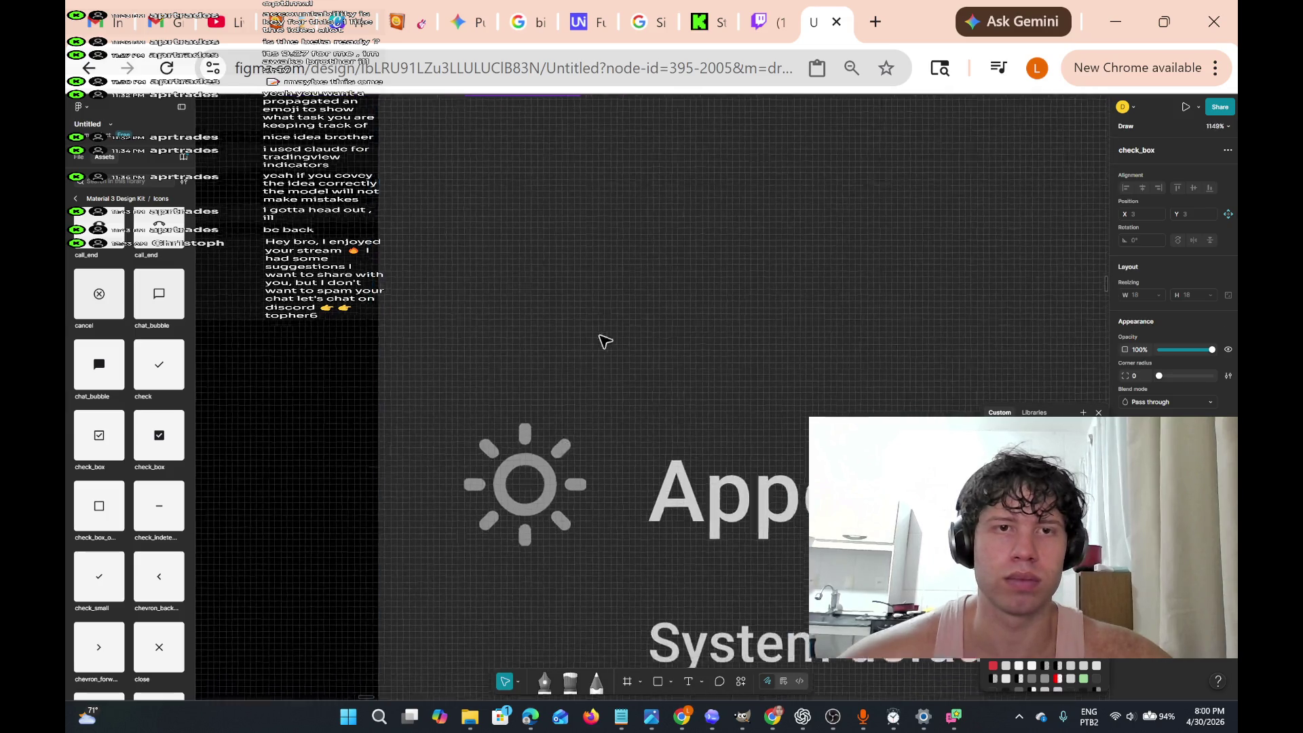
- Select the enclosing settings group, then reselect the check_box icon
{"action": "left_click", "coordinate": [621, 293]}
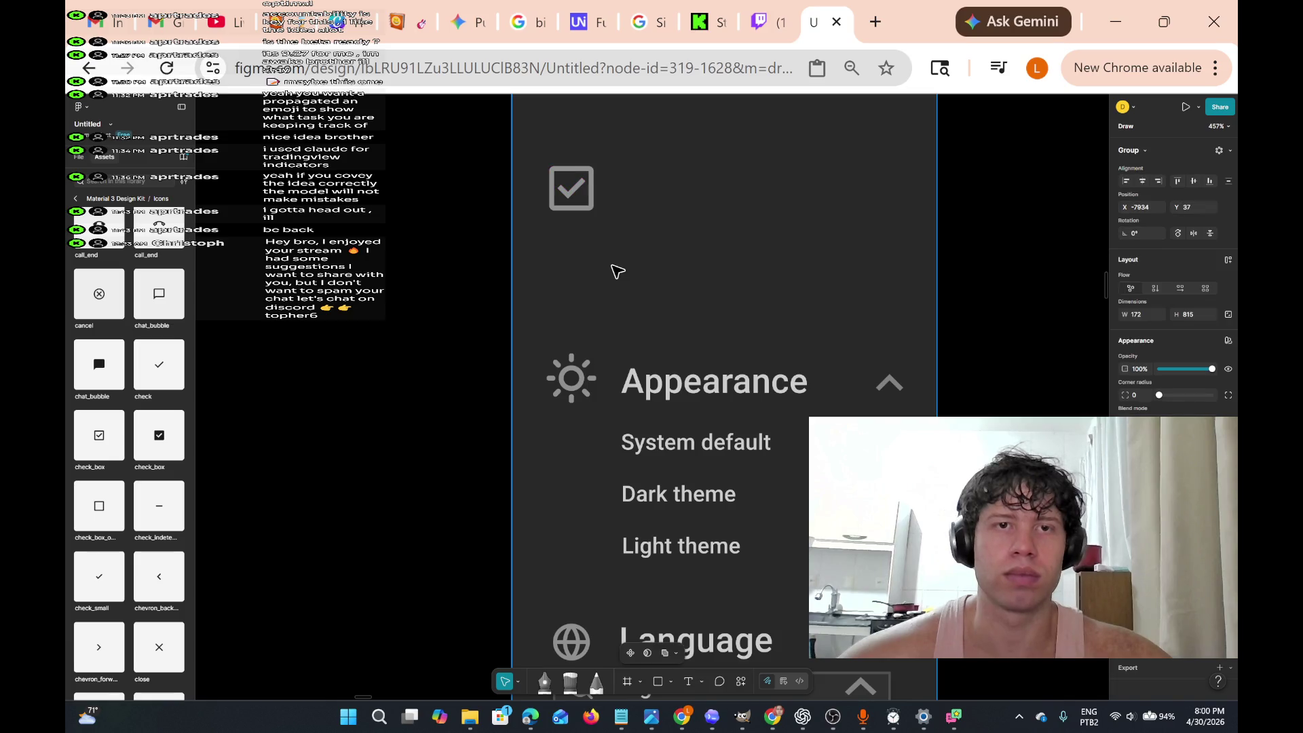
{"action": "scroll", "coordinate": [610, 285], "scroll_direction": "up", "scroll_amount": 3}
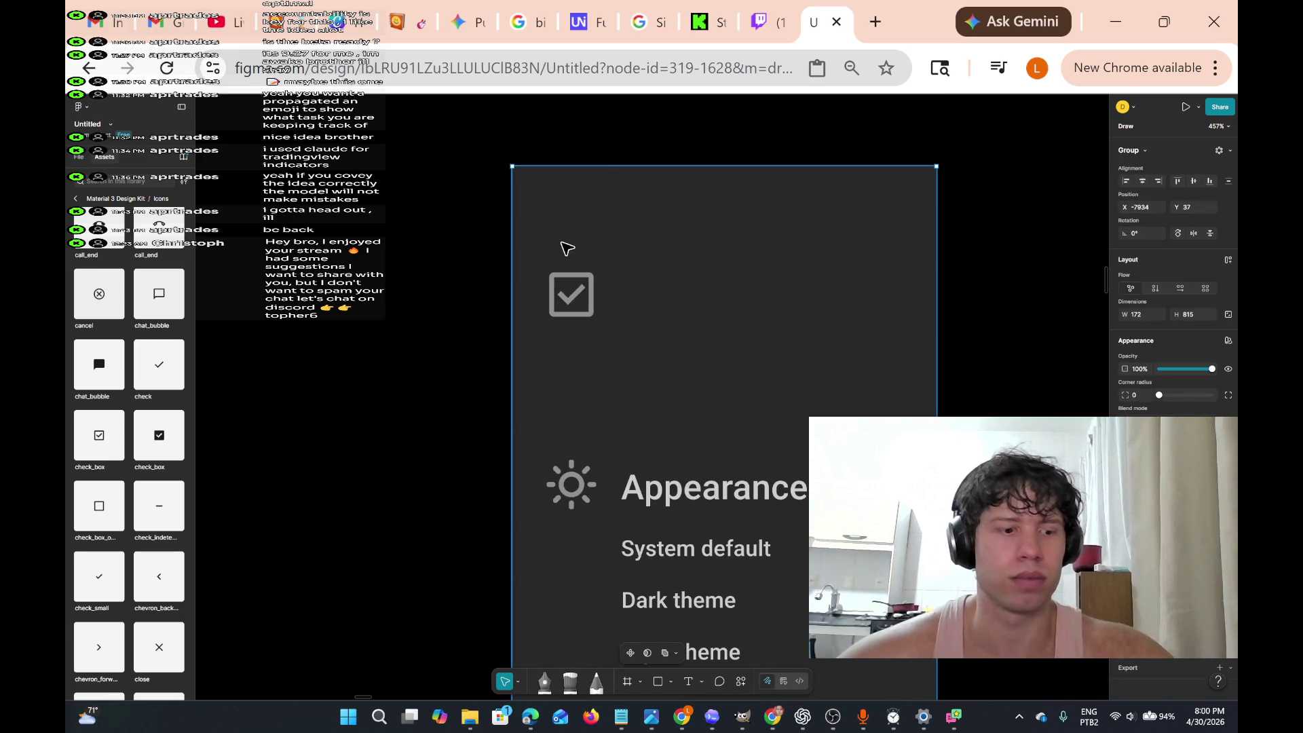
{"action": "left_click", "coordinate": [575, 308]}
- Move the check_box icon slightly lower and compare it with the Appearance sun icon
{"action": "left_click_drag", "start_coordinate": [595, 311], "coordinate": [595, 329]}
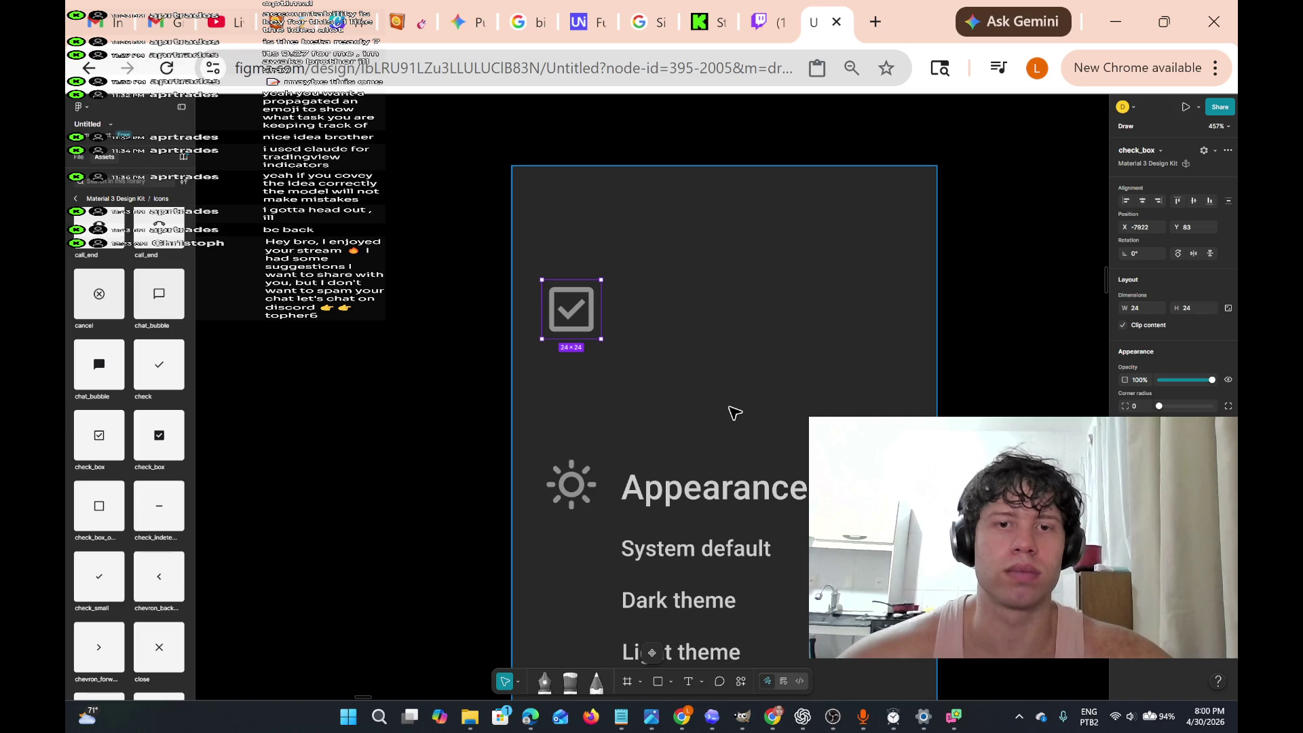
{"action": "scroll", "coordinate": [734, 412], "scroll_direction": "right", "scroll_amount": 3}
{"action": "scroll", "coordinate": [735, 412], "scroll_direction": "right", "scroll_amount": 3}
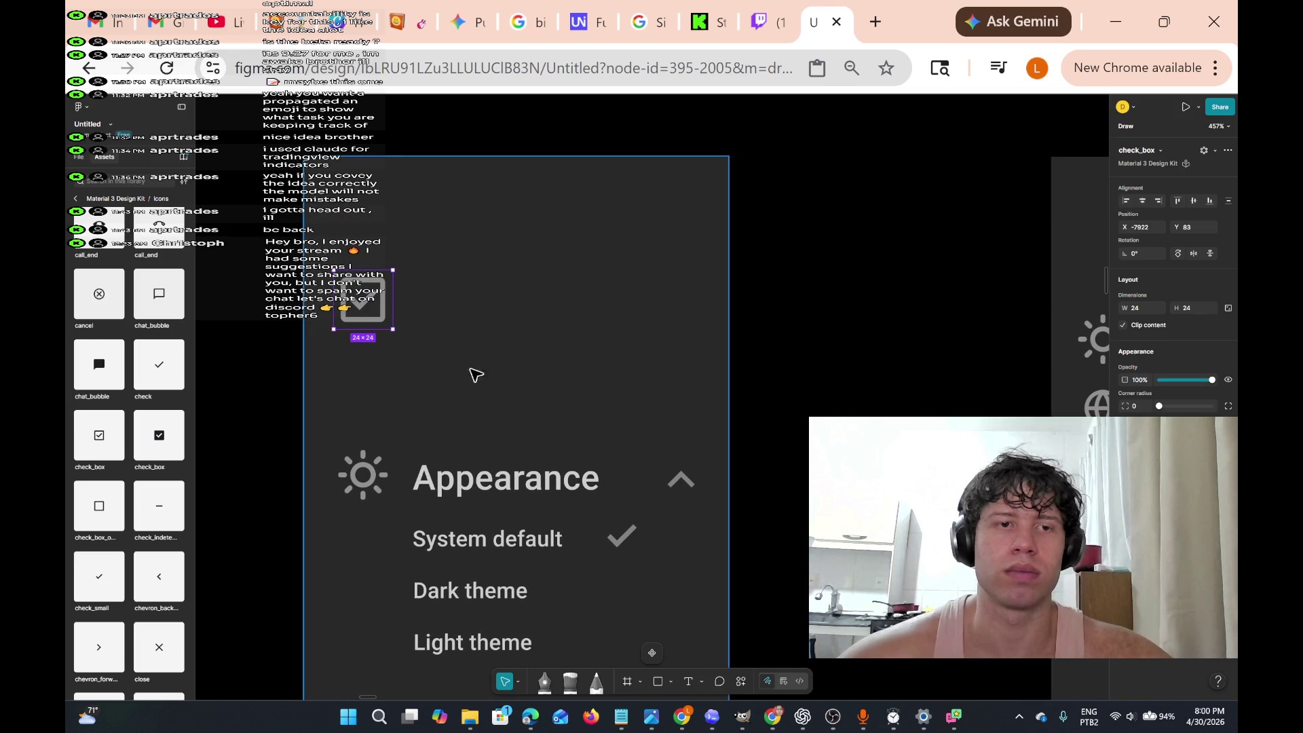
{"action": "left_click", "coordinate": [368, 469]}
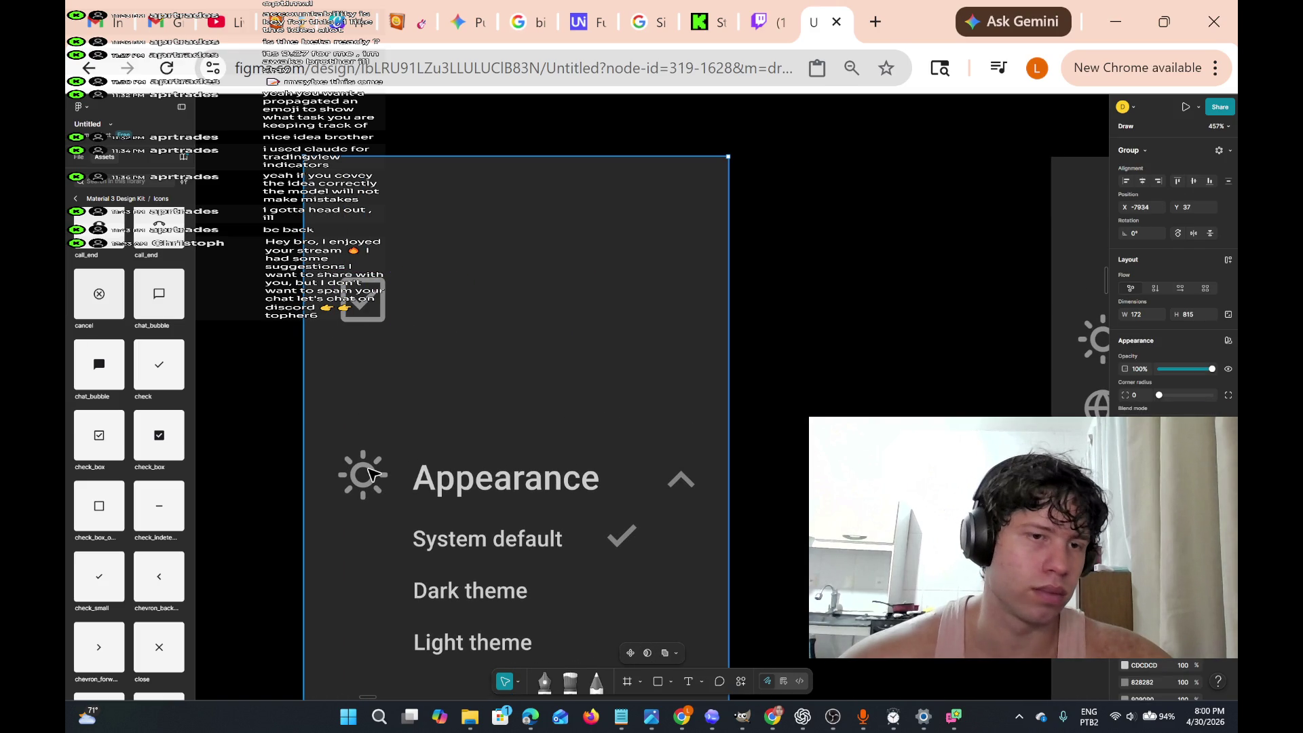
{"action": "double_click", "coordinate": [369, 475]}
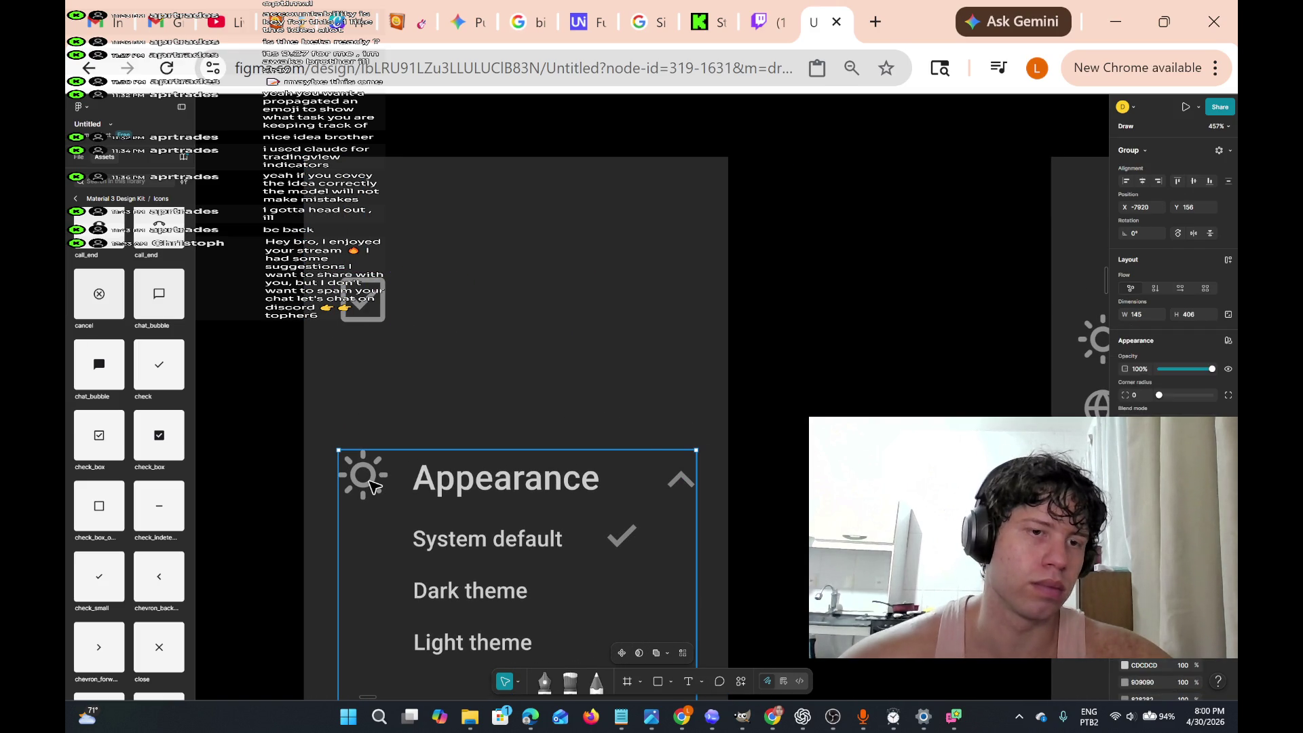
{"action": "left_click", "coordinate": [357, 288]}
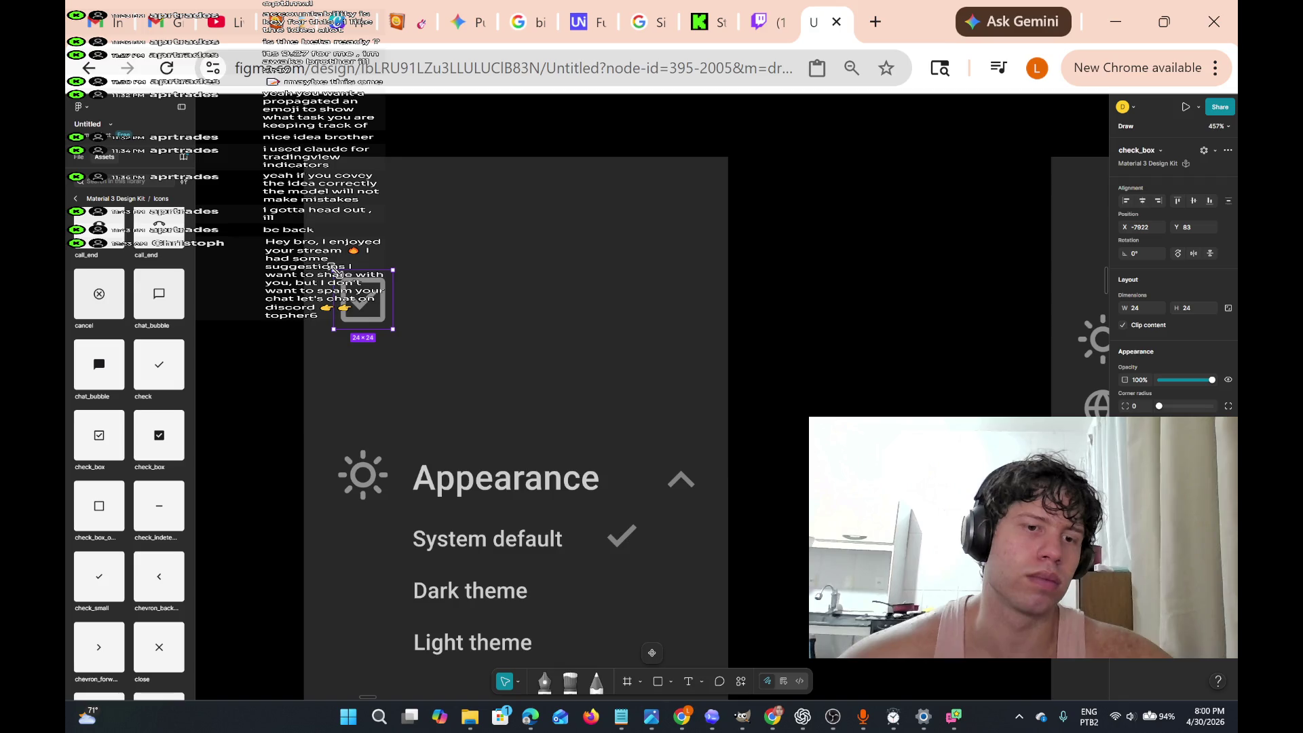
- Resize the check_box icon to 21×19 and nudge it down-left to X -7910, Y 91
{"action": "left_click_drag", "start_coordinate": [332, 268], "coordinate": [343, 269]}
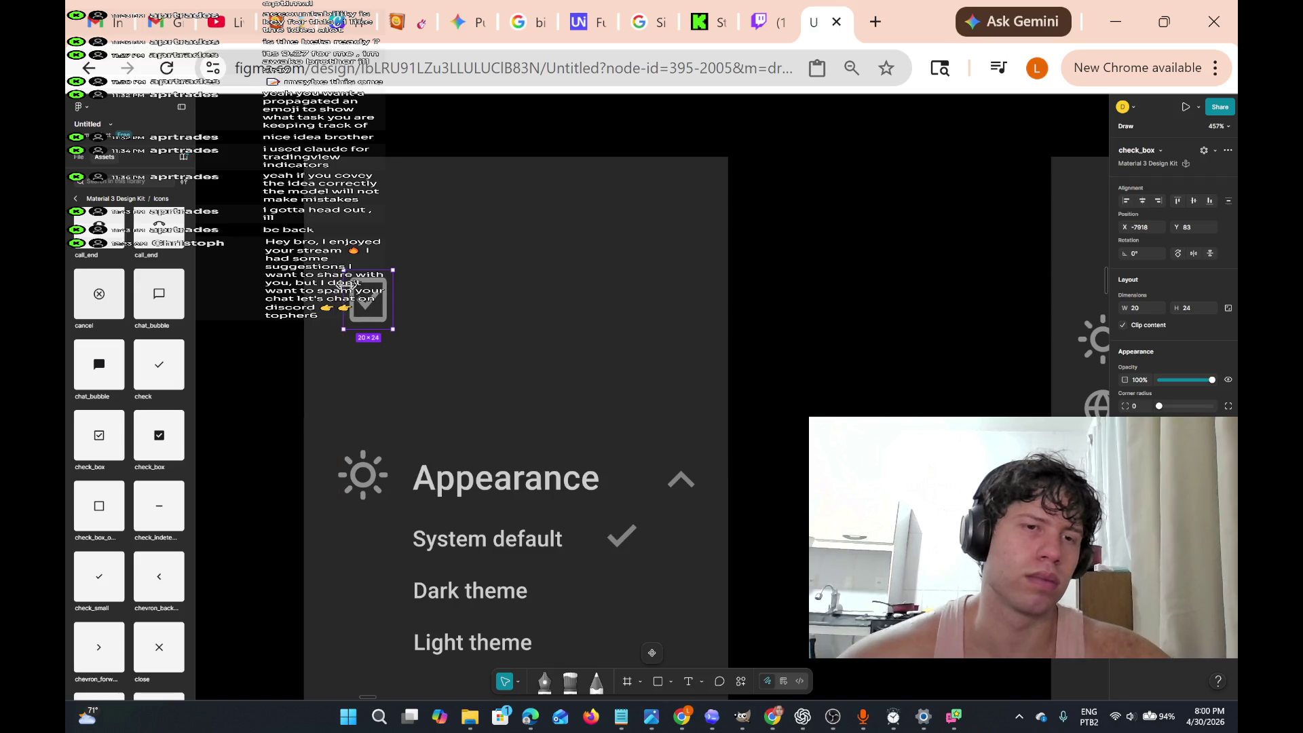
{"action": "mouse_move", "coordinate": [393, 270]}
{"action": "left_mouse_down"}
{"action": "mouse_move", "coordinate": [411, 279]}
{"action": "mouse_move", "coordinate": [397, 277]}
{"action": "left_mouse_up"}
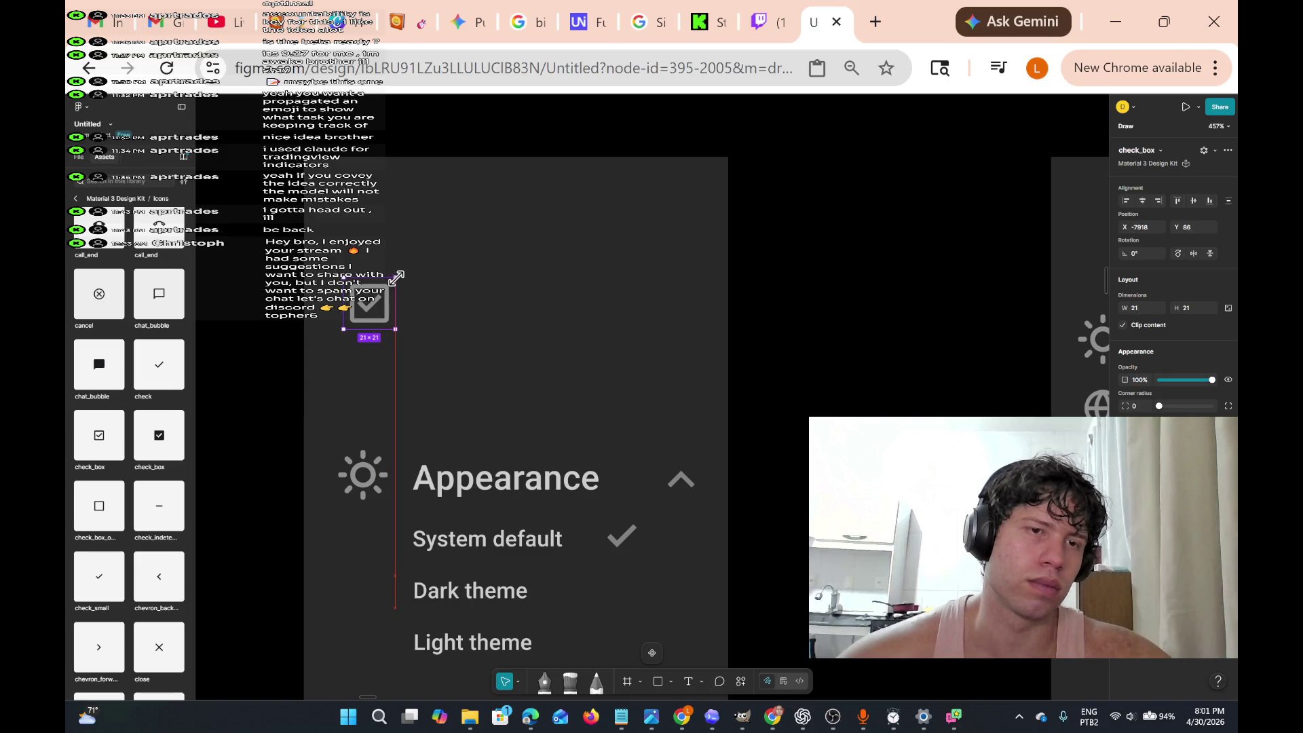
{"action": "left_click_drag", "start_coordinate": [395, 277], "coordinate": [396, 278]}
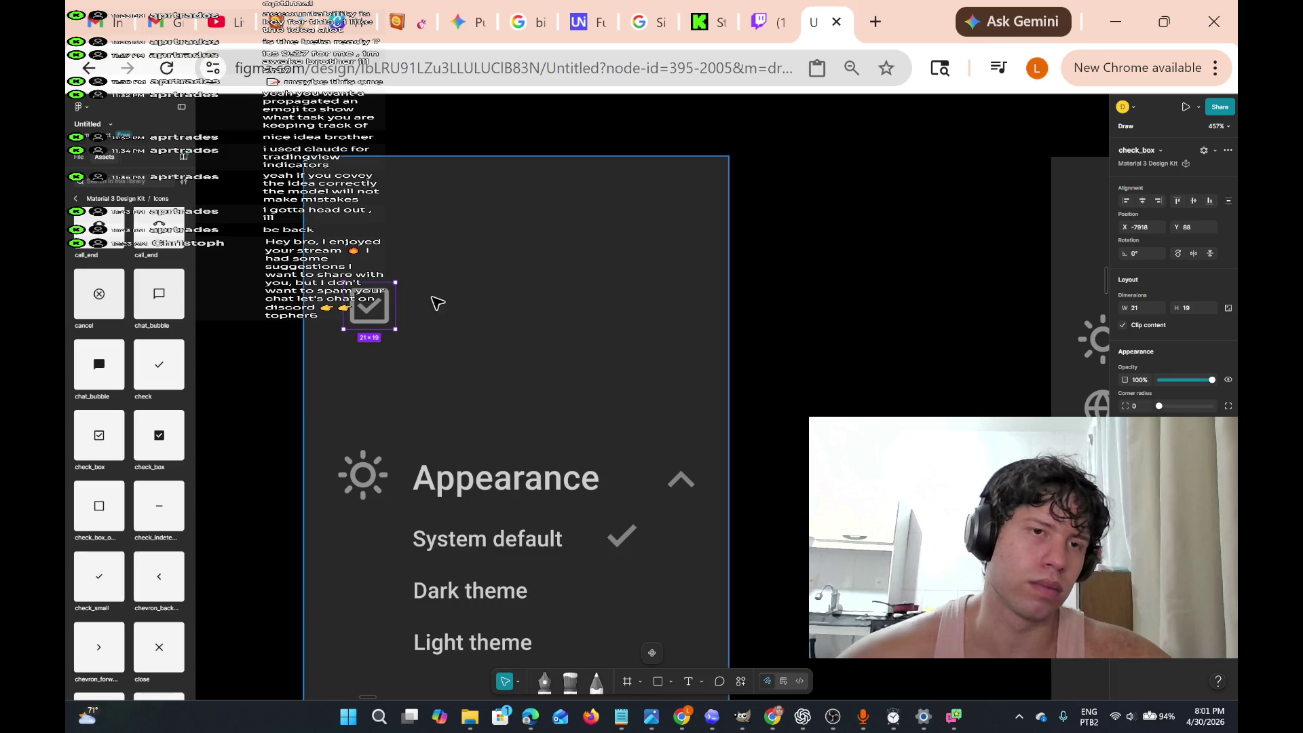
{"action": "scroll", "coordinate": [417, 301], "scroll_direction": "up", "scroll_amount": 3}
{"action": "left_click_drag", "start_coordinate": [369, 313], "coordinate": [365, 327]}
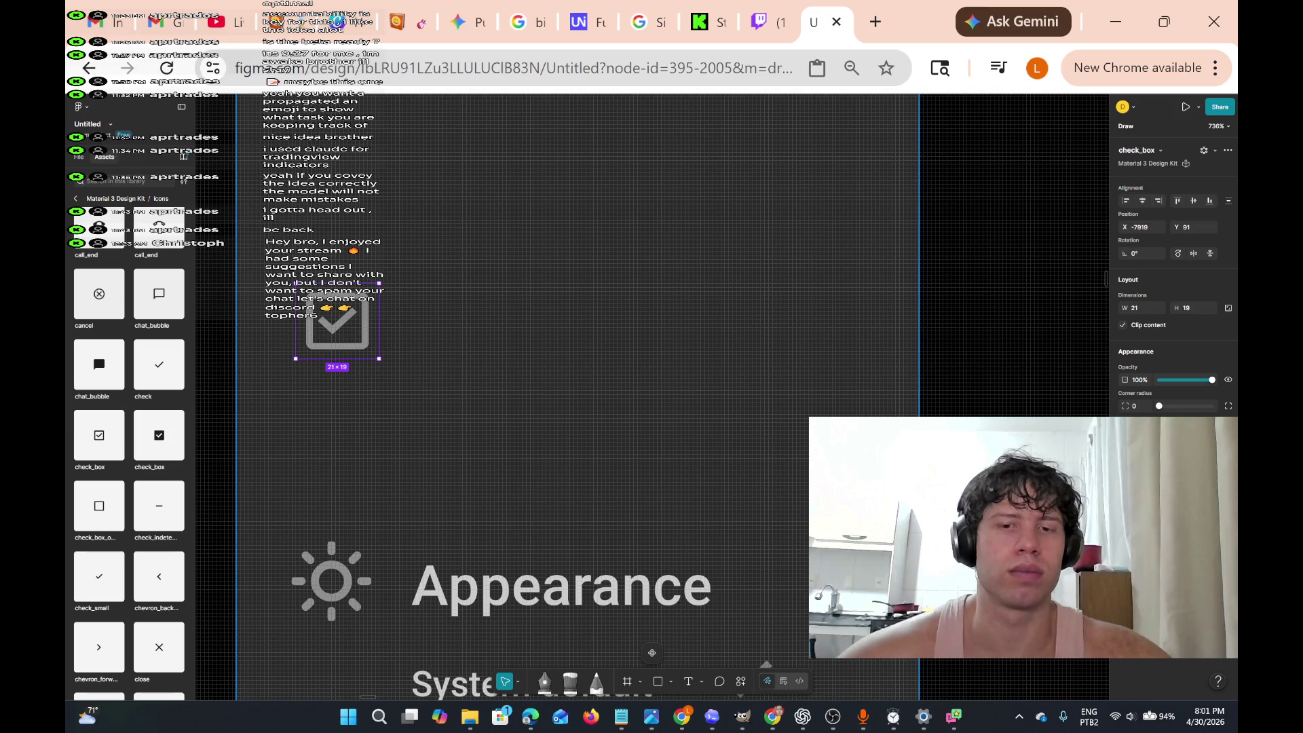
- Marquee-select the copied Appearance list beside the check_box icon
{"action": "scroll", "coordinate": [576, 407], "scroll_direction": "down", "scroll_amount": 3}
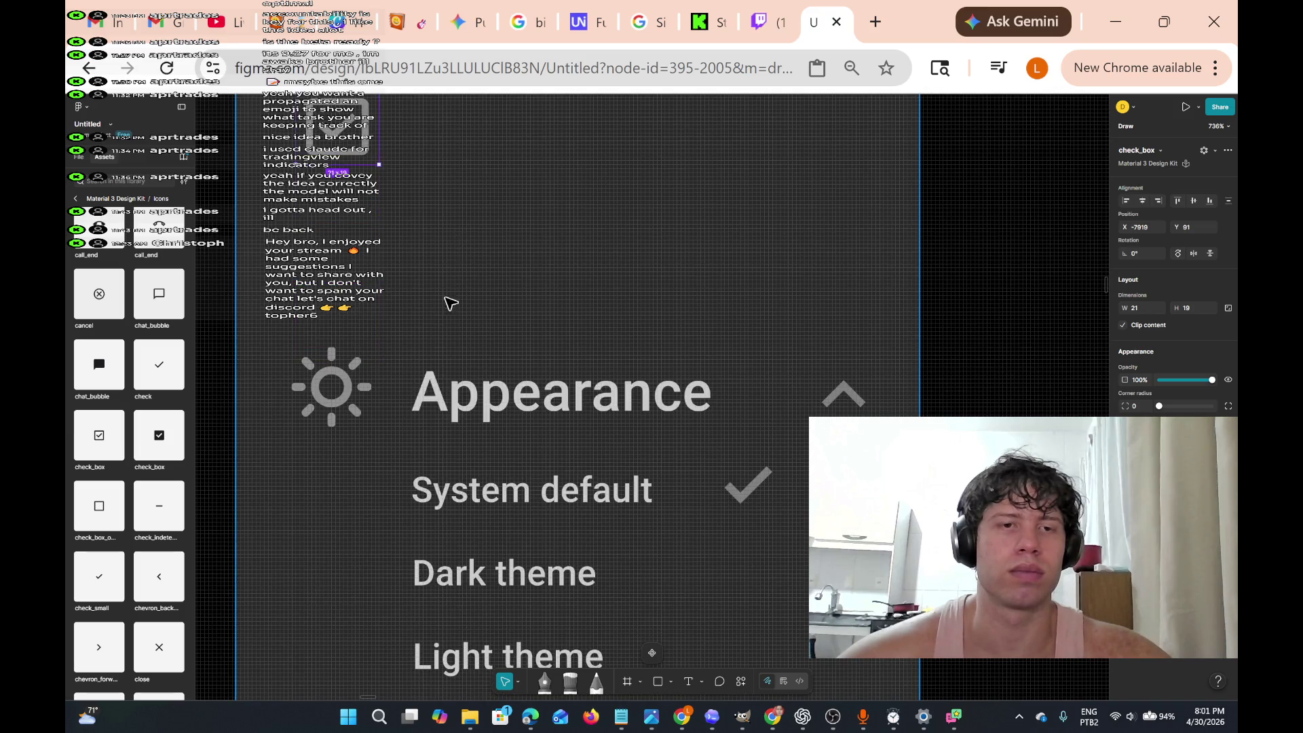
{"action": "scroll", "coordinate": [411, 384], "scroll_direction": "down", "scroll_amount": 1}
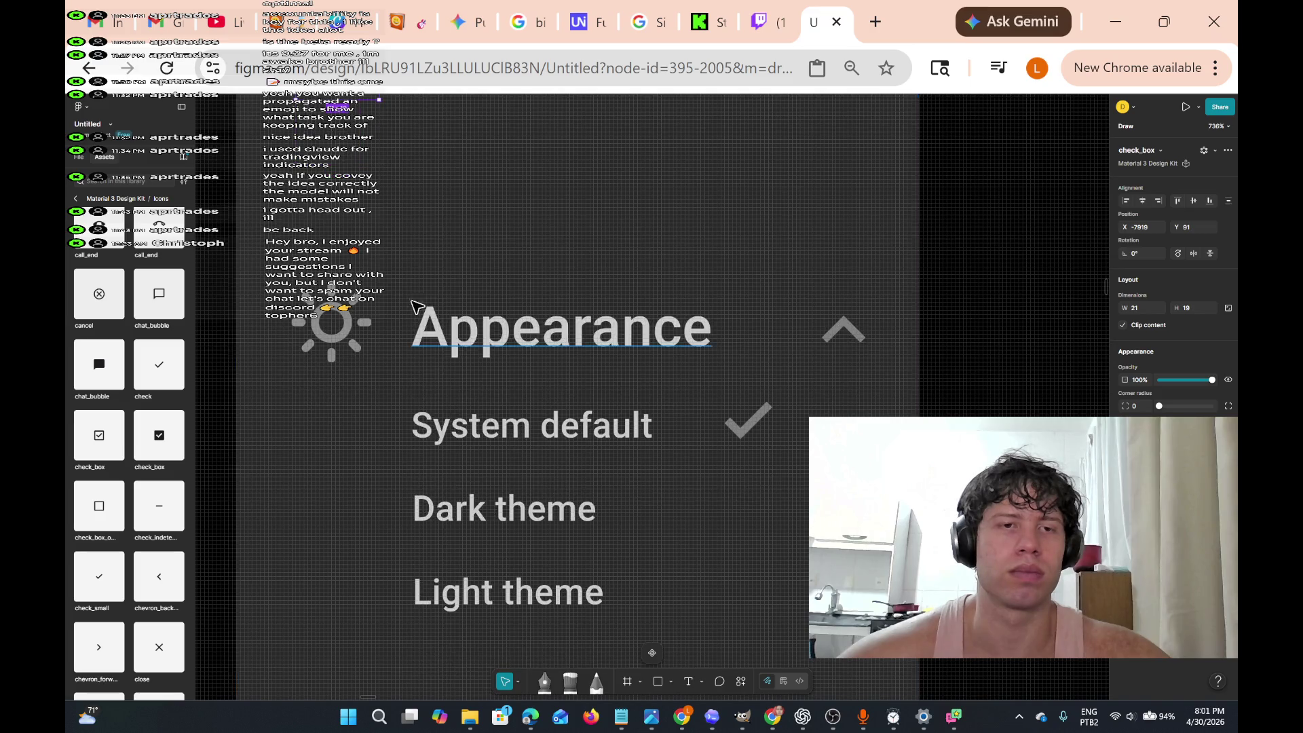
{"action": "mouse_move", "coordinate": [426, 253]}
{"action": "left_mouse_down"}
{"action": "mouse_move", "coordinate": [746, 611]}
{"action": "mouse_move", "coordinate": [835, 631]}
{"action": "left_mouse_up"}
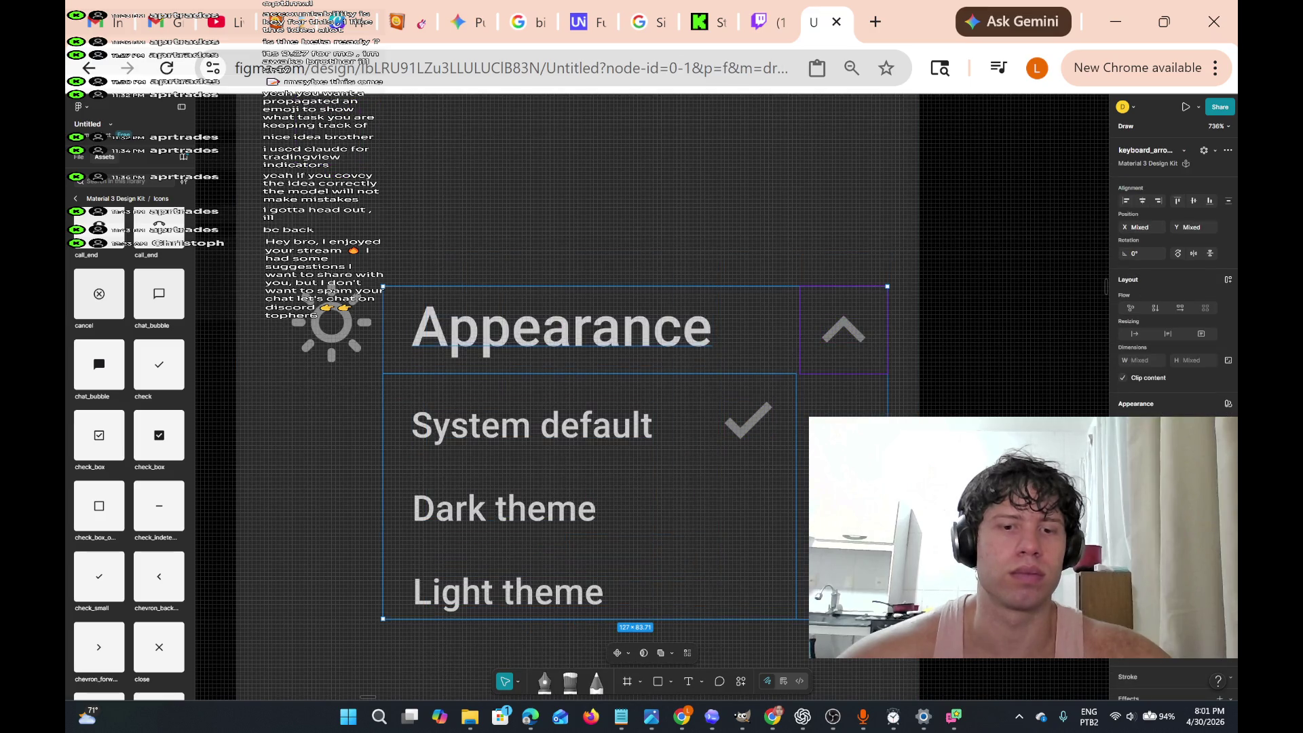
{"action": "scroll", "coordinate": [498, 203], "scroll_direction": "up", "scroll_amount": 3}
{"action": "left_click", "coordinate": [468, 290]}
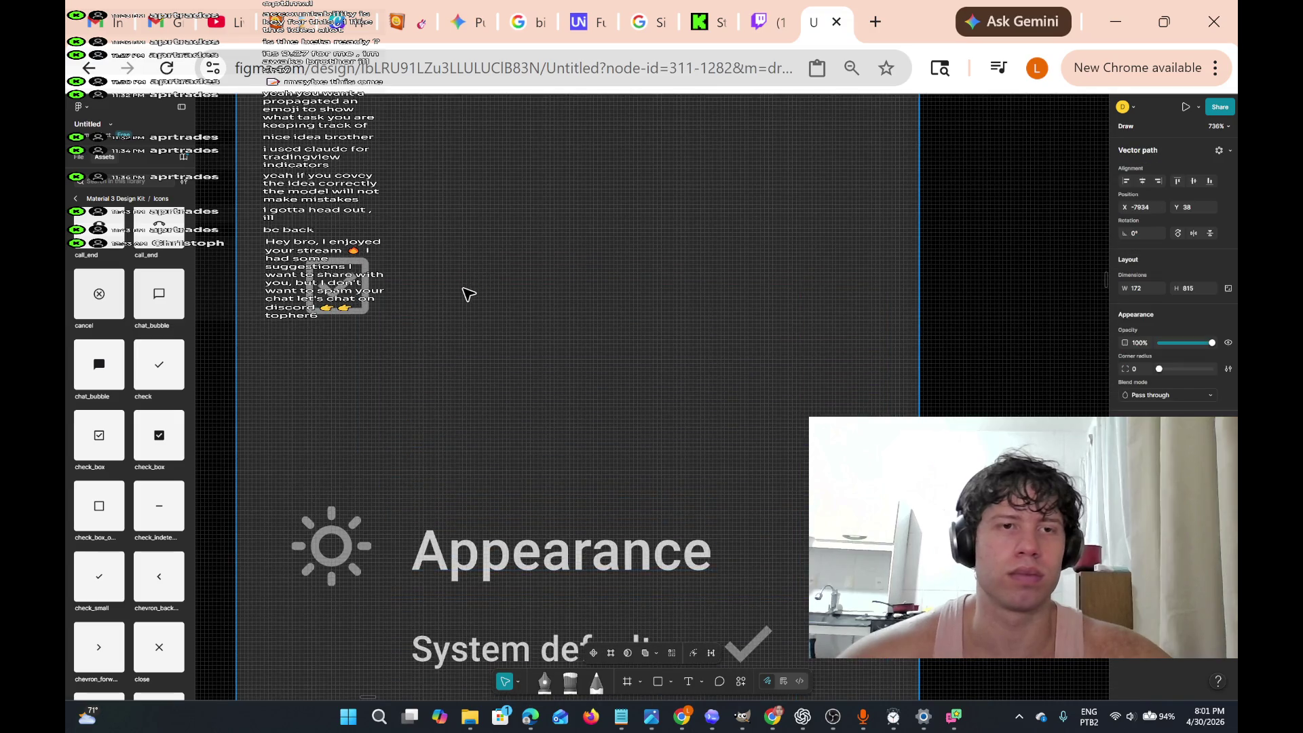
{"action": "key", "text": "Escape"}
- Delete the Light theme row from the copied list
{"action": "scroll", "coordinate": [536, 272], "scroll_direction": "down", "scroll_amount": 1}
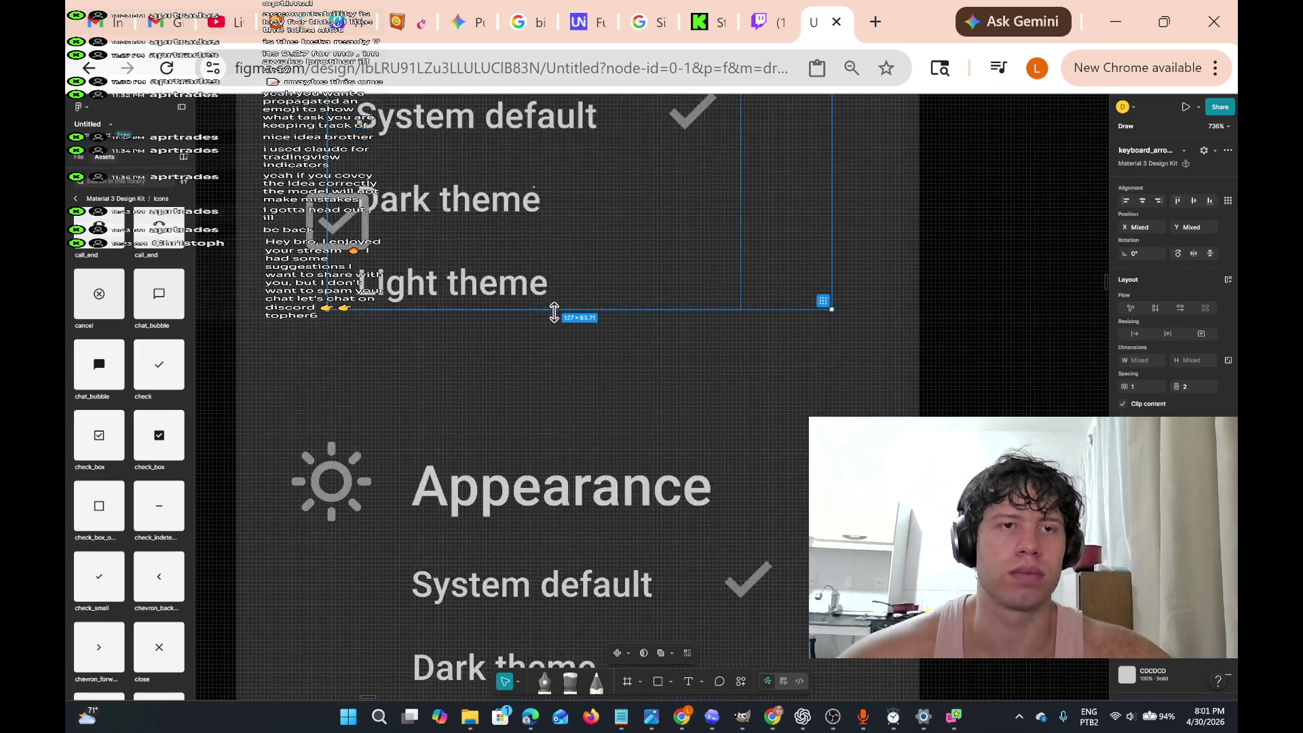
{"action": "scroll", "coordinate": [553, 330], "scroll_direction": "up", "scroll_amount": 3}
{"action": "scroll", "coordinate": [563, 393], "scroll_direction": "up", "scroll_amount": 2}
{"action": "scroll", "coordinate": [569, 462], "scroll_direction": "left", "scroll_amount": 1}
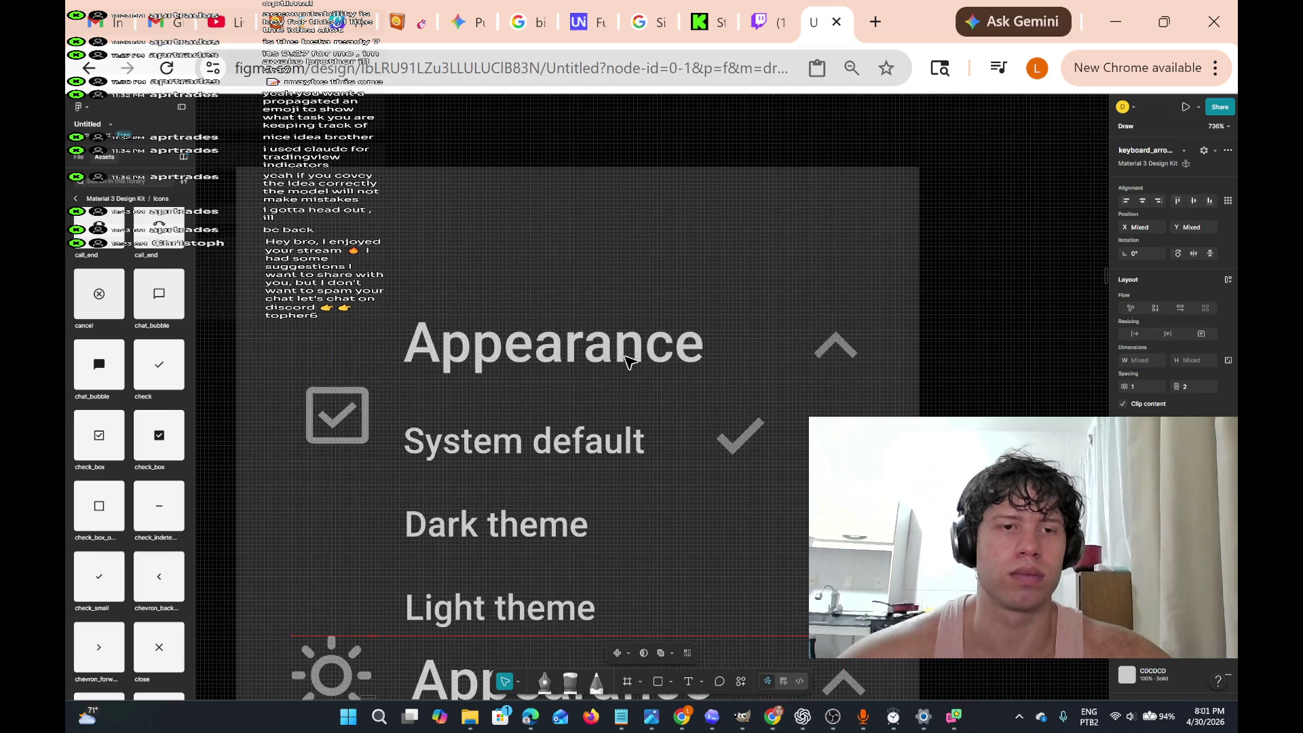
{"action": "scroll", "coordinate": [619, 610], "scroll_direction": "up", "scroll_amount": 1}
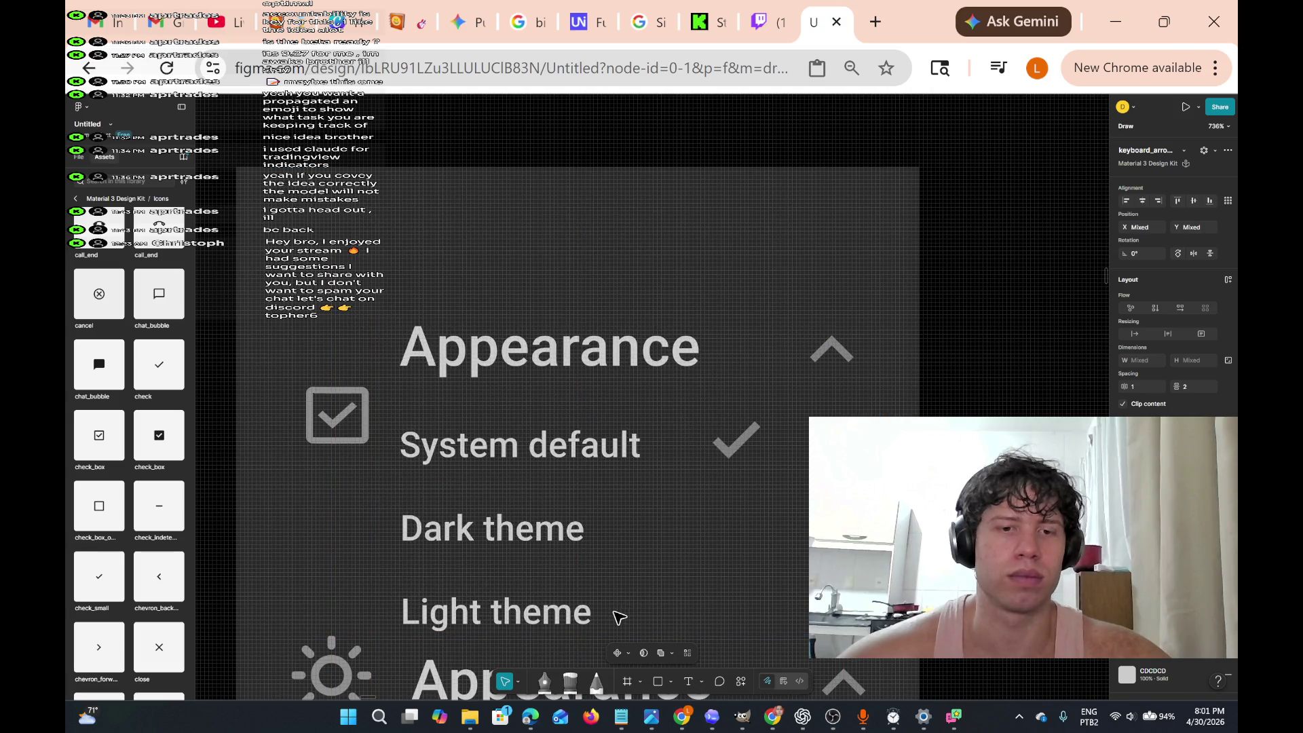
{"action": "left_click", "coordinate": [614, 613]}
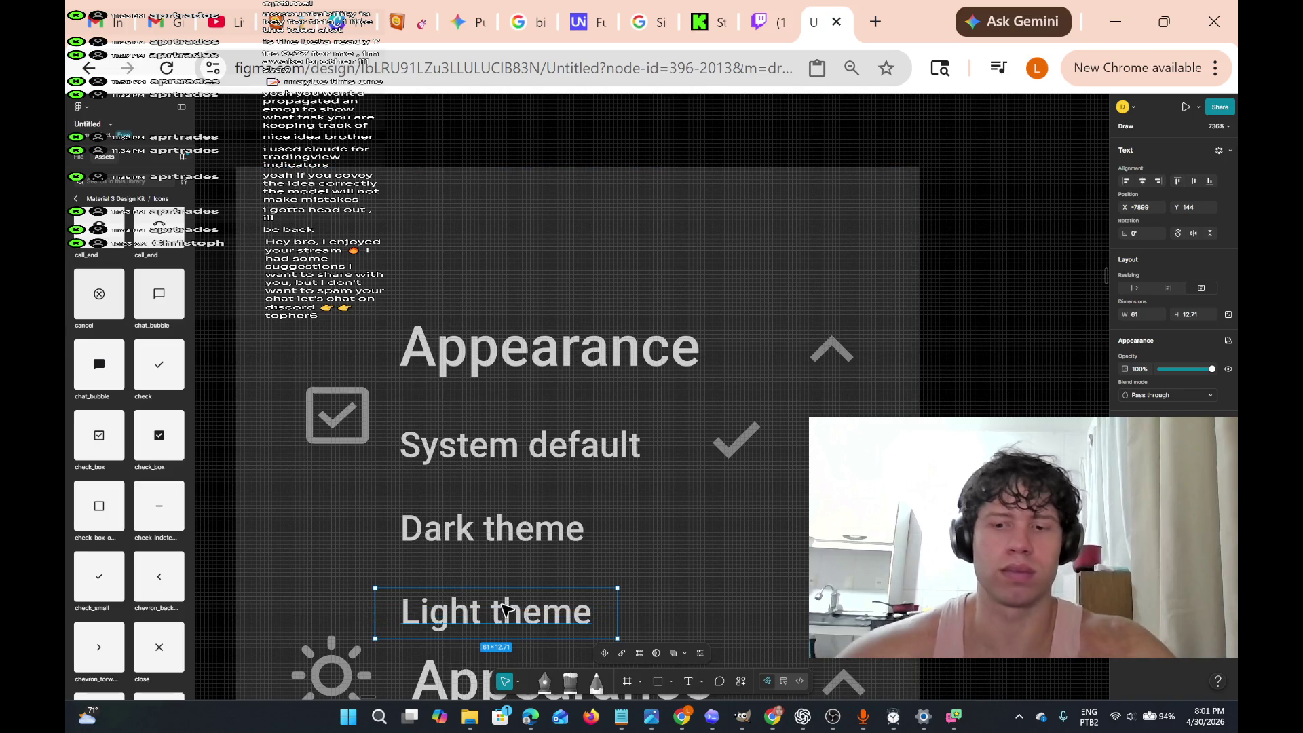
{"action": "key", "text": "Delete"}
- Group the remaining rows and move the 127×62.71 group to X -7900, Y 90 beside the icon
{"action": "left_click", "coordinate": [475, 346]}
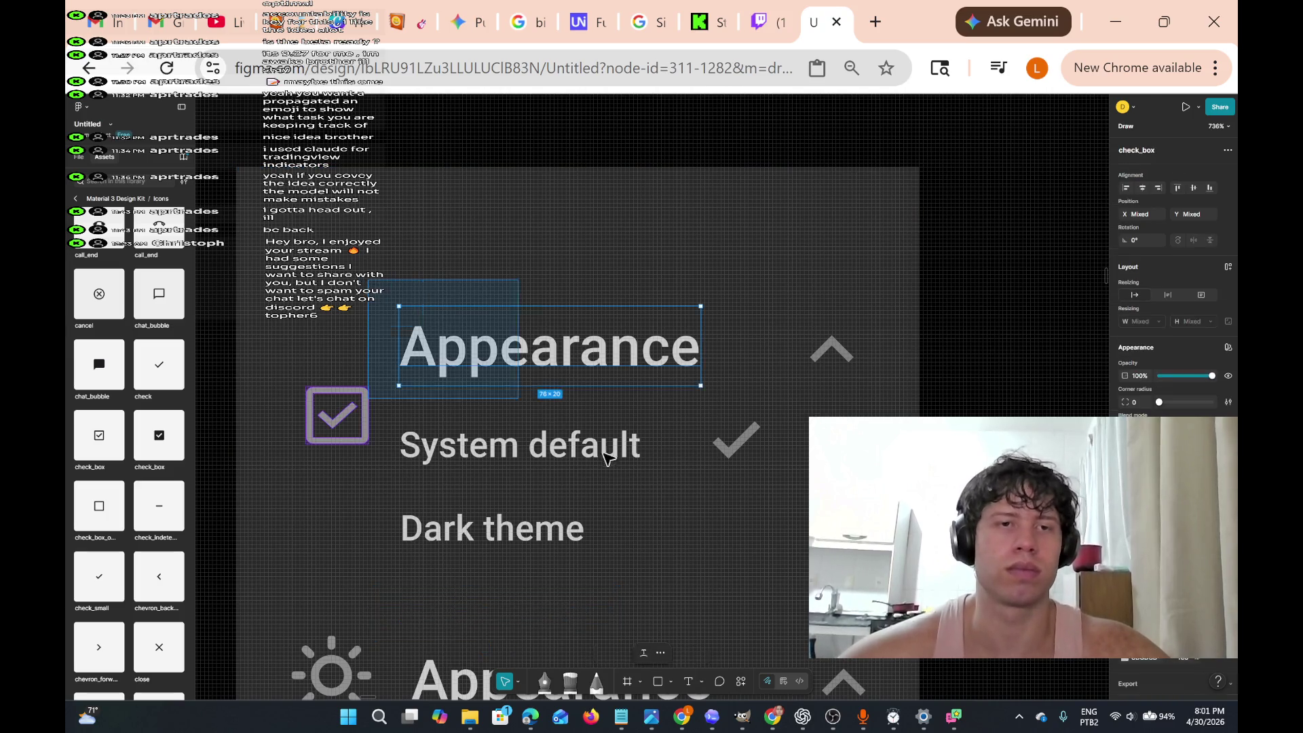
{"action": "left_click", "coordinate": [593, 455], "text": "shift"}
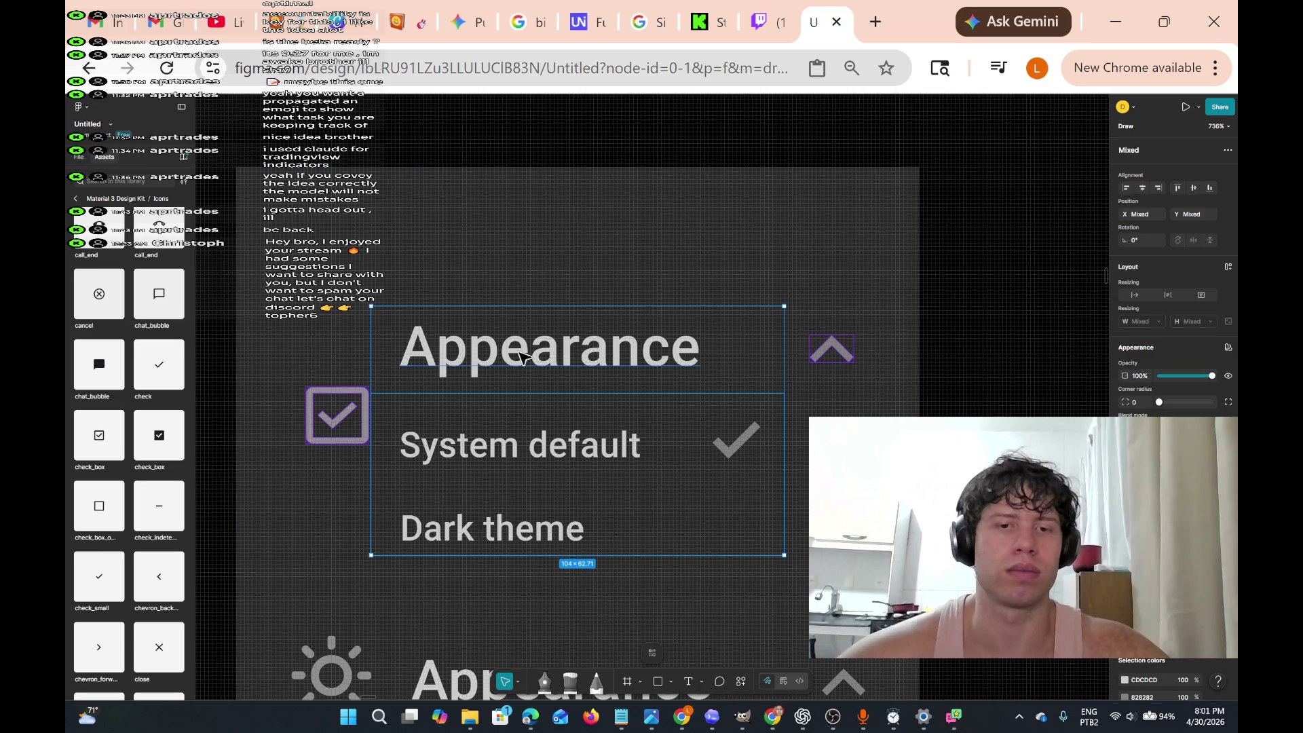
{"action": "left_click_drag", "start_coordinate": [548, 348], "coordinate": [561, 370]}
{"action": "key", "text": "ctrl+z"}
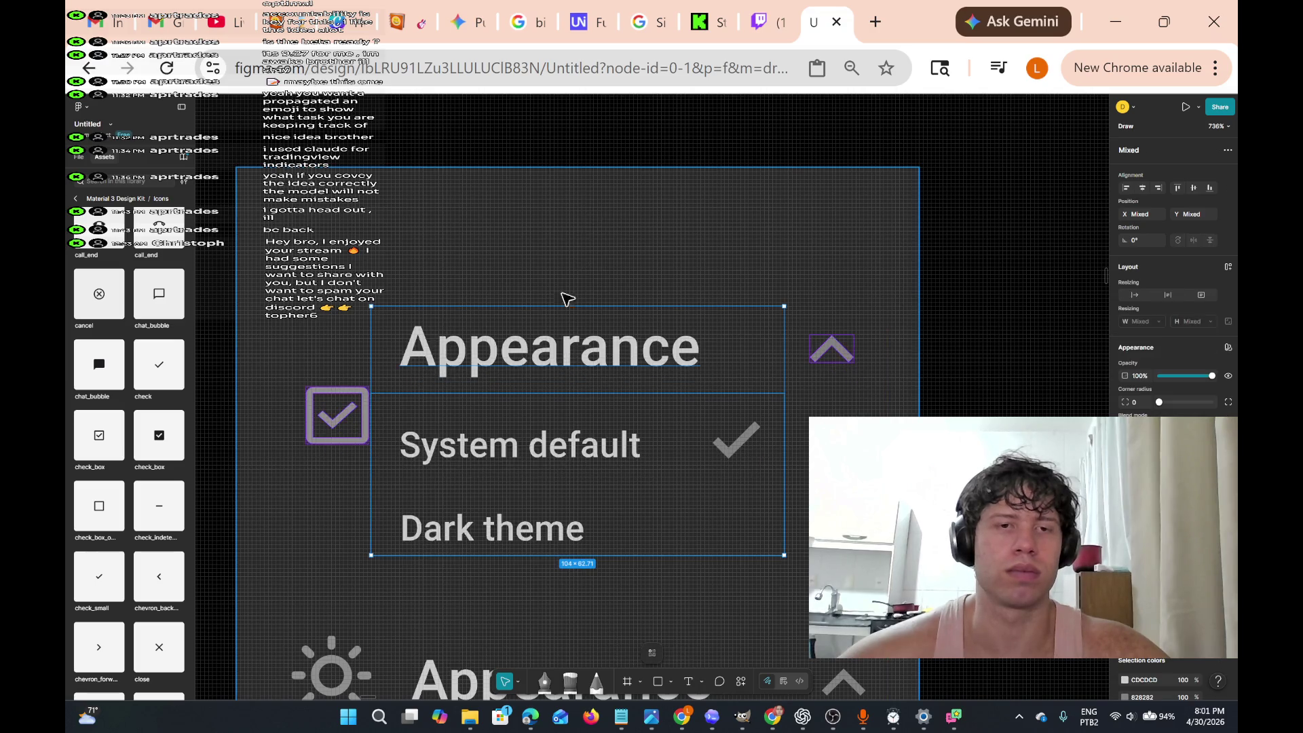
{"action": "mouse_move", "coordinate": [383, 283]}
{"action": "left_mouse_down"}
{"action": "mouse_move", "coordinate": [482, 320]}
{"action": "mouse_move", "coordinate": [769, 519]}
{"action": "left_mouse_up"}
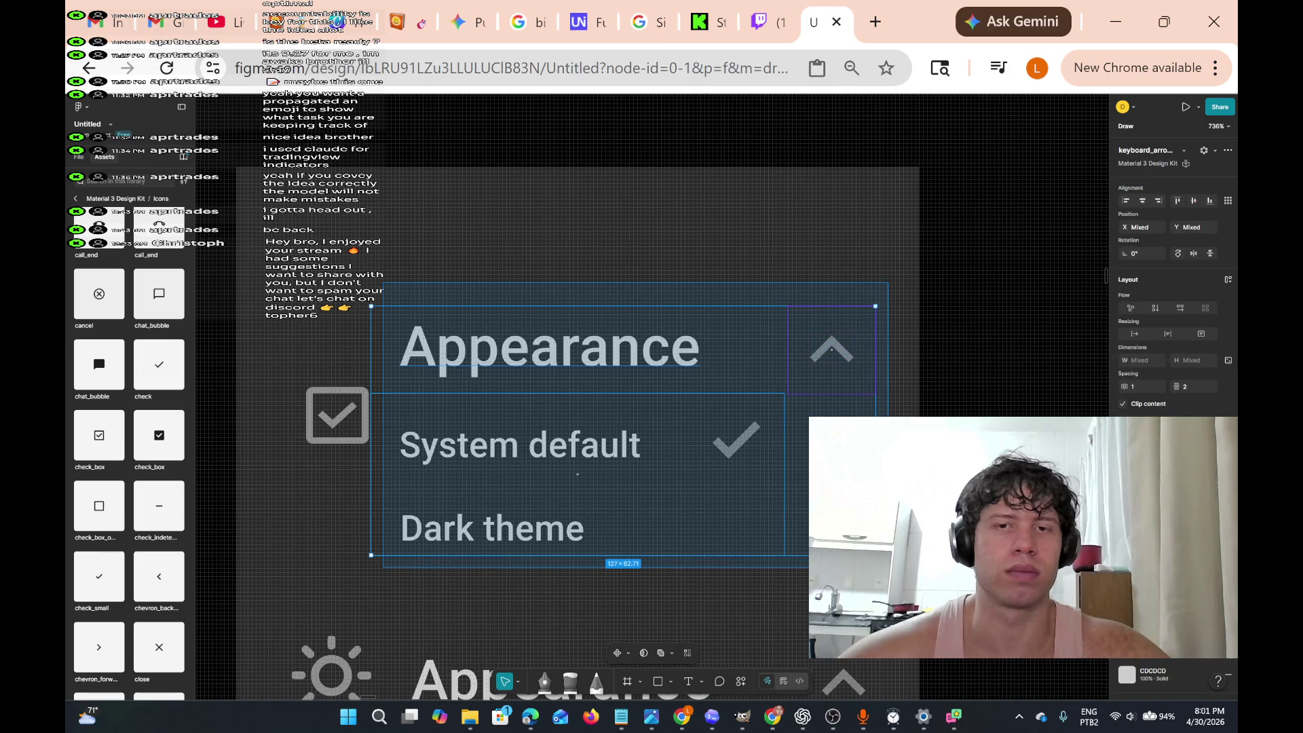
{"action": "key", "text": "ctrl+g"}
{"action": "mouse_move", "coordinate": [624, 348]}
{"action": "left_mouse_down"}
{"action": "mouse_move", "coordinate": [633, 402]}
{"action": "mouse_move", "coordinate": [620, 411]}
{"action": "mouse_move", "coordinate": [649, 403]}
{"action": "left_mouse_up"}
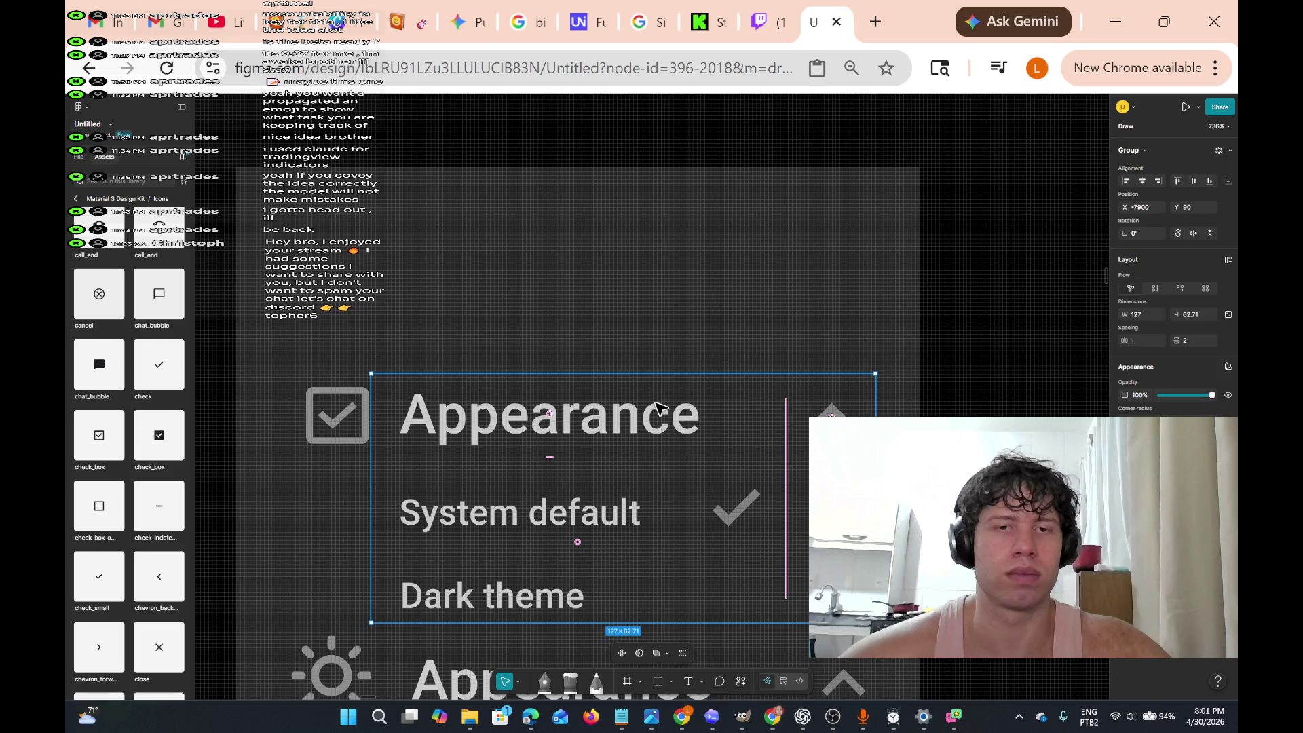
- Rename the Appearance heading to 'Goals'
{"action": "double_click", "coordinate": [657, 407]}
{"action": "double_click", "coordinate": [656, 407]}
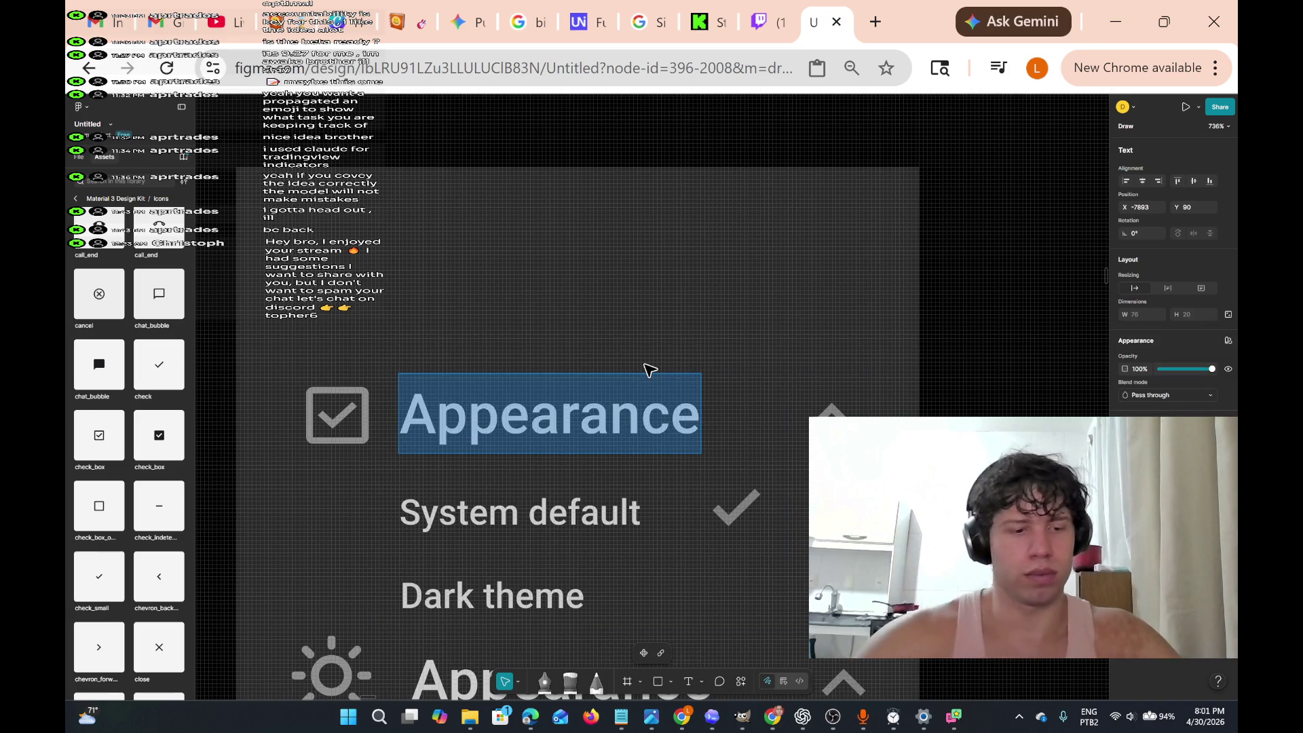
{"action": "type", "text": "Goals"}
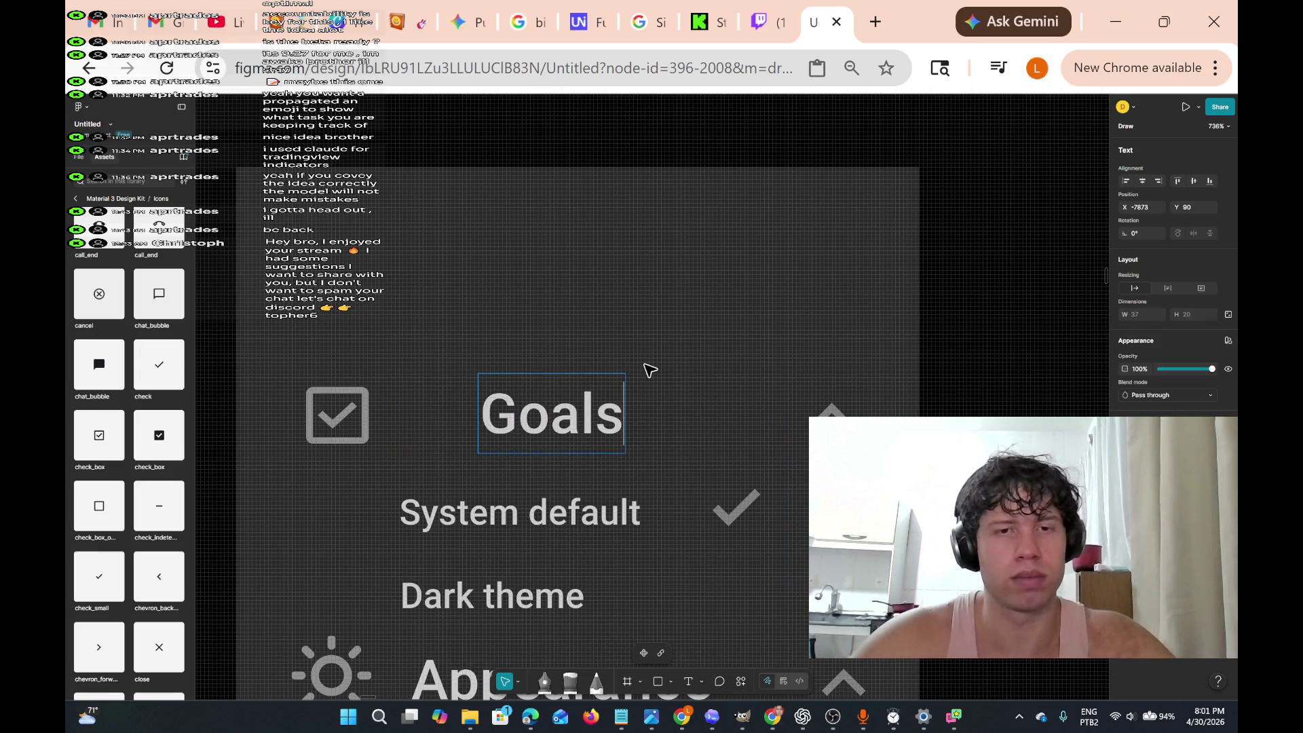
{"action": "key", "text": "Escape"}
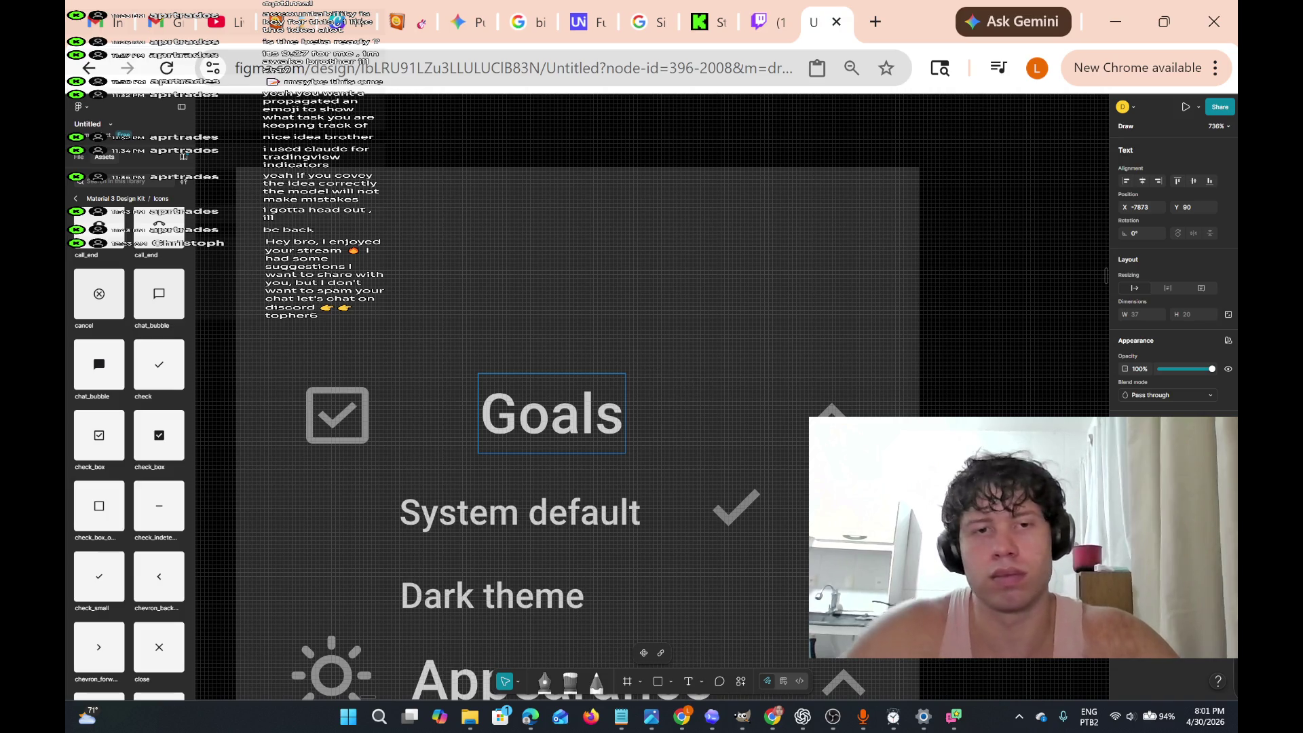
- Left-align the Goals heading, then select the System default text and its checkmark
{"action": "key", "text": "Return"}
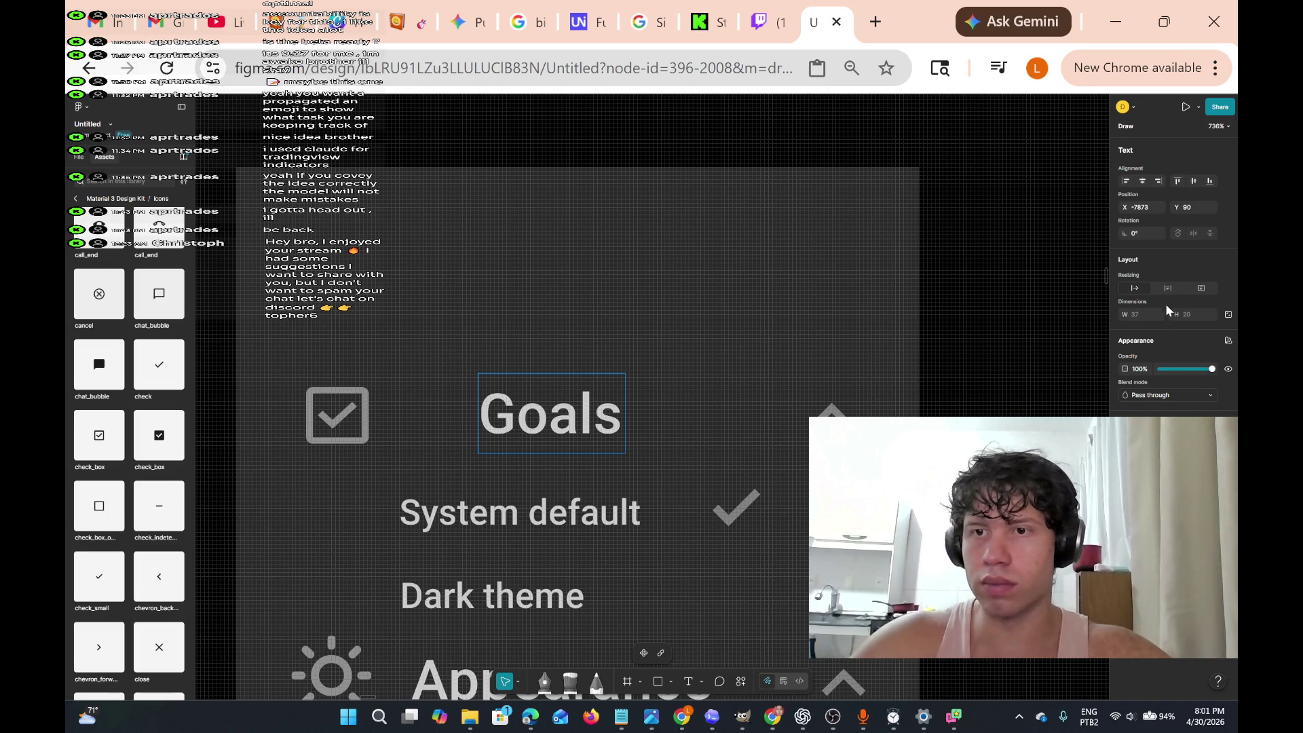
{"action": "left_click", "coordinate": [1127, 182]}
{"action": "double_click", "coordinate": [372, 429]}
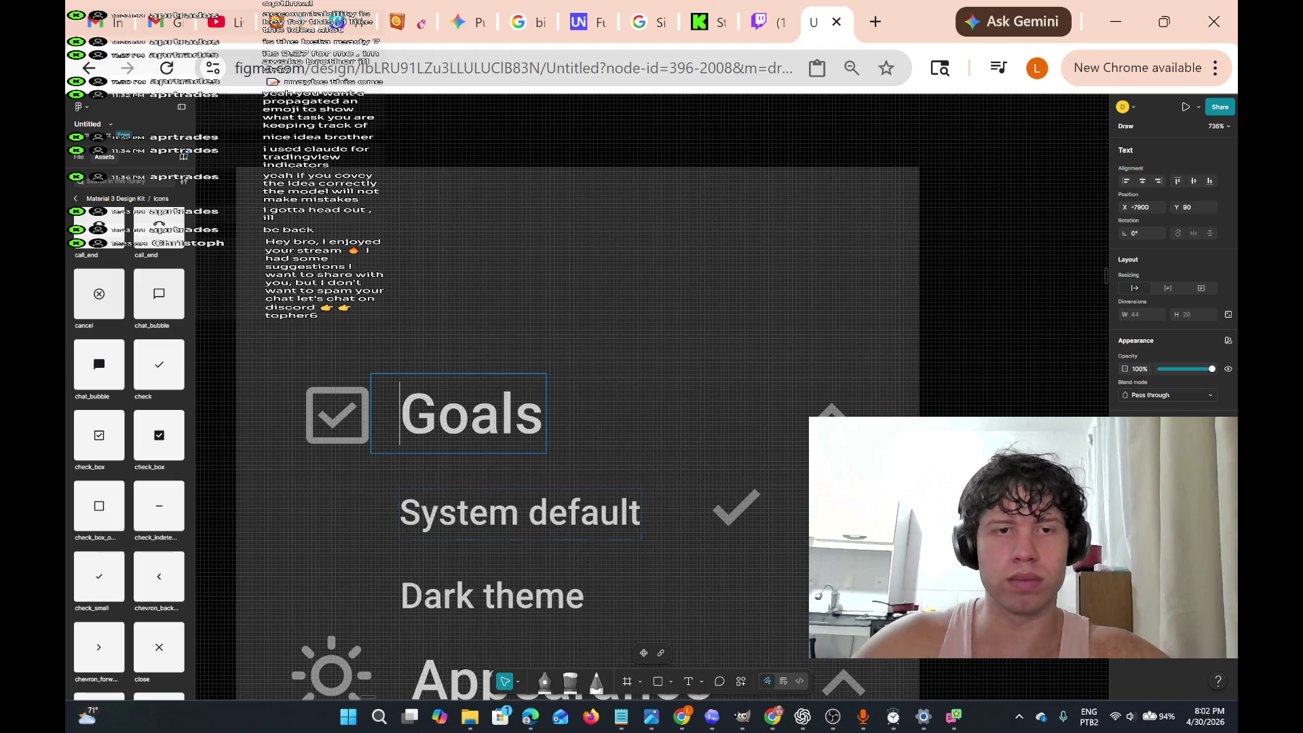
{"action": "left_click", "coordinate": [520, 514]}
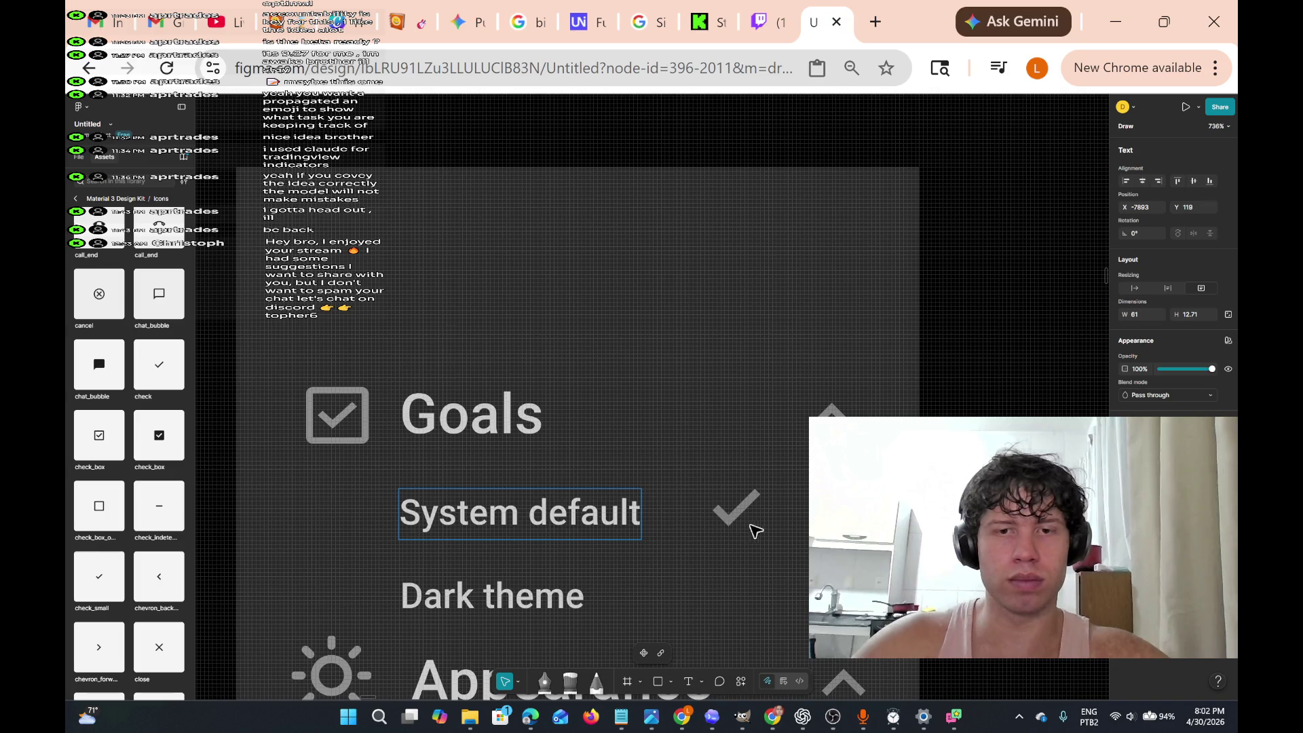
{"action": "left_click", "coordinate": [745, 520]}
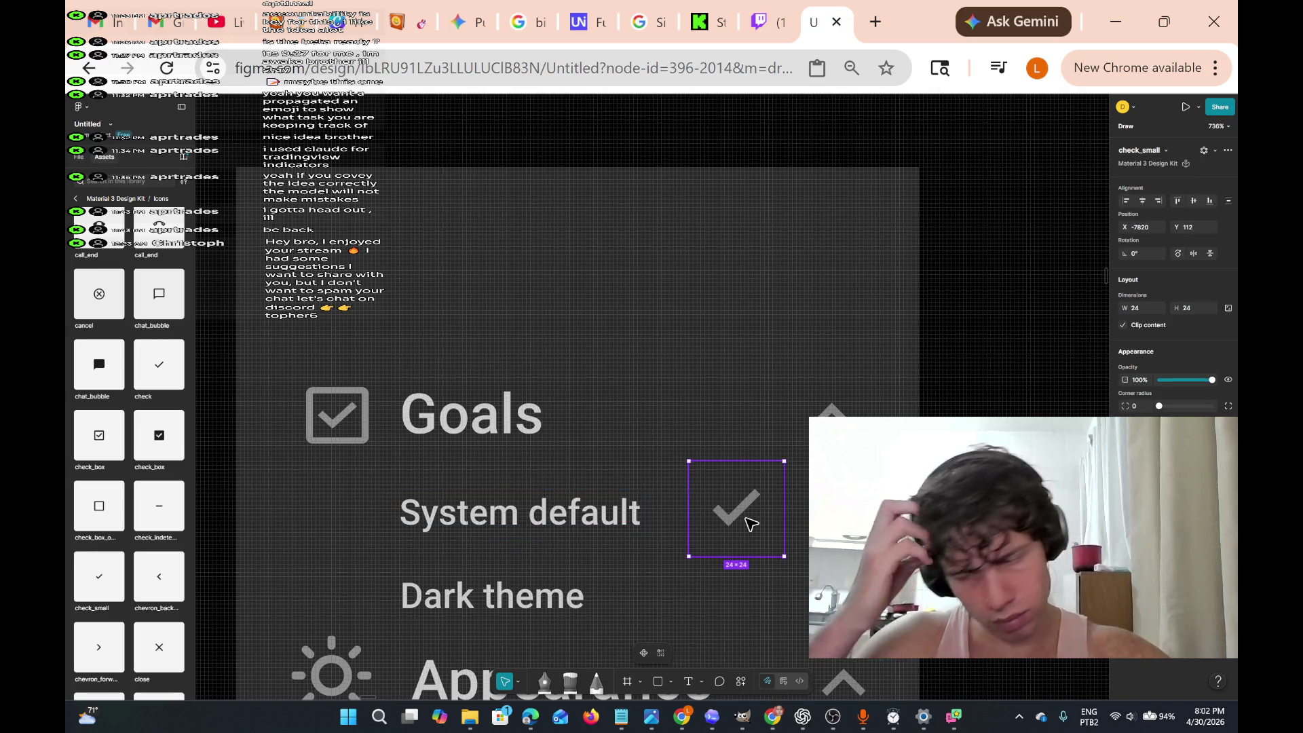
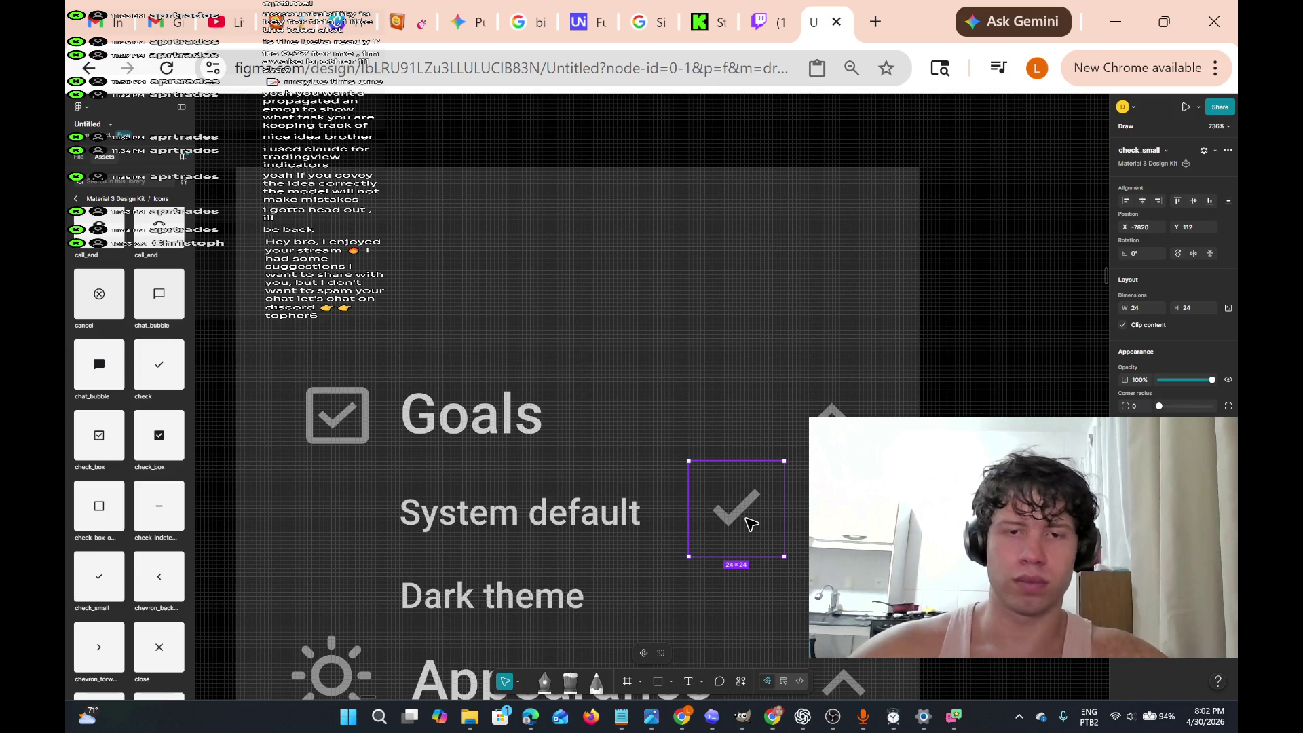
- Select the settings group and open the System default text, then leave it unchanged
{"action": "key", "text": "Escape"}
{"action": "left_click", "coordinate": [499, 513]}
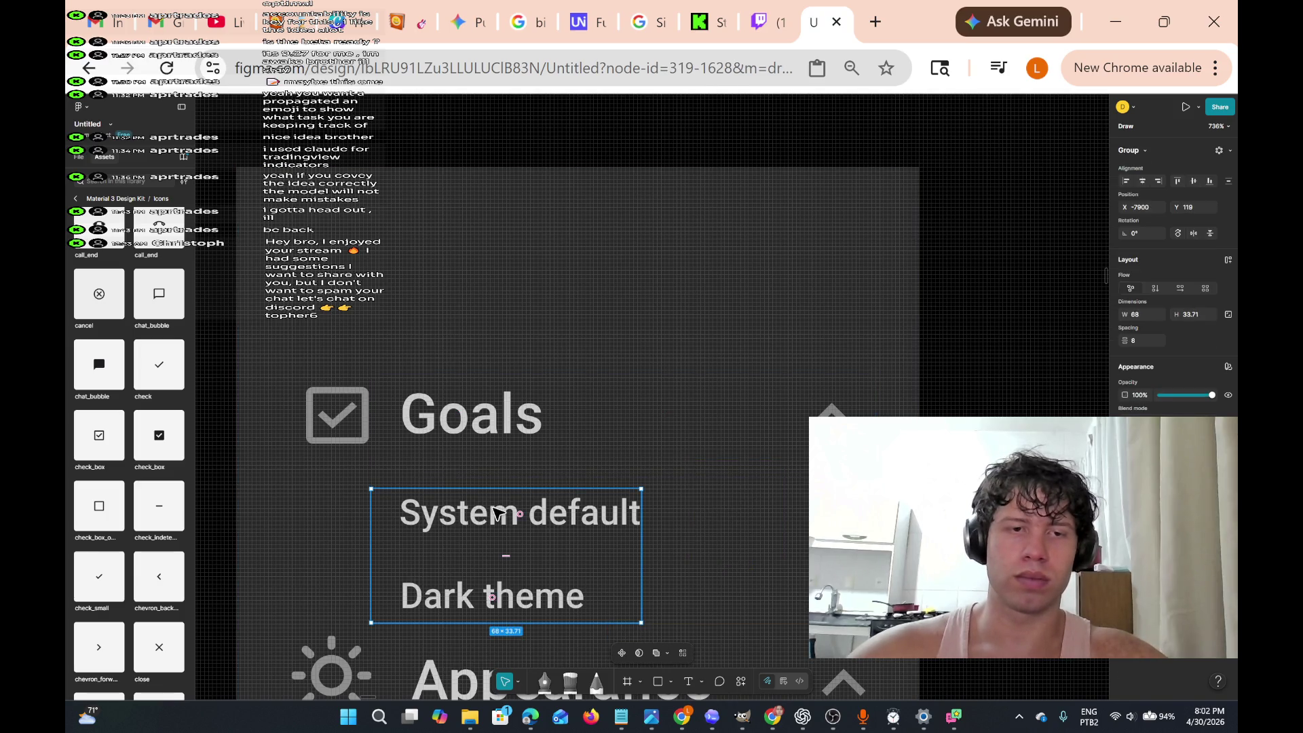
{"action": "double_click", "coordinate": [498, 513]}
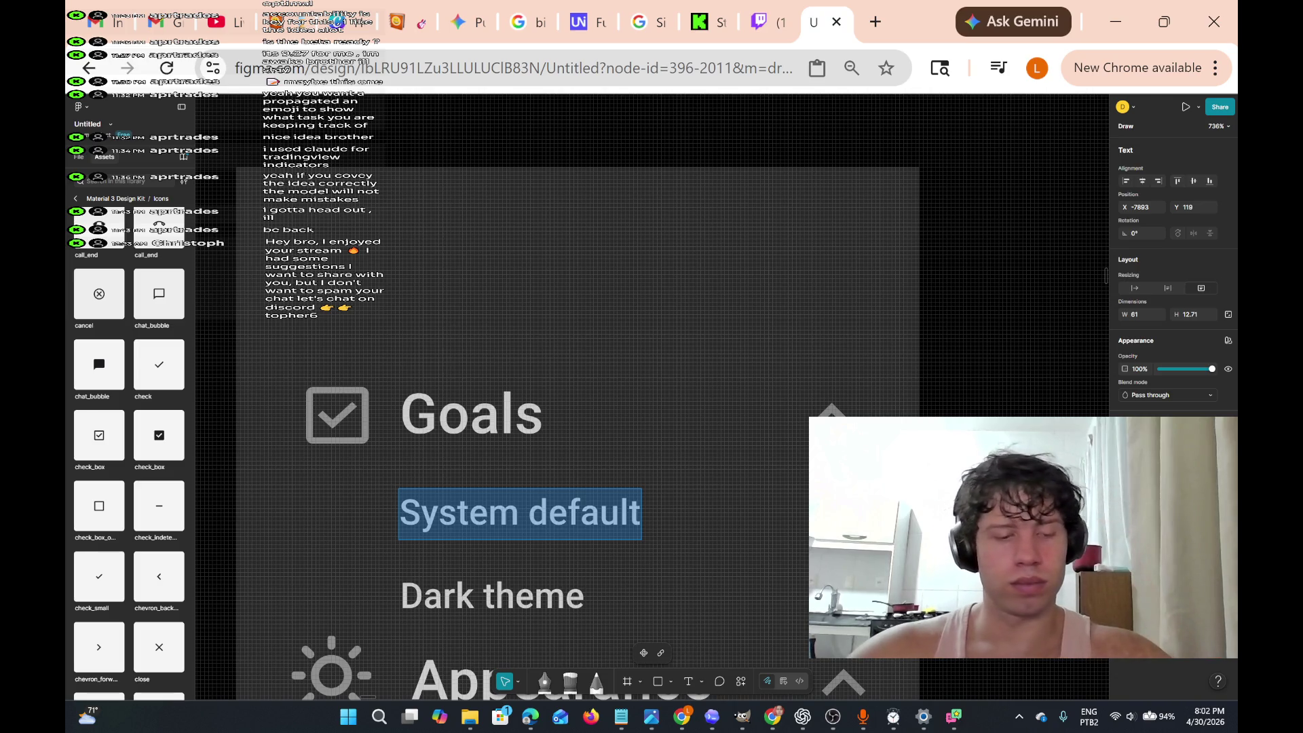
{"action": "key", "text": "Escape"}
{"action": "key", "text": "Escape"}
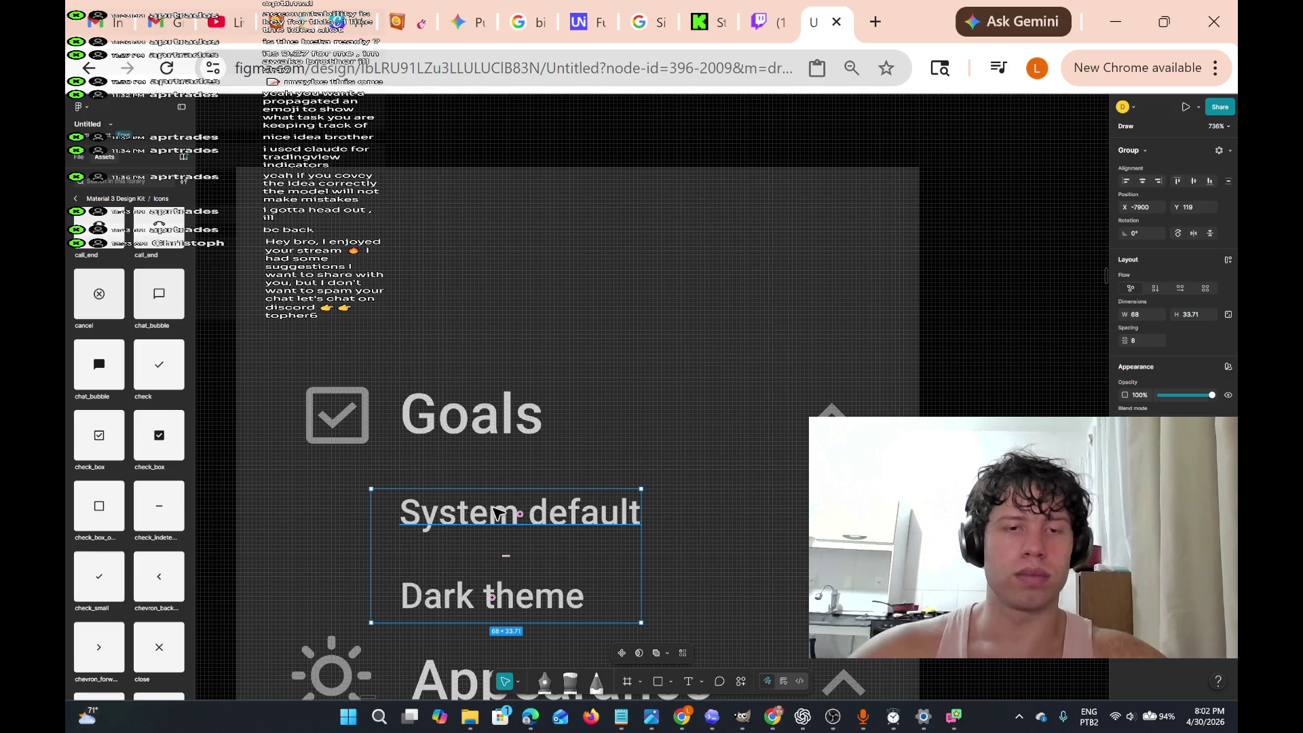
{"action": "key", "text": "Escape"}
{"action": "key", "text": "Escape"}
{"action": "key", "text": "Escape"}
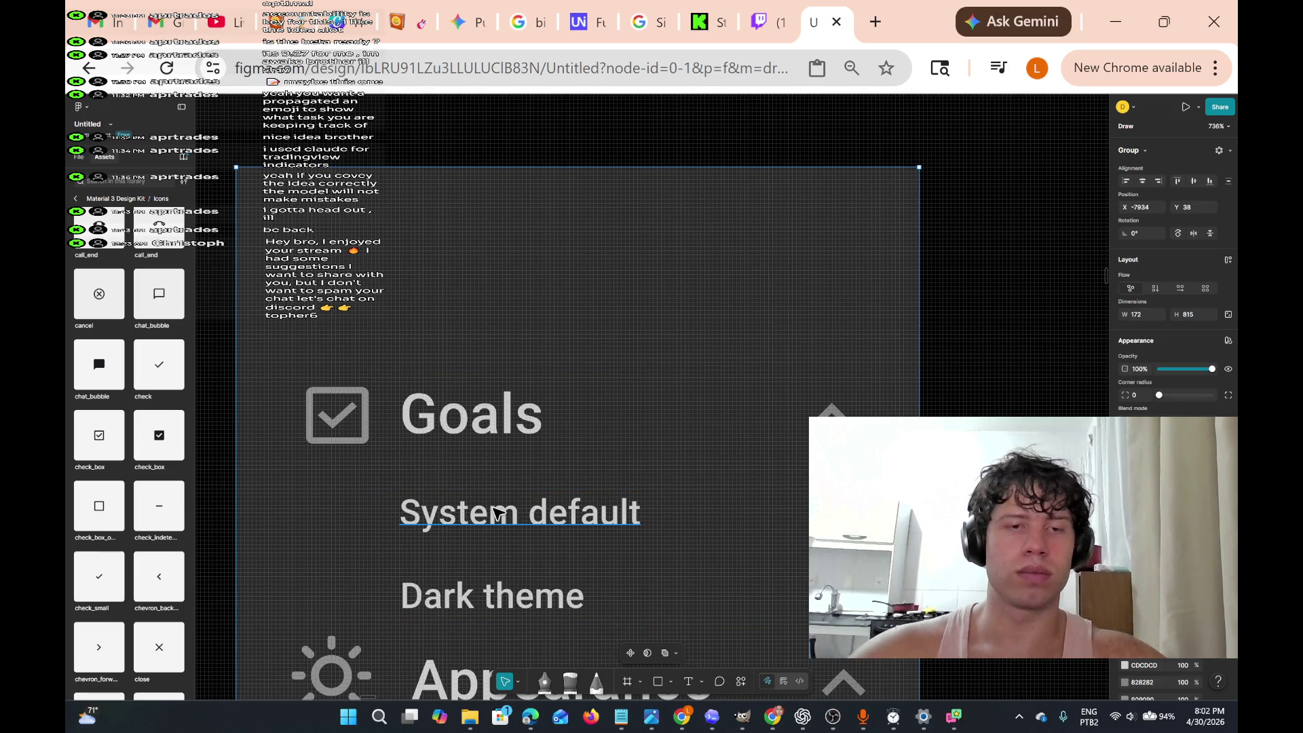
- Undo four times to restore the Appearance heading and the Light theme row
{"action": "key", "text": "ctrl+z"}
{"action": "key", "text": "ctrl+z"}
{"action": "key", "text": "ctrl+z"}
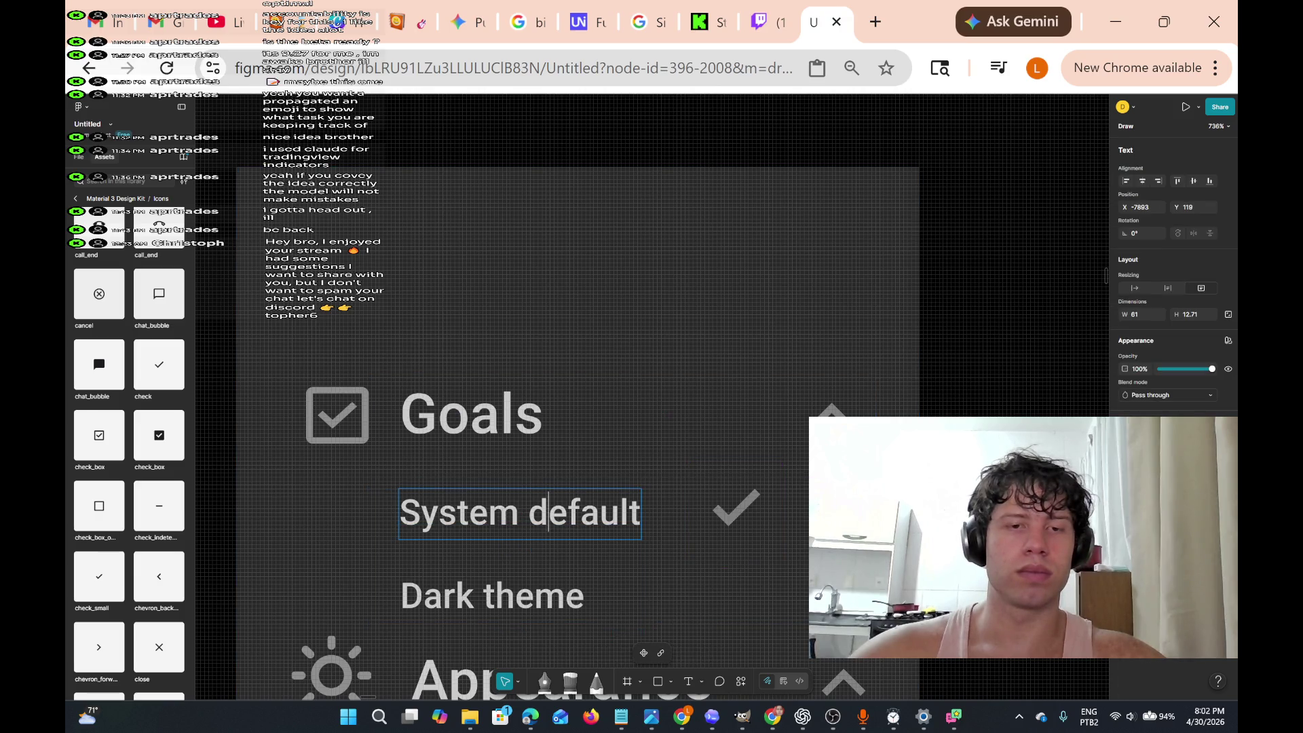
{"action": "key", "text": "ctrl+z"}
{"action": "key", "text": "ctrl+z"}
{"action": "key", "text": "ctrl+z"}
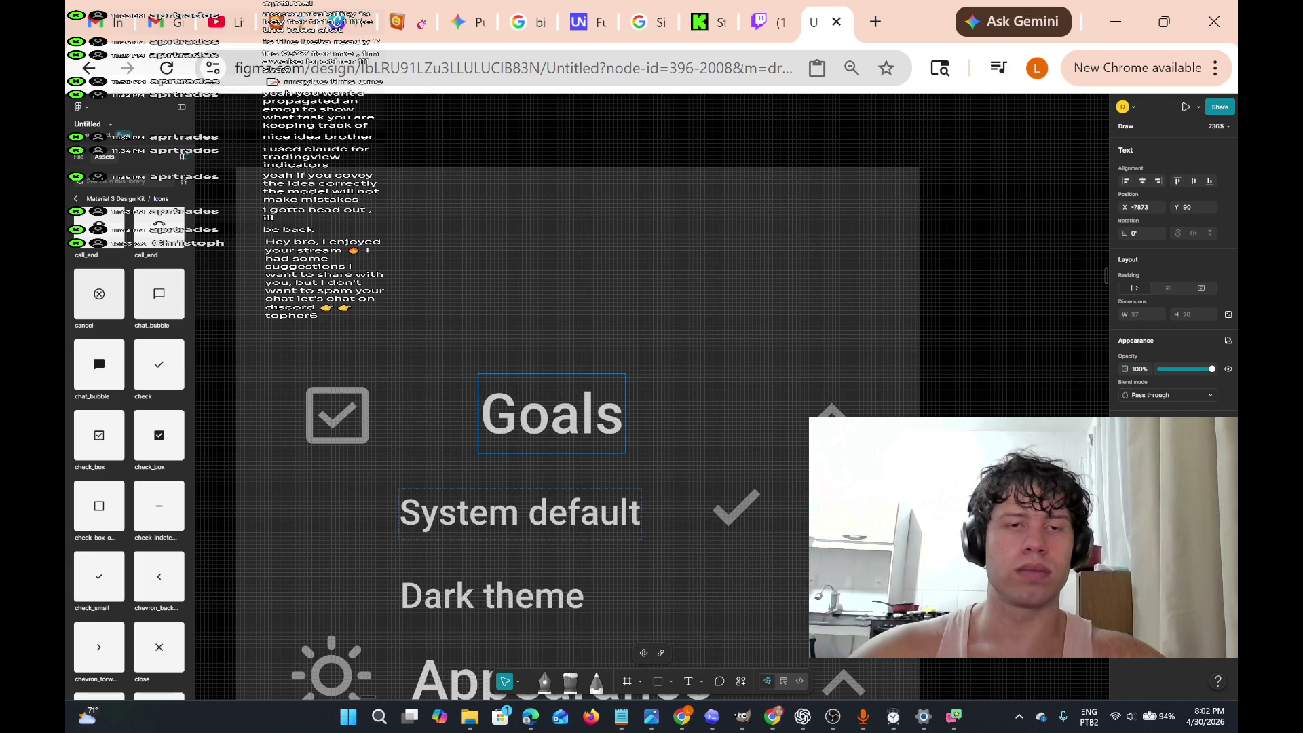
{"action": "key", "text": "ctrl+z"}
{"action": "key", "text": "ctrl+z"}
{"action": "key", "text": "ctrl+z"}
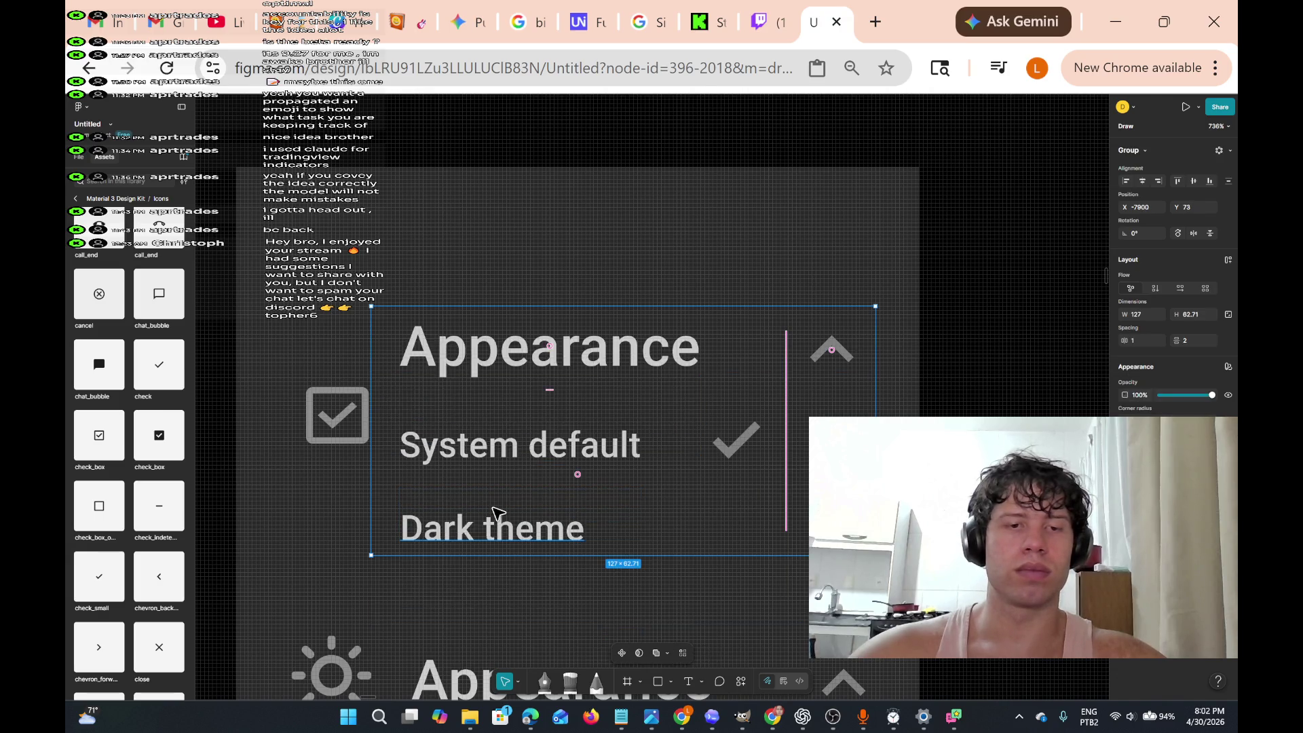
{"action": "key", "text": "ctrl+z"}
{"action": "key", "text": "ctrl+z"}
{"action": "key", "text": "ctrl+z"}
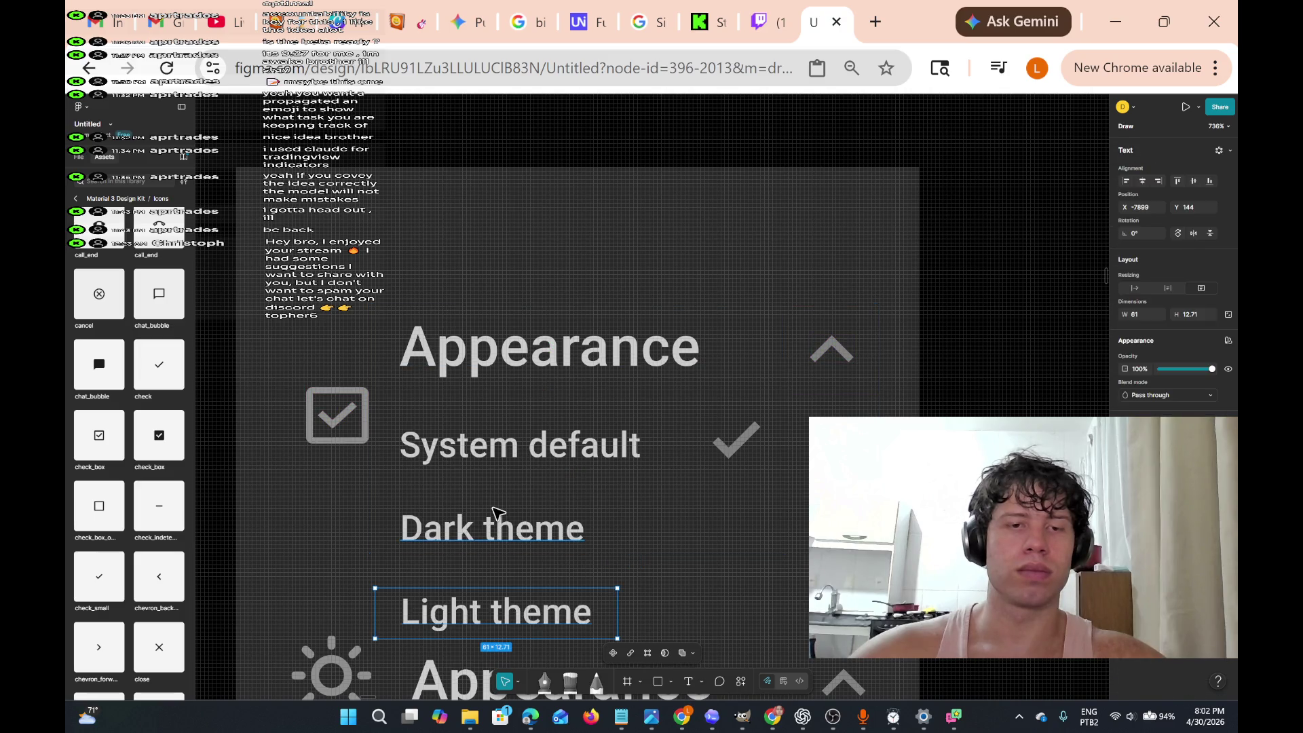
{"action": "left_click", "coordinate": [349, 411]}
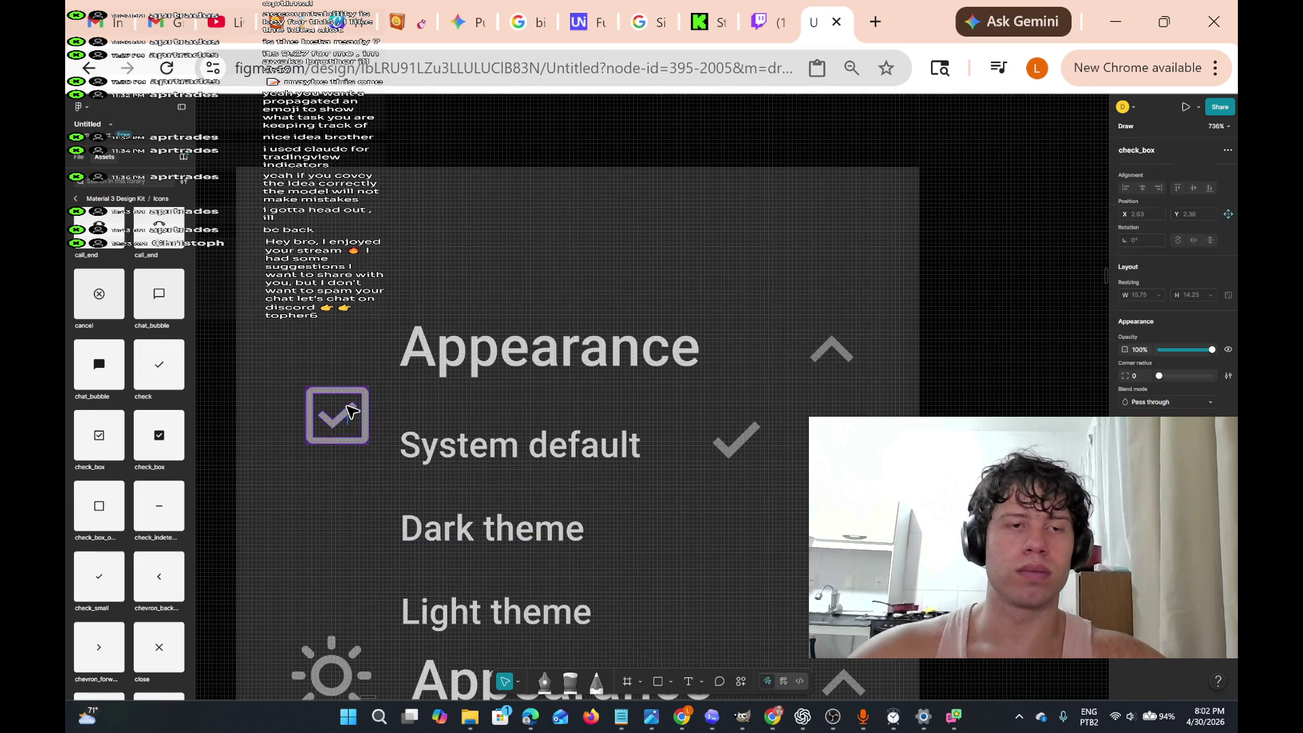
- Move the checkbox icon up beside the Appearance heading
{"action": "left_click_drag", "start_coordinate": [371, 417], "coordinate": [373, 349]}
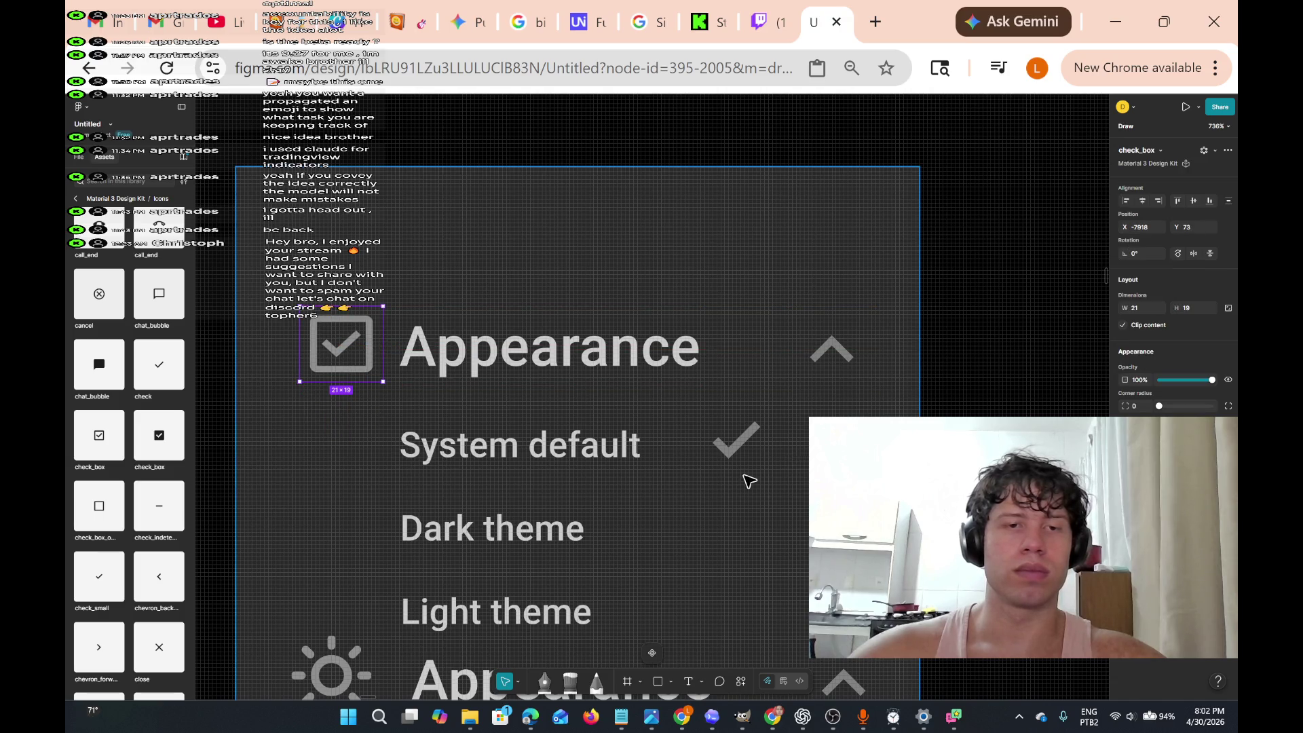
{"action": "scroll", "coordinate": [749, 480], "scroll_direction": "down", "scroll_amount": 5}
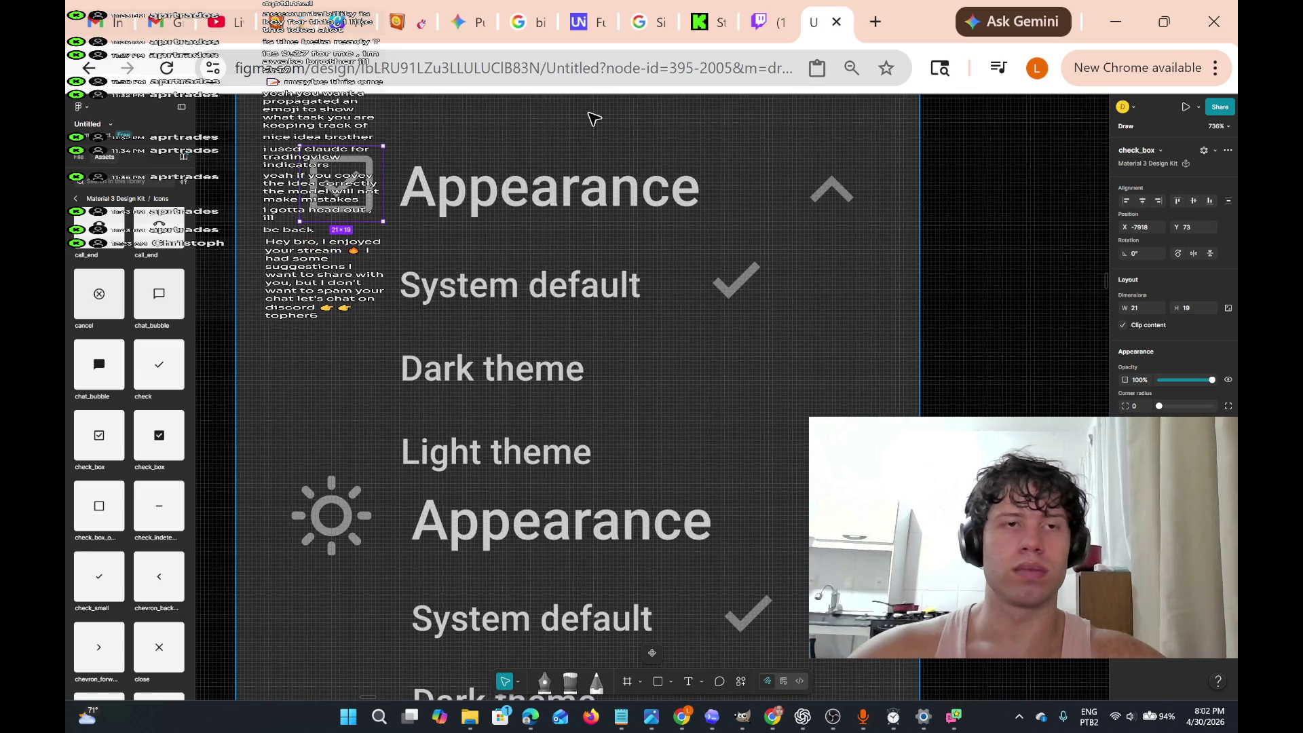
{"action": "scroll", "coordinate": [436, 160], "scroll_direction": "up", "scroll_amount": 2}
- Try moving the Appearance list, the settings group and a vector path, undoing each move
{"action": "mouse_move", "coordinate": [437, 161]}
{"action": "left_mouse_down"}
{"action": "mouse_move", "coordinate": [500, 318]}
{"action": "mouse_move", "coordinate": [646, 397]}
{"action": "left_mouse_up"}
{"action": "key", "text": "ctrl+z"}
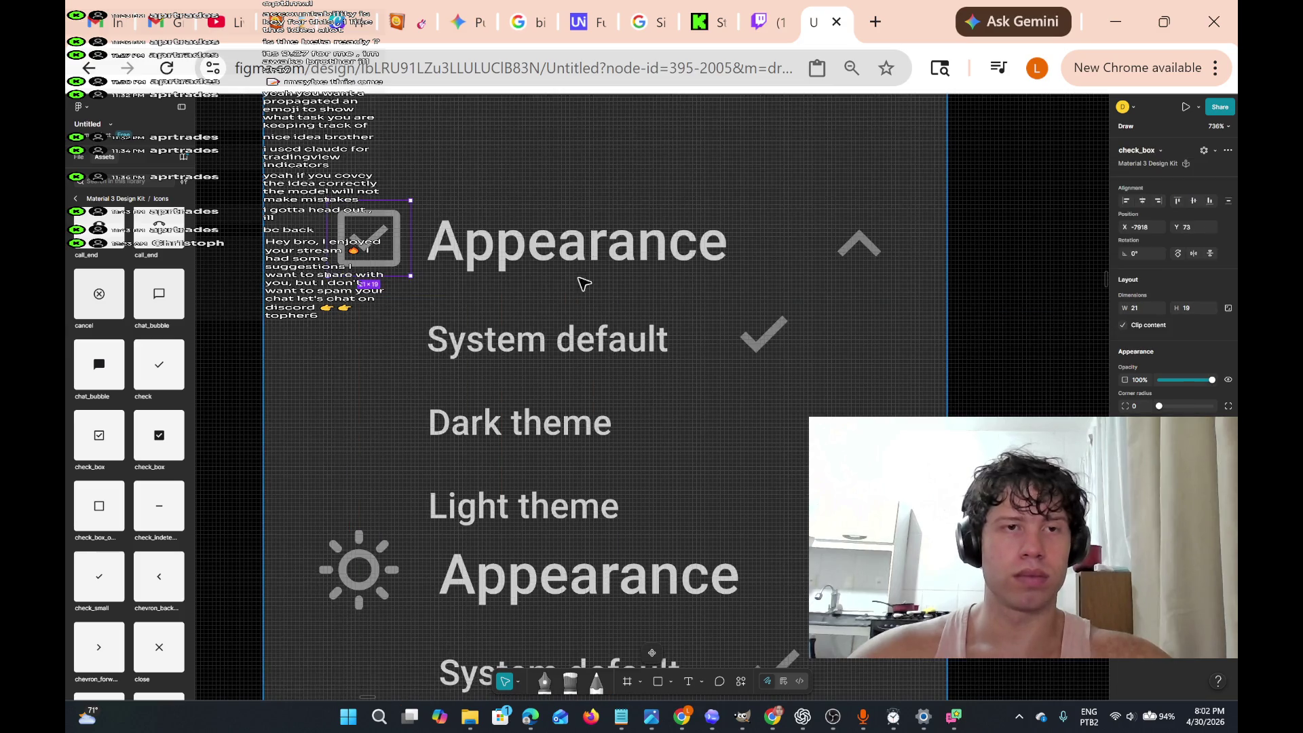
{"action": "left_click", "coordinate": [354, 168]}
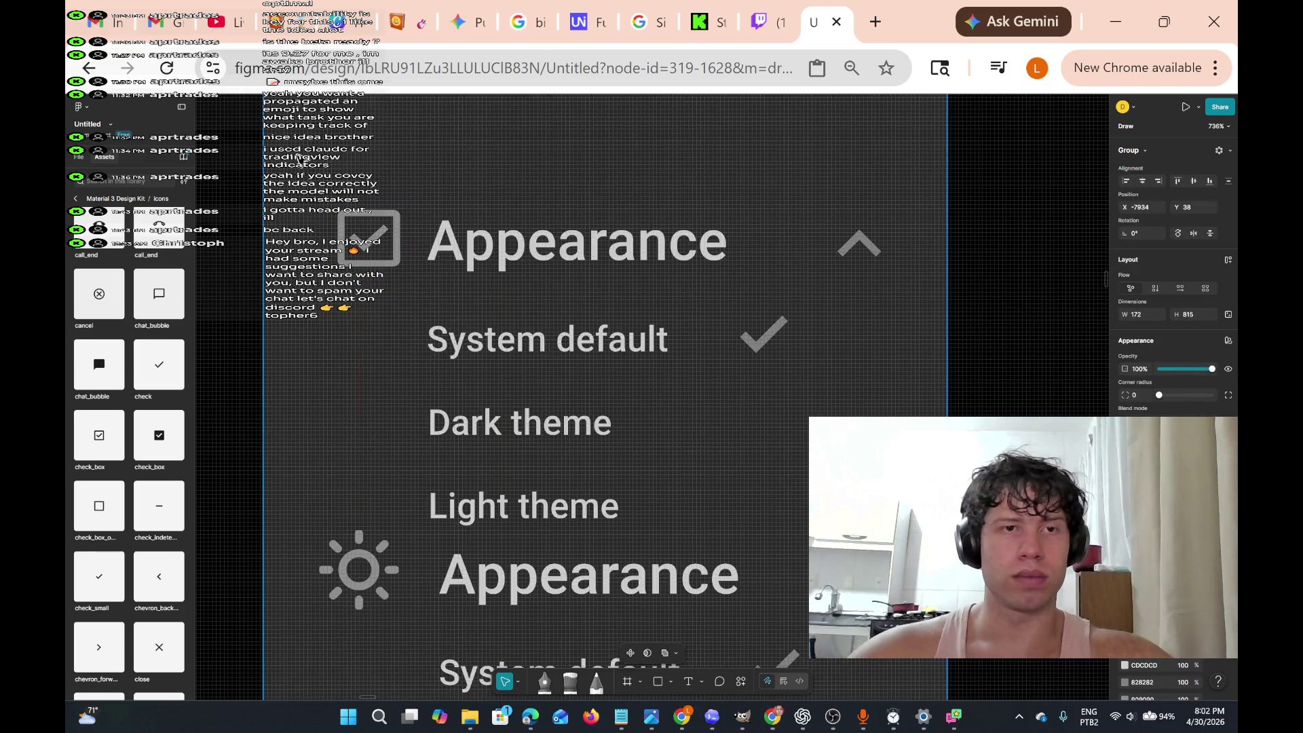
{"action": "left_click_drag", "start_coordinate": [300, 161], "coordinate": [631, 361]}
{"action": "key", "text": "ctrl+z"}
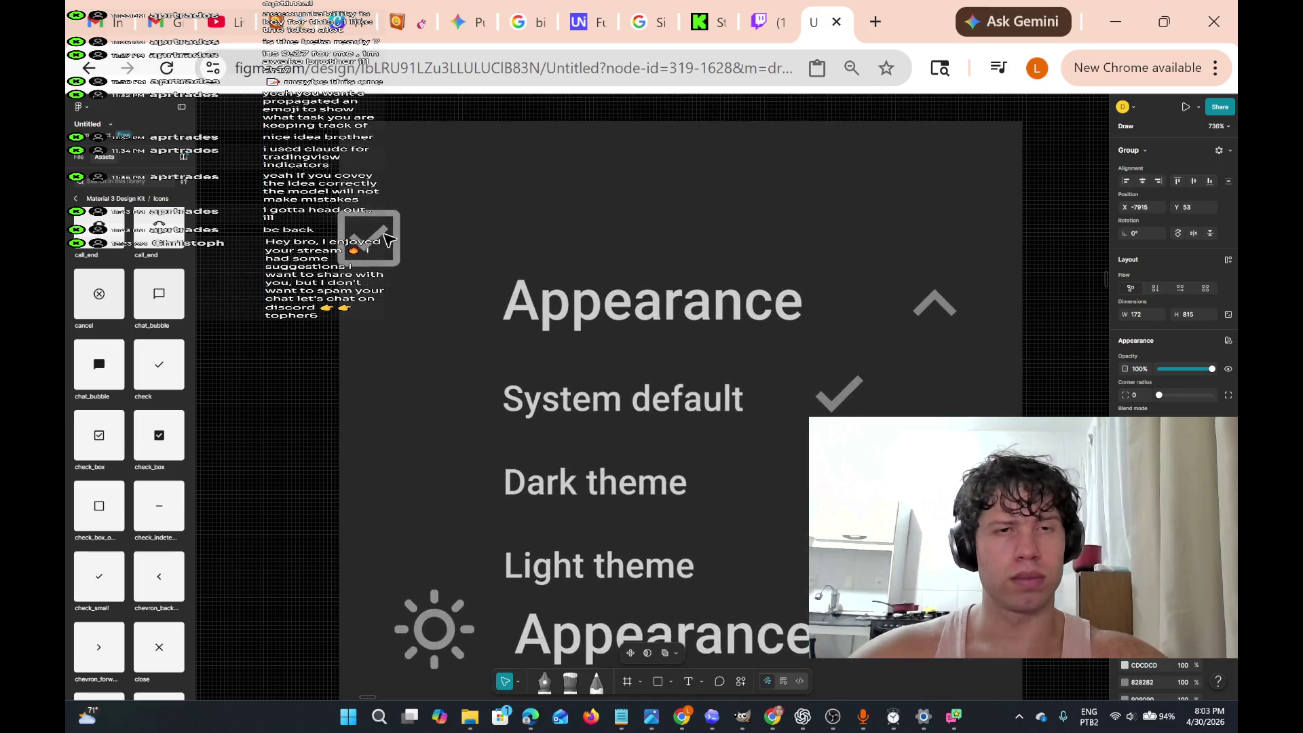
{"action": "double_click", "coordinate": [378, 158]}
{"action": "mouse_move", "coordinate": [326, 141]}
{"action": "left_mouse_down"}
{"action": "mouse_move", "coordinate": [541, 346]}
{"action": "mouse_move", "coordinate": [750, 475]}
{"action": "mouse_move", "coordinate": [780, 516]}
{"action": "mouse_move", "coordinate": [902, 516]}
{"action": "left_mouse_up"}
{"action": "key", "text": "ctrl+z"}
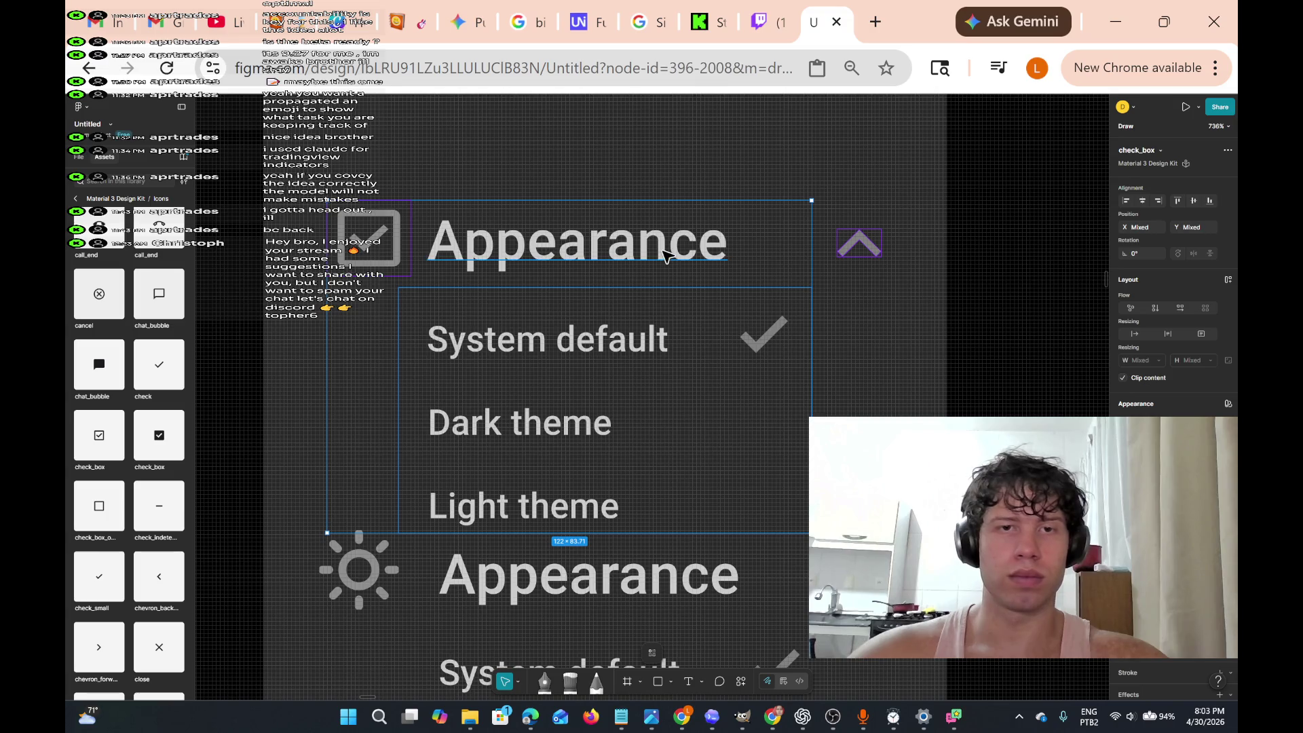
- Group the Appearance heading, checkbox icon and theme list, then nudge the group slightly
{"action": "double_click", "coordinate": [666, 262]}
{"action": "mouse_move", "coordinate": [304, 136]}
{"action": "left_mouse_down"}
{"action": "mouse_move", "coordinate": [531, 459]}
{"action": "mouse_move", "coordinate": [894, 529]}
{"action": "left_mouse_up"}
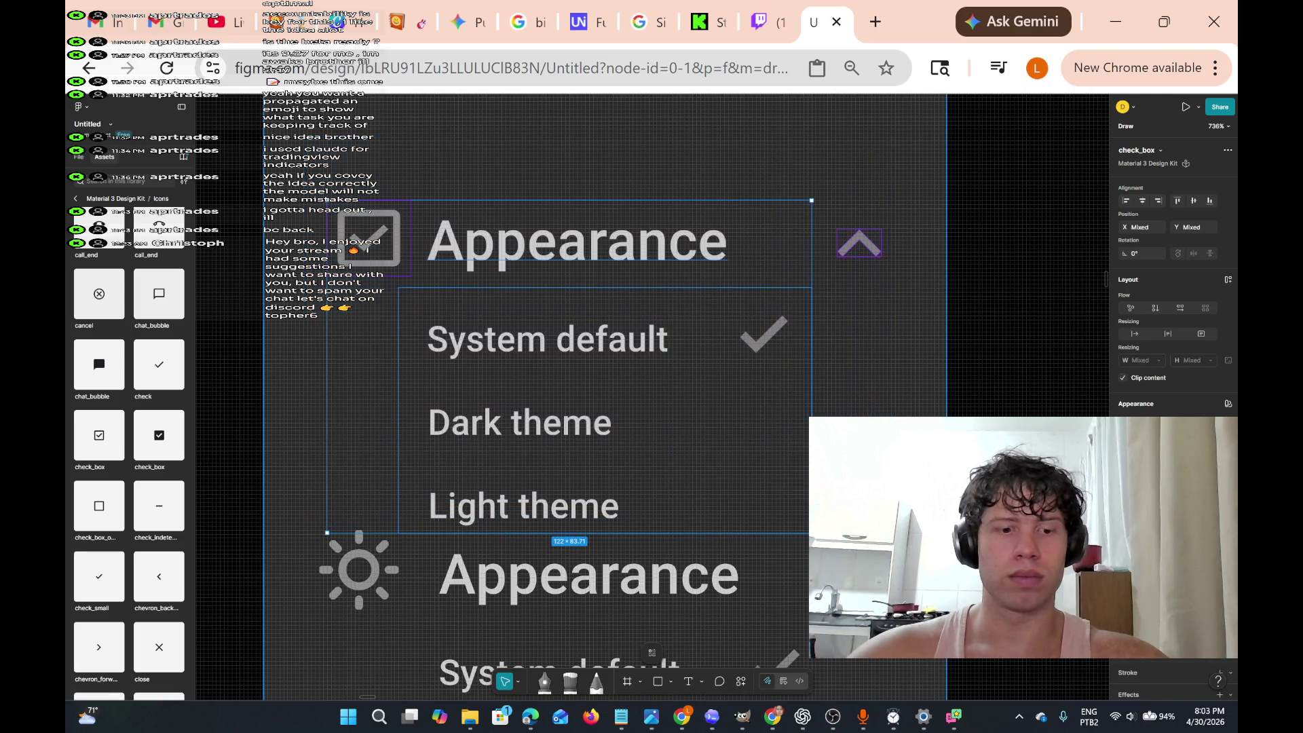
{"action": "key", "text": "ctrl+g"}
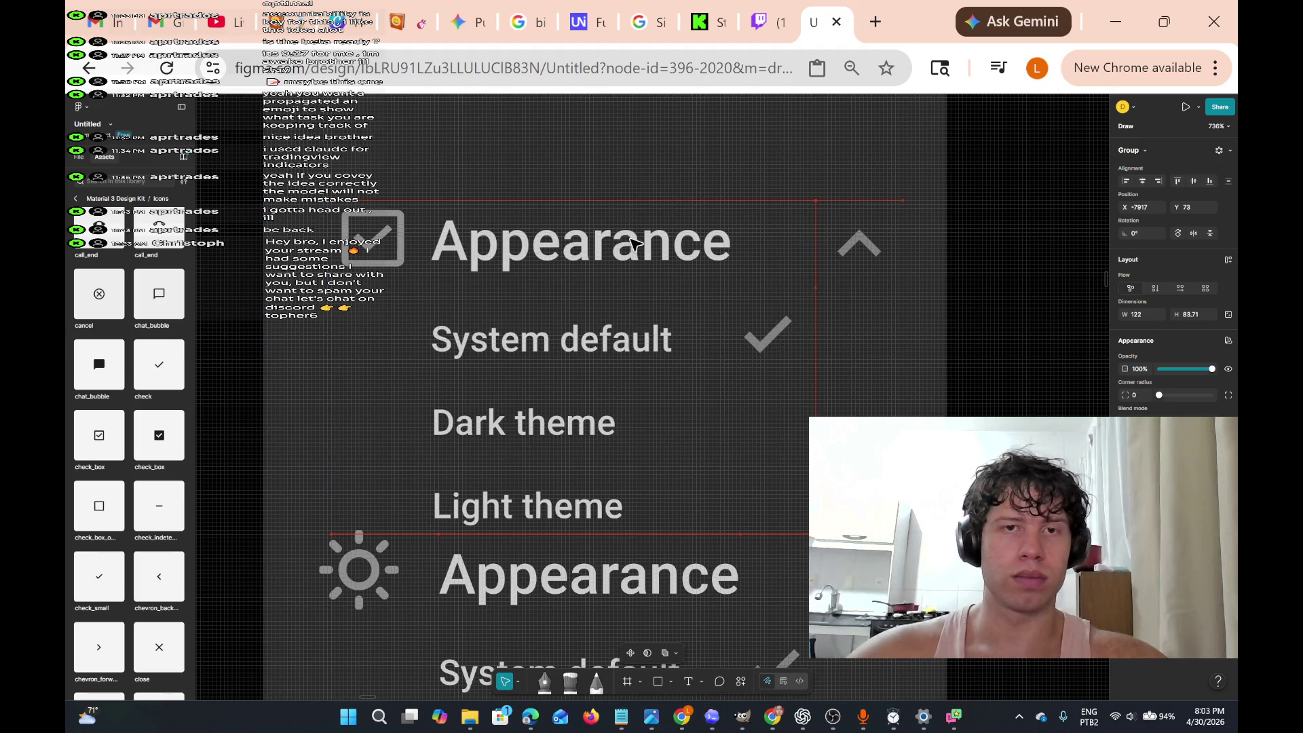
{"action": "key", "text": "ctrl+z"}
{"action": "left_click", "coordinate": [631, 243]}
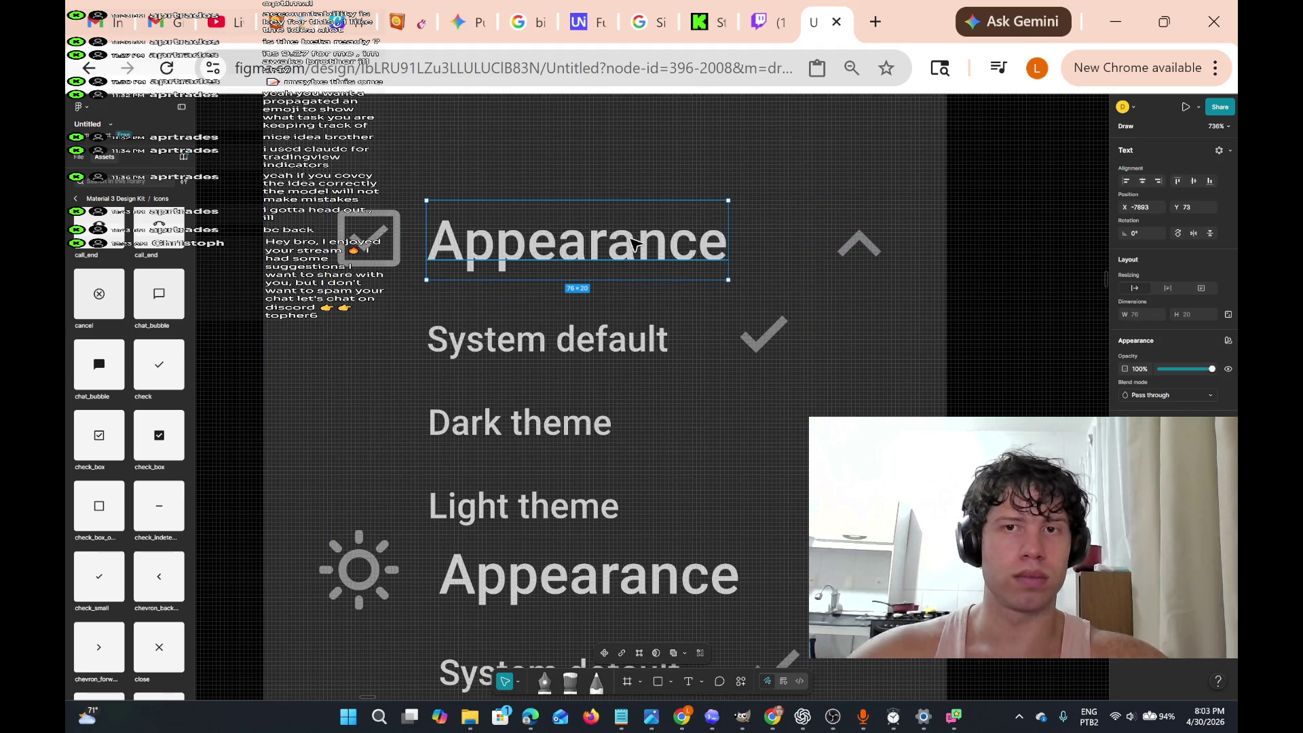
{"action": "mouse_move", "coordinate": [299, 166]}
{"action": "left_mouse_down"}
{"action": "mouse_move", "coordinate": [590, 416]}
{"action": "mouse_move", "coordinate": [751, 523]}
{"action": "mouse_move", "coordinate": [927, 527]}
{"action": "left_mouse_up"}
{"action": "key", "text": "ctrl+g"}
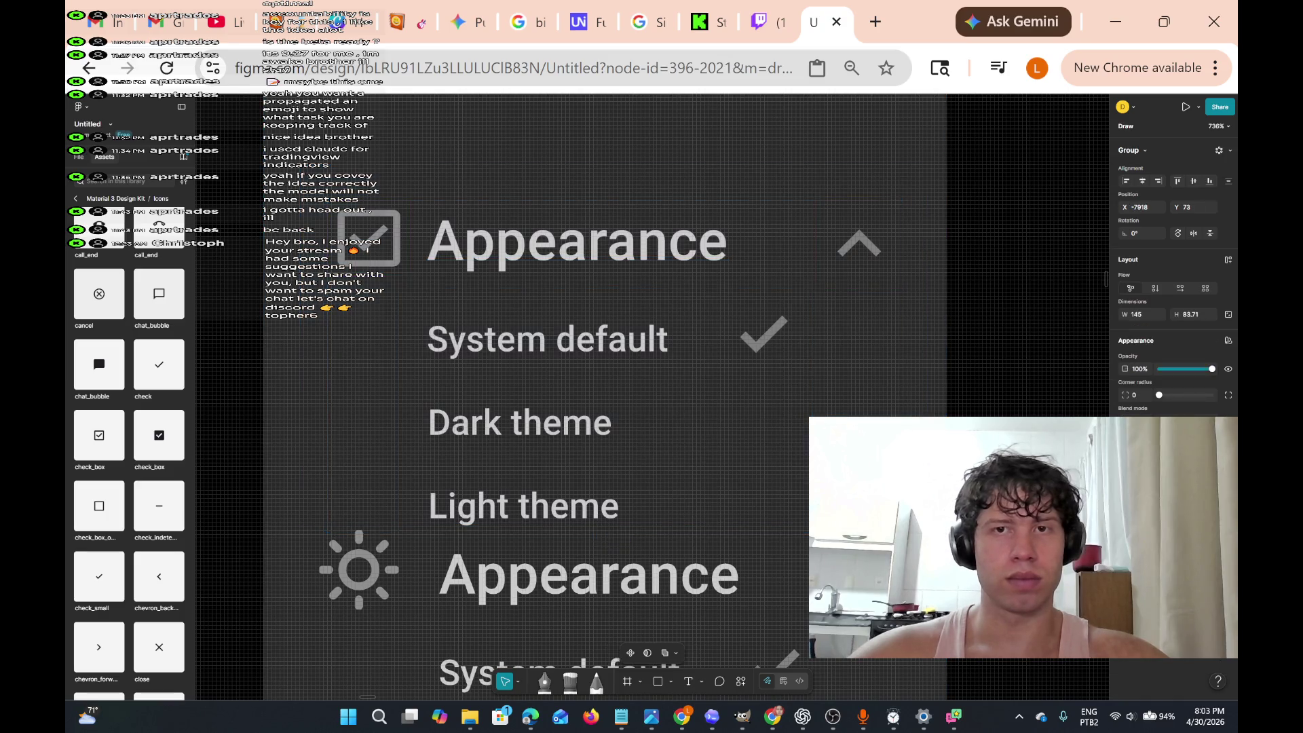
{"action": "mouse_move", "coordinate": [666, 262]}
{"action": "left_mouse_down"}
{"action": "mouse_move", "coordinate": [713, 267]}
{"action": "mouse_move", "coordinate": [706, 247]}
{"action": "mouse_move", "coordinate": [669, 245]}
{"action": "left_mouse_up"}
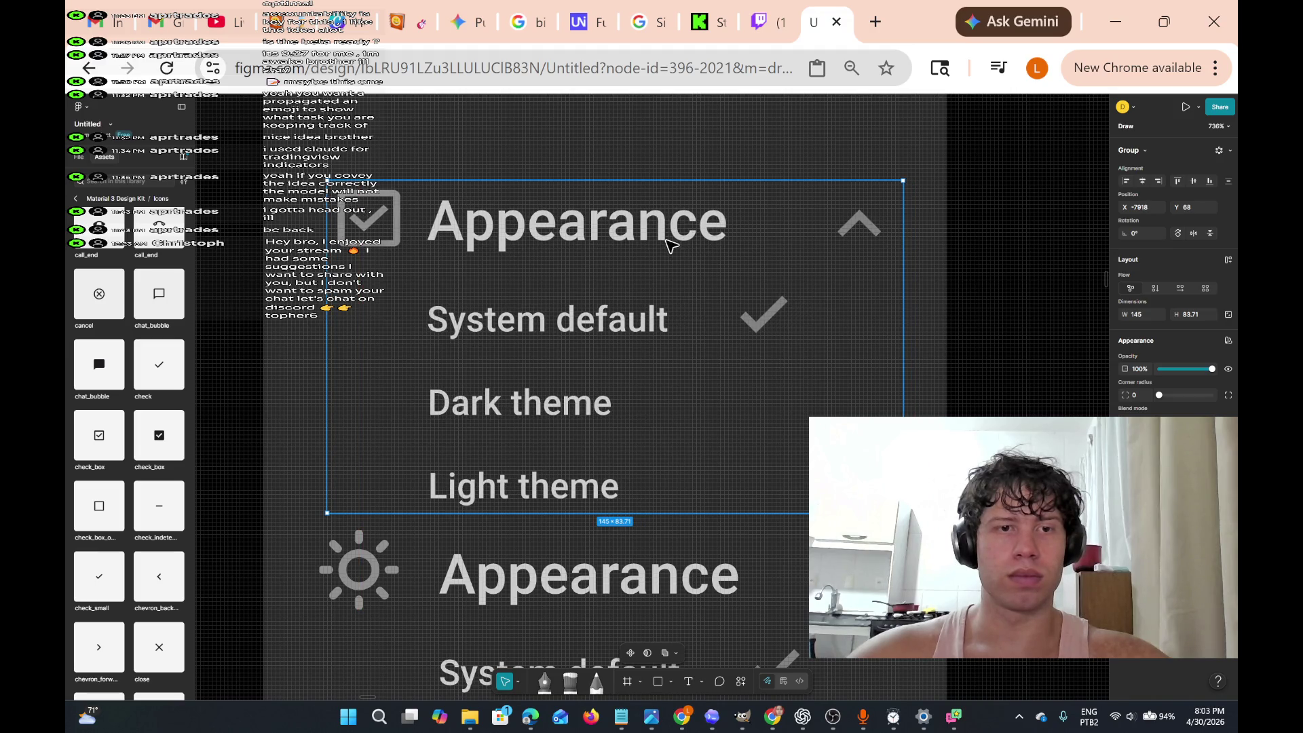
- Replace the System default label with 'Learning Python' after several false starts
{"action": "double_click", "coordinate": [522, 334]}
{"action": "double_click", "coordinate": [521, 333]}
{"action": "double_click", "coordinate": [521, 332]}
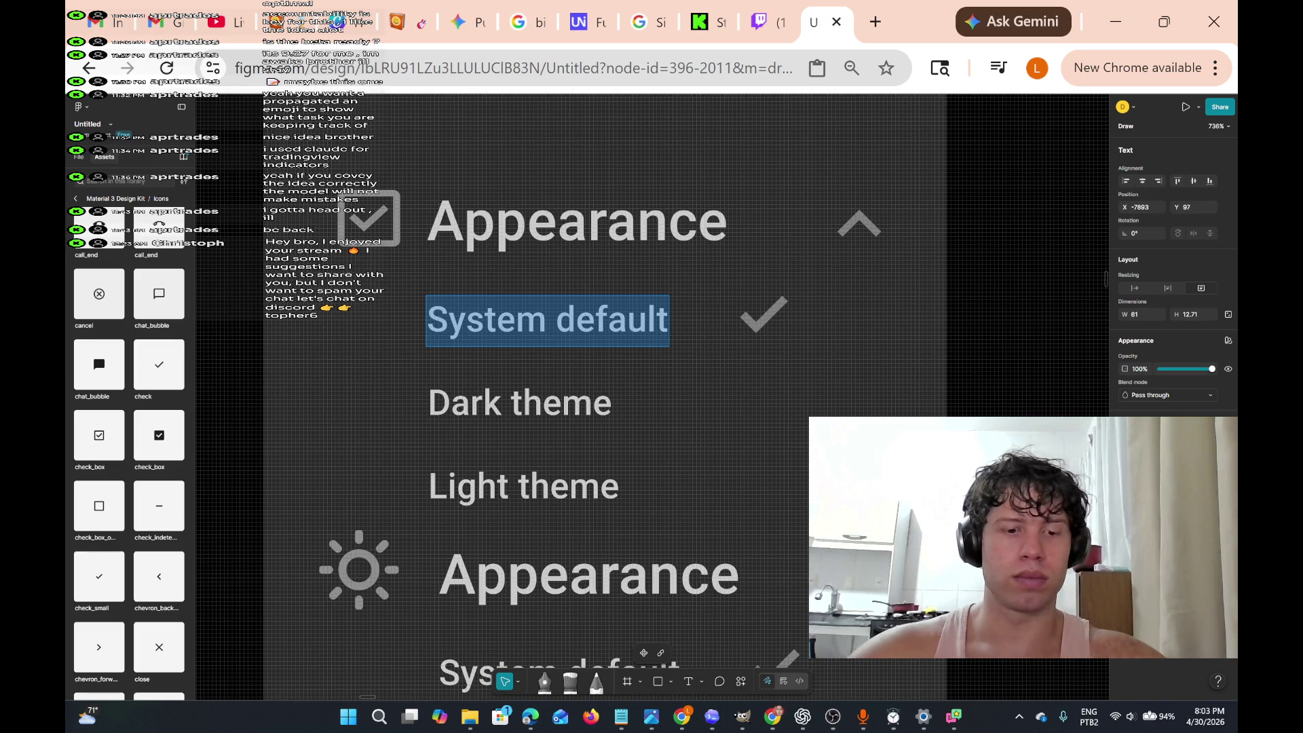
{"action": "type", "text": "C"}
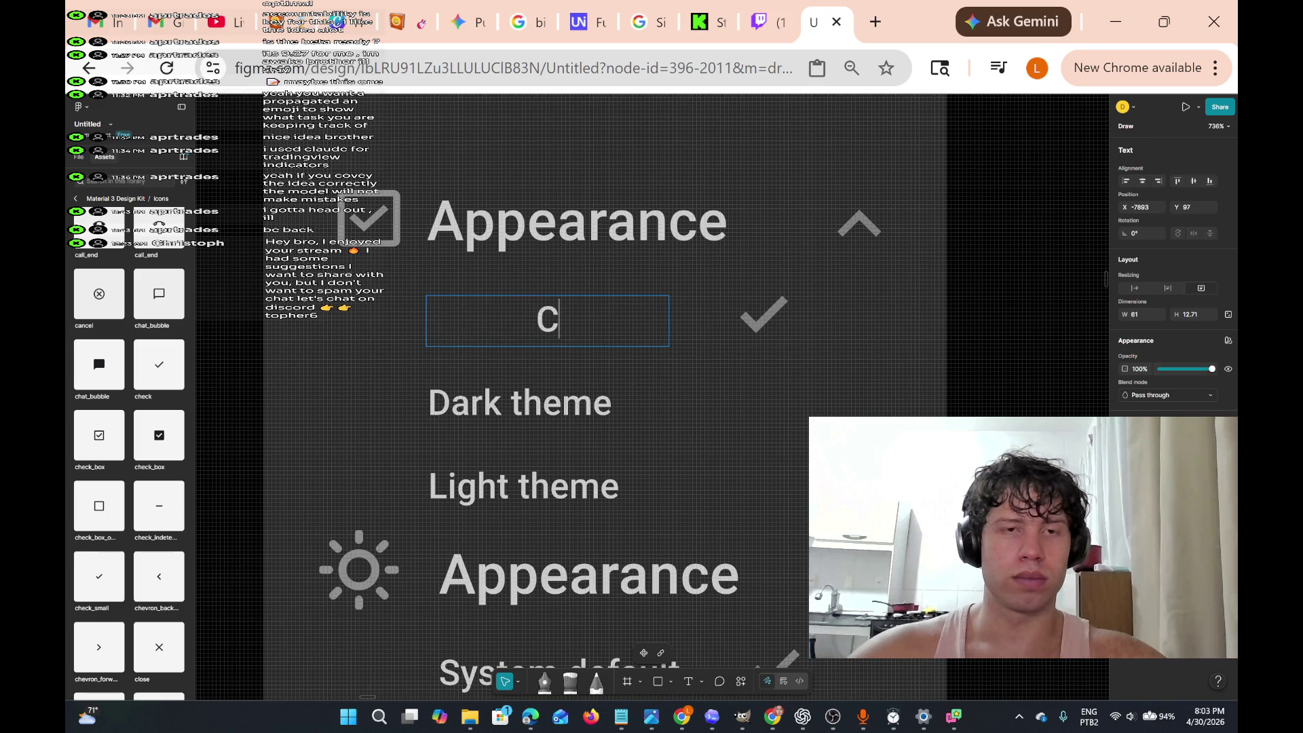
{"action": "type", "text": "oding"}
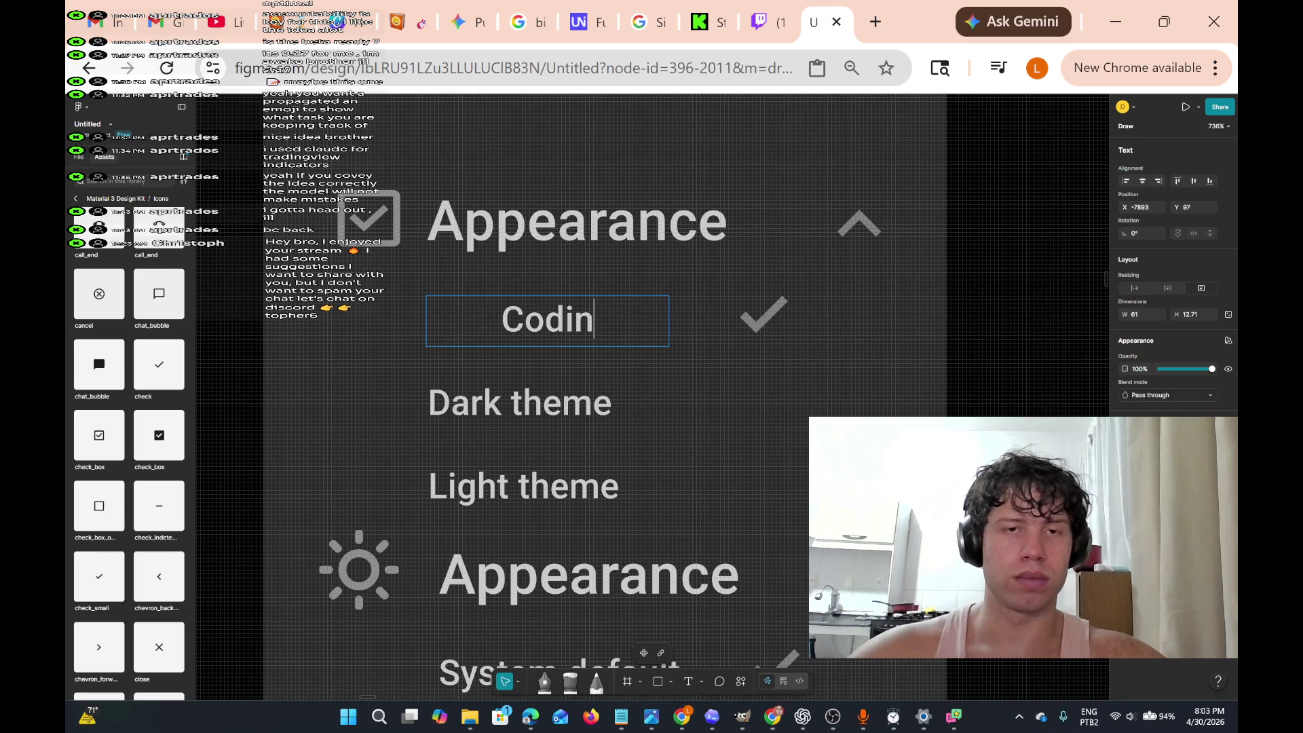
{"action": "key", "text": "BackSpace"}
{"action": "key", "text": "BackSpace"}
{"action": "key", "text": "BackSpace"}
{"action": "key", "text": "BackSpace"}
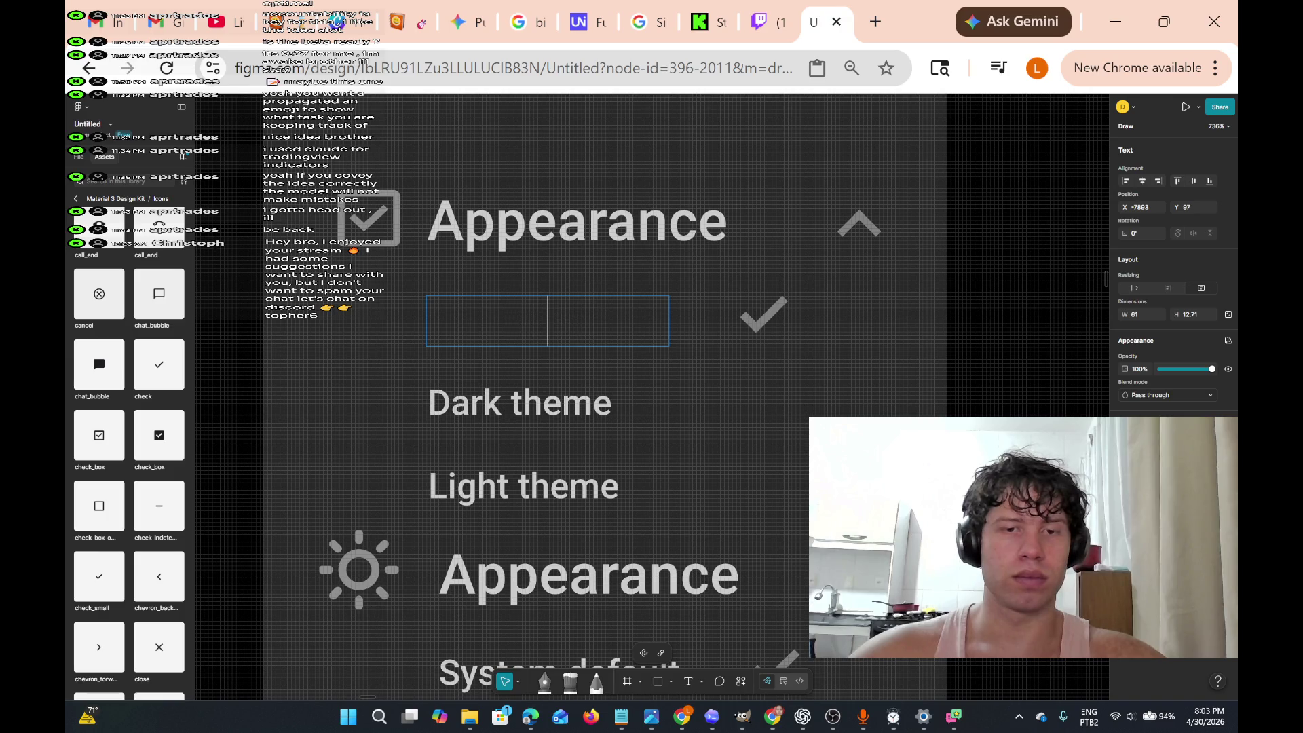
{"action": "type", "text": "Pr"}
{"action": "key", "text": "BackSpace"}
{"action": "key", "text": "BackSpace"}
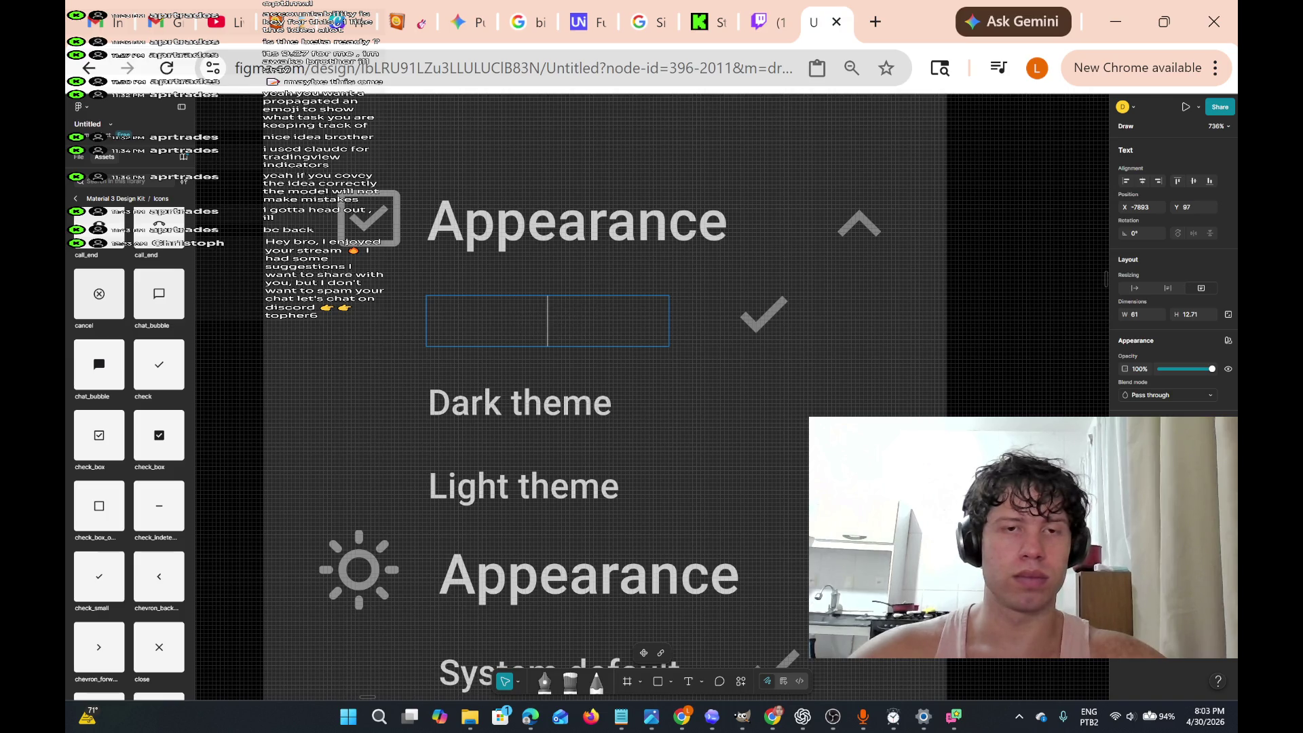
{"action": "type", "text": "Pr"}
{"action": "key", "text": "BackSpace"}
{"action": "key", "text": "BackSpace"}
{"action": "type", "text": "D"}
{"action": "key", "text": "BackSpace"}
{"action": "type", "text": "Code"}
{"action": "key", "text": "BackSpace"}
{"action": "key", "text": "BackSpace"}
{"action": "key", "text": "BackSpace"}
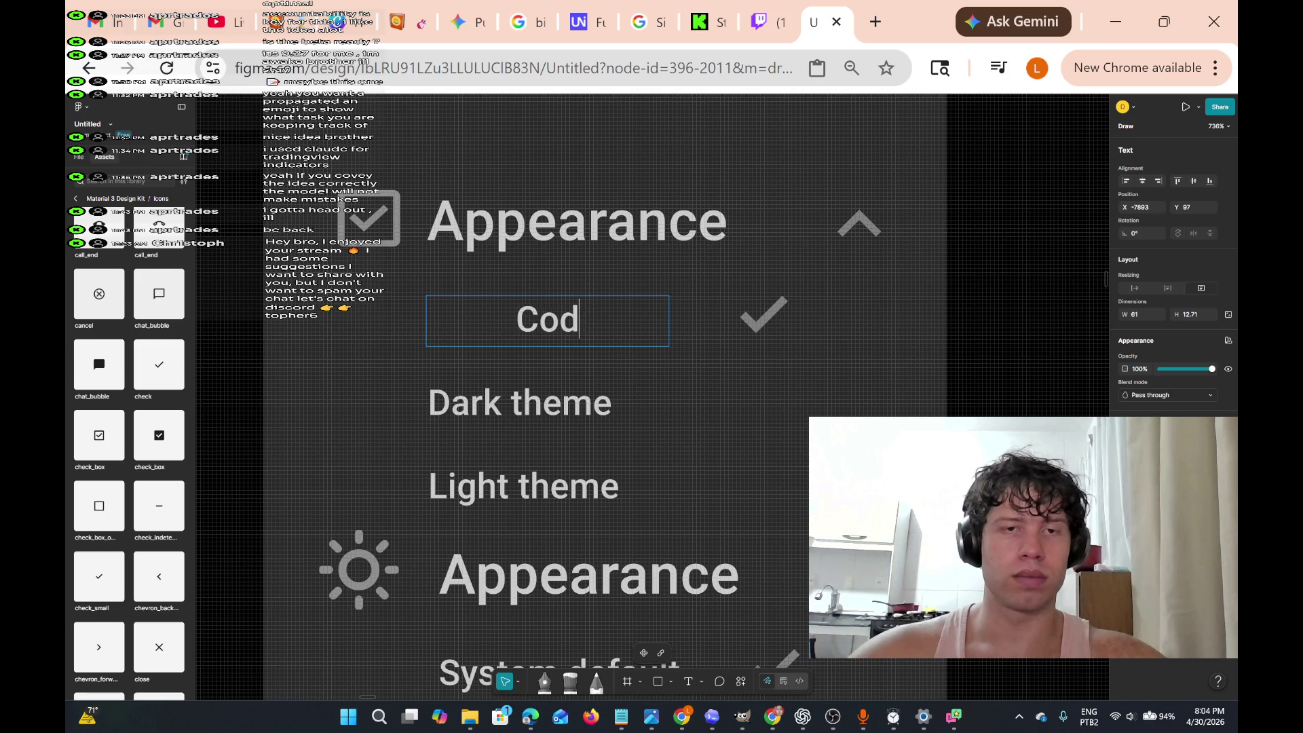
{"action": "type", "text": "earning"}
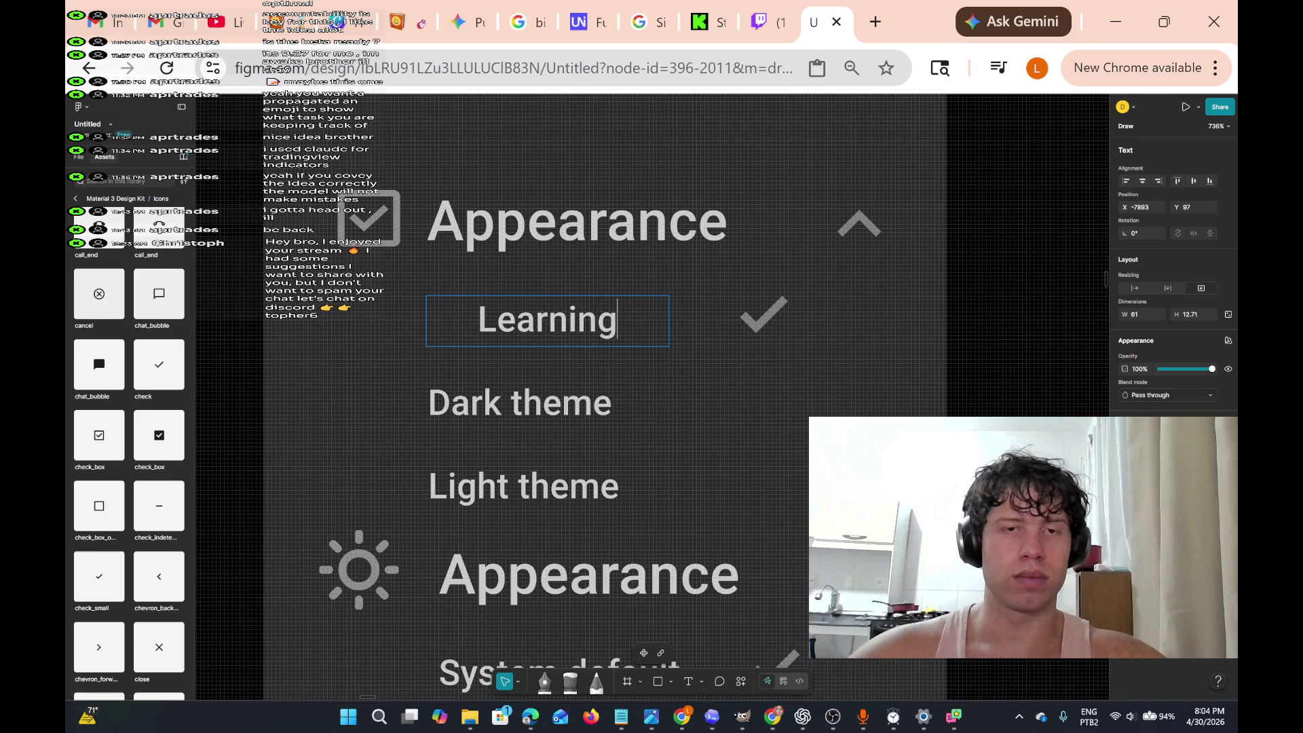
{"action": "type", "text": " Py"}
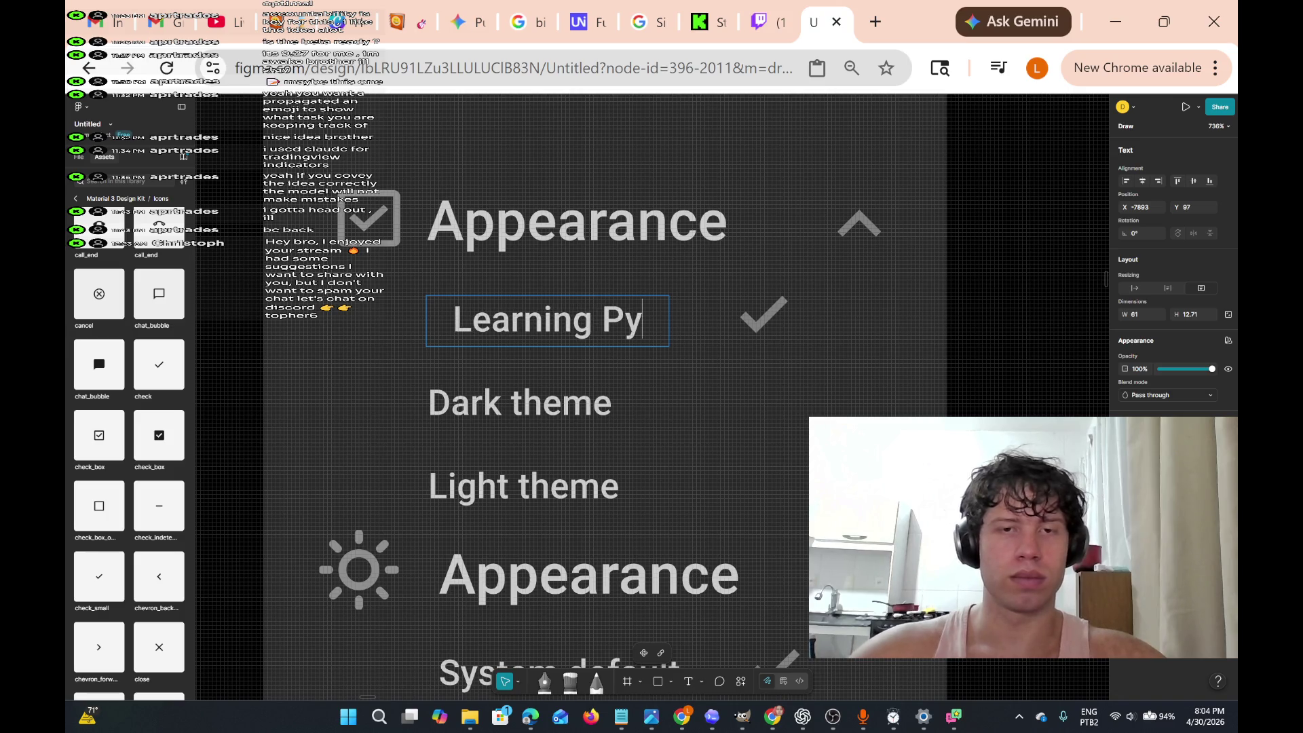
{"action": "type", "text": "thon"}
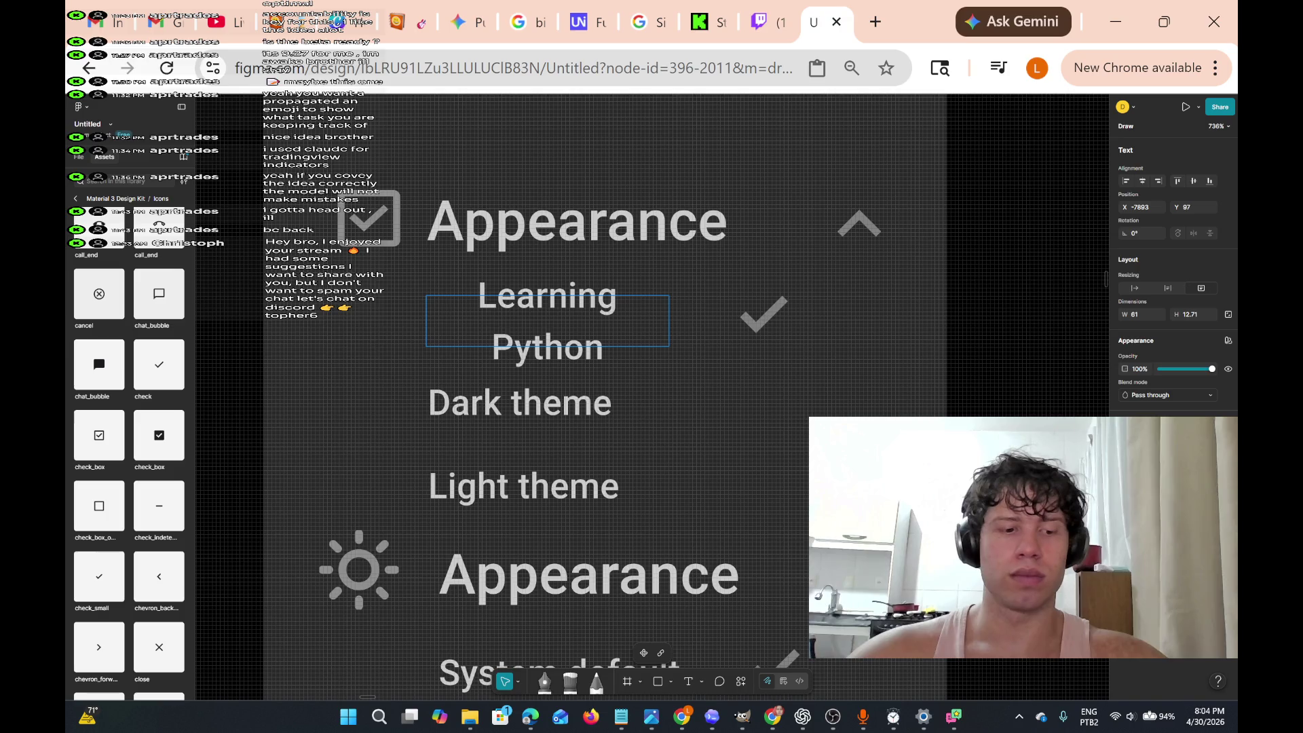
- Widen the Learning Python text box so the label fits on one line
{"action": "key", "text": "BackSpace"}
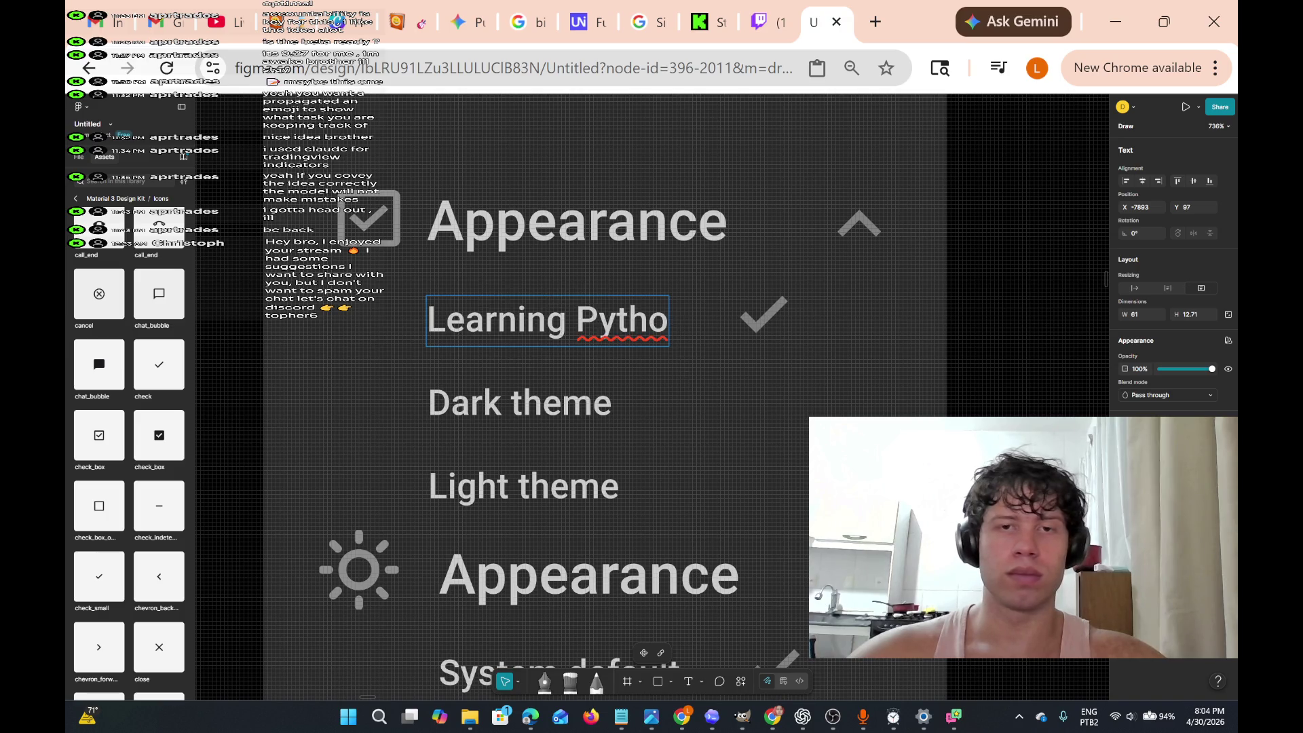
{"action": "key", "text": "Escape"}
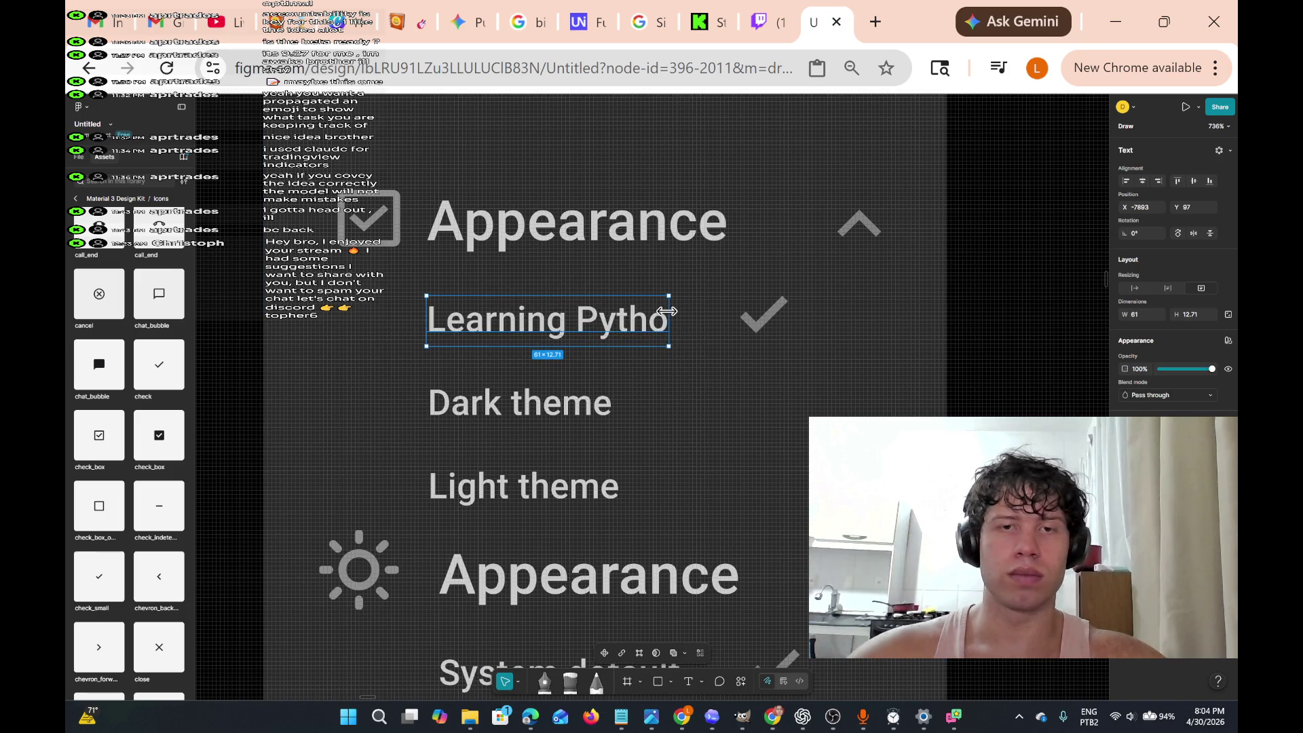
{"action": "left_click_drag", "start_coordinate": [666, 311], "coordinate": [690, 311]}
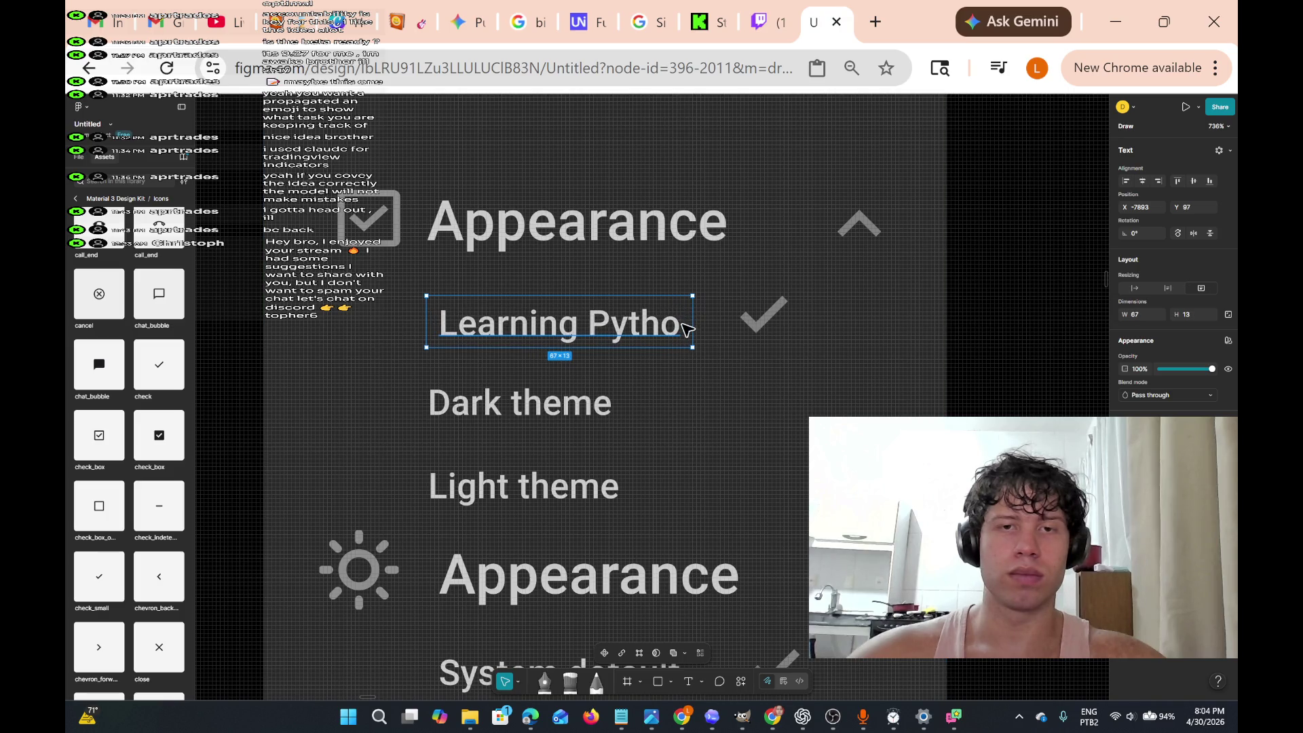
{"action": "double_click", "coordinate": [688, 330]}
{"action": "key", "text": "Right"}
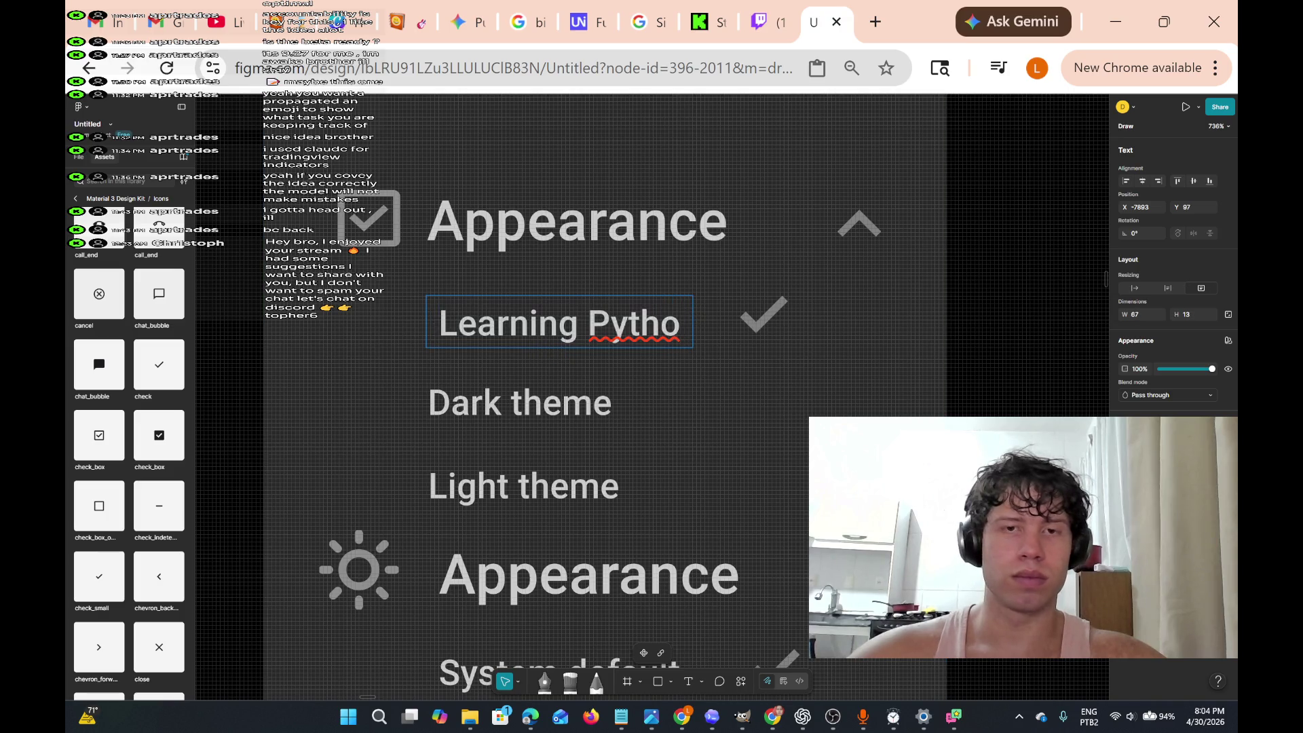
{"action": "type", "text": "n"}
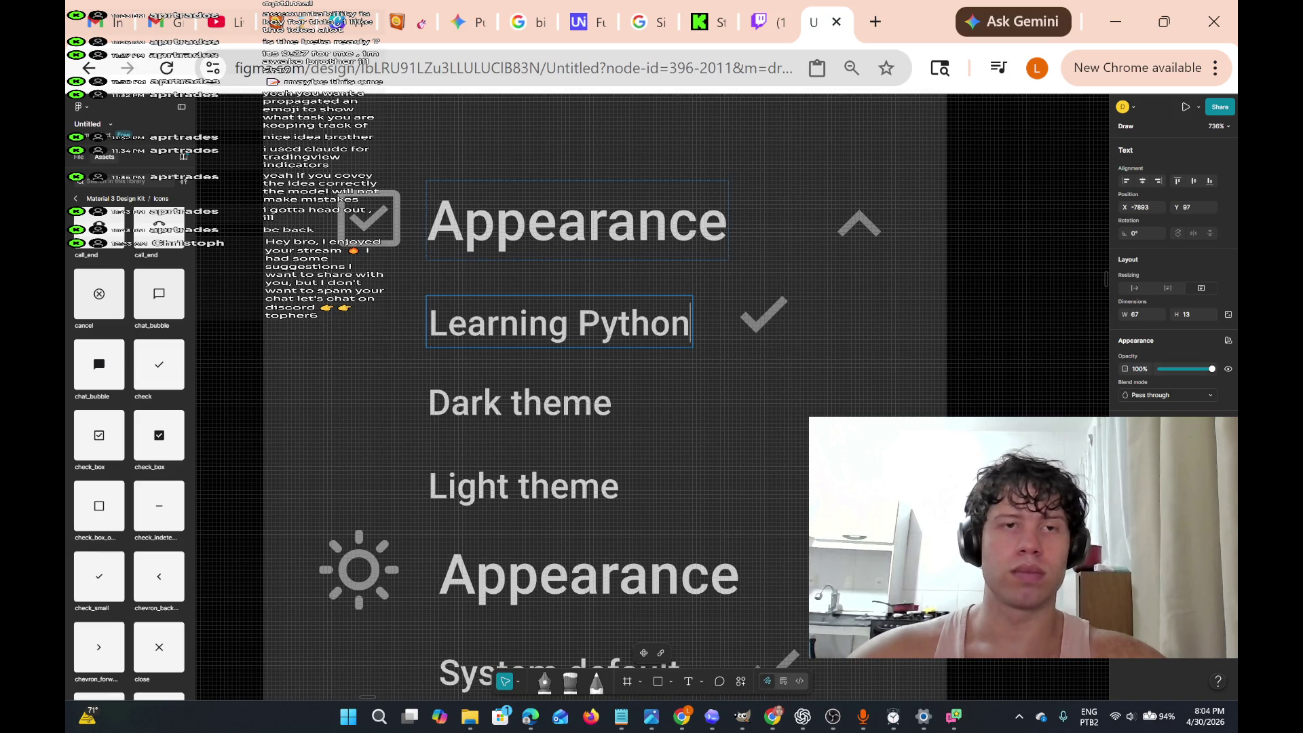
- Replace the Dark theme label with 'Playing guitar'
{"action": "left_click_drag", "start_coordinate": [430, 403], "coordinate": [612, 403]}
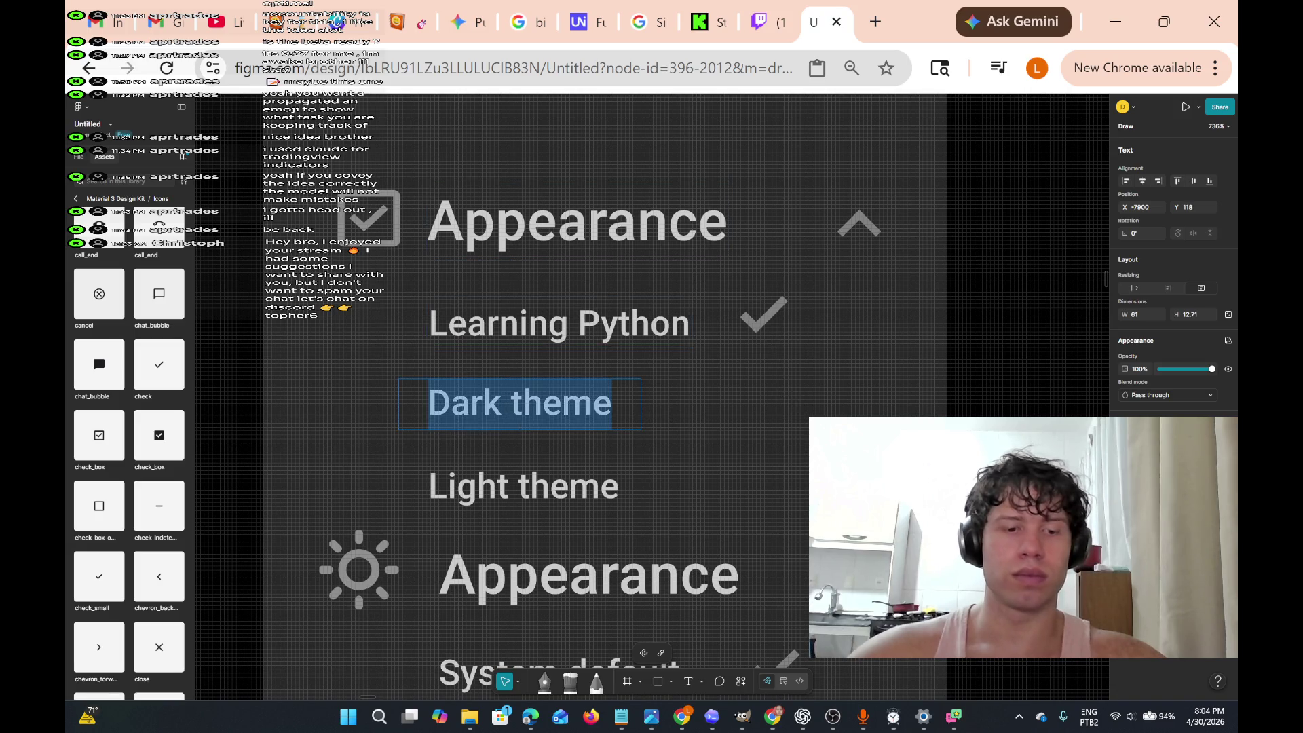
{"action": "type", "text": "Learning"}
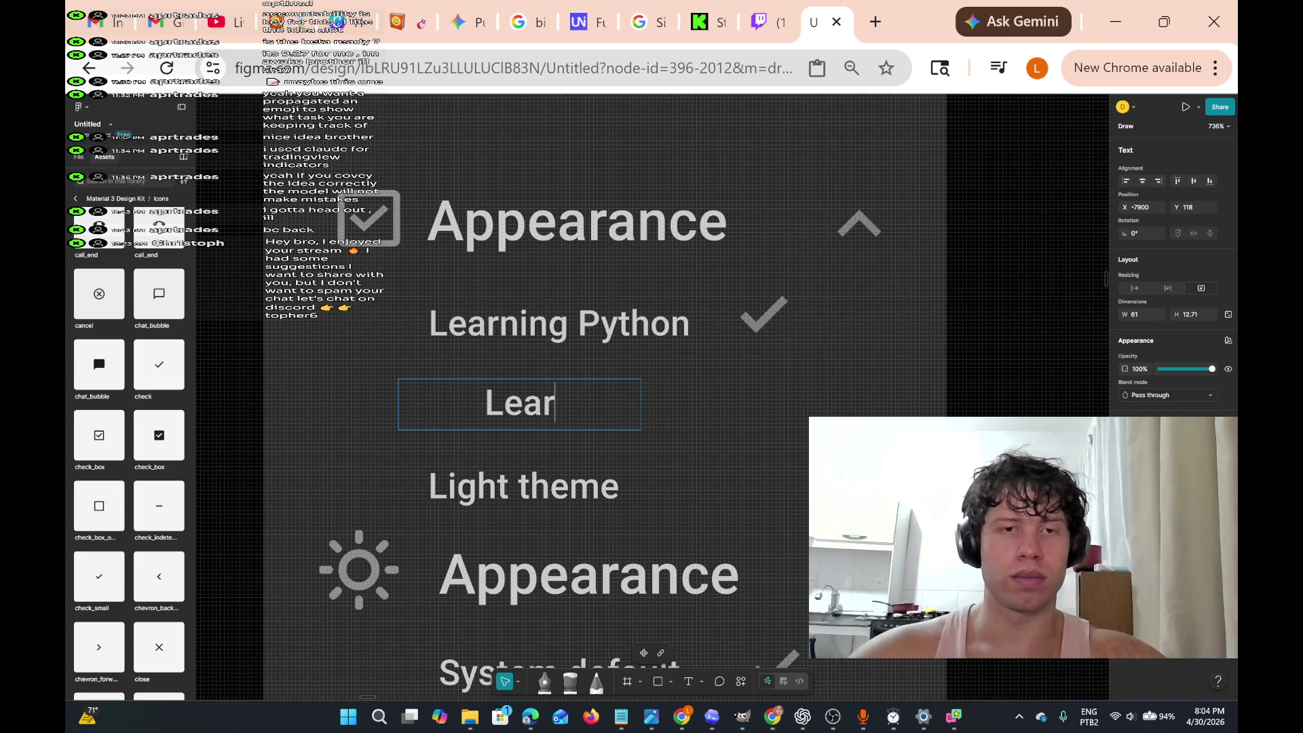
{"action": "key", "text": "BackSpace"}
{"action": "key", "text": "BackSpace"}
{"action": "key", "text": "BackSpace"}
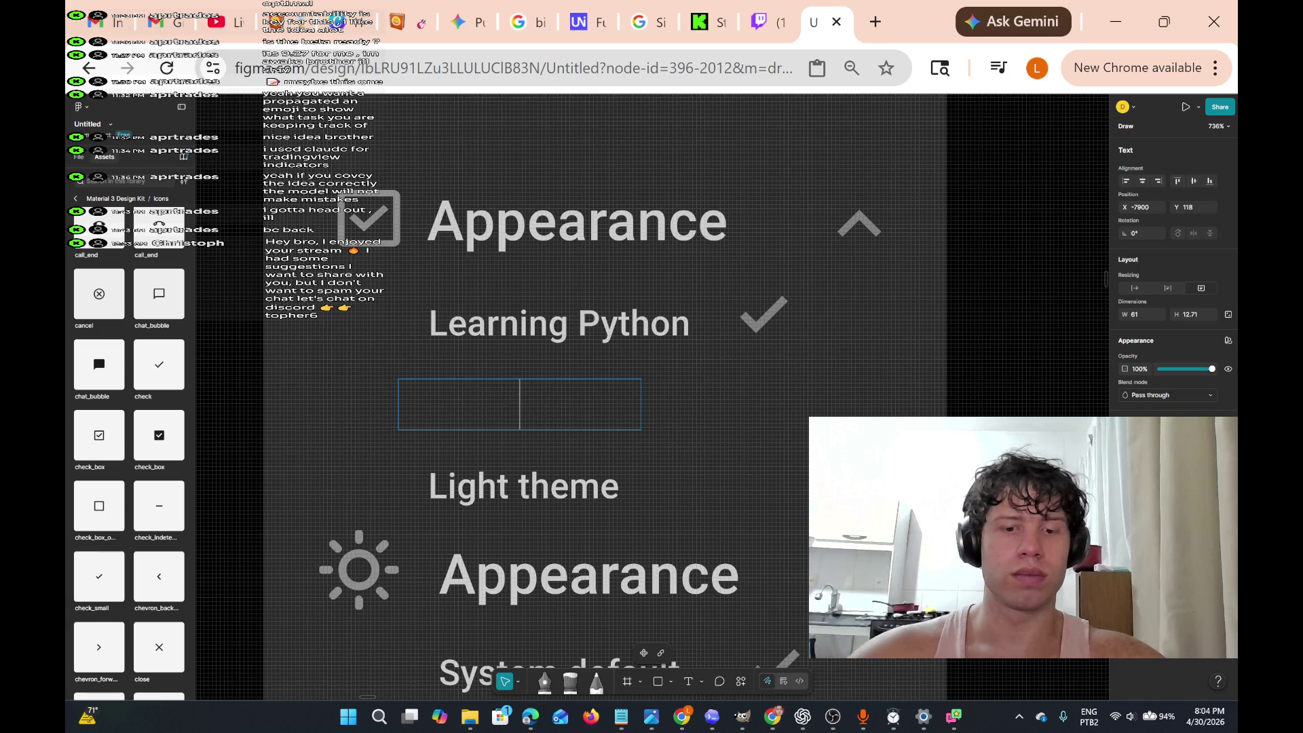
{"action": "type", "text": "Pl"}
{"action": "key", "text": "BackSpace"}
{"action": "type", "text": "lay"}
{"action": "key", "text": "BackSpace"}
{"action": "key", "text": "BackSpace"}
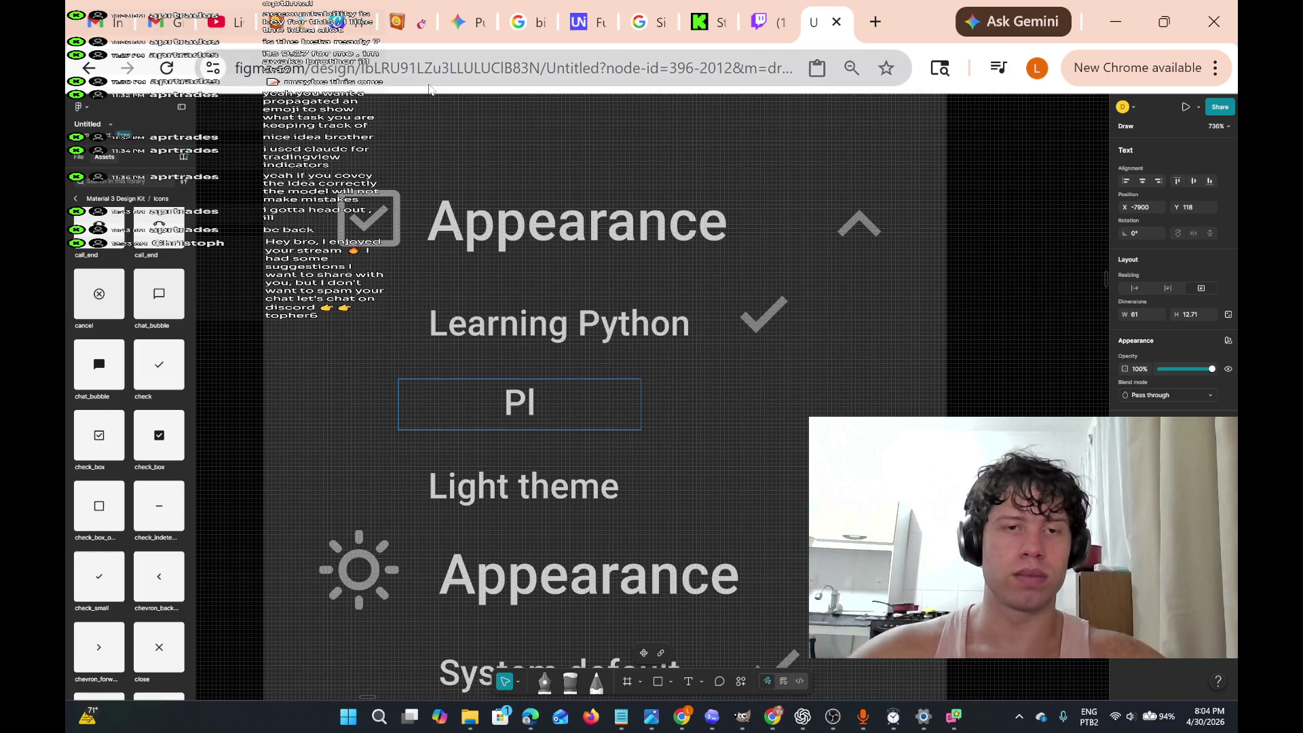
{"action": "type", "text": "aying"}
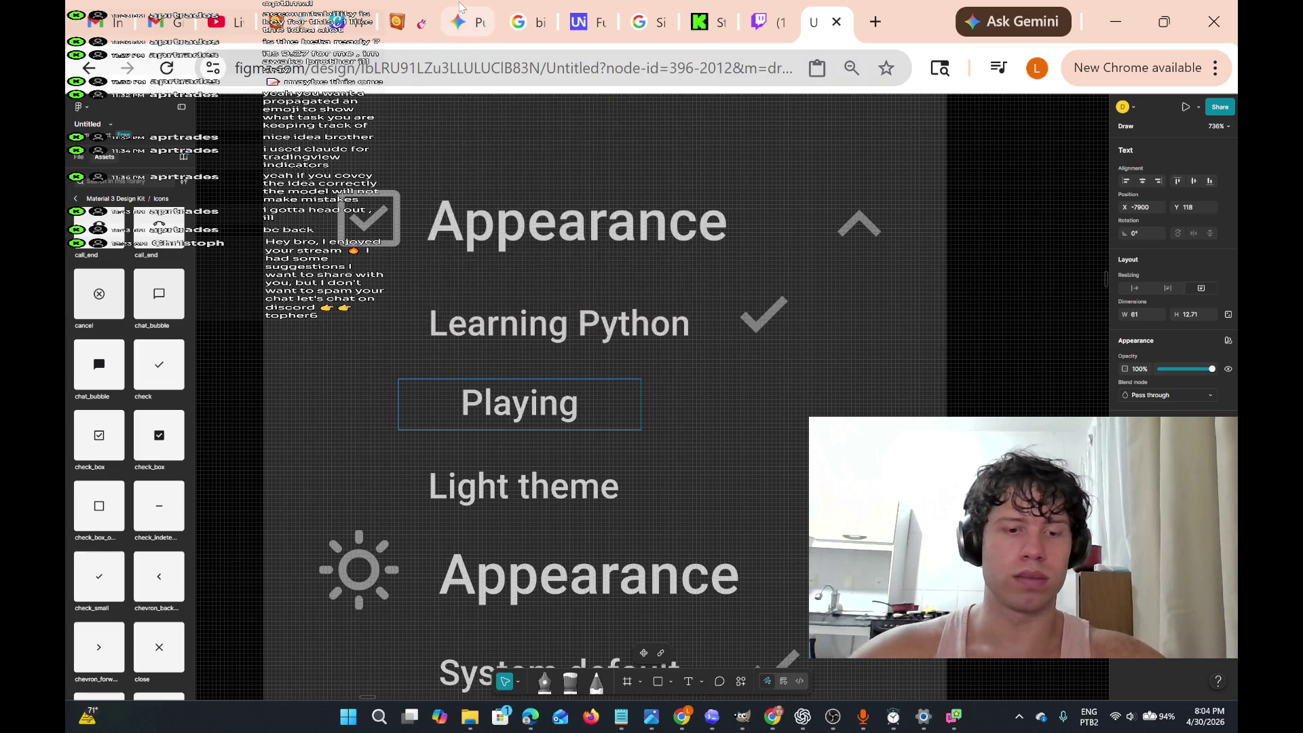
{"action": "type", "text": " gui"}
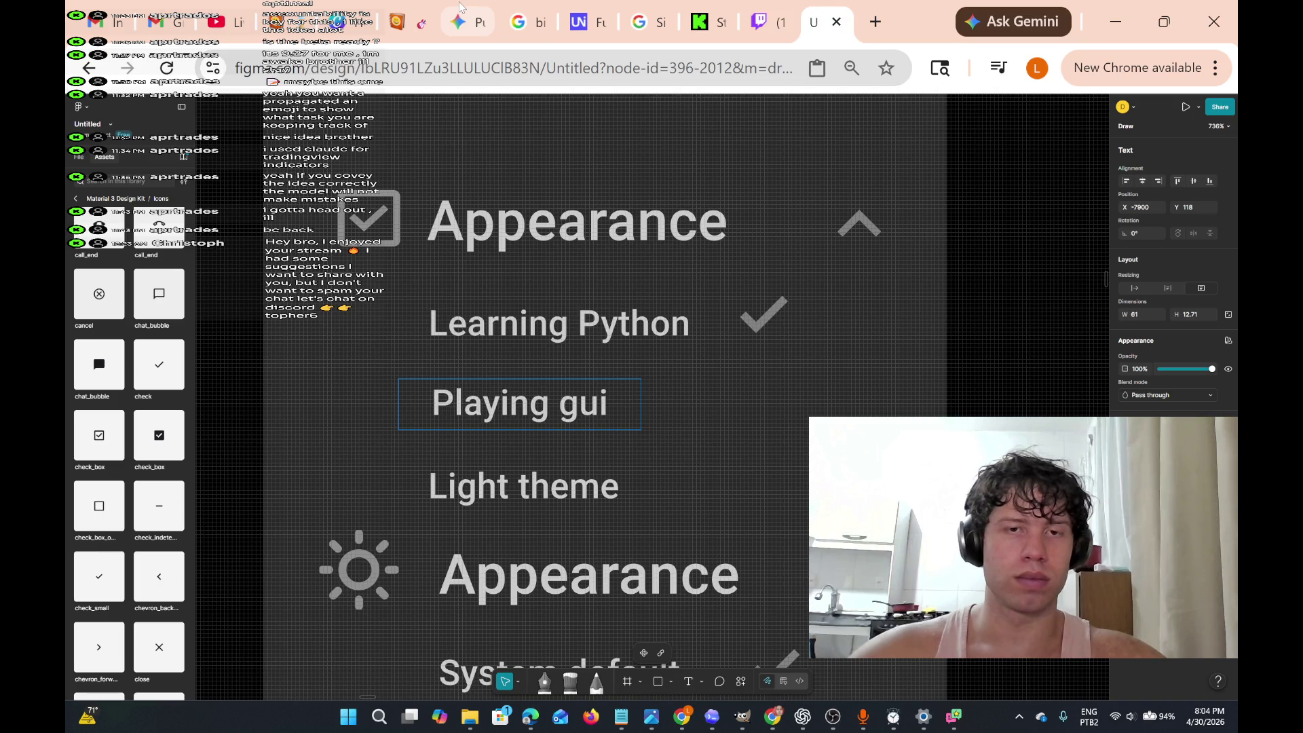
{"action": "type", "text": "tar"}
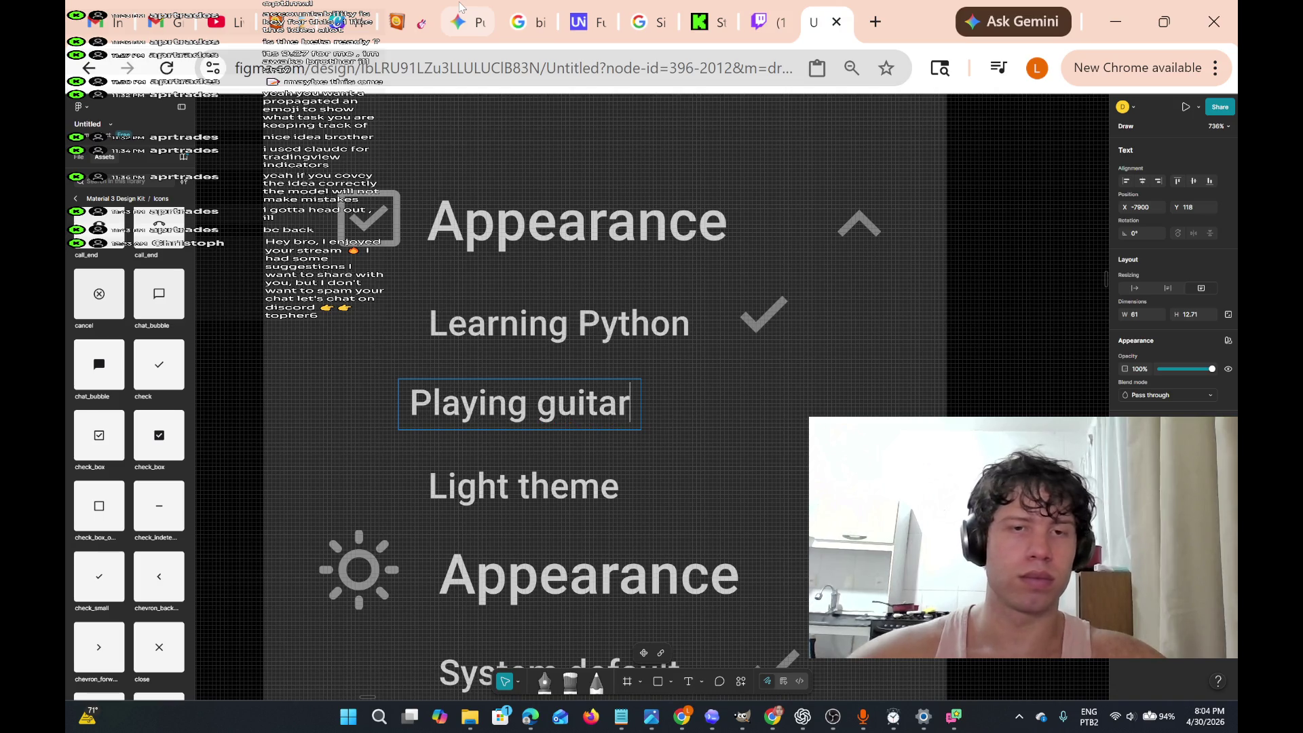
- Change 'Learning Python' to 'Learning python' with a lowercase p
{"action": "double_click", "coordinate": [557, 322]}
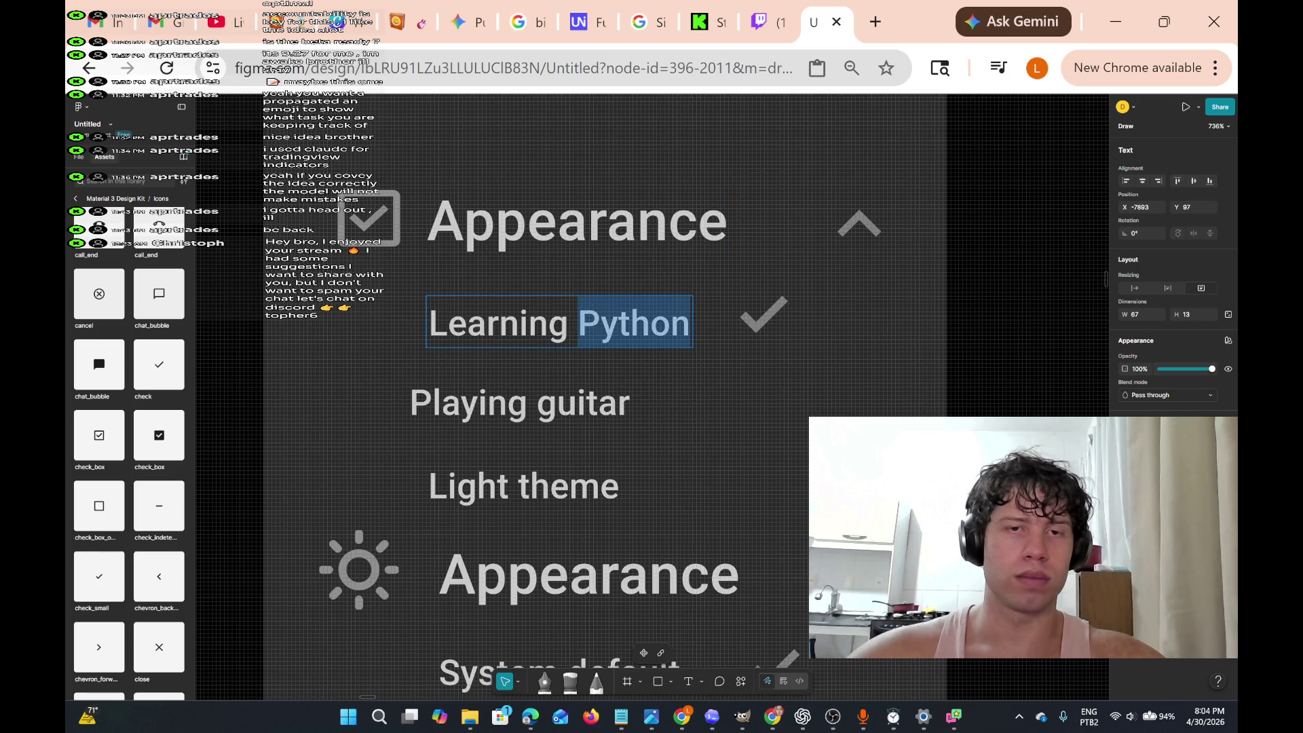
{"action": "triple_click", "coordinate": [627, 323]}
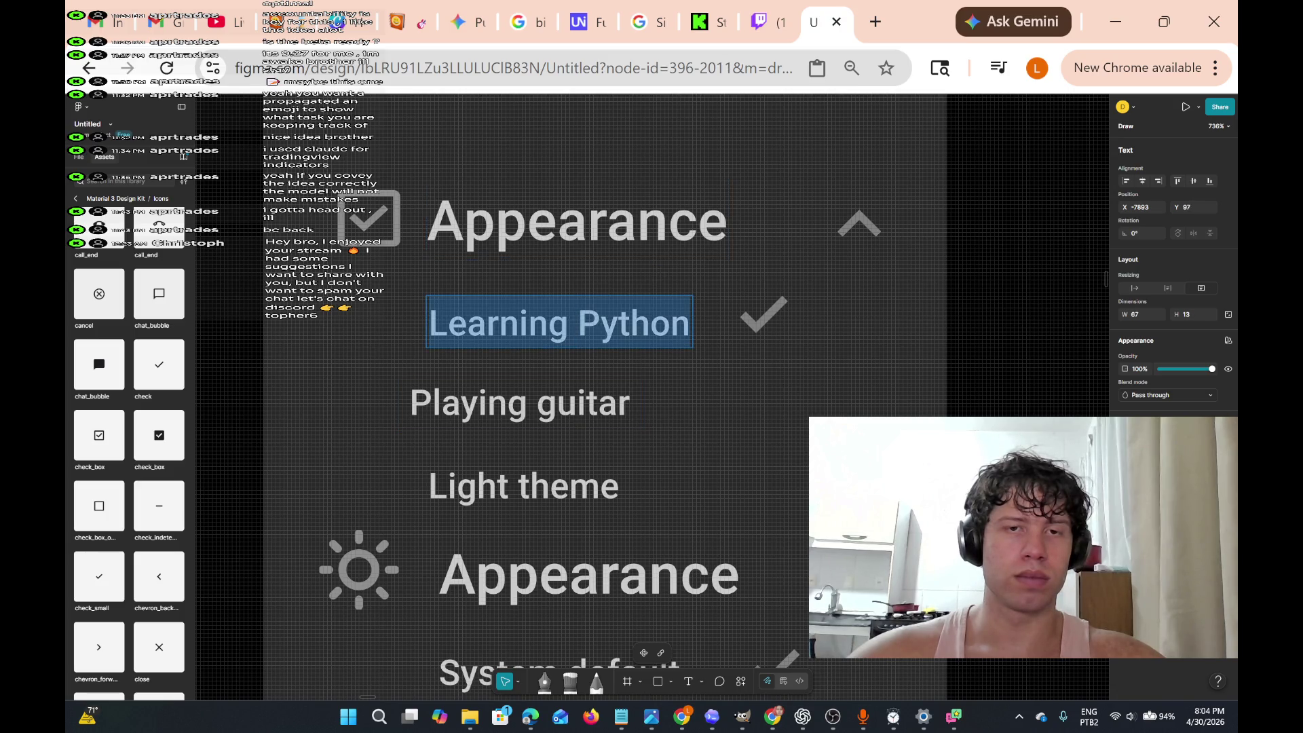
{"action": "left_click", "coordinate": [627, 323]}
{"action": "key", "text": "BackSpace"}
{"action": "type", "text": "p"}
- Nudge Playing guitar slightly right and down, and move the checkmark beside it
{"action": "double_click", "coordinate": [526, 425]}
{"action": "key", "text": "ctrl+Left"}
{"action": "key", "text": "ctrl+shift+Right"}
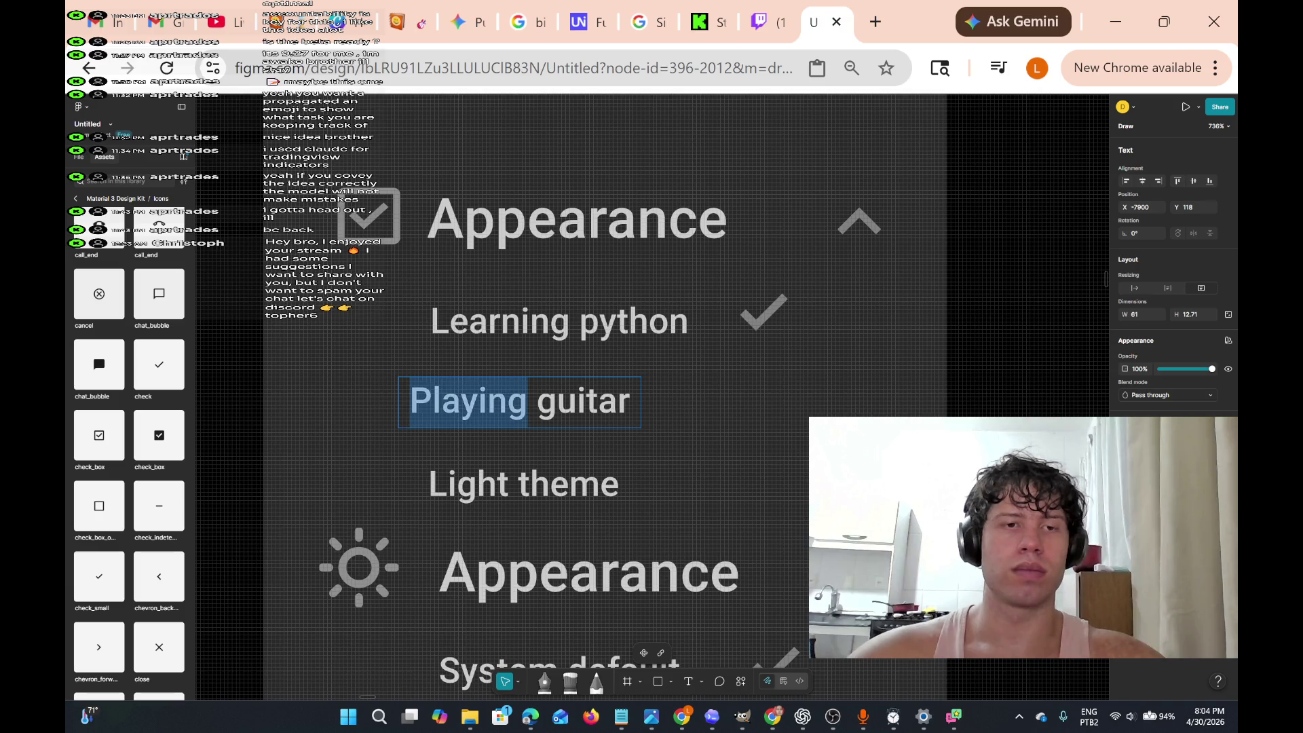
{"action": "key", "text": "ctrl+shift+Right"}
{"action": "key", "text": "Escape"}
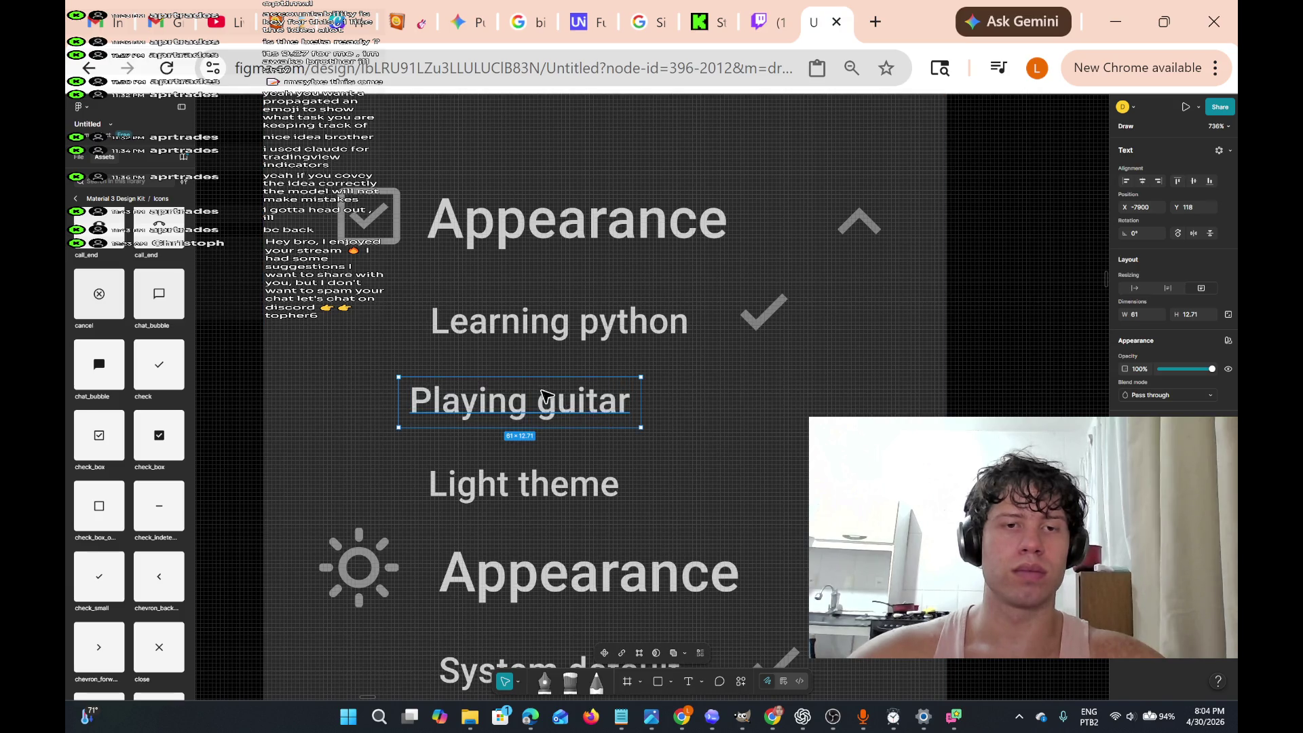
{"action": "mouse_move", "coordinate": [555, 406]}
{"action": "left_mouse_down"}
{"action": "mouse_move", "coordinate": [582, 410]}
{"action": "mouse_move", "coordinate": [572, 415]}
{"action": "left_mouse_up"}
{"action": "left_click_drag", "start_coordinate": [752, 324], "coordinate": [746, 429]}
- Rename the Light theme row to 'Add goal' and shift it slightly left to align
{"action": "left_click", "coordinate": [595, 483]}
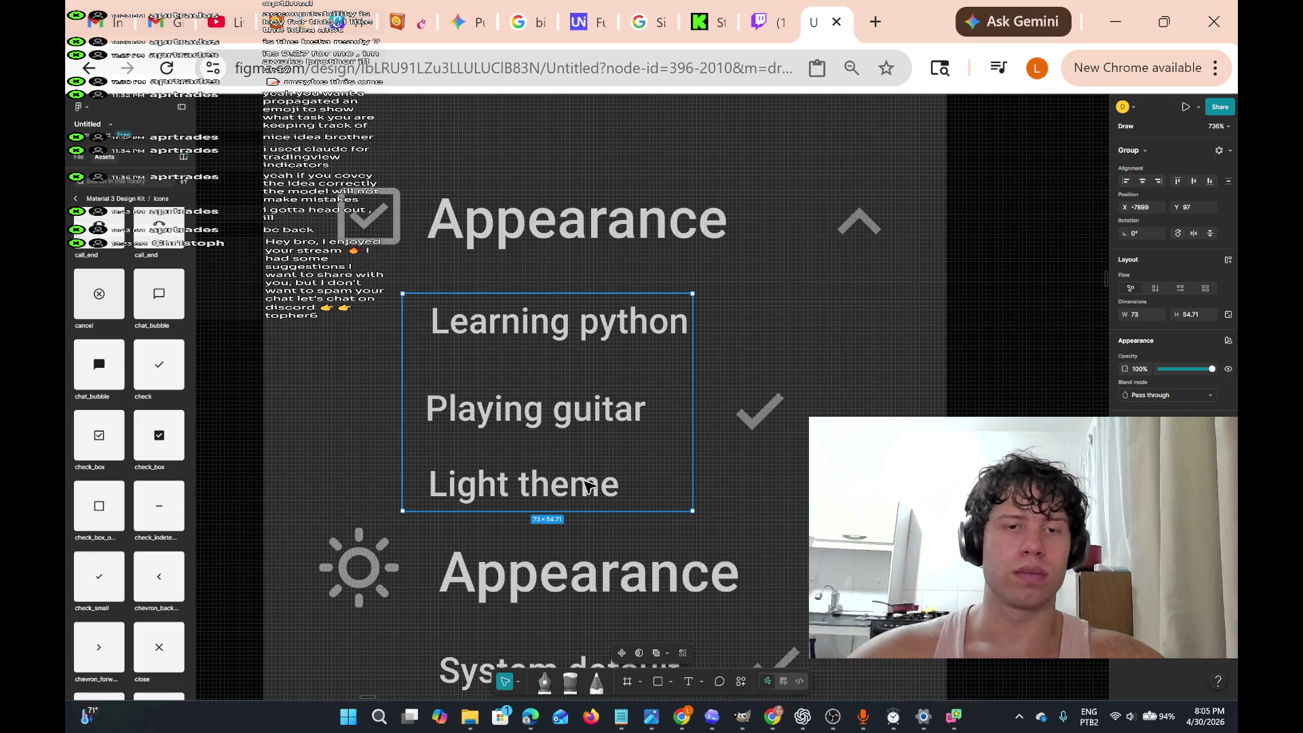
{"action": "double_click", "coordinate": [575, 484]}
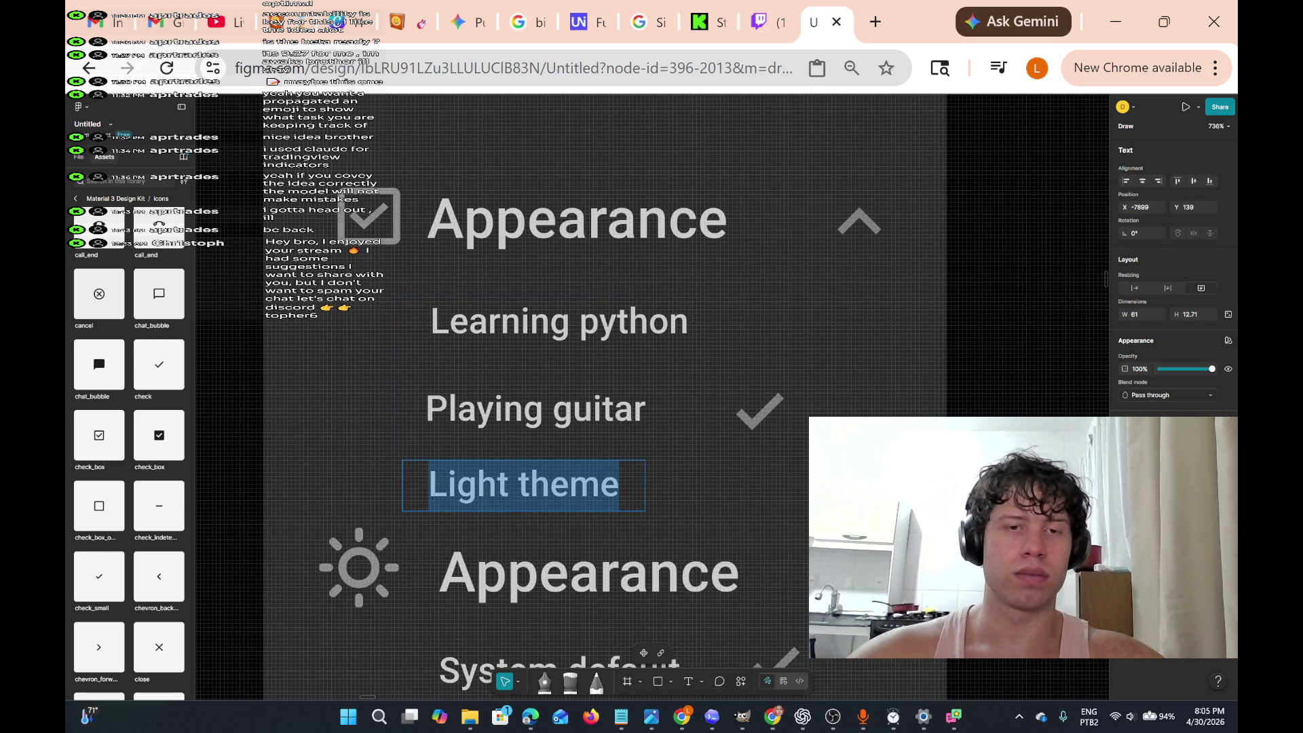
{"action": "type", "text": "Add "}
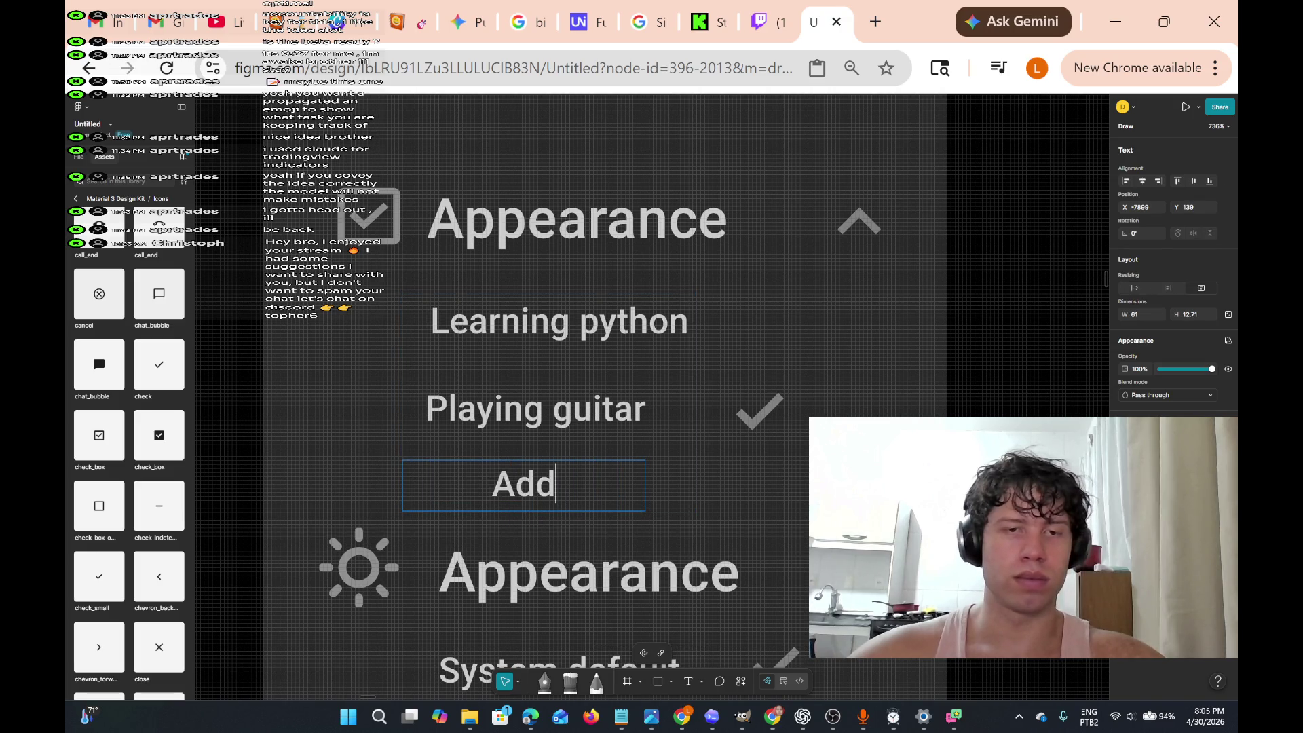
{"action": "type", "text": "goal"}
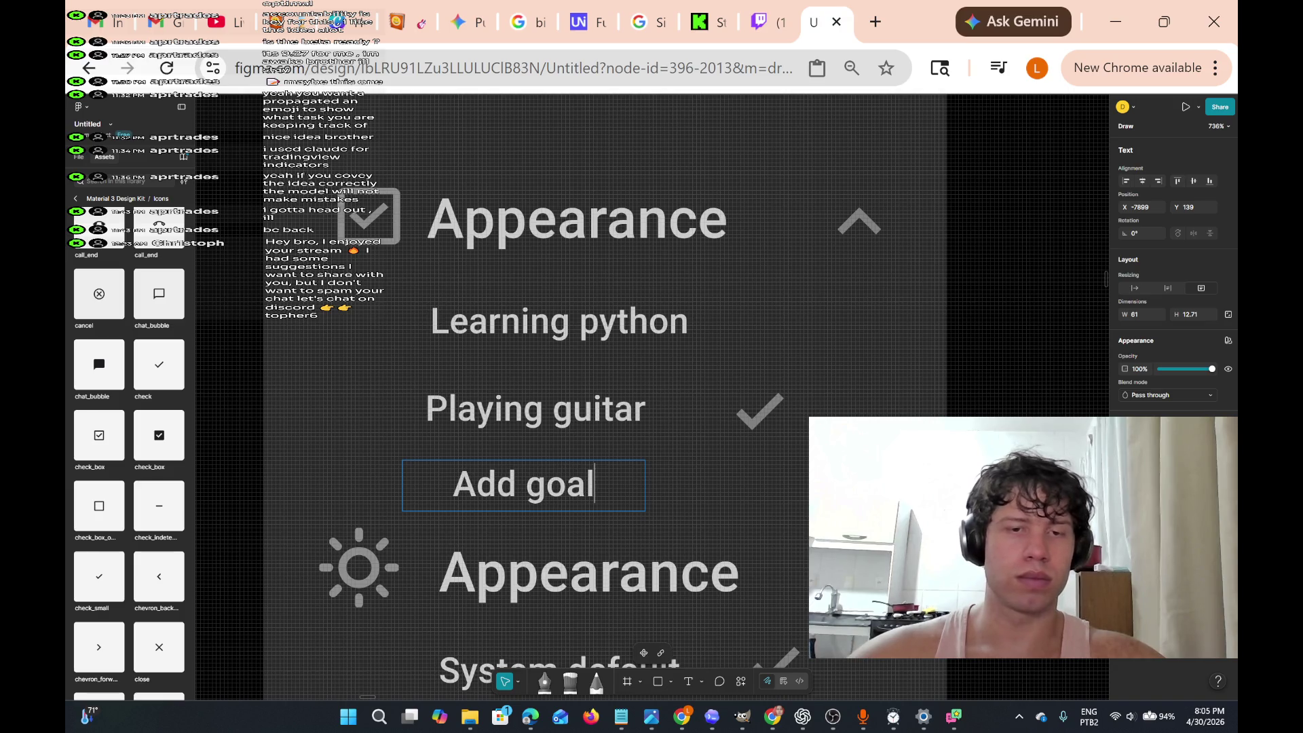
{"action": "key", "text": "Escape"}
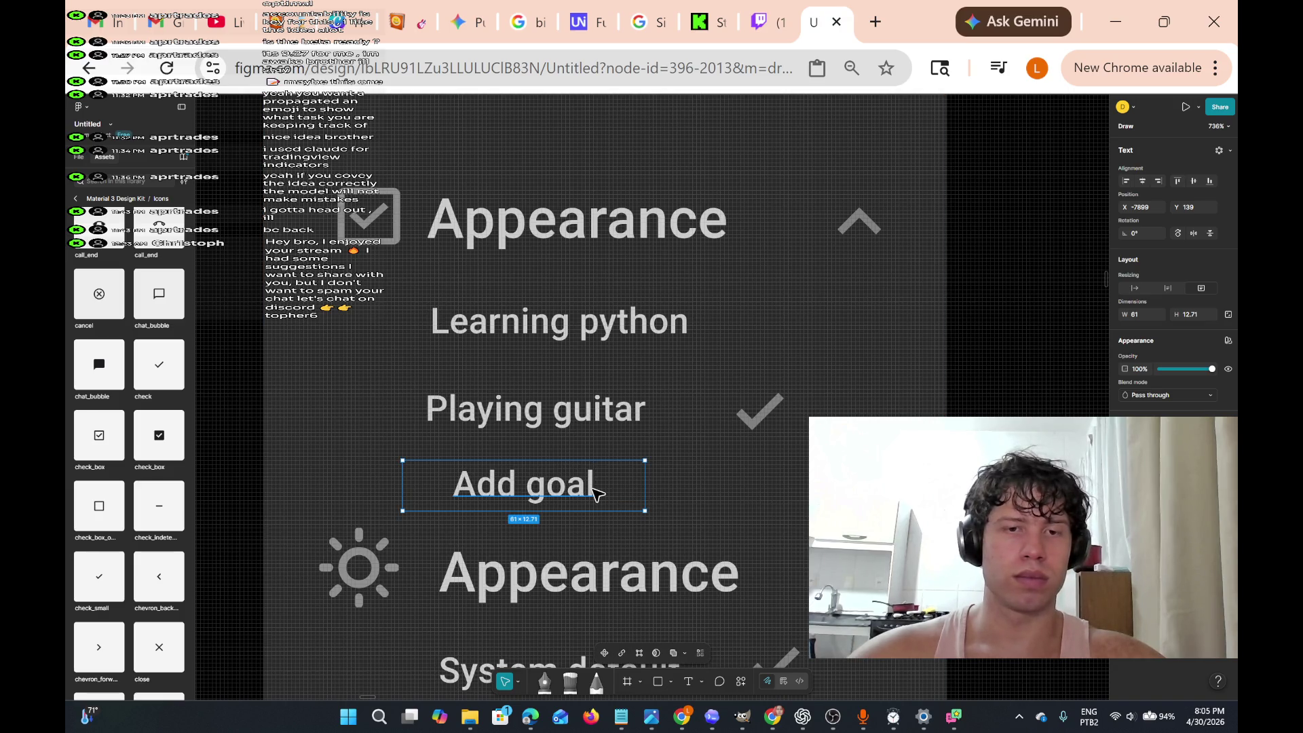
{"action": "left_click_drag", "start_coordinate": [594, 493], "coordinate": [564, 491]}
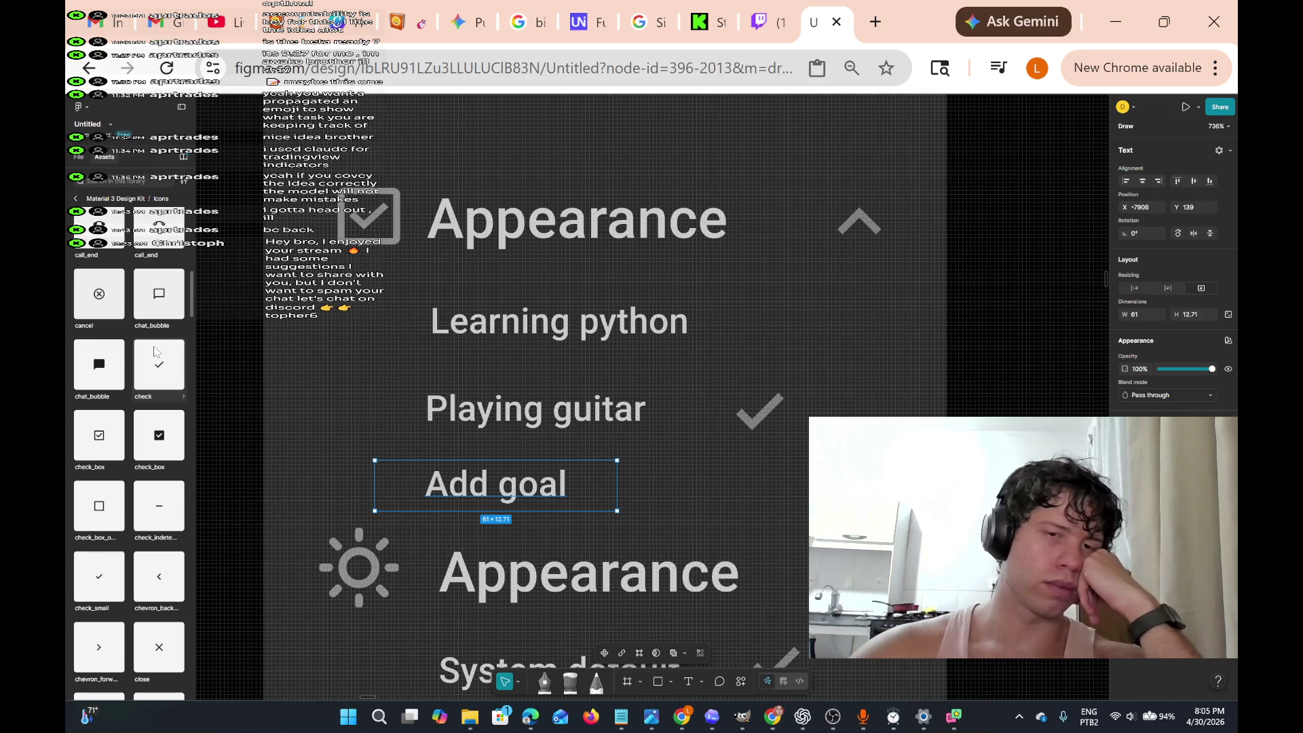
{"action": "scroll", "coordinate": [137, 349], "scroll_direction": "up", "scroll_amount": 1}
{"action": "scroll", "coordinate": [137, 349], "scroll_direction": "up", "scroll_amount": 10}
{"action": "scroll", "coordinate": [137, 348], "scroll_direction": "up", "scroll_amount": 3}
{"action": "scroll", "coordinate": [133, 301], "scroll_direction": "down", "scroll_amount": 15}
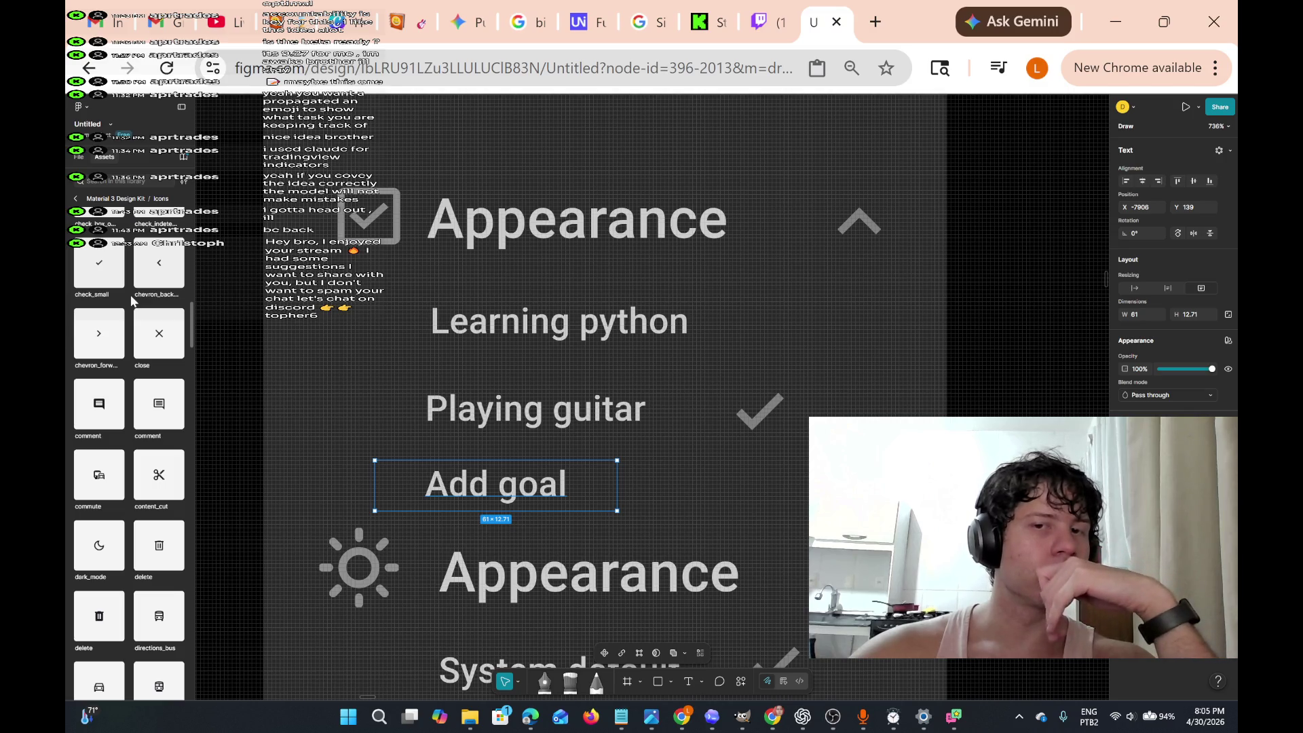
{"action": "scroll", "coordinate": [134, 300], "scroll_direction": "down", "scroll_amount": 5}
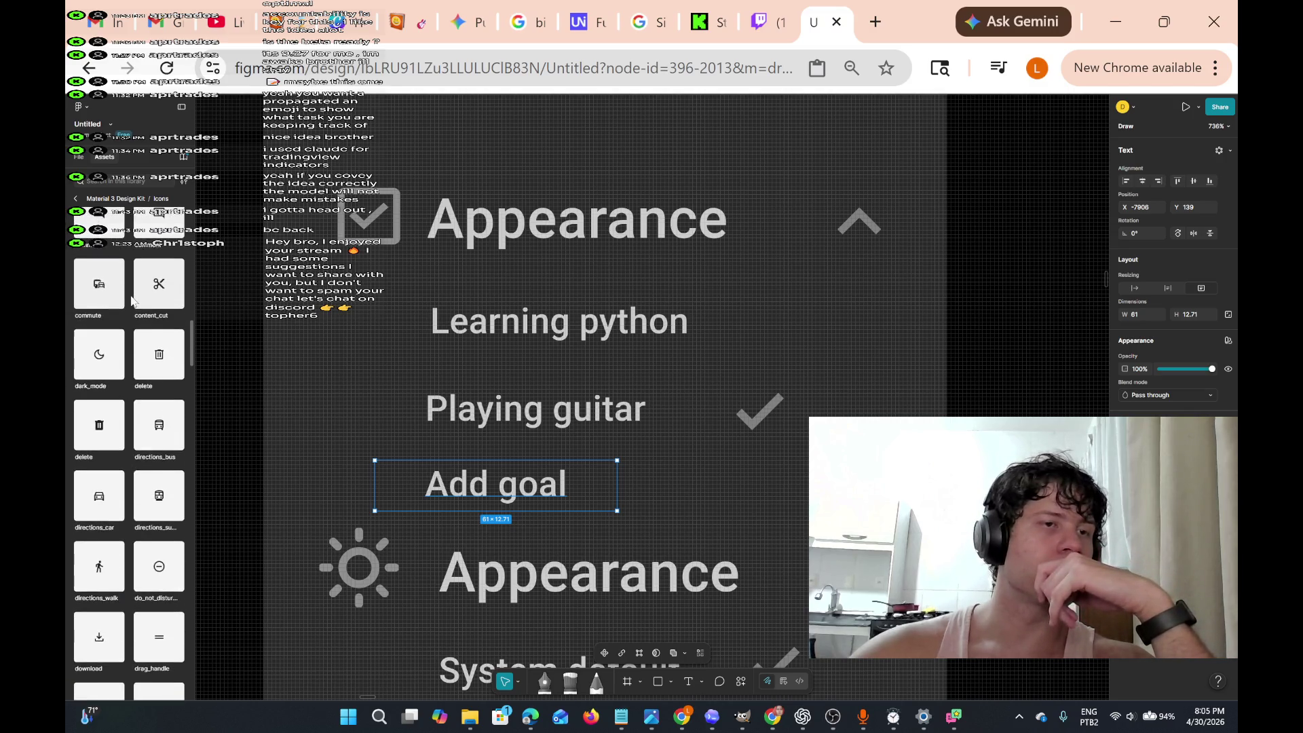
{"action": "scroll", "coordinate": [133, 301], "scroll_direction": "down", "scroll_amount": 5}
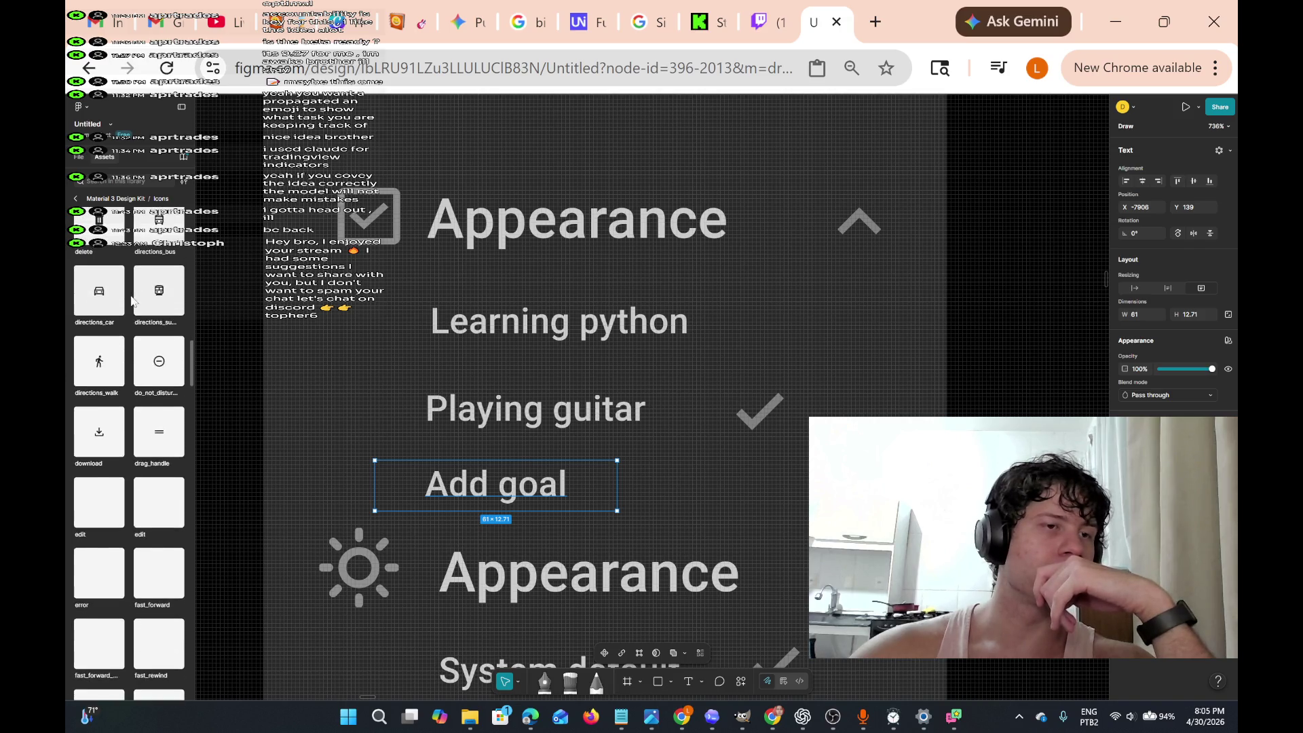
{"action": "scroll", "coordinate": [134, 301], "scroll_direction": "down", "scroll_amount": 6}
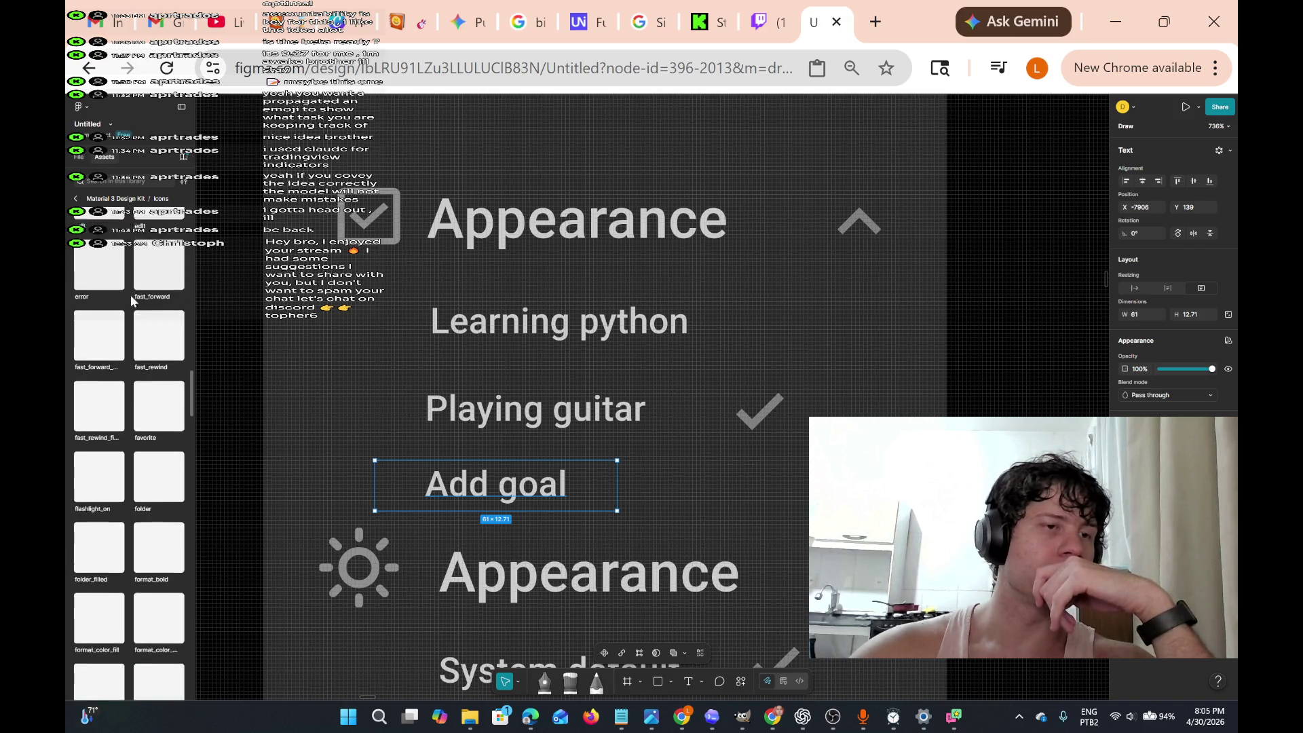
{"action": "scroll", "coordinate": [134, 300], "scroll_direction": "up", "scroll_amount": 10}
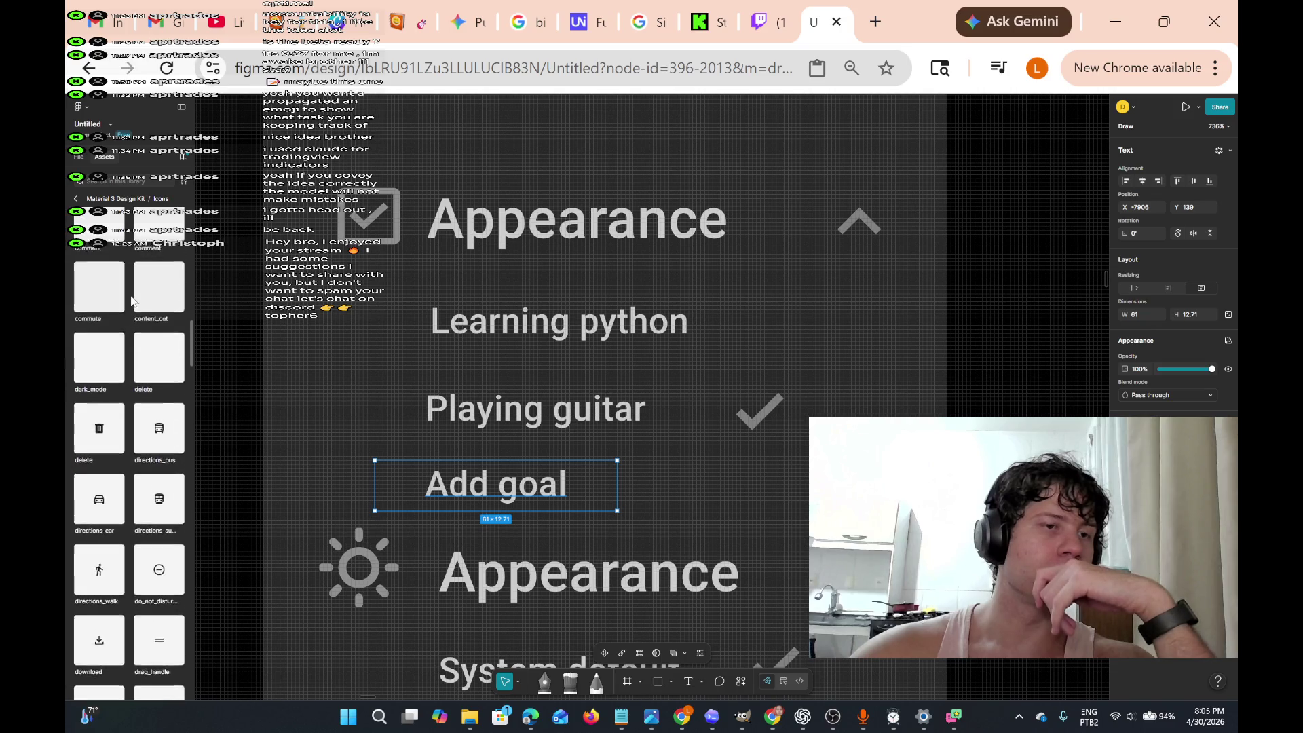
{"action": "scroll", "coordinate": [134, 300], "scroll_direction": "up", "scroll_amount": 1}
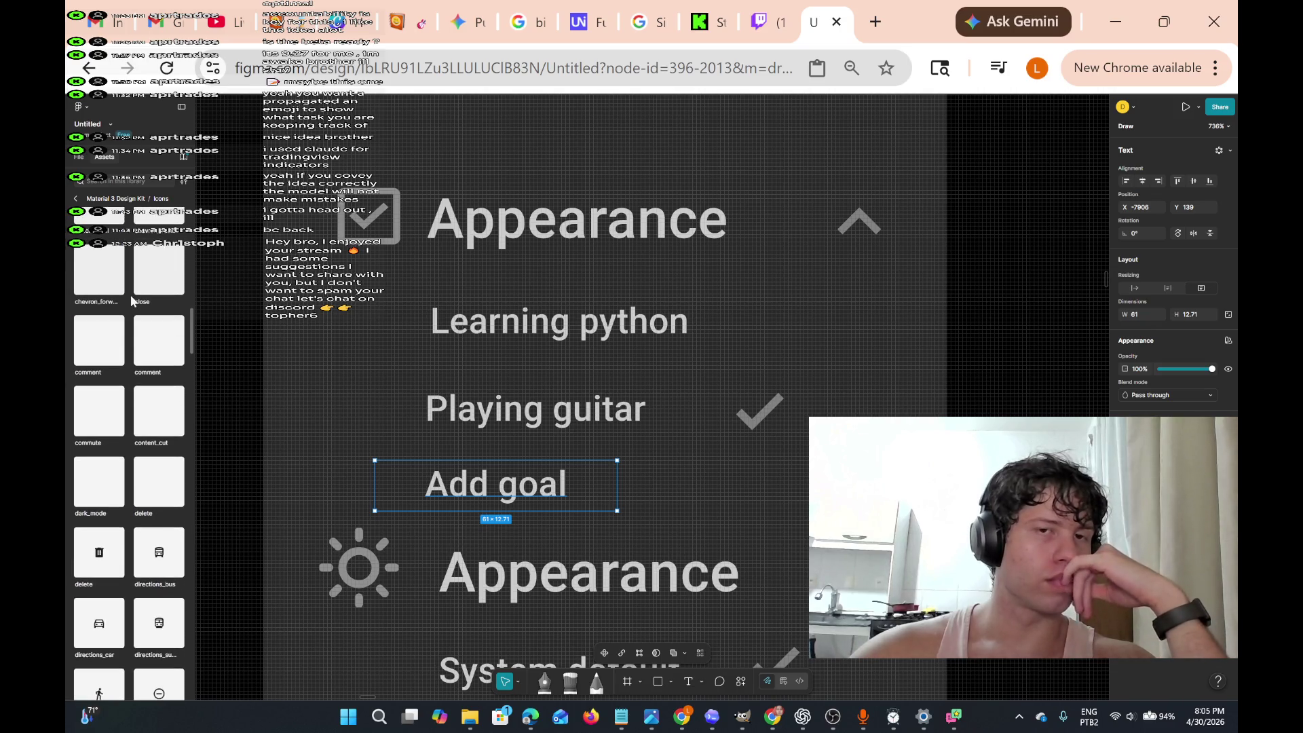
{"action": "scroll", "coordinate": [130, 295], "scroll_direction": "down", "scroll_amount": 2}
{"action": "scroll", "coordinate": [512, 357], "scroll_direction": "down", "scroll_amount": 5}
{"action": "scroll", "coordinate": [512, 357], "scroll_direction": "up", "scroll_amount": 6}
{"action": "scroll", "coordinate": [512, 358], "scroll_direction": "down", "scroll_amount": 2}
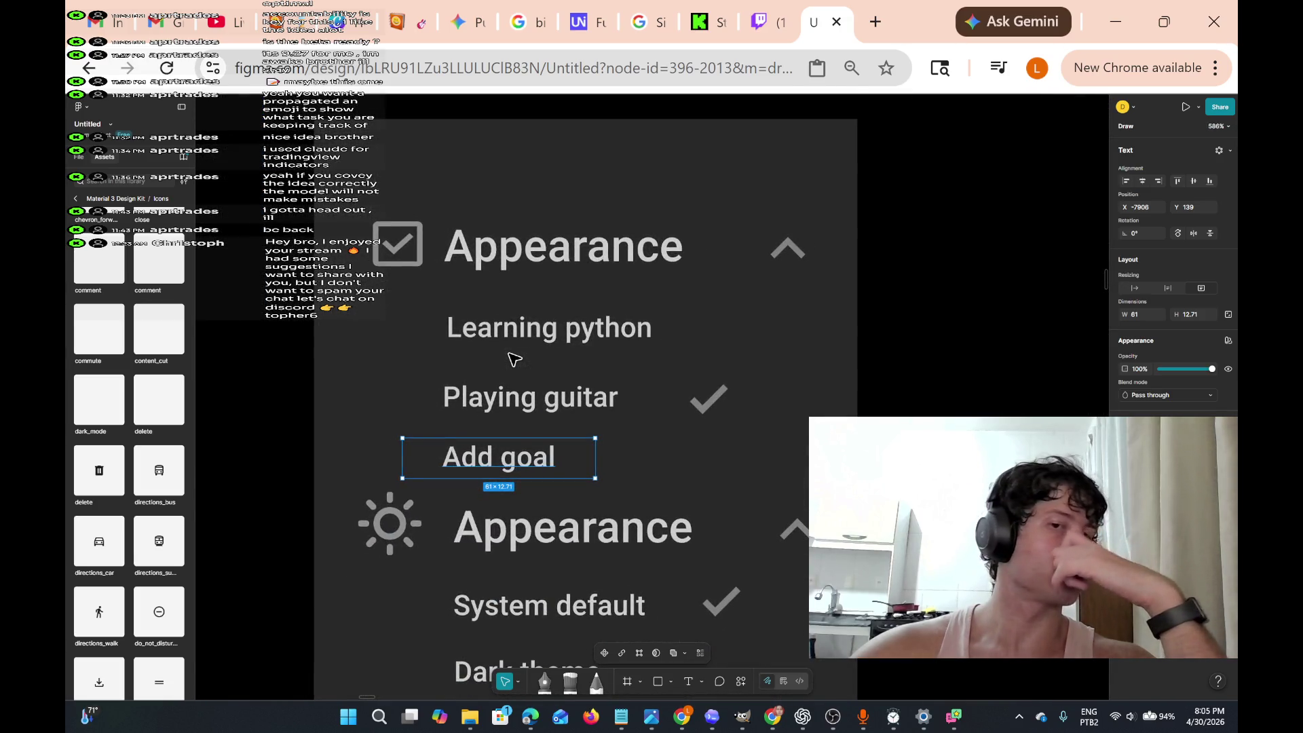
{"action": "scroll", "coordinate": [513, 357], "scroll_direction": "down", "scroll_amount": 5}
{"action": "scroll", "coordinate": [513, 357], "scroll_direction": "down", "scroll_amount": 4}
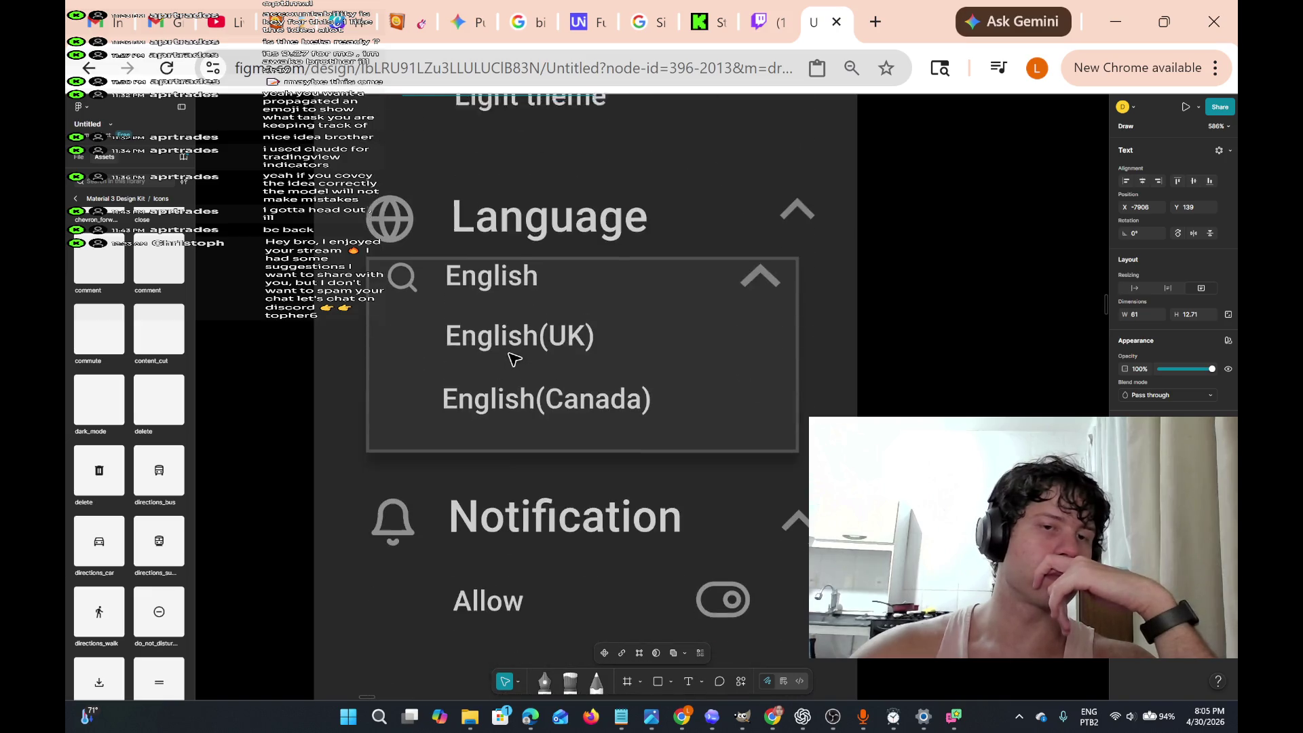
{"action": "scroll", "coordinate": [512, 358], "scroll_direction": "up", "scroll_amount": 10}
{"action": "scroll", "coordinate": [512, 358], "scroll_direction": "left", "scroll_amount": 1}
{"action": "scroll", "coordinate": [512, 357], "scroll_direction": "down", "scroll_amount": 3}
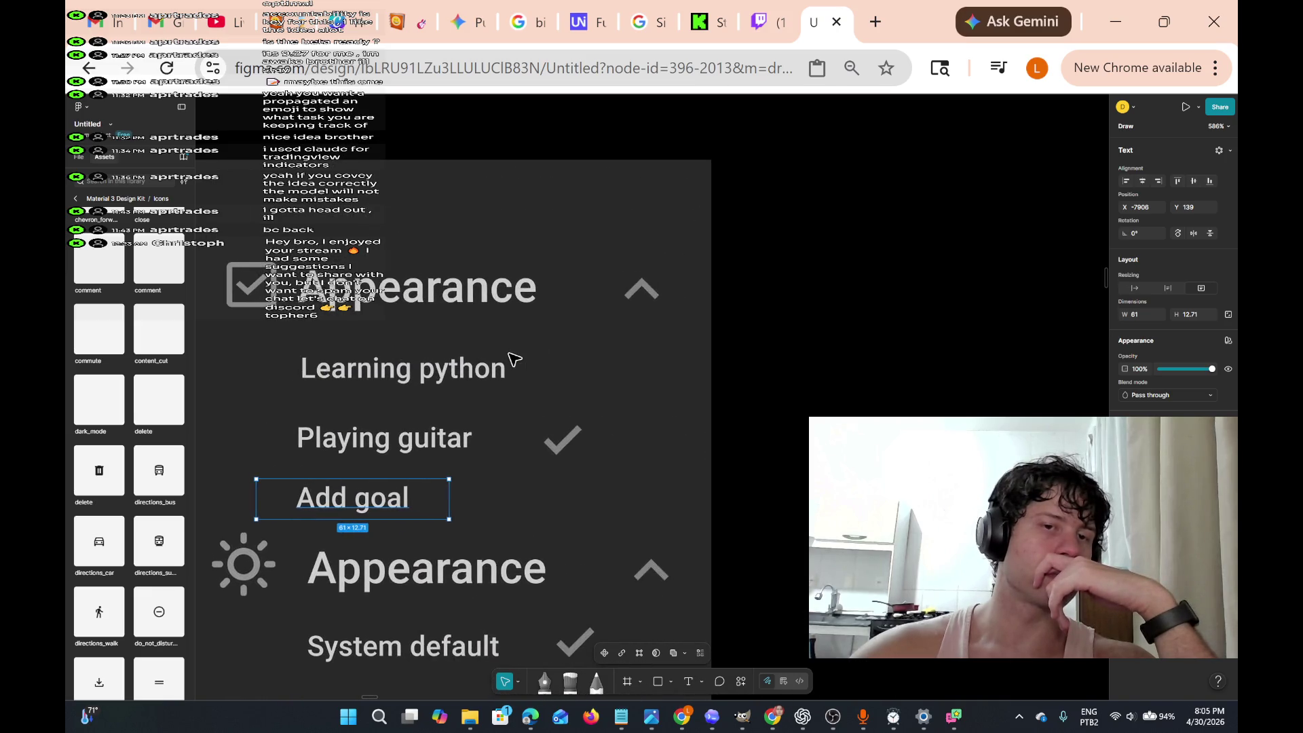
{"action": "scroll", "coordinate": [512, 359], "scroll_direction": "up", "scroll_amount": 6}
{"action": "scroll", "coordinate": [513, 357], "scroll_direction": "down", "scroll_amount": 6}
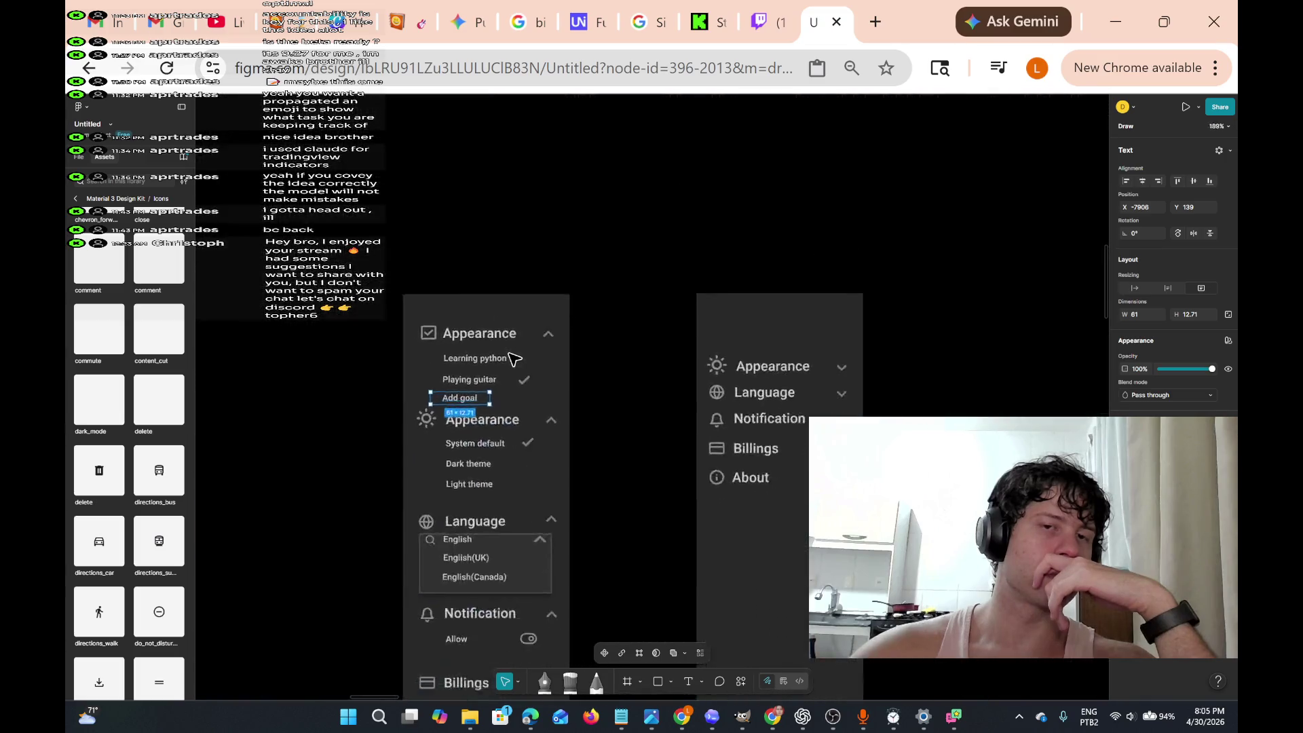
{"action": "scroll", "coordinate": [513, 358], "scroll_direction": "up", "scroll_amount": 4}
{"action": "scroll", "coordinate": [513, 358], "scroll_direction": "down", "scroll_amount": 5}
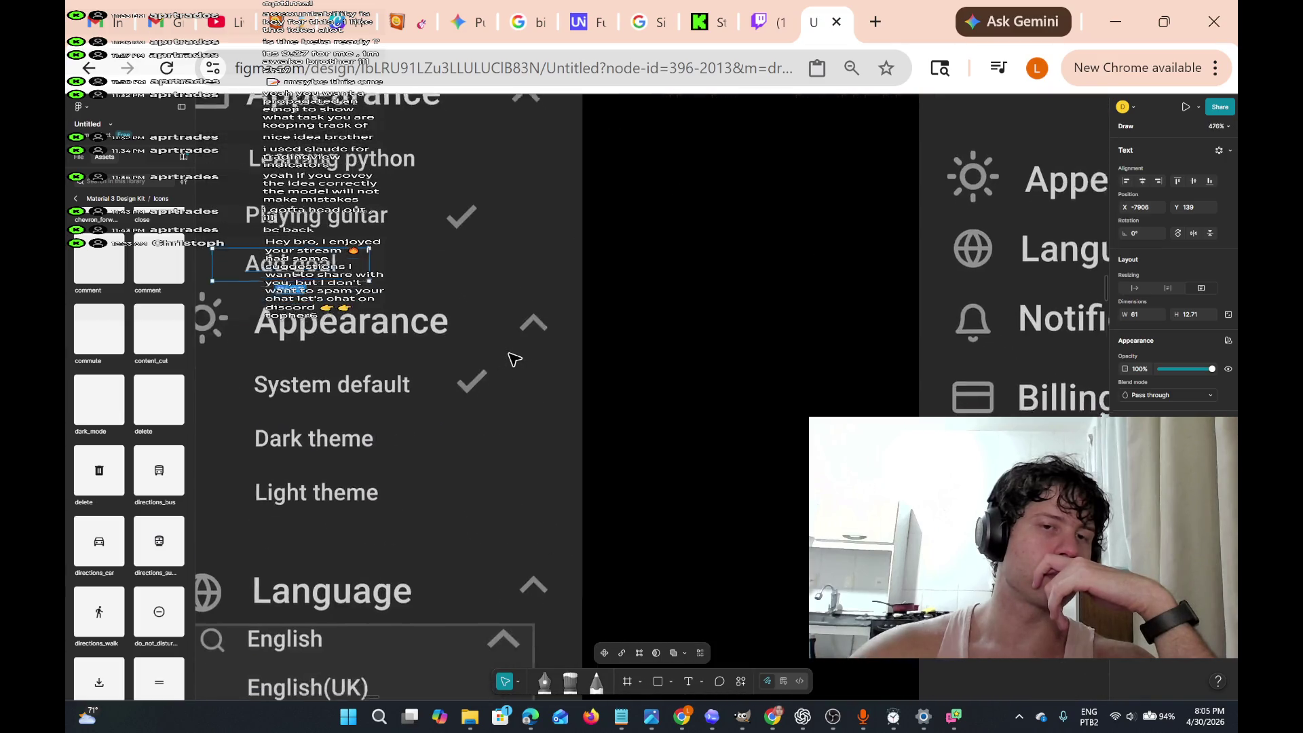
{"action": "scroll", "coordinate": [514, 359], "scroll_direction": "left", "scroll_amount": 2}
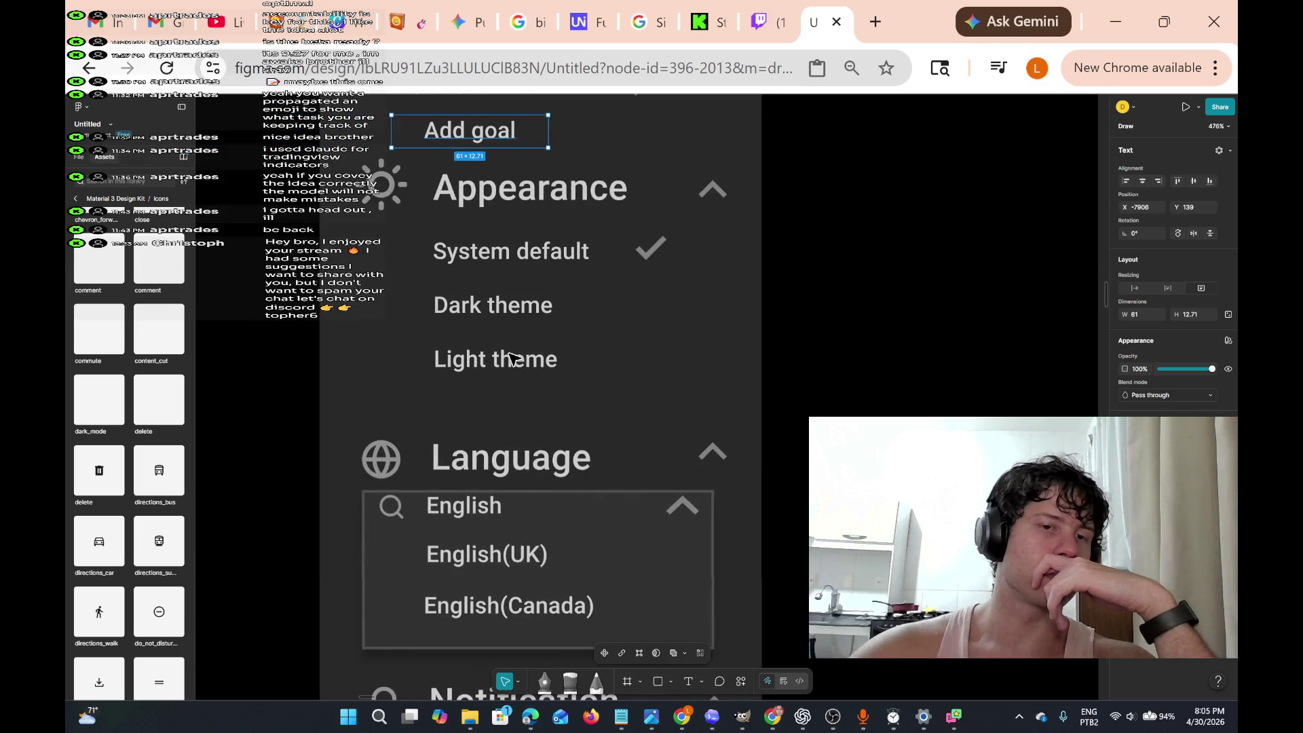
{"action": "scroll", "coordinate": [512, 358], "scroll_direction": "down", "scroll_amount": 6}
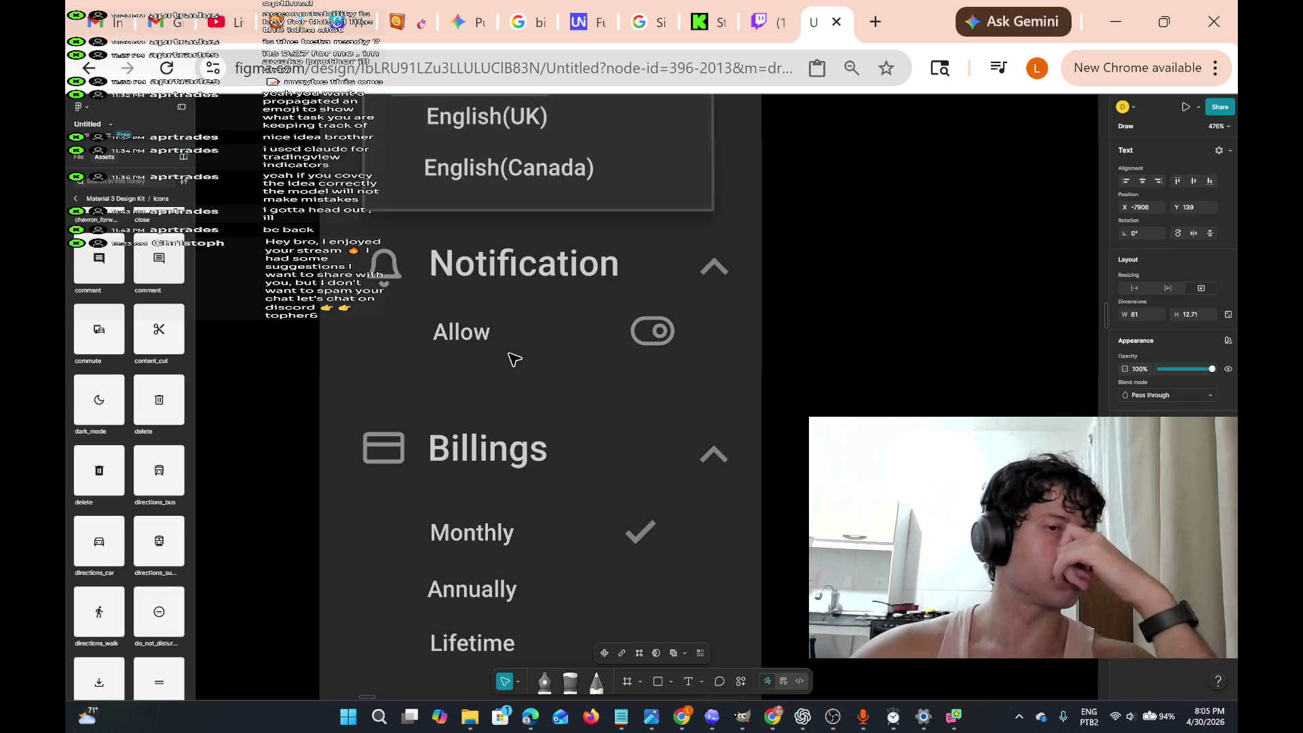
{"action": "scroll", "coordinate": [513, 359], "scroll_direction": "down", "scroll_amount": 2}
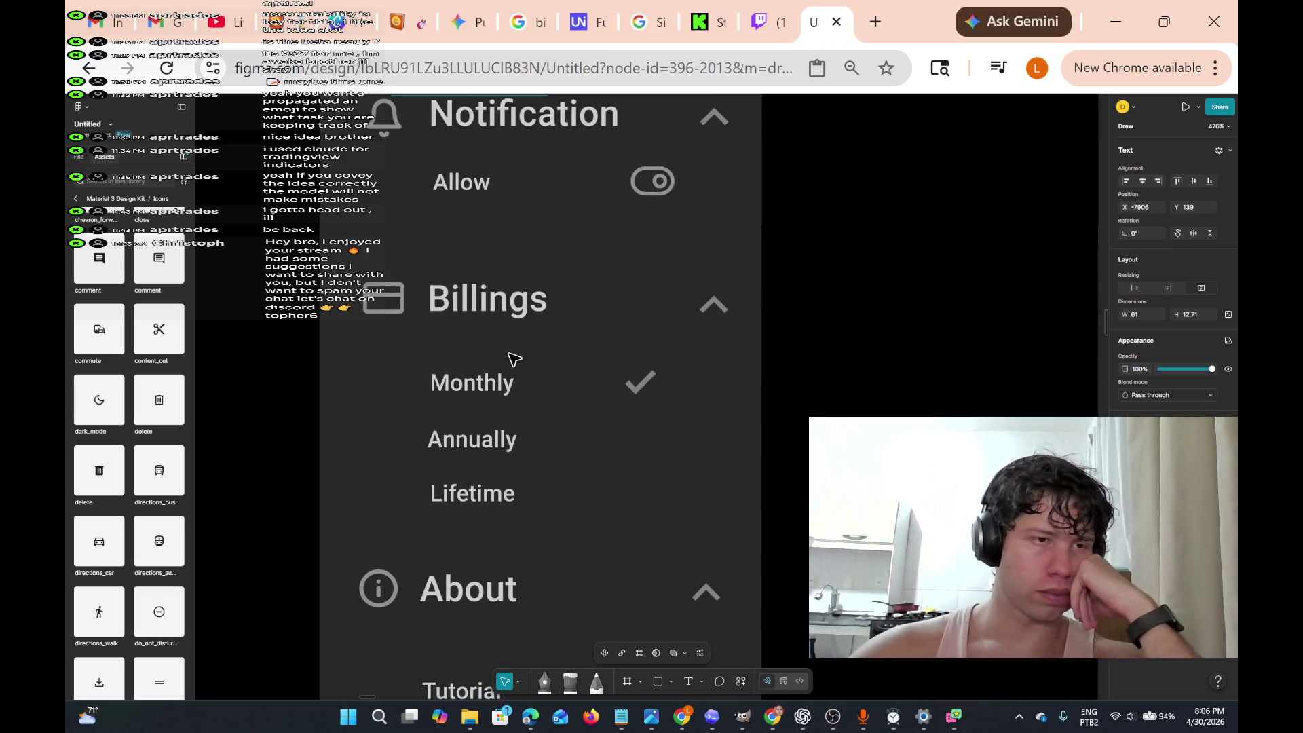
{"action": "scroll", "coordinate": [513, 359], "scroll_direction": "down", "scroll_amount": 1}
{"action": "scroll", "coordinate": [513, 359], "scroll_direction": "right", "scroll_amount": 2}
{"action": "scroll", "coordinate": [513, 359], "scroll_direction": "down", "scroll_amount": 5}
{"action": "scroll", "coordinate": [514, 359], "scroll_direction": "up", "scroll_amount": 5}
{"action": "scroll", "coordinate": [514, 359], "scroll_direction": "down", "scroll_amount": 3}
{"action": "scroll", "coordinate": [513, 358], "scroll_direction": "up", "scroll_amount": 3}
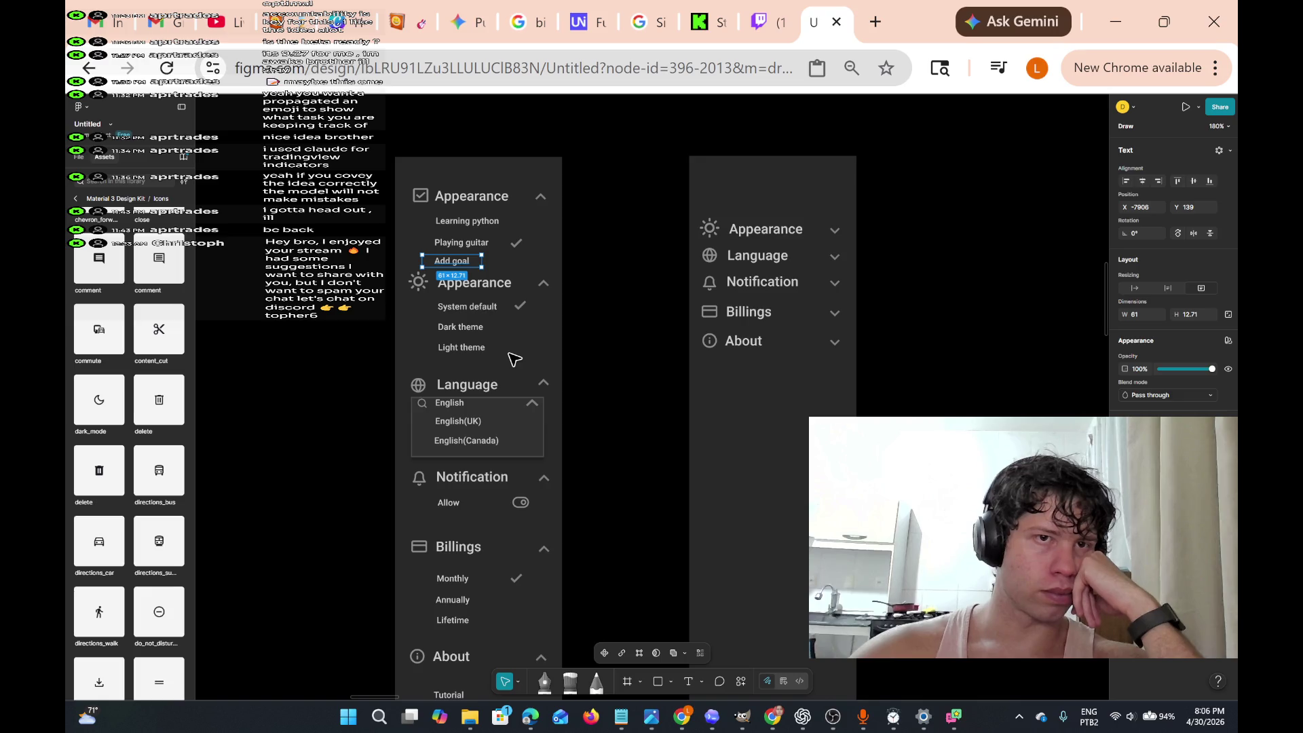
{"action": "left_click", "coordinate": [532, 363]}
{"action": "scroll", "coordinate": [532, 363], "scroll_direction": "right", "scroll_amount": 5}
{"action": "scroll", "coordinate": [538, 364], "scroll_direction": "right", "scroll_amount": 3}
{"action": "scroll", "coordinate": [538, 364], "scroll_direction": "left", "scroll_amount": 5}
{"action": "scroll", "coordinate": [538, 365], "scroll_direction": "up", "scroll_amount": 3}
{"action": "scroll", "coordinate": [538, 364], "scroll_direction": "down", "scroll_amount": 5}
{"action": "scroll", "coordinate": [538, 364], "scroll_direction": "up", "scroll_amount": 4}
{"action": "scroll", "coordinate": [538, 364], "scroll_direction": "down", "scroll_amount": 3}
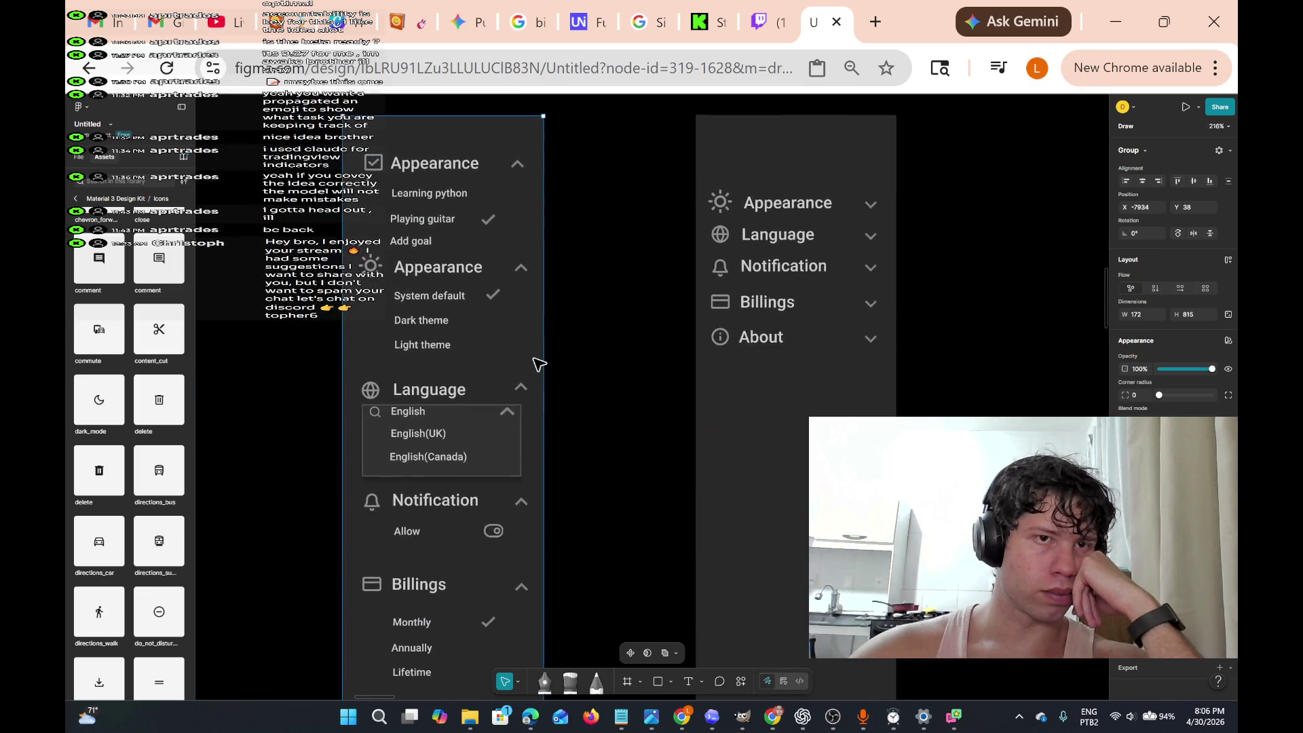
{"action": "scroll", "coordinate": [538, 364], "scroll_direction": "down", "scroll_amount": 2}
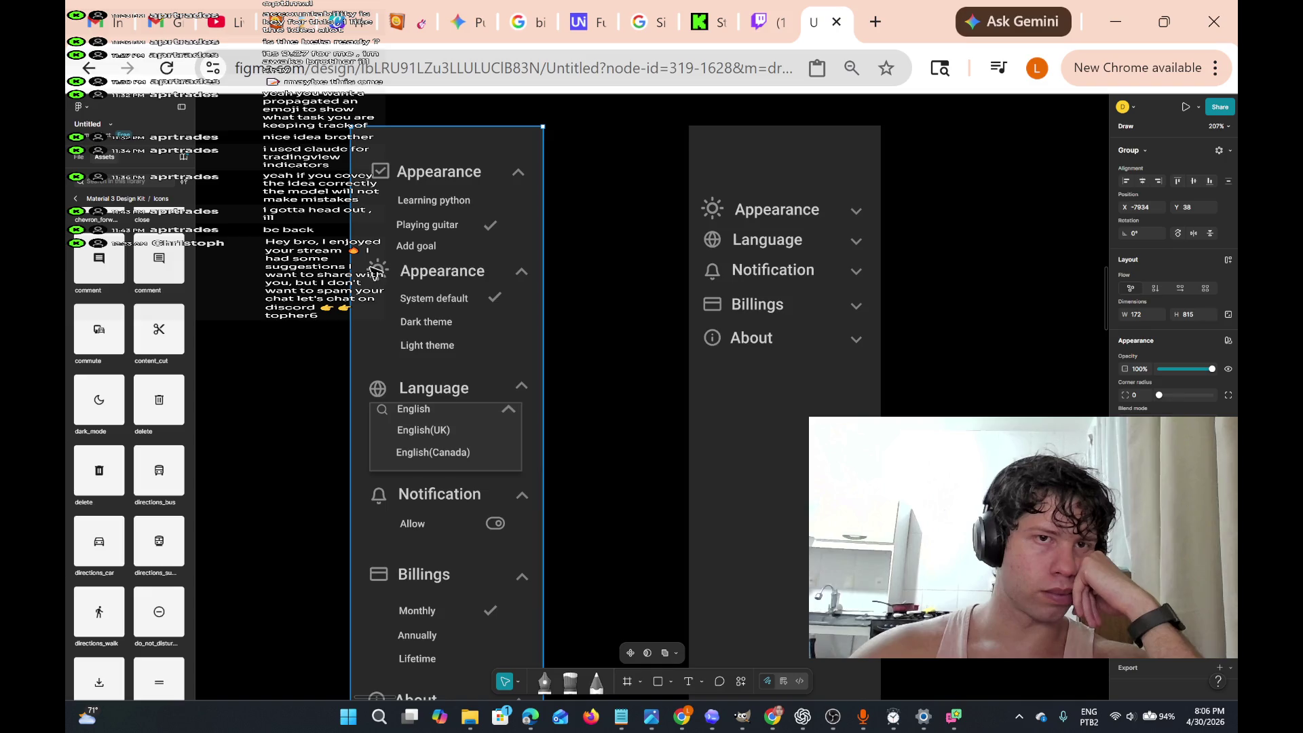
{"action": "scroll", "coordinate": [508, 421], "scroll_direction": "down", "scroll_amount": 3}
{"action": "scroll", "coordinate": [508, 421], "scroll_direction": "up", "scroll_amount": 4}
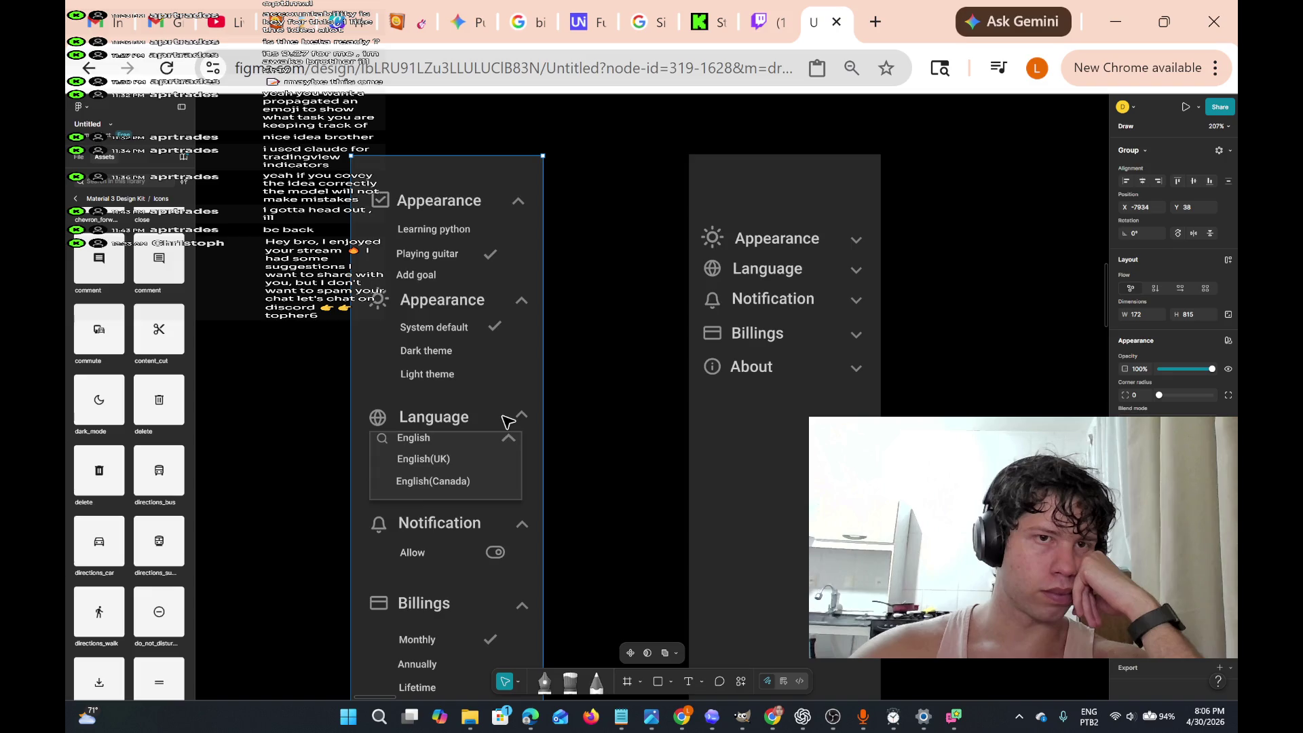
- Rename the first Appearance heading to 'Goals' and nudge it slightly left
{"action": "double_click", "coordinate": [429, 203]}
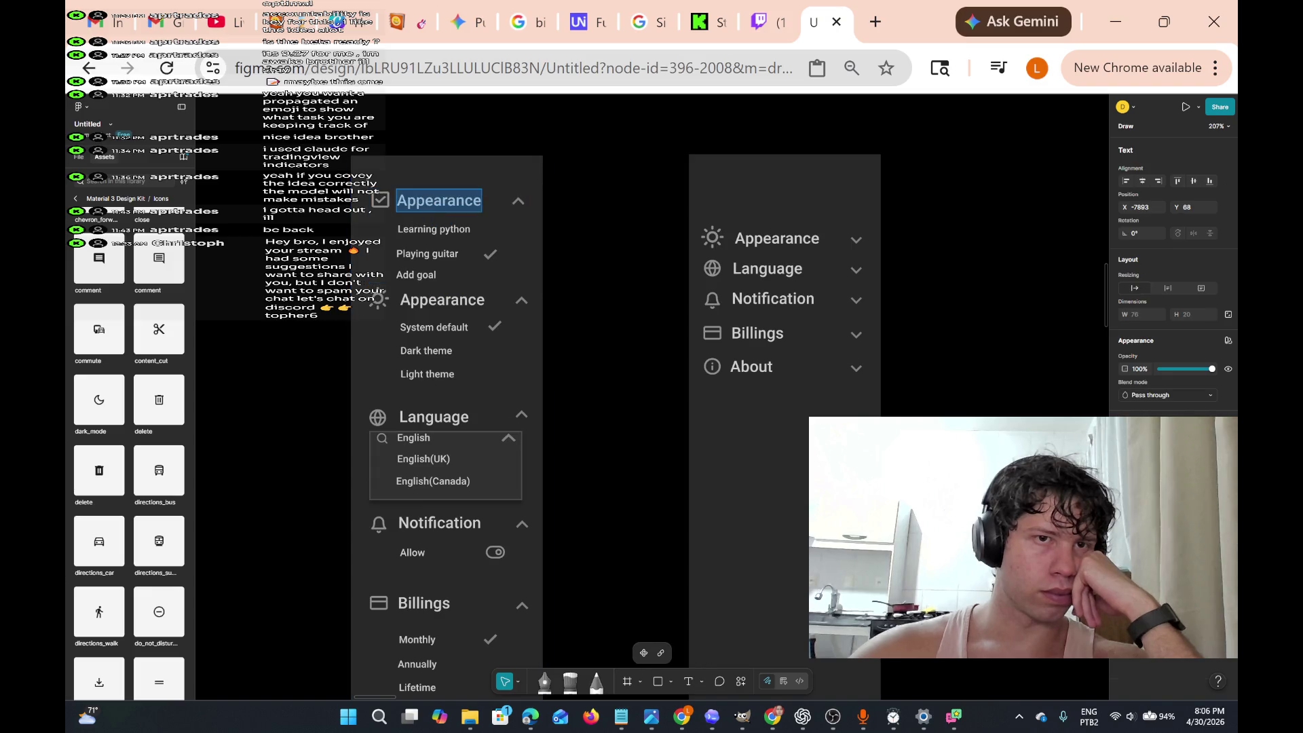
{"action": "type", "text": "G"}
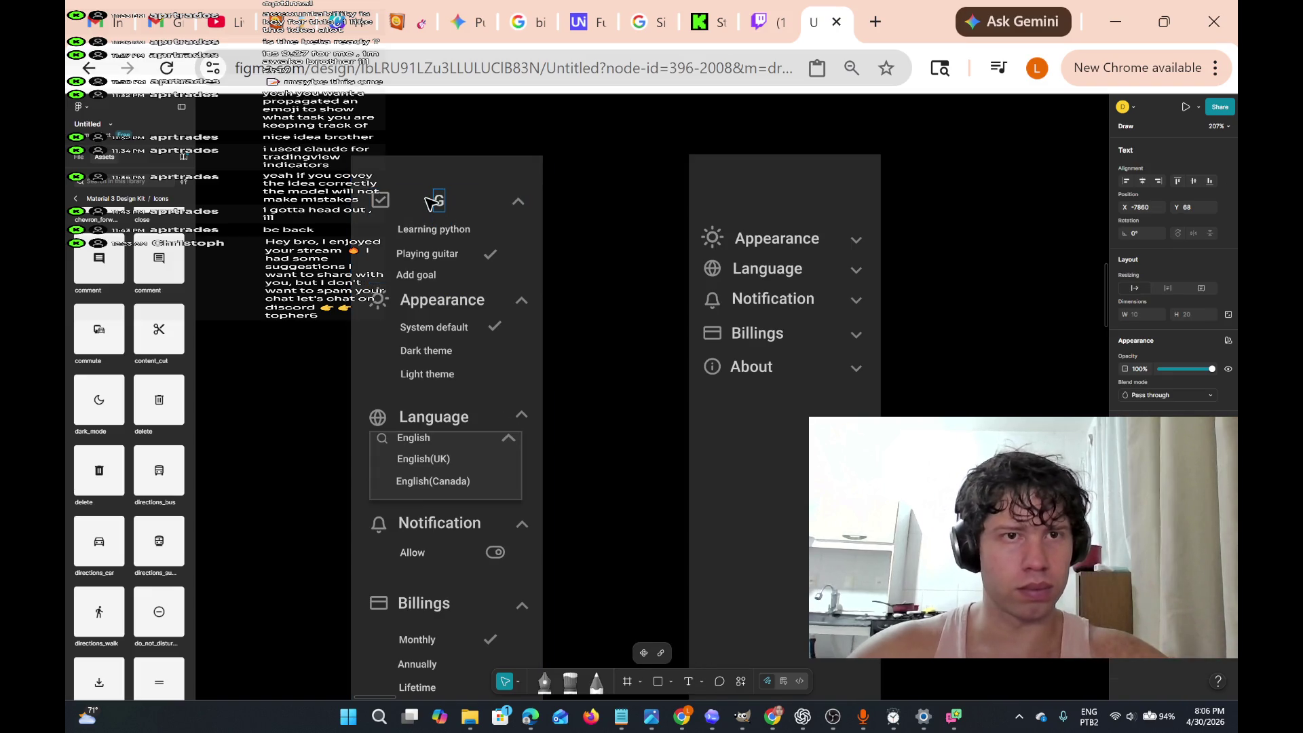
{"action": "type", "text": "oals"}
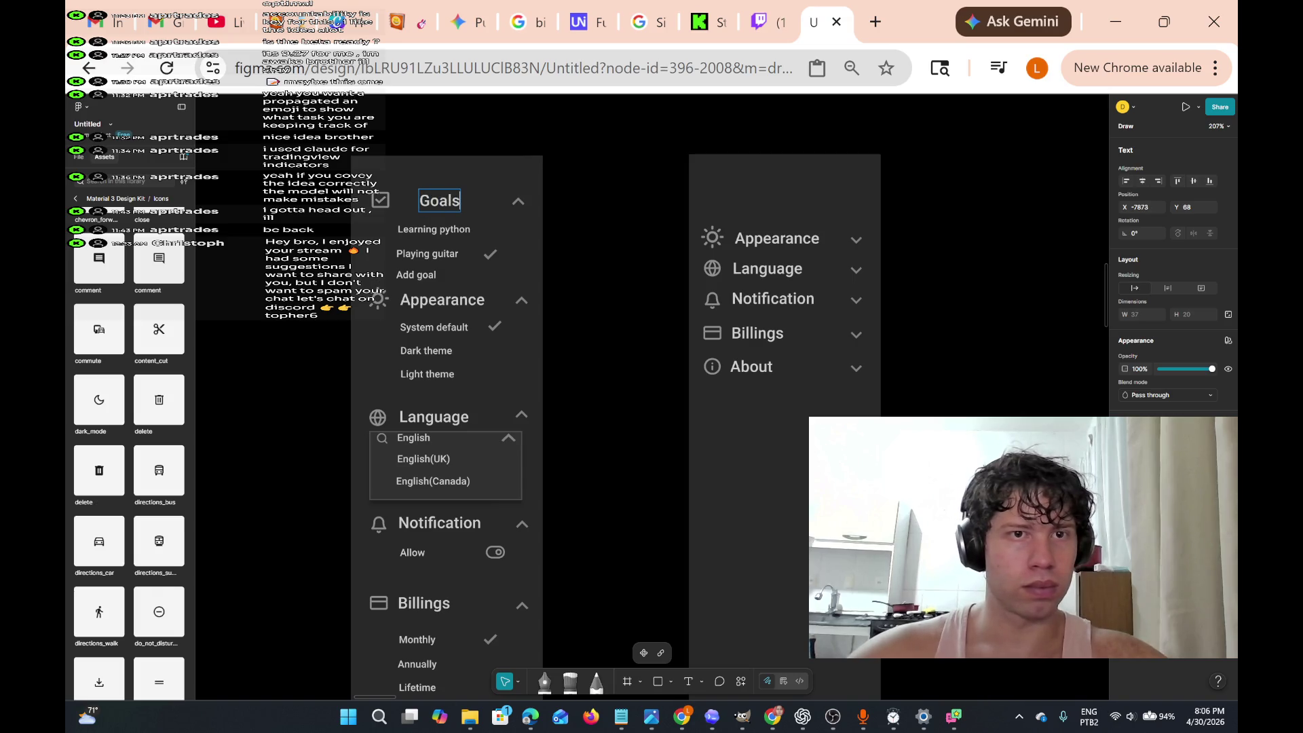
{"action": "key", "text": "Escape"}
{"action": "left_click_drag", "start_coordinate": [447, 204], "coordinate": [427, 207]}
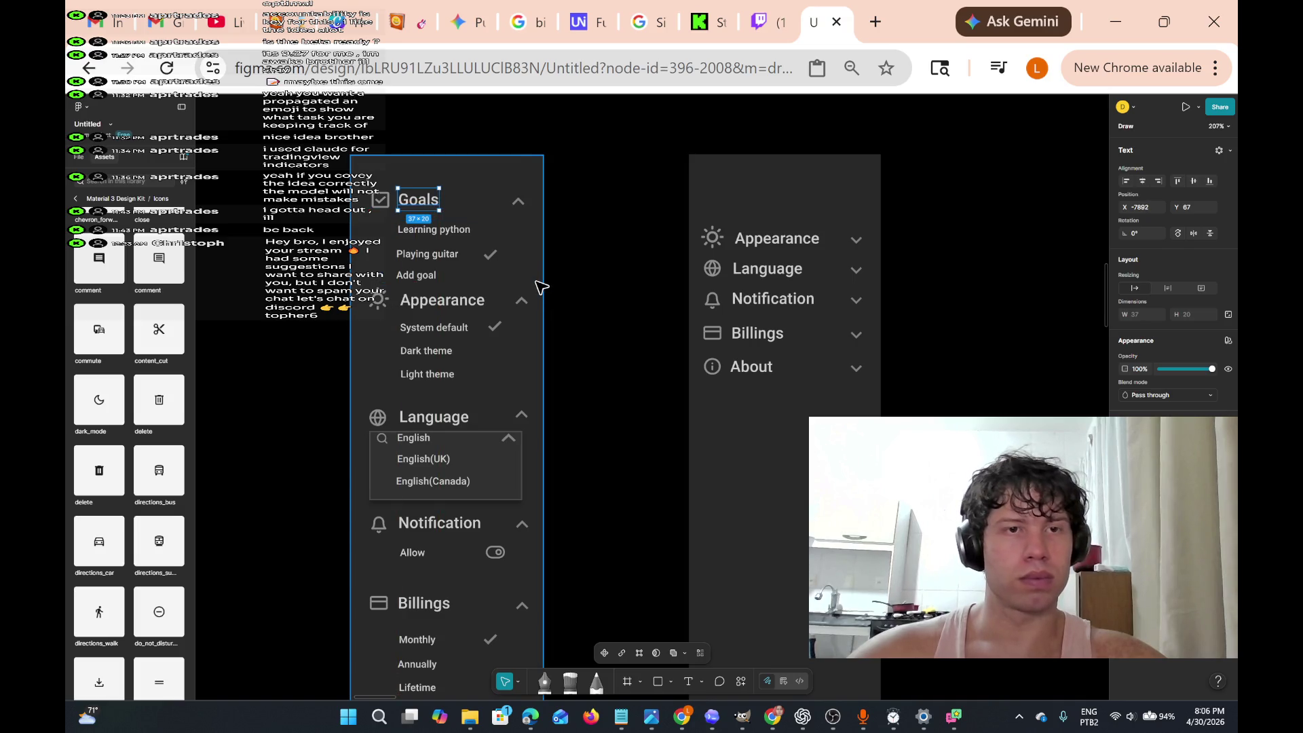
{"action": "left_click", "coordinate": [488, 195]}
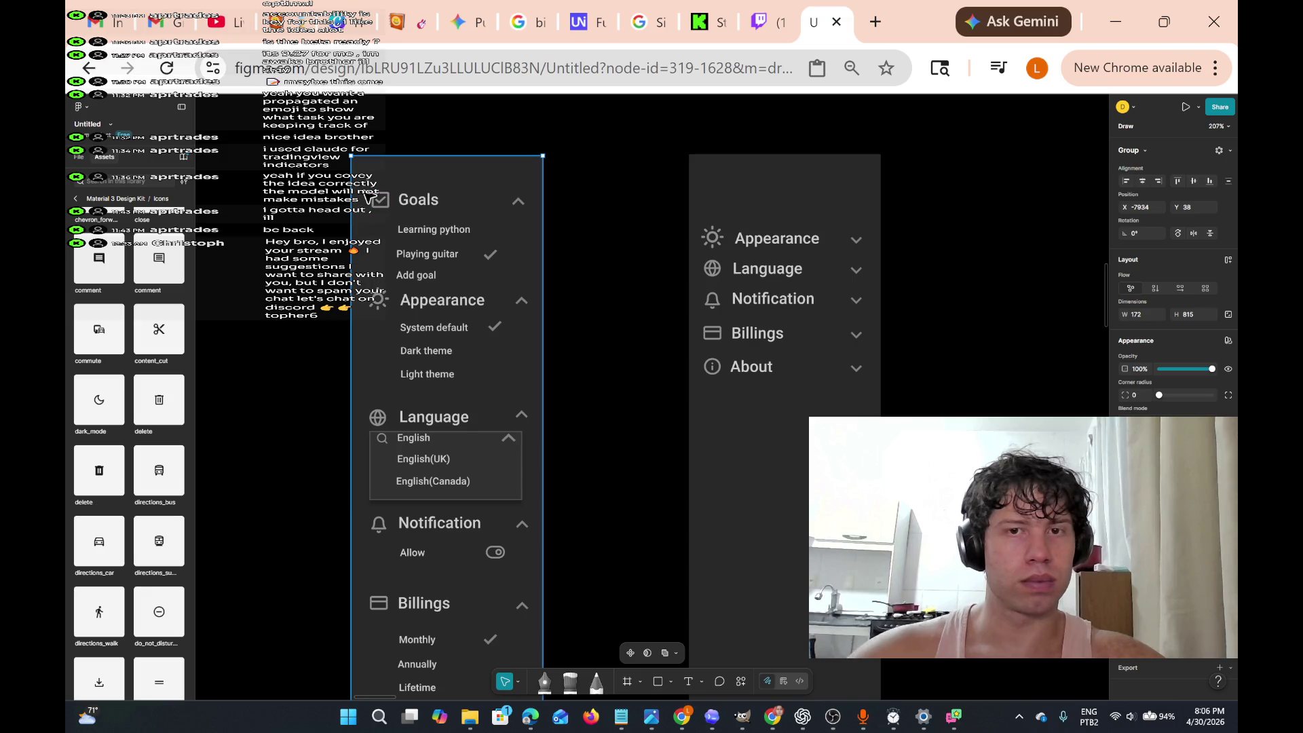
{"action": "left_click", "coordinate": [375, 200]}
- Paste the Goals text and checkbox atop the collapsed settings menu and shift the list down
{"action": "left_click", "coordinate": [418, 200], "text": "shift"}
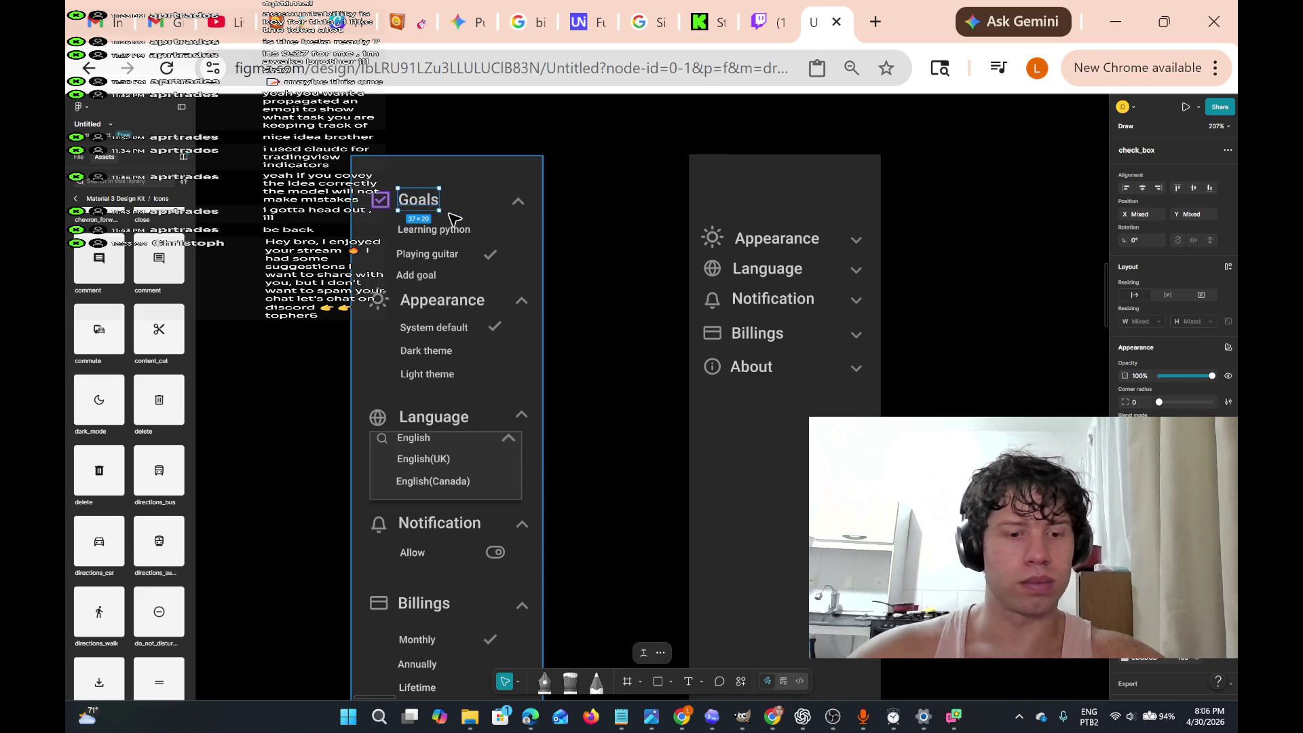
{"action": "right_click", "coordinate": [713, 204]}
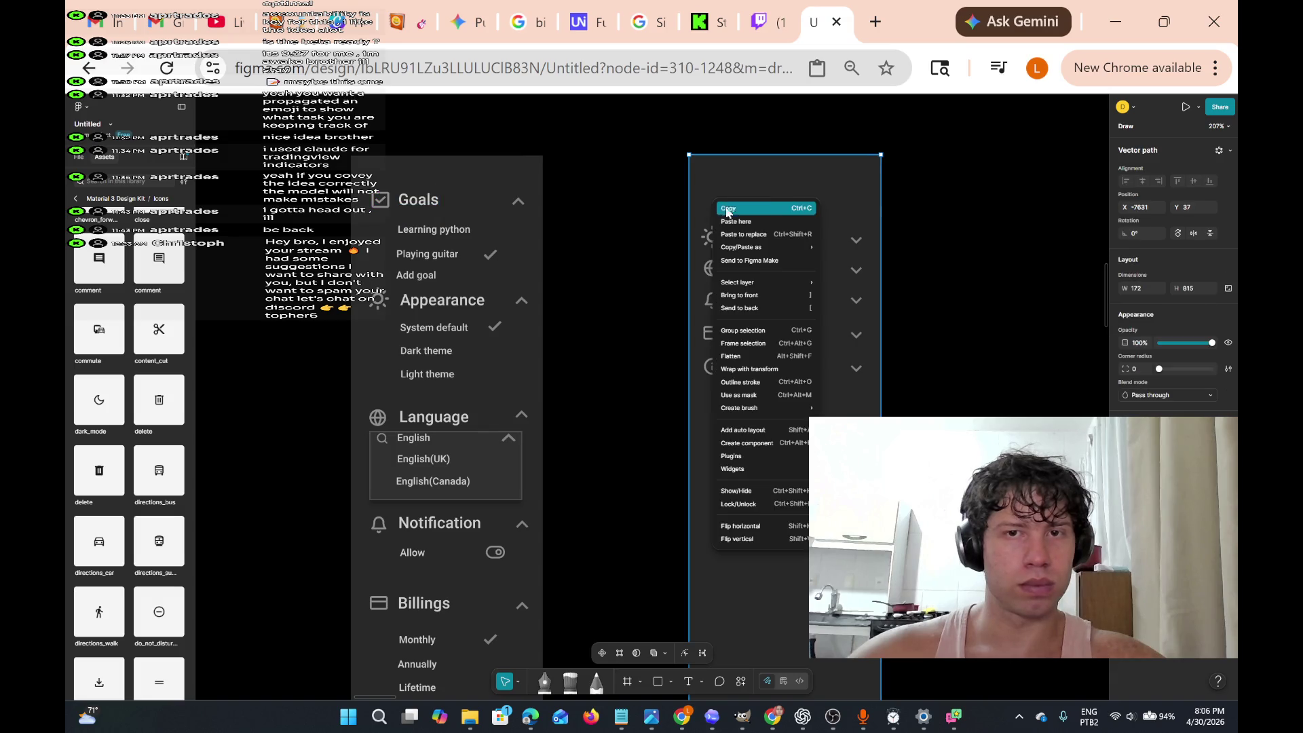
{"action": "left_click", "coordinate": [743, 222]}
{"action": "left_click_drag", "start_coordinate": [753, 212], "coordinate": [762, 213]}
{"action": "mouse_move", "coordinate": [696, 178]}
{"action": "left_mouse_down"}
{"action": "mouse_move", "coordinate": [861, 343]}
{"action": "mouse_move", "coordinate": [860, 469]}
{"action": "mouse_move", "coordinate": [867, 453]}
{"action": "left_mouse_up"}
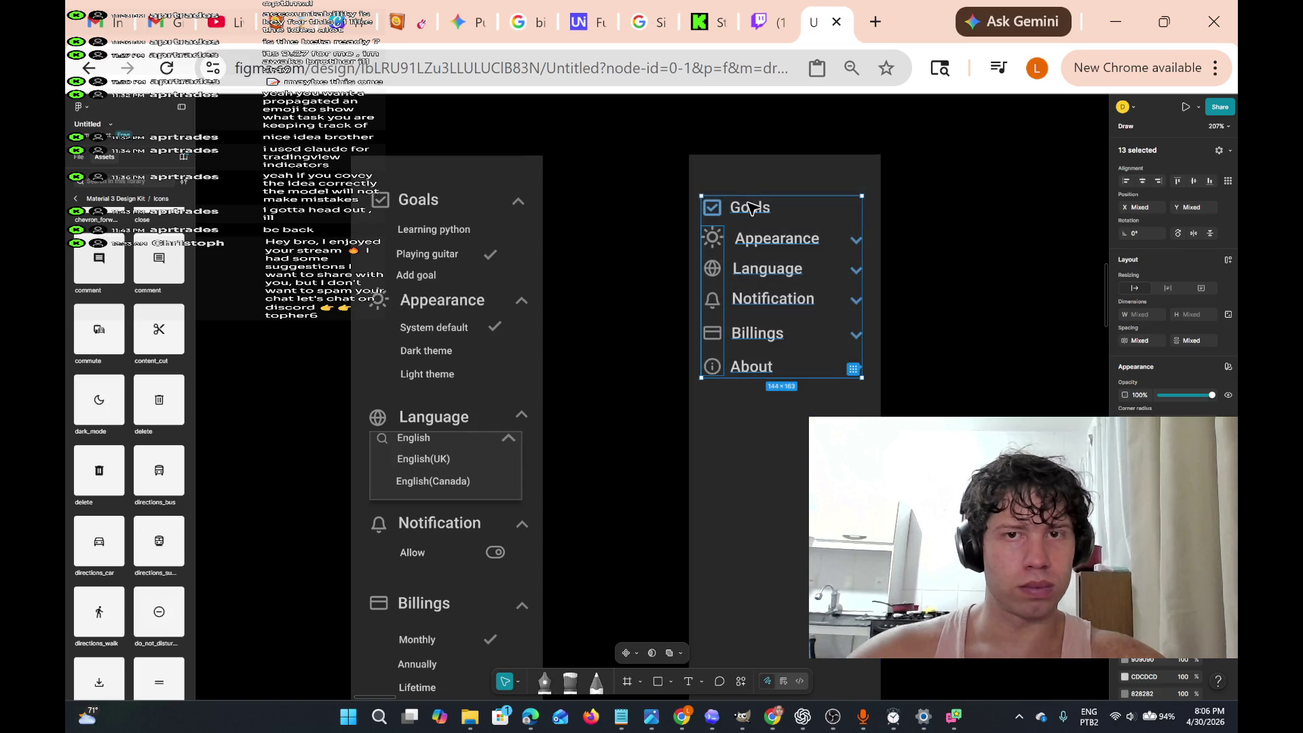
{"action": "left_click_drag", "start_coordinate": [750, 209], "coordinate": [750, 214]}
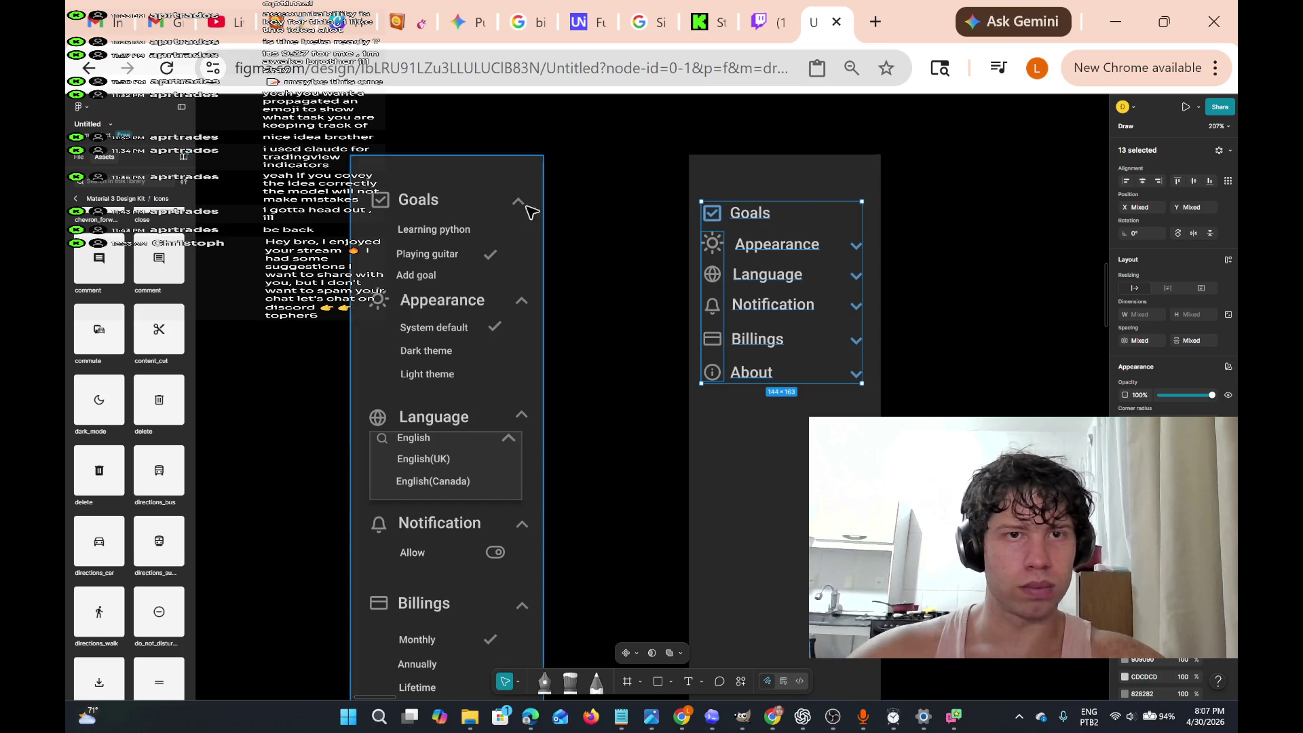
- Paste an extra Goals item beside the menu, then undo it
{"action": "double_click", "coordinate": [852, 245]}
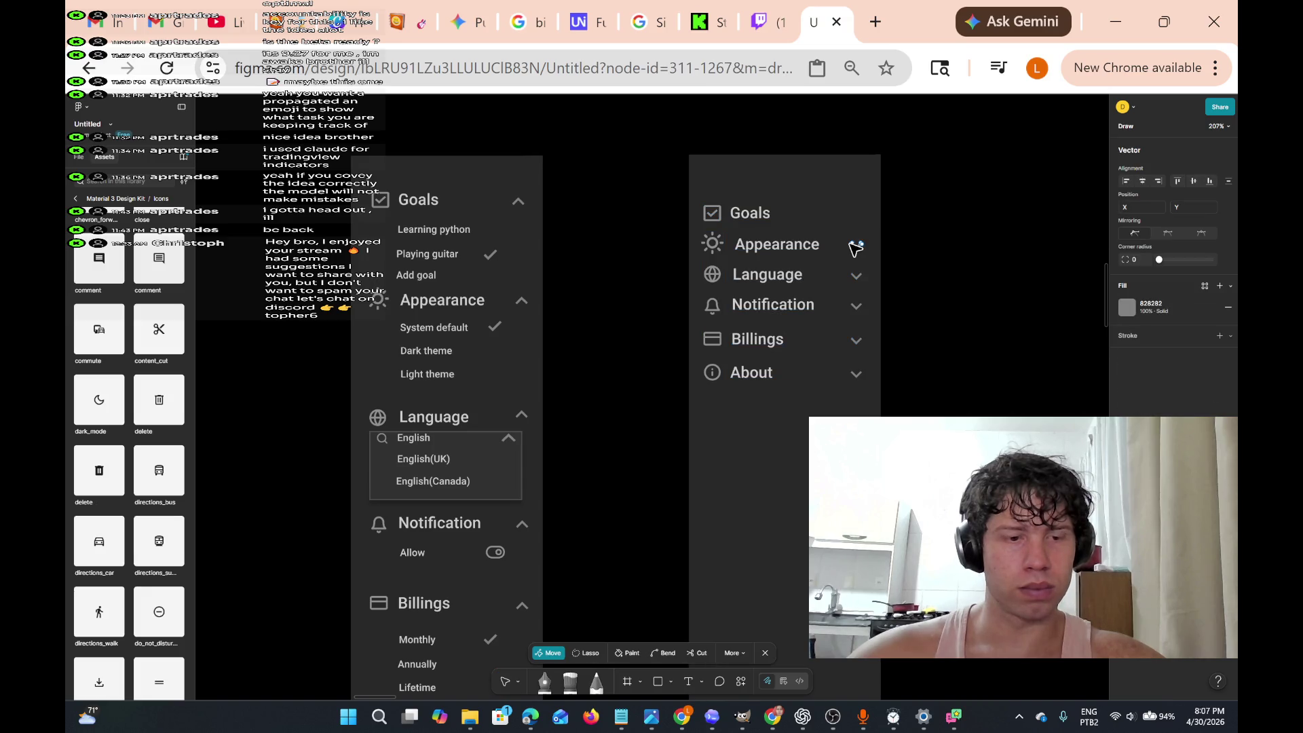
{"action": "right_click", "coordinate": [854, 210]}
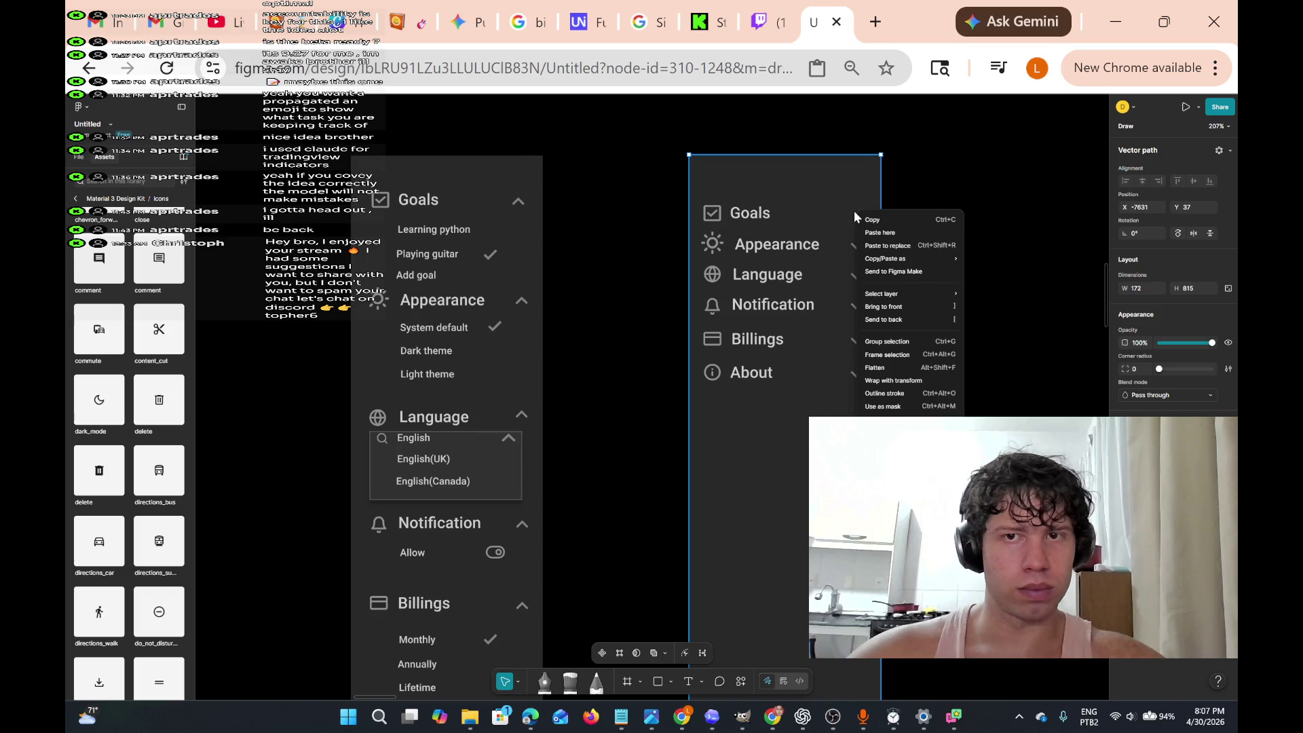
{"action": "left_click", "coordinate": [871, 227]}
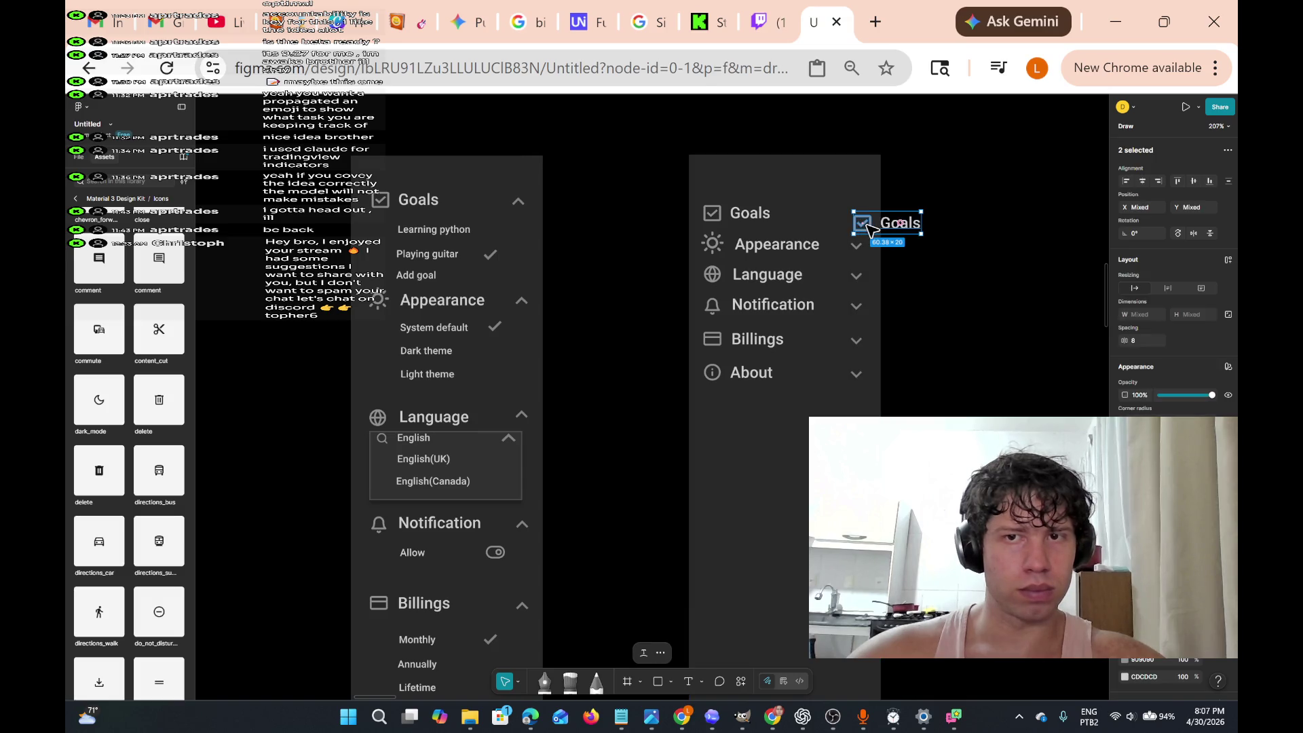
{"action": "key", "text": "ctrl+z"}
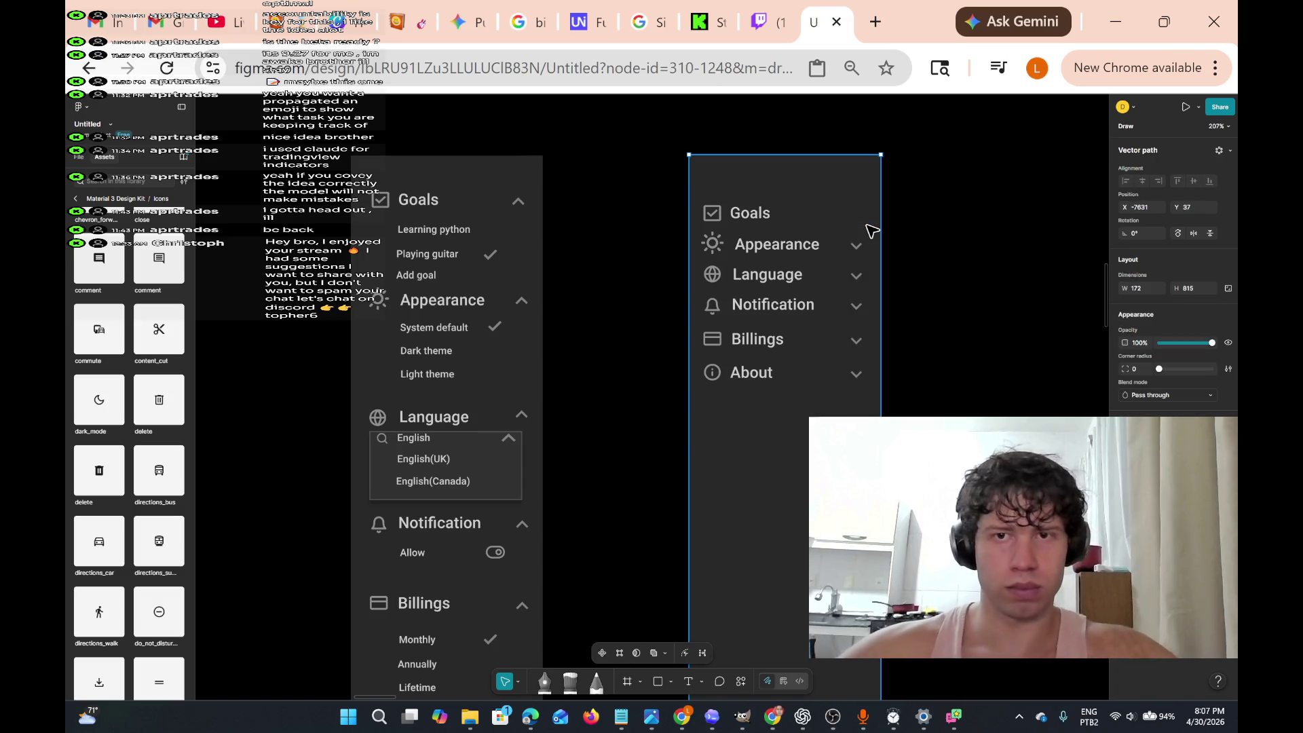
{"action": "scroll", "coordinate": [663, 163], "scroll_direction": "up", "scroll_amount": 5}
- Copy the Appearance chevron and place the copy beside the Goals row, nudged right
{"action": "scroll", "coordinate": [821, 366], "scroll_direction": "right", "scroll_amount": 5}
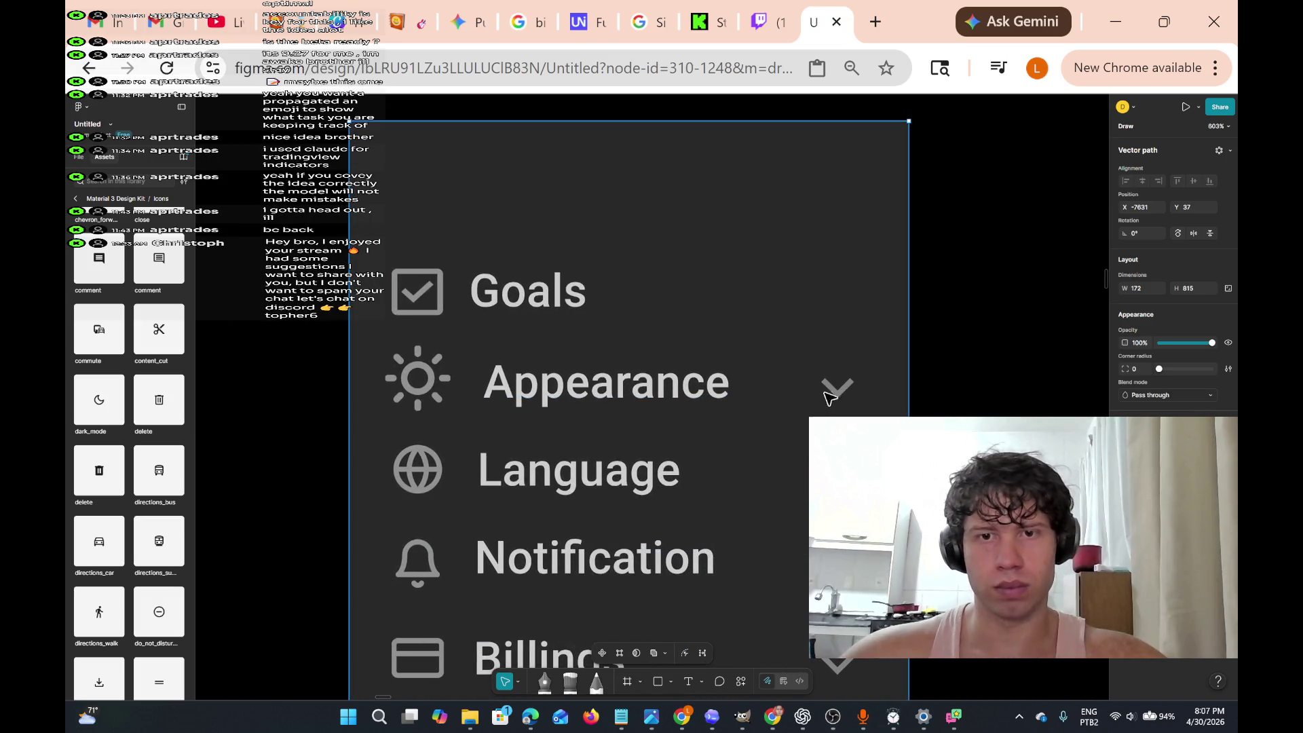
{"action": "left_click", "coordinate": [836, 385]}
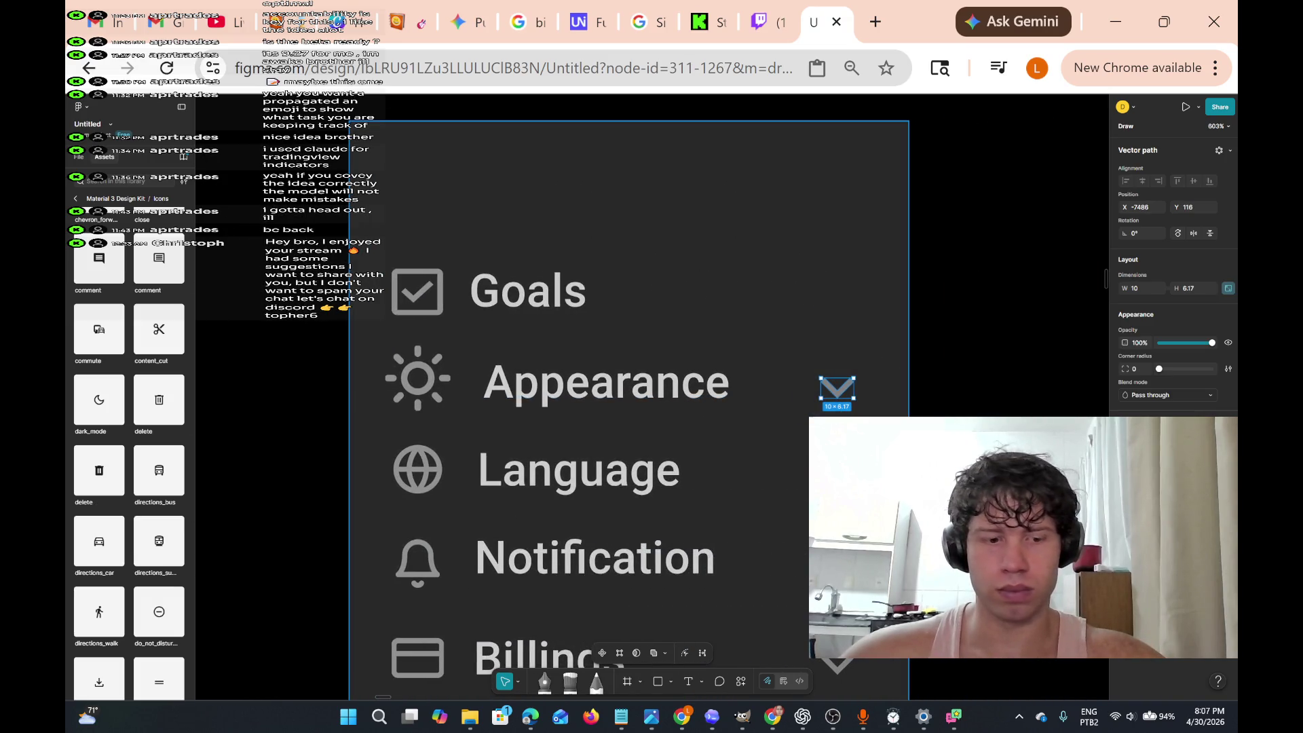
{"action": "right_click", "coordinate": [840, 397]}
{"action": "left_click", "coordinate": [920, 328]}
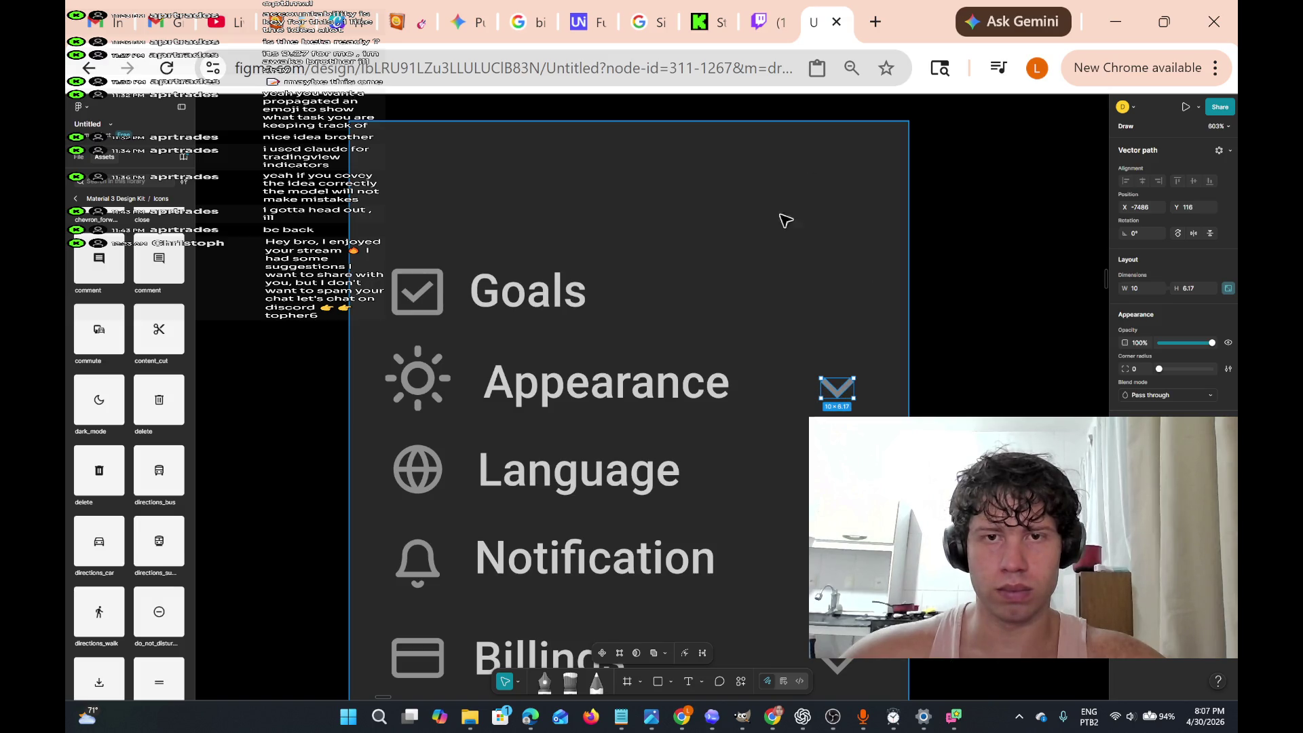
{"action": "right_click", "coordinate": [776, 269]}
{"action": "left_click", "coordinate": [821, 291]}
{"action": "key", "text": "ctrl+v"}
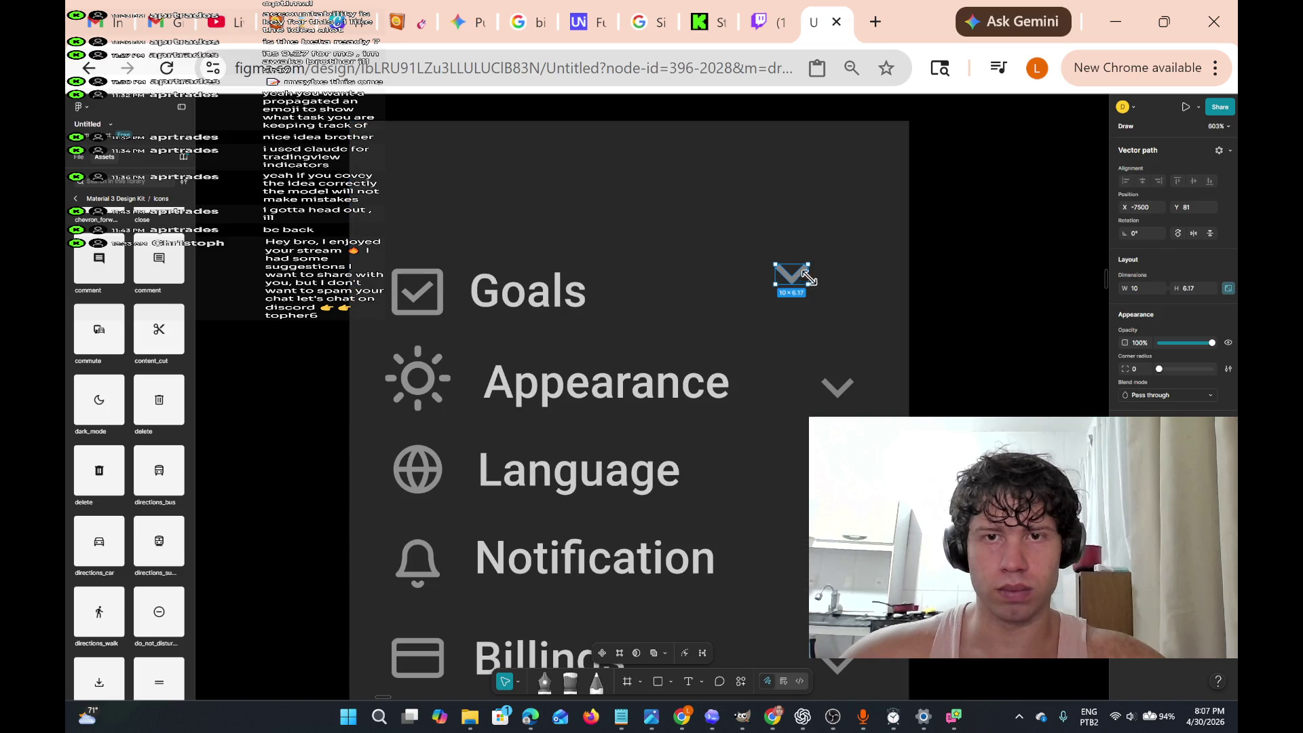
{"action": "left_click_drag", "start_coordinate": [797, 275], "coordinate": [852, 294]}
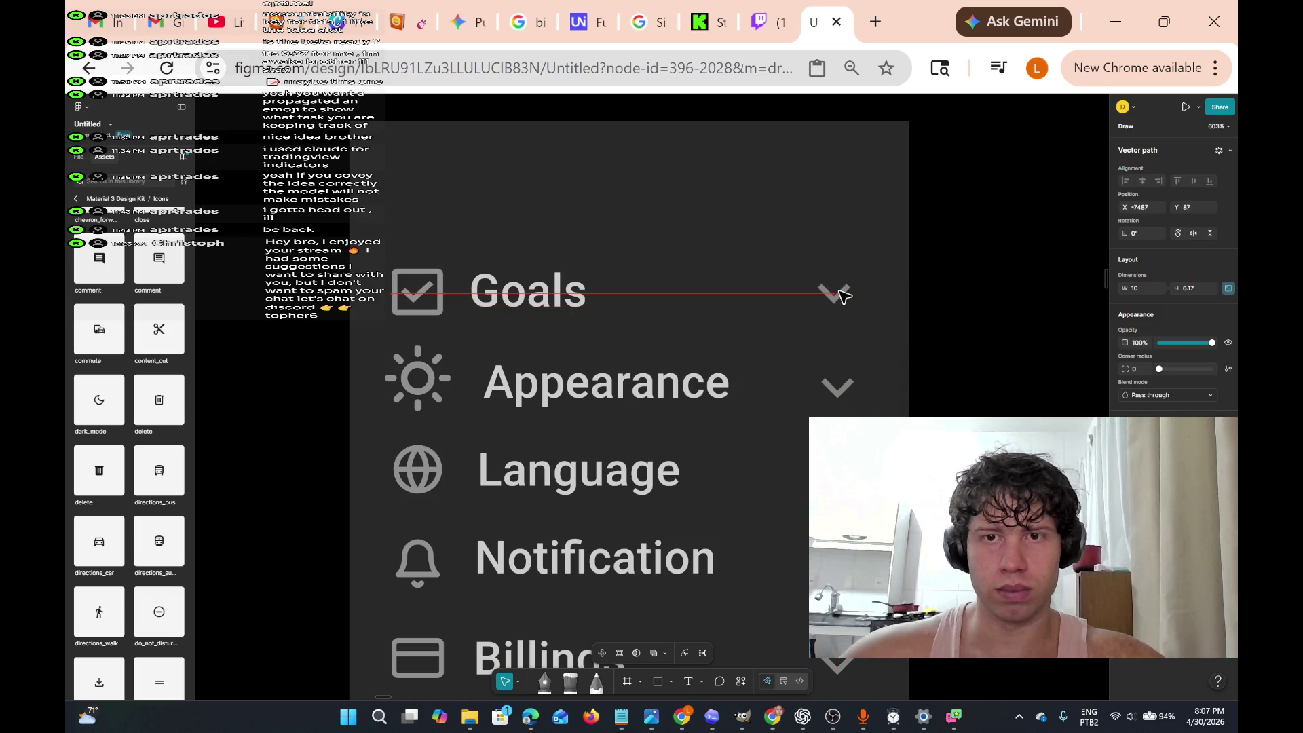
{"action": "left_click_drag", "start_coordinate": [844, 297], "coordinate": [843, 297]}
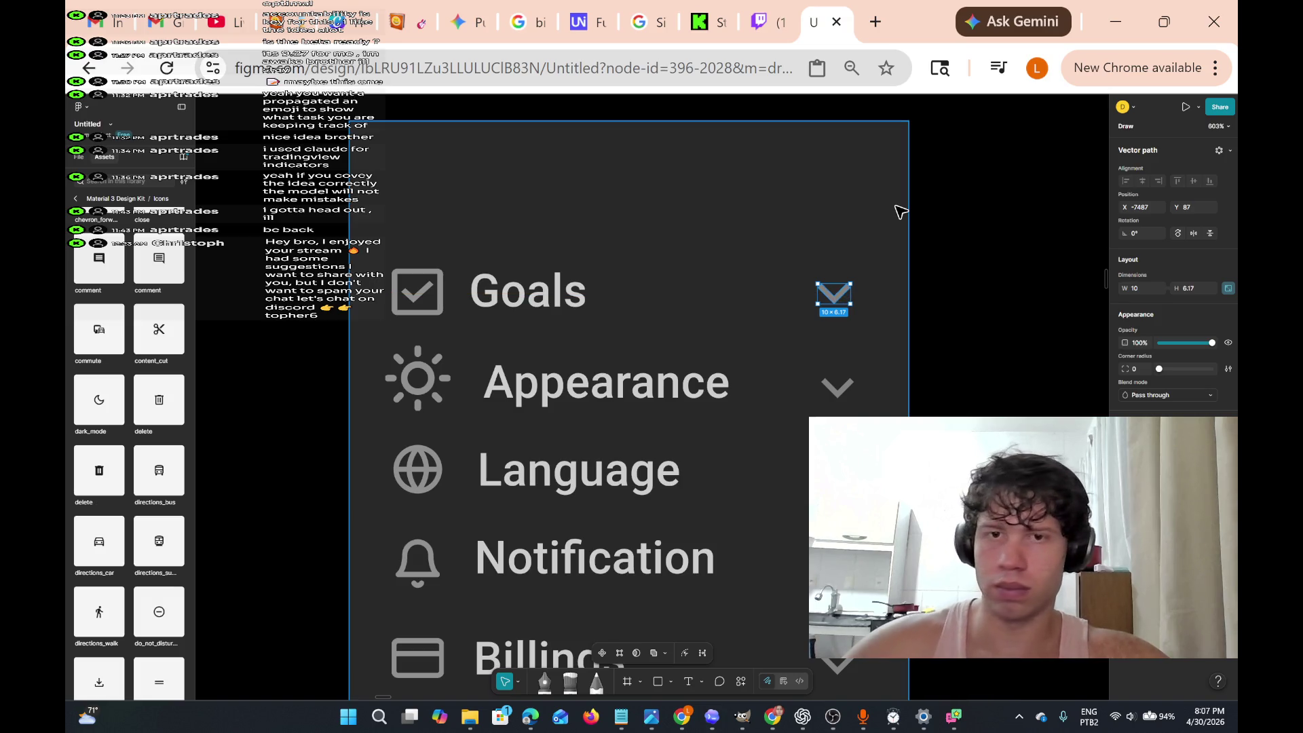
{"action": "left_click_drag", "start_coordinate": [848, 297], "coordinate": [848, 297]}
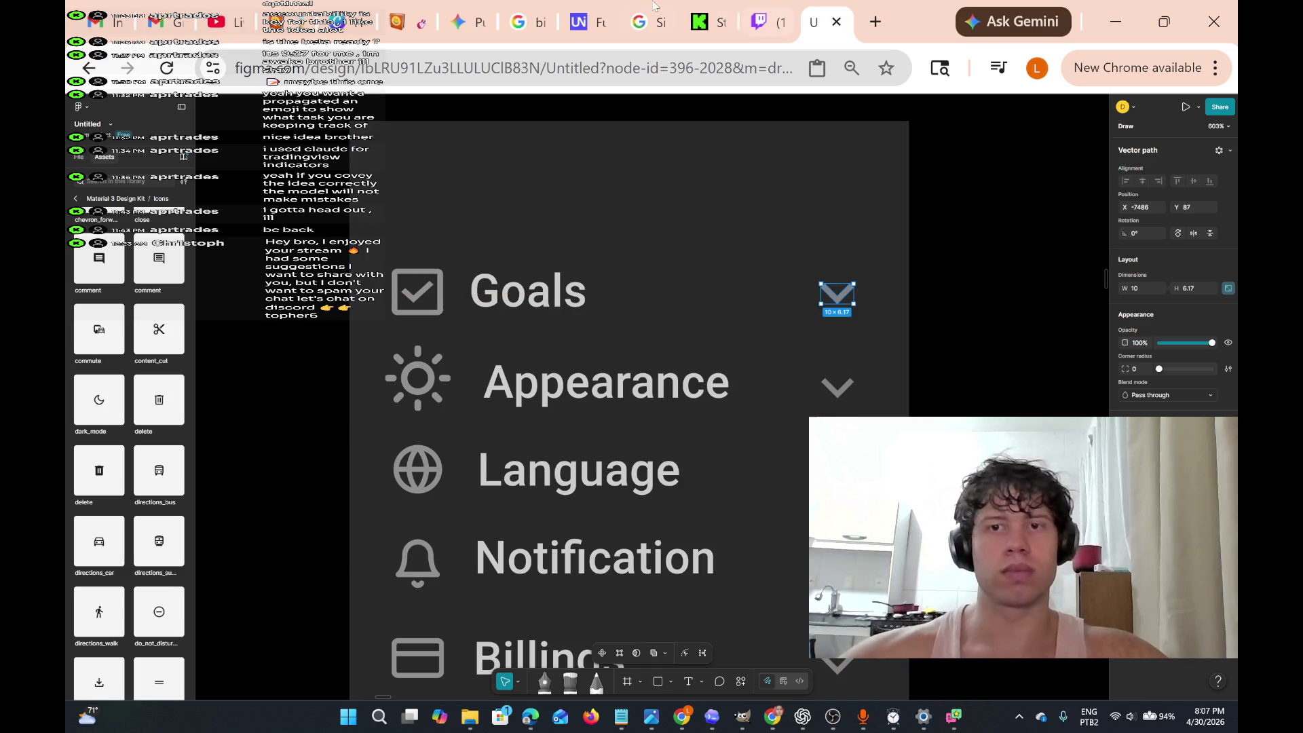
- Zoom out to view both settings frames
{"action": "scroll", "coordinate": [761, 317], "scroll_direction": "down", "scroll_amount": 3}
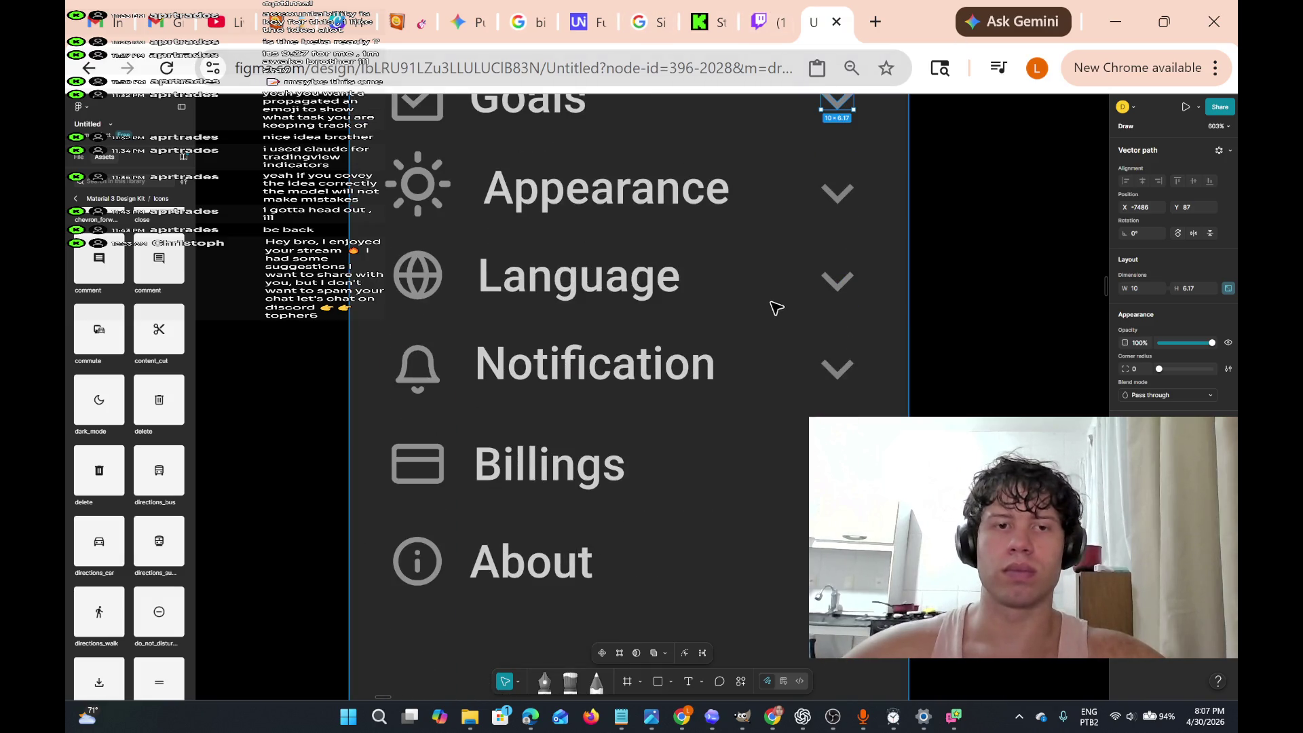
{"action": "scroll", "coordinate": [779, 297], "scroll_direction": "down", "scroll_amount": 2}
{"action": "scroll", "coordinate": [781, 299], "scroll_direction": "up", "scroll_amount": 3}
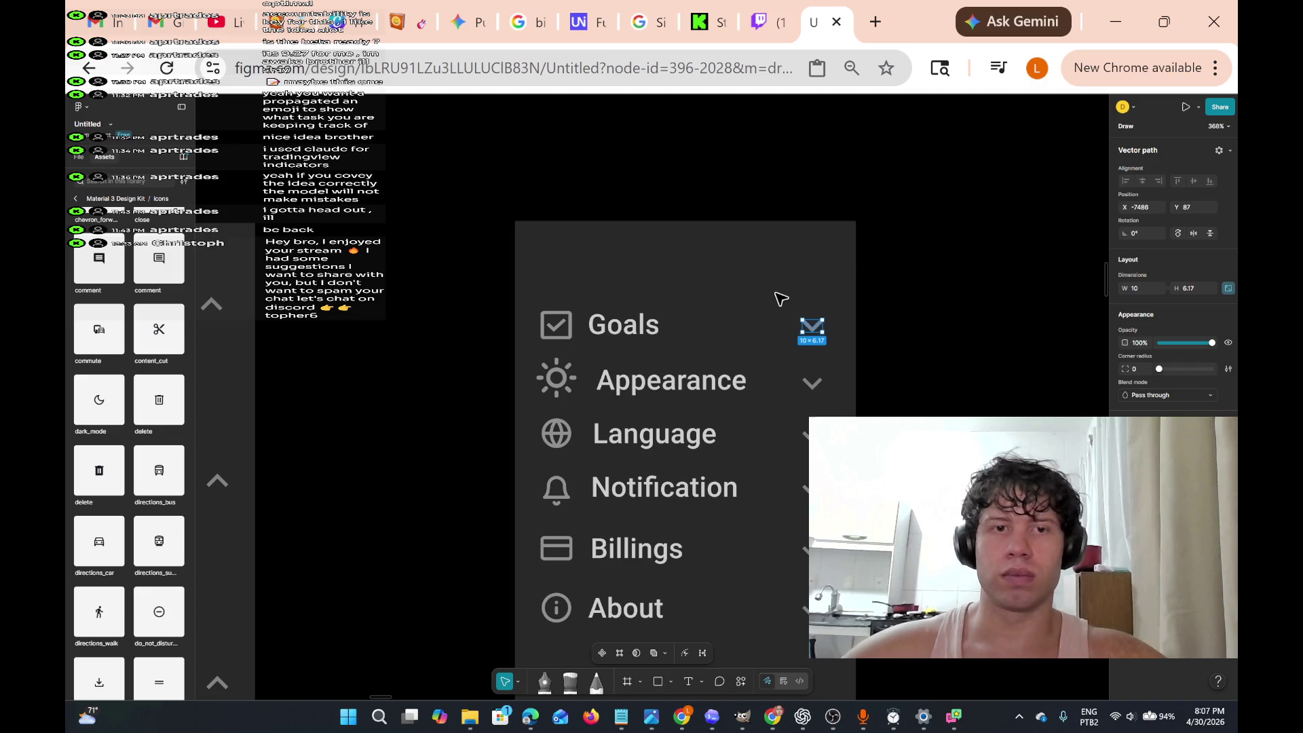
{"action": "scroll", "coordinate": [780, 297], "scroll_direction": "down", "scroll_amount": 2}
{"action": "scroll", "coordinate": [780, 294], "scroll_direction": "up", "scroll_amount": 5}
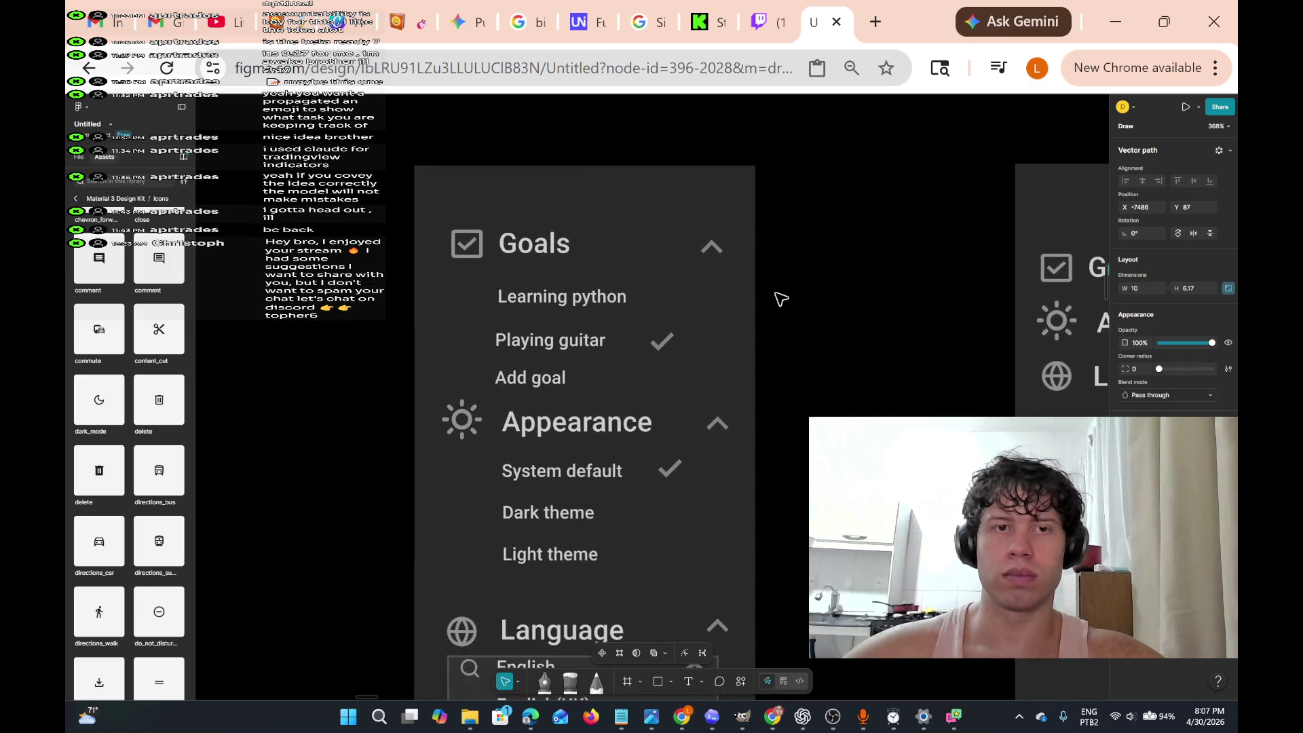
{"action": "scroll", "coordinate": [749, 395], "scroll_direction": "down", "scroll_amount": 4}
{"action": "scroll", "coordinate": [749, 397], "scroll_direction": "down", "scroll_amount": 5}
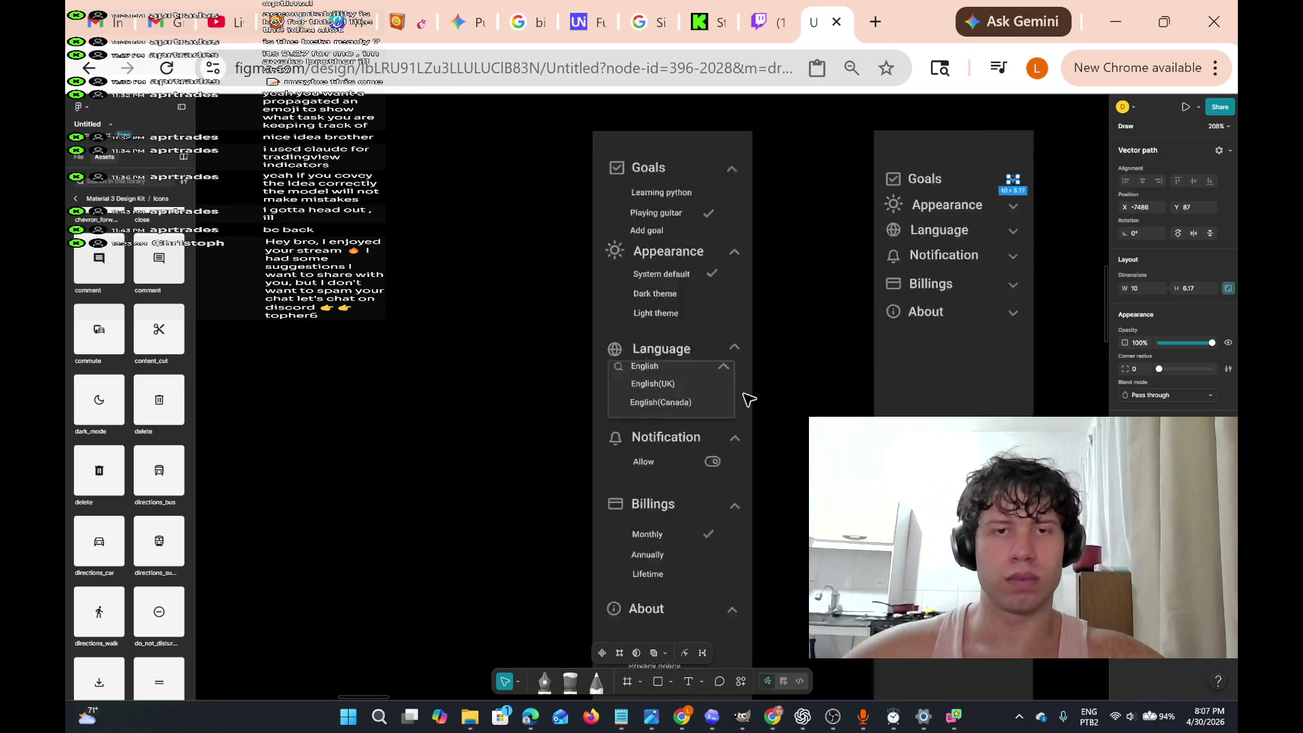
{"action": "scroll", "coordinate": [748, 398], "scroll_direction": "up", "scroll_amount": 1}
{"action": "scroll", "coordinate": [692, 319], "scroll_direction": "down", "scroll_amount": 2}
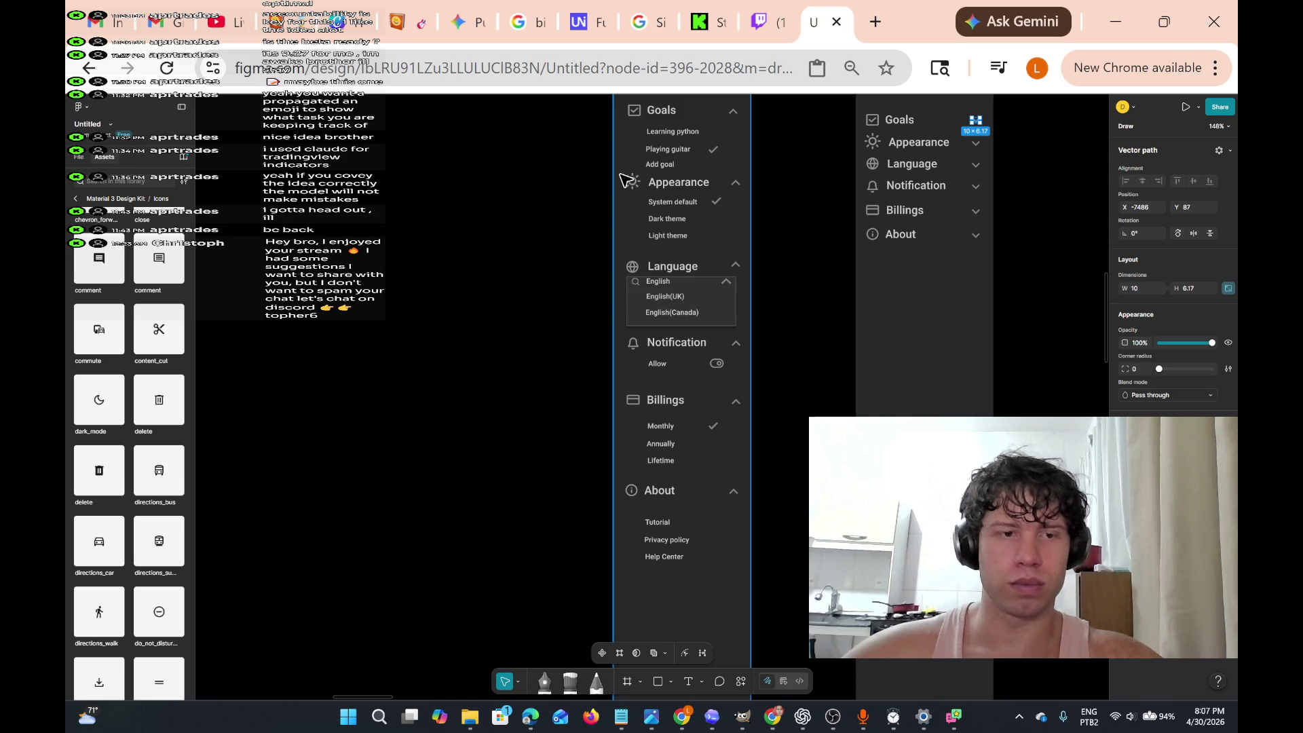
- Select the Appearance through About sections and move them a few pixels down below Goals
{"action": "mouse_move", "coordinate": [619, 173]}
{"action": "left_mouse_down"}
{"action": "mouse_move", "coordinate": [688, 219]}
{"action": "mouse_move", "coordinate": [745, 436]}
{"action": "left_mouse_up"}
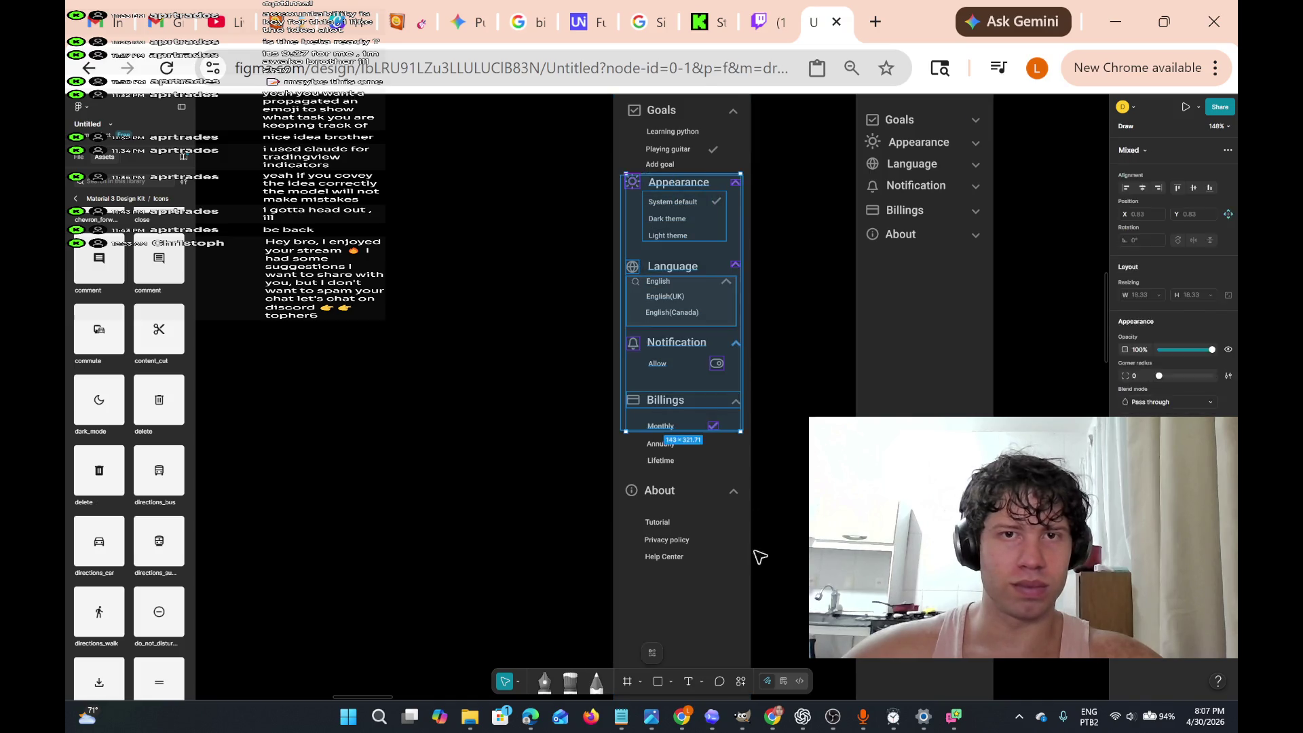
{"action": "key", "text": "Return"}
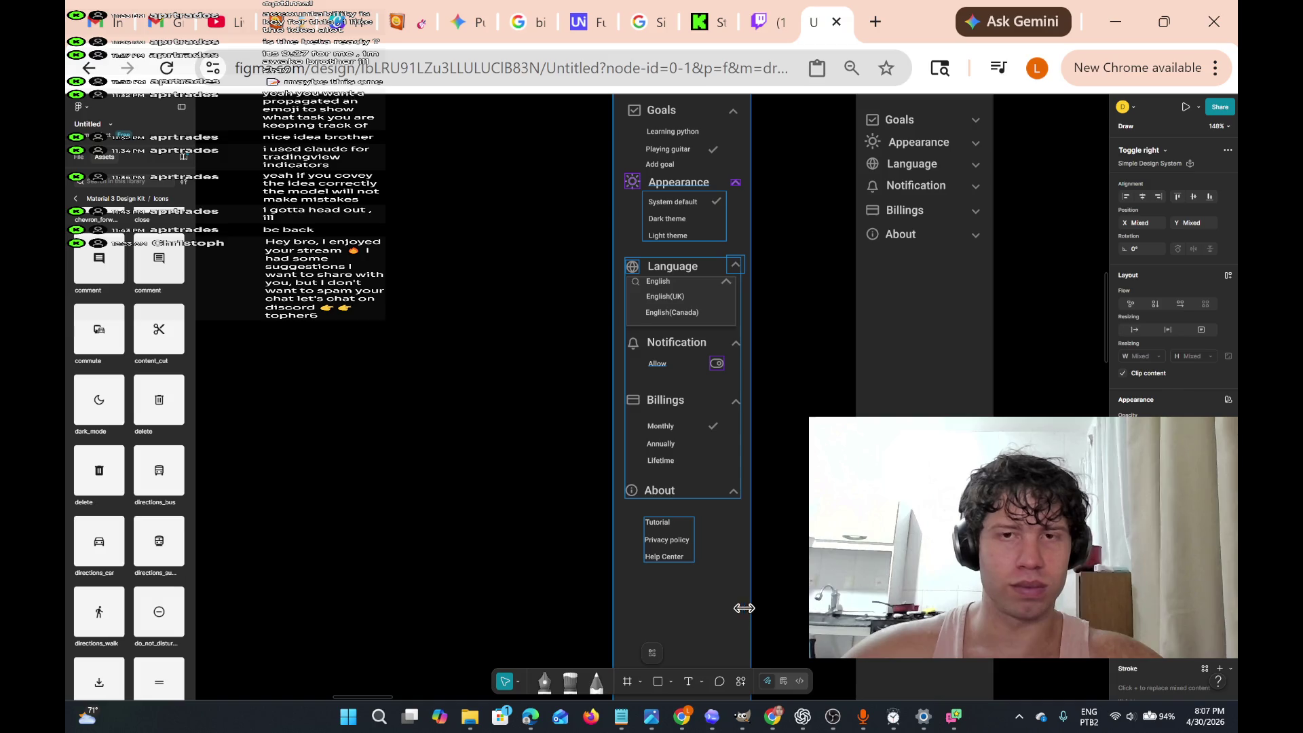
{"action": "left_click", "coordinate": [724, 605]}
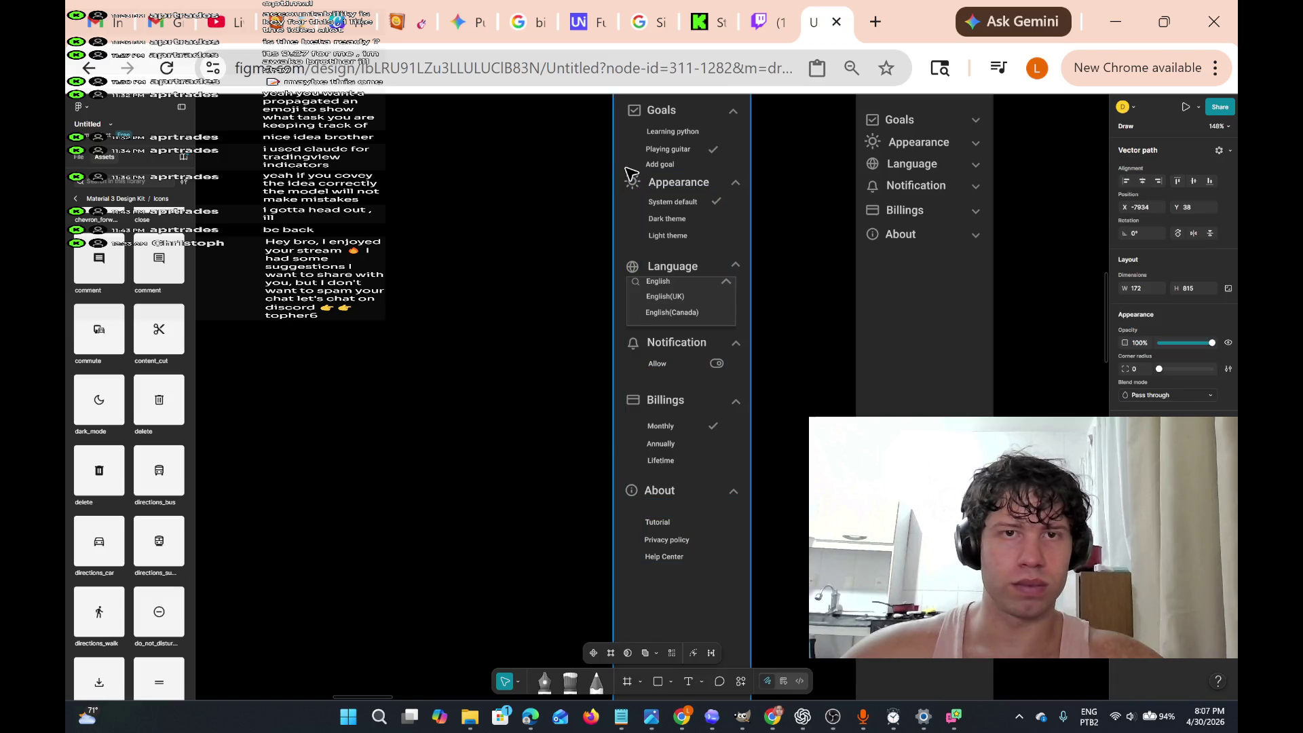
{"action": "mouse_move", "coordinate": [619, 174]}
{"action": "left_mouse_down"}
{"action": "mouse_move", "coordinate": [668, 203]}
{"action": "mouse_move", "coordinate": [751, 601]}
{"action": "left_mouse_up"}
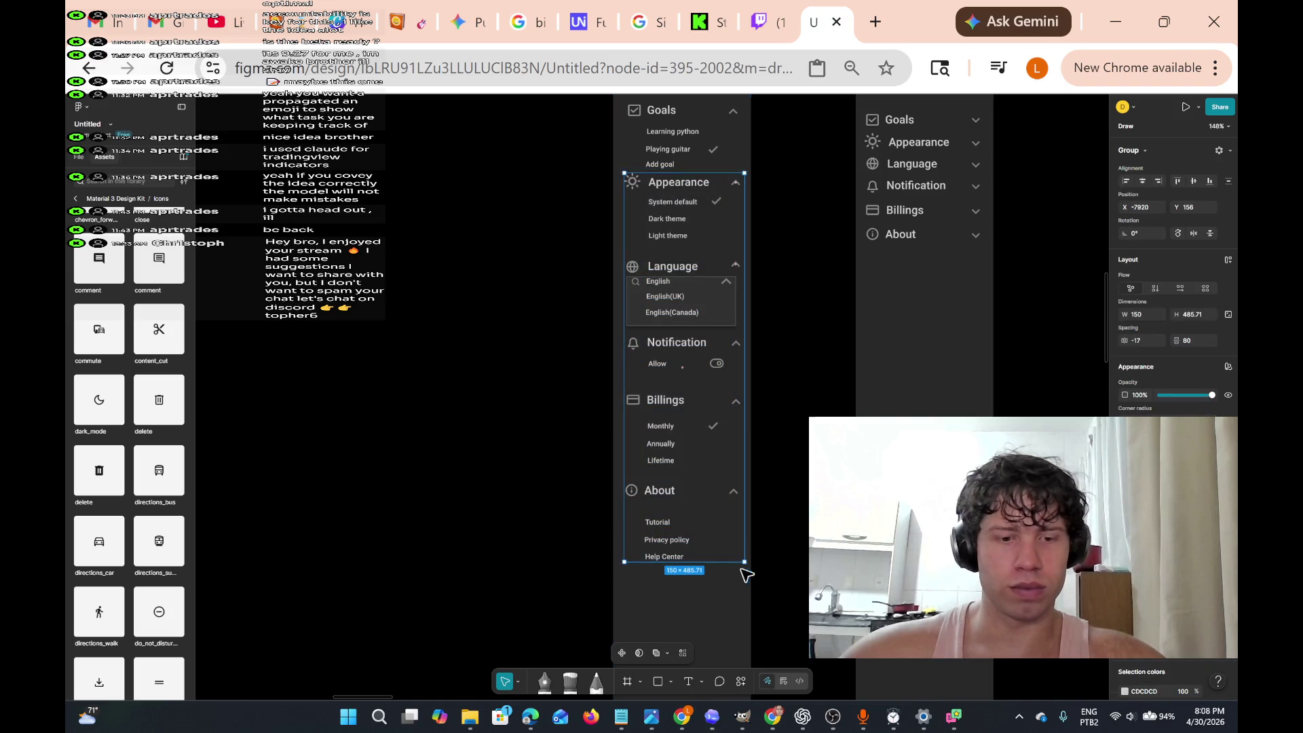
{"action": "left_click_drag", "start_coordinate": [668, 189], "coordinate": [669, 212]}
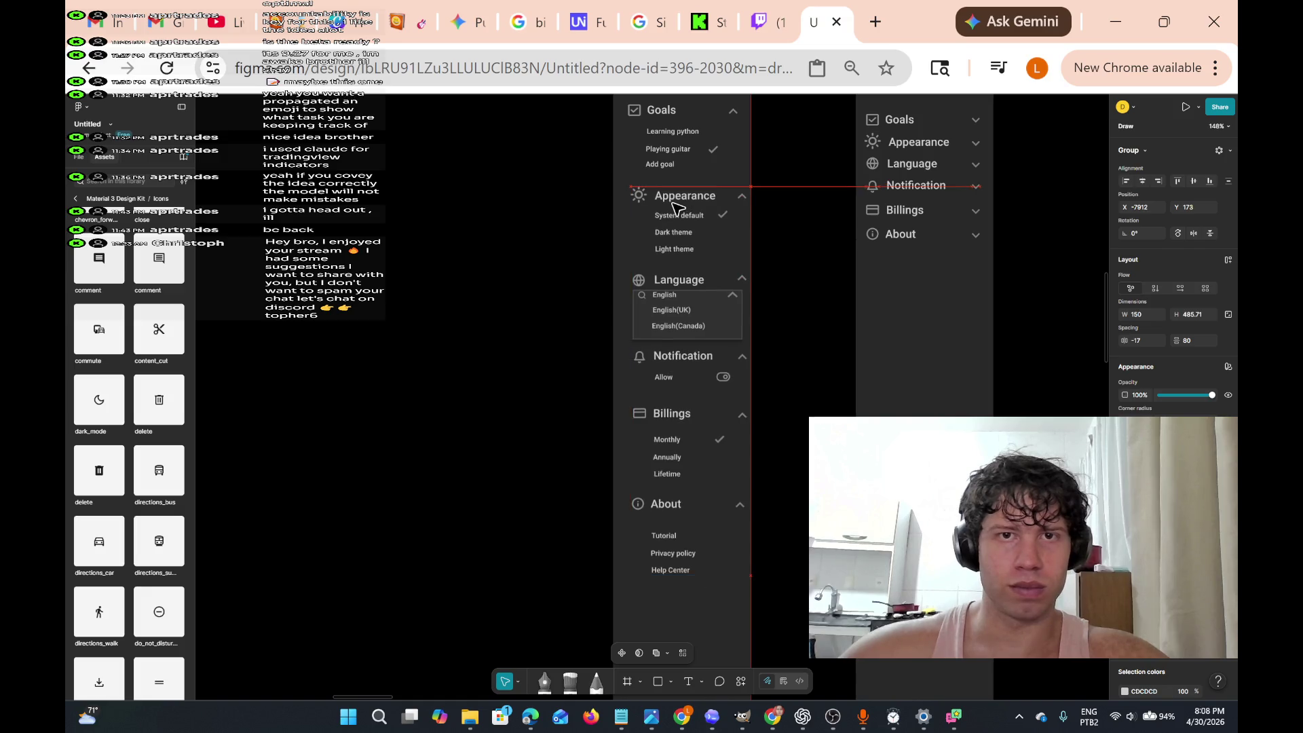
{"action": "scroll", "coordinate": [669, 212], "scroll_direction": "up", "scroll_amount": 5}
{"action": "scroll", "coordinate": [671, 216], "scroll_direction": "down", "scroll_amount": 5}
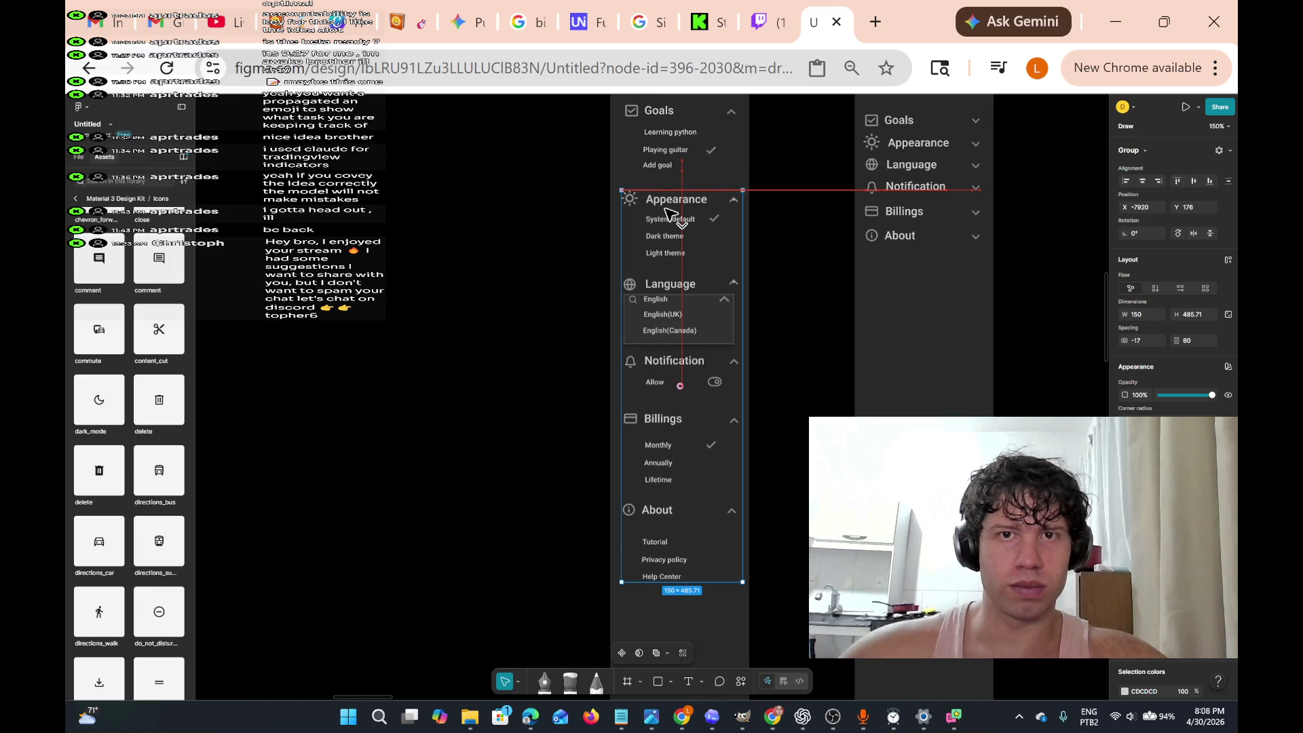
{"action": "left_click_drag", "start_coordinate": [666, 211], "coordinate": [662, 211]}
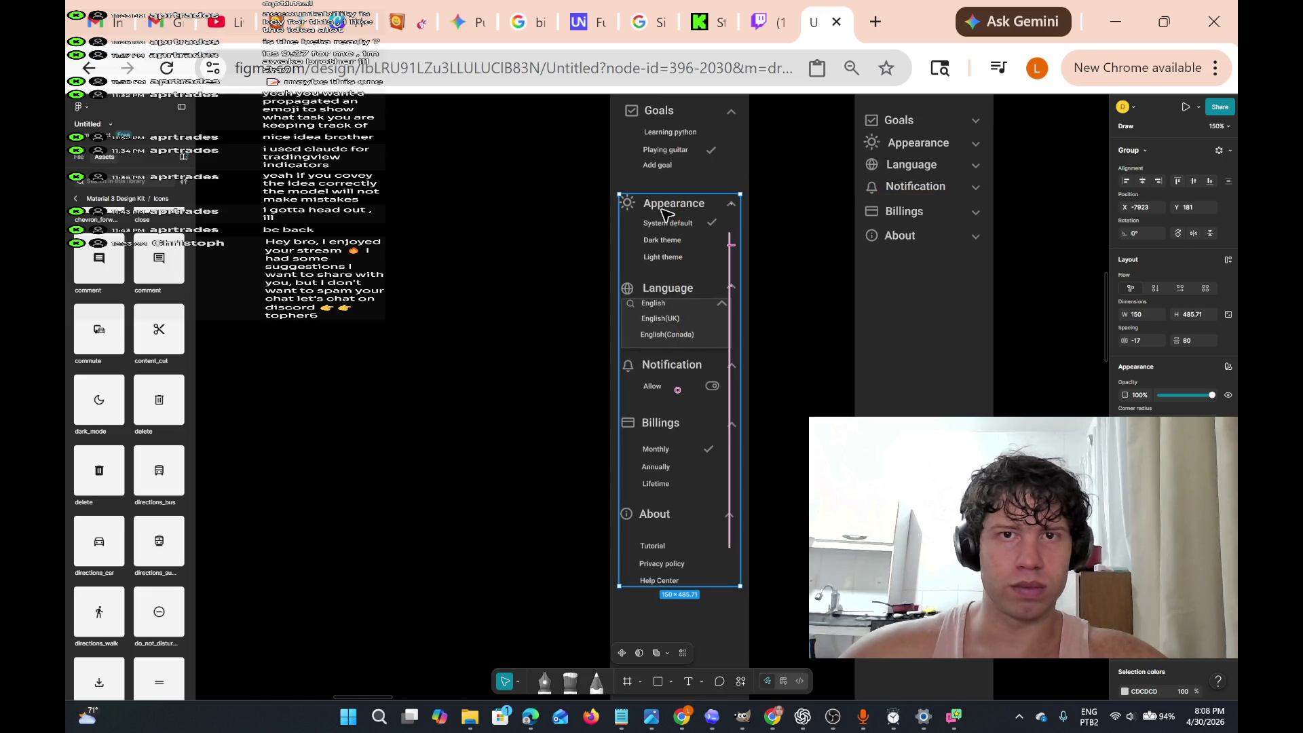
{"action": "scroll", "coordinate": [678, 216], "scroll_direction": "up", "scroll_amount": 5}
{"action": "scroll", "coordinate": [679, 217], "scroll_direction": "up", "scroll_amount": 5}
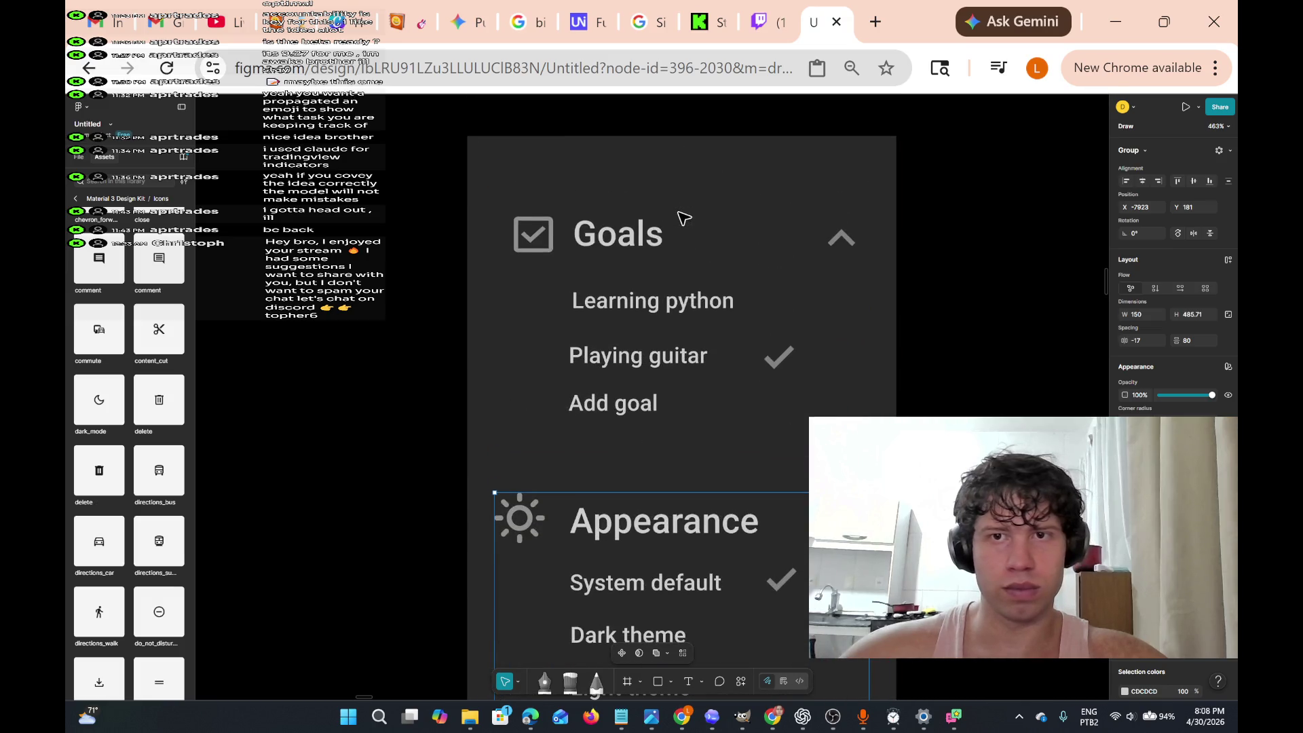
{"action": "left_click", "coordinate": [733, 414]}
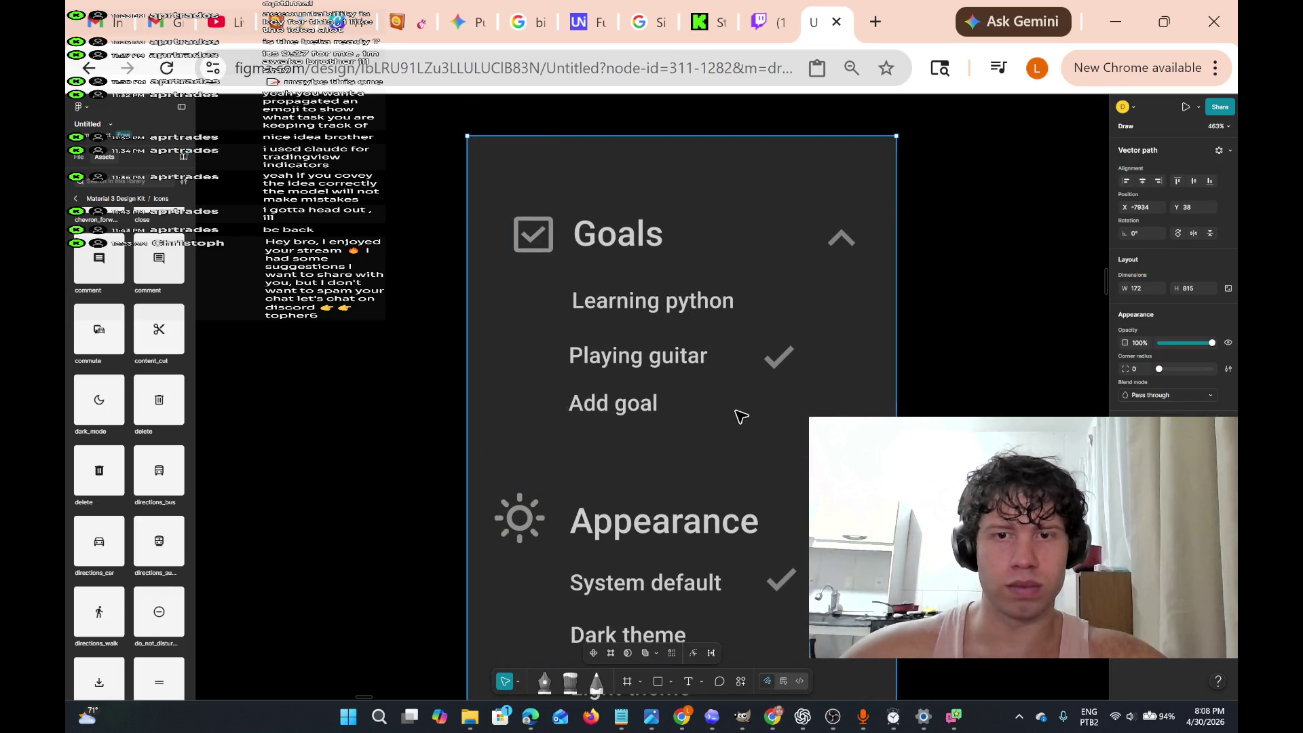
{"action": "scroll", "coordinate": [752, 546], "scroll_direction": "down", "scroll_amount": 5}
{"action": "scroll", "coordinate": [677, 537], "scroll_direction": "up", "scroll_amount": 3}
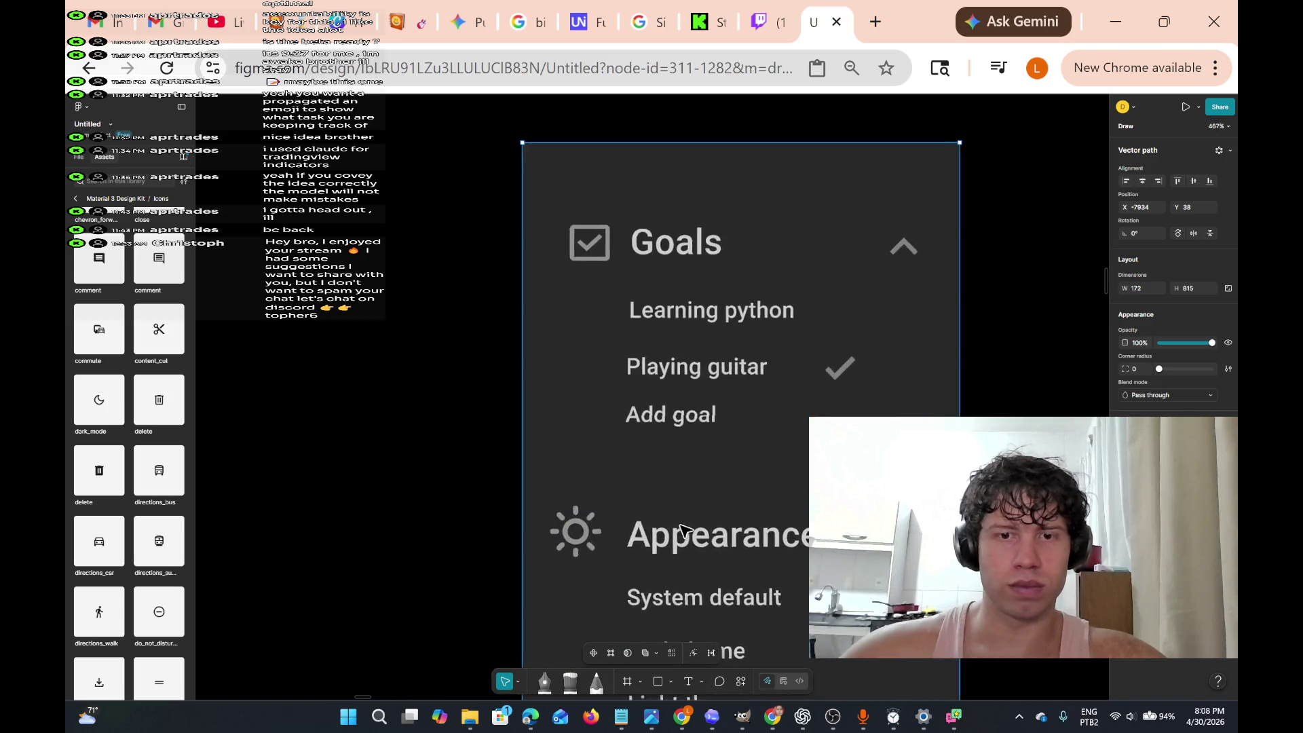
{"action": "scroll", "coordinate": [685, 532], "scroll_direction": "down", "scroll_amount": 1}
{"action": "scroll", "coordinate": [689, 535], "scroll_direction": "down", "scroll_amount": 2}
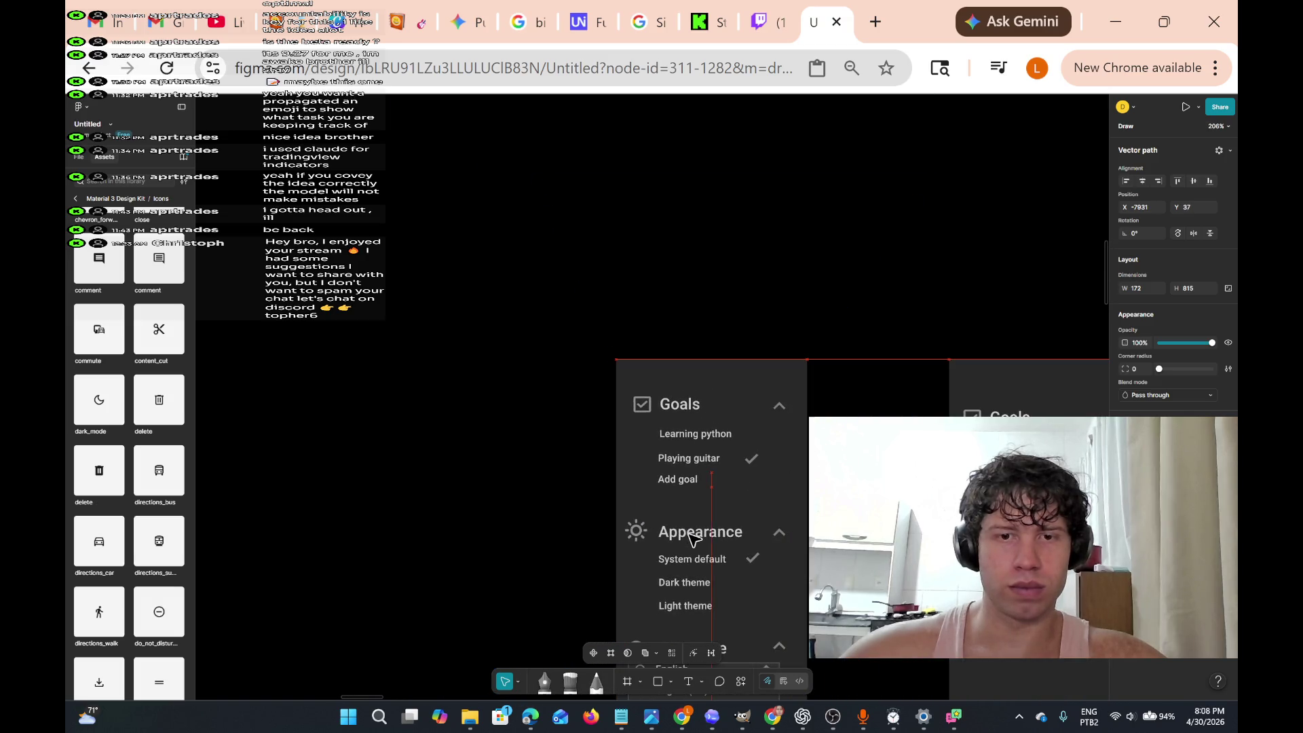
{"action": "left_click_drag", "start_coordinate": [672, 543], "coordinate": [660, 546]}
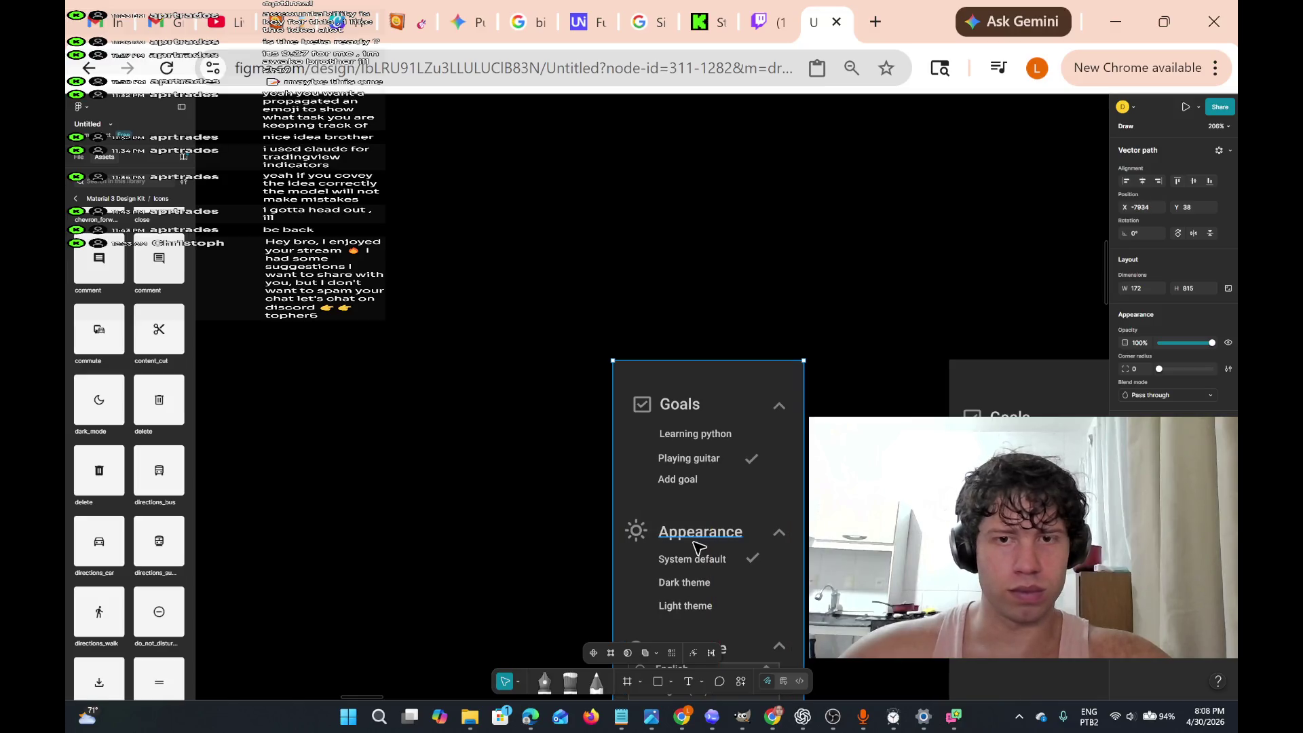
{"action": "scroll", "coordinate": [817, 390], "scroll_direction": "down", "scroll_amount": 6}
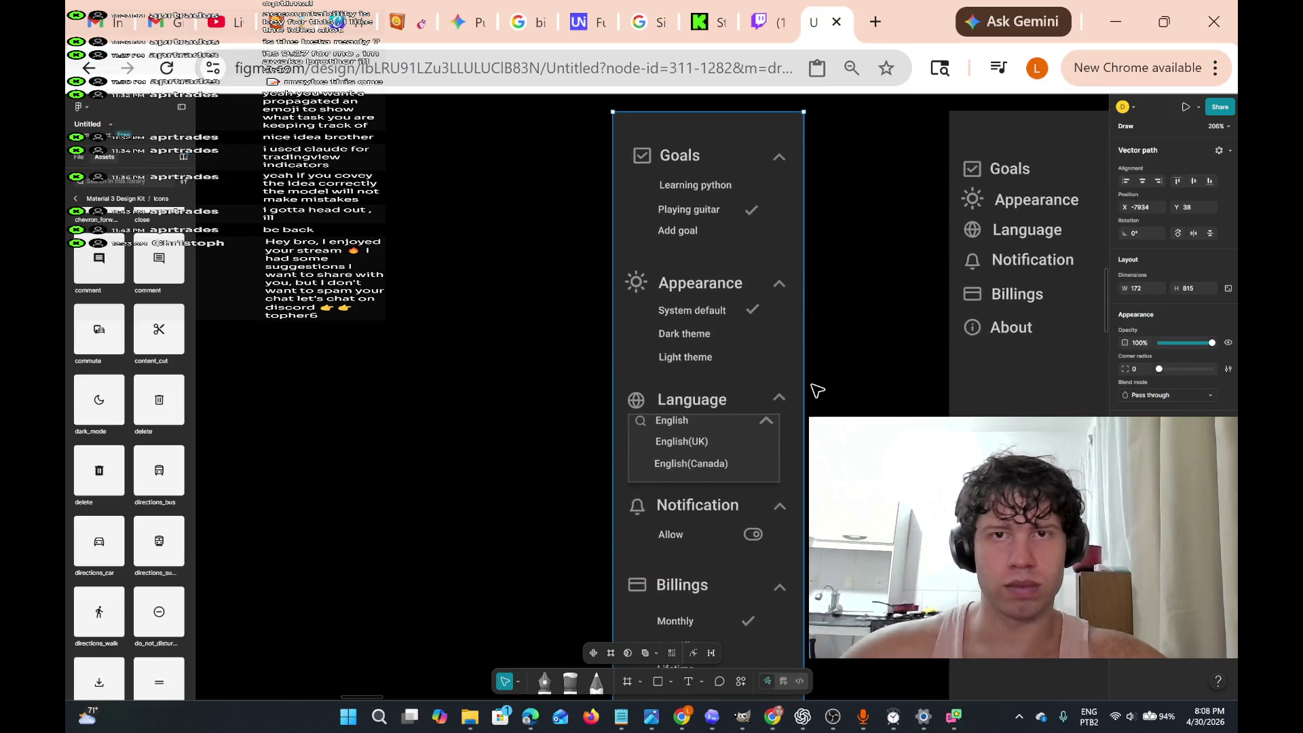
{"action": "scroll", "coordinate": [817, 390], "scroll_direction": "up", "scroll_amount": 3}
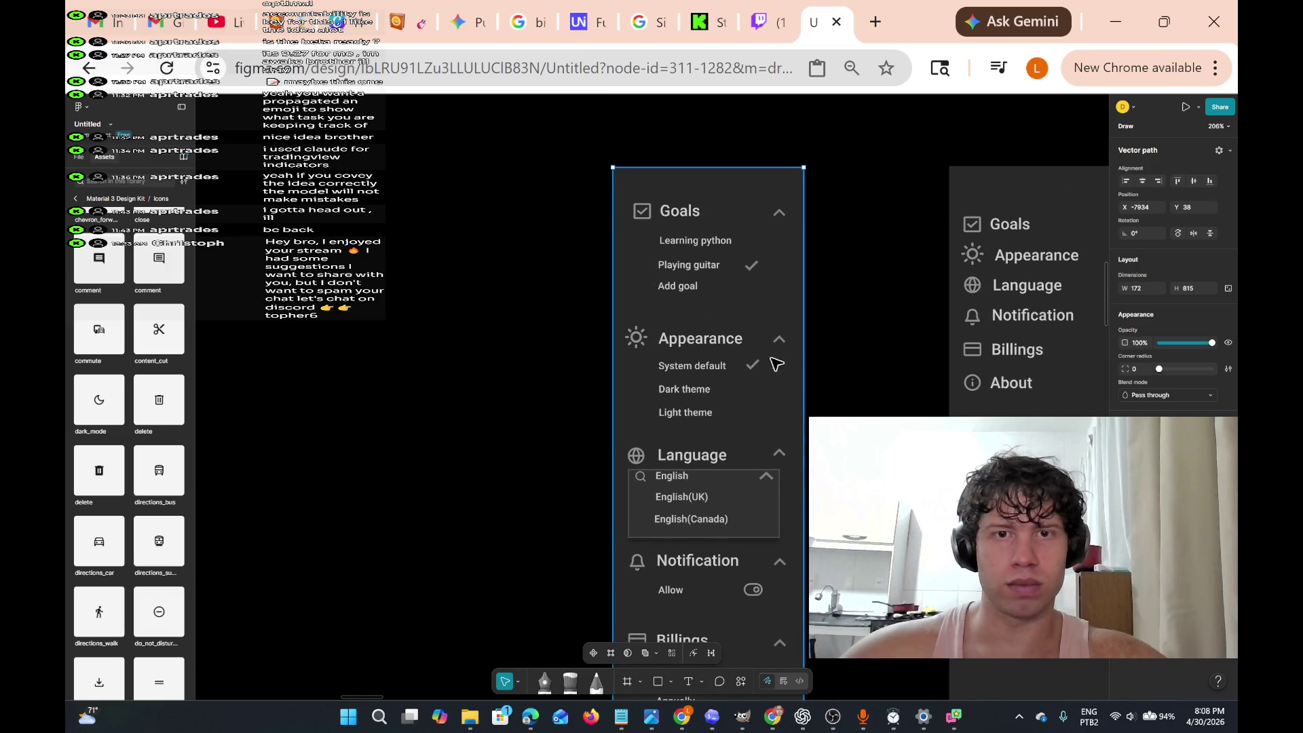
{"action": "left_click", "coordinate": [703, 681]}
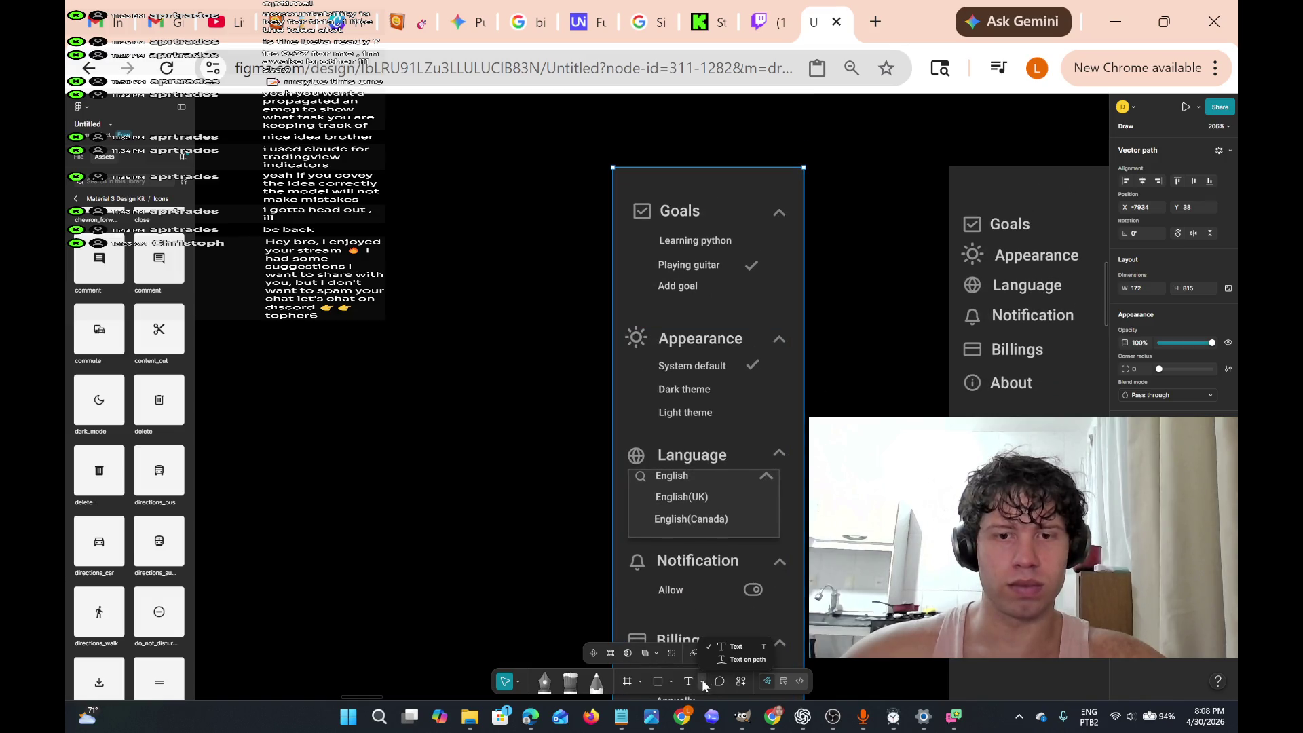
{"action": "left_click", "coordinate": [703, 682]}
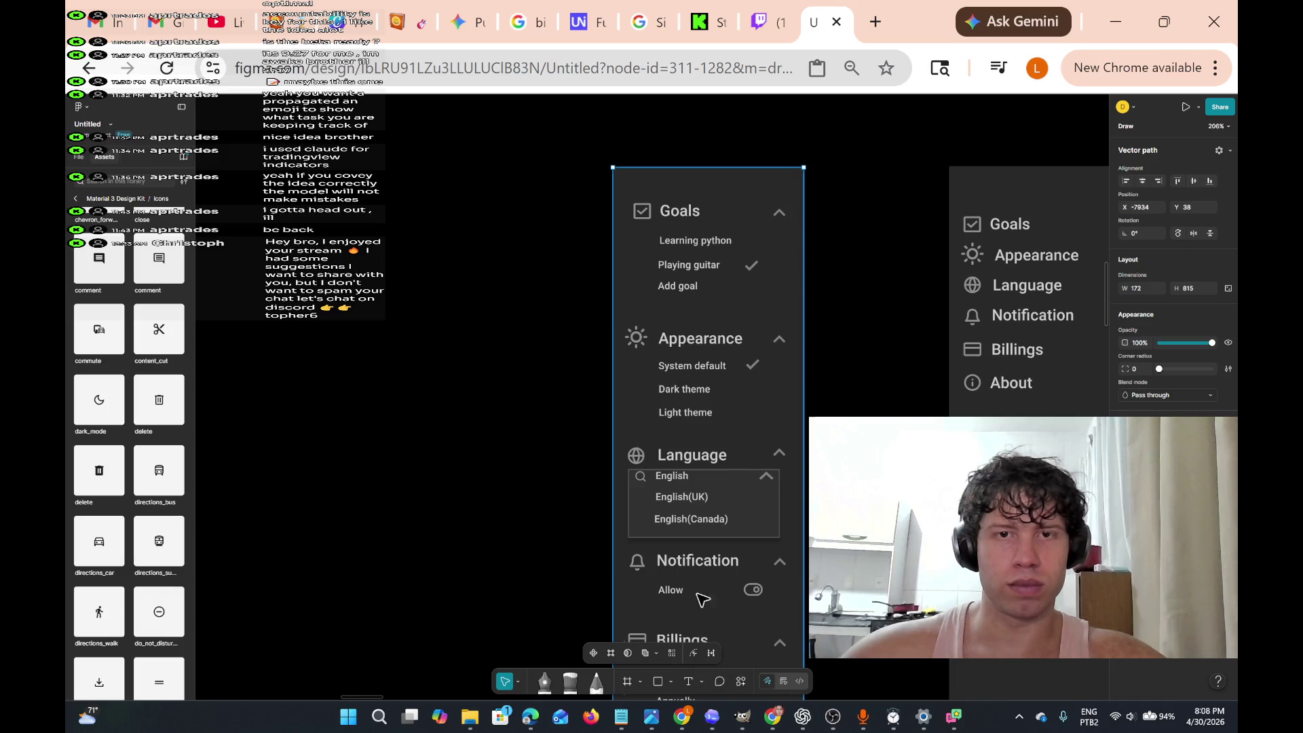
{"action": "scroll", "coordinate": [721, 290], "scroll_direction": "up", "scroll_amount": 3}
{"action": "scroll", "coordinate": [721, 297], "scroll_direction": "down", "scroll_amount": 5}
{"action": "scroll", "coordinate": [721, 299], "scroll_direction": "up", "scroll_amount": 5}
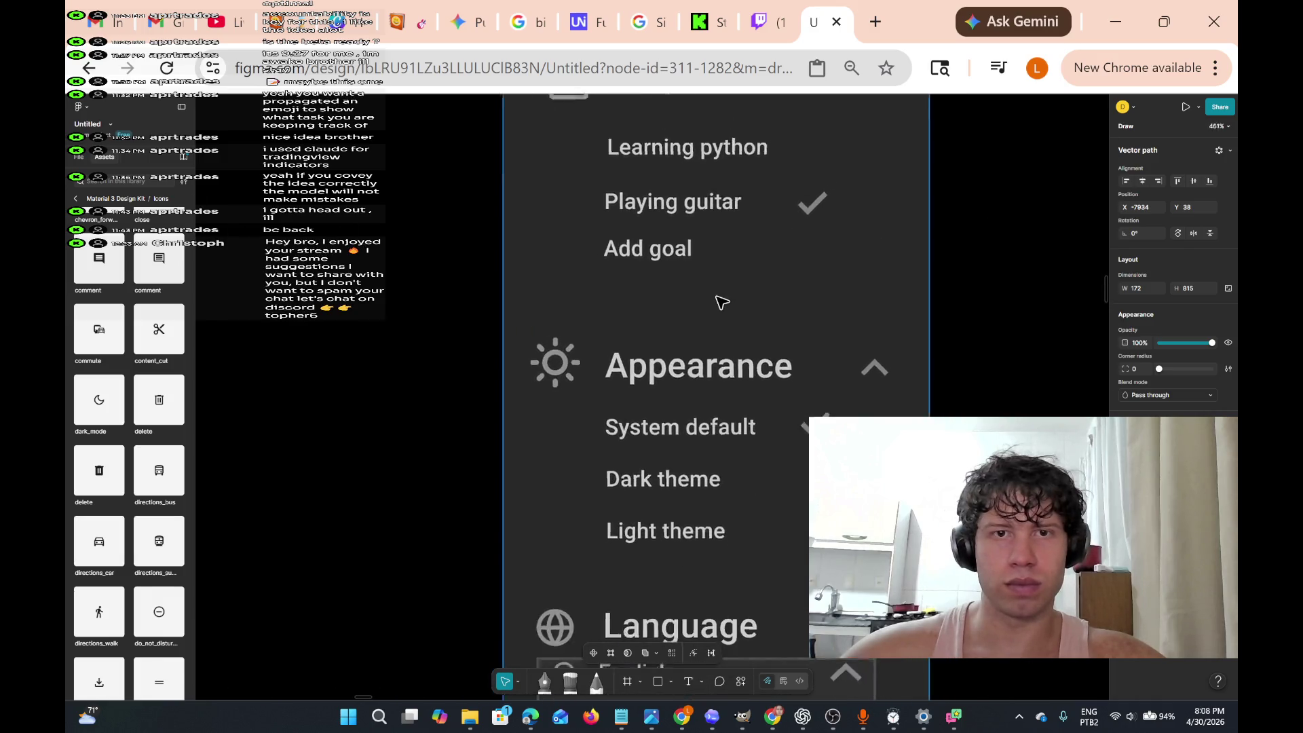
{"action": "scroll", "coordinate": [701, 282], "scroll_direction": "right", "scroll_amount": 2}
{"action": "scroll", "coordinate": [709, 256], "scroll_direction": "up", "scroll_amount": 2}
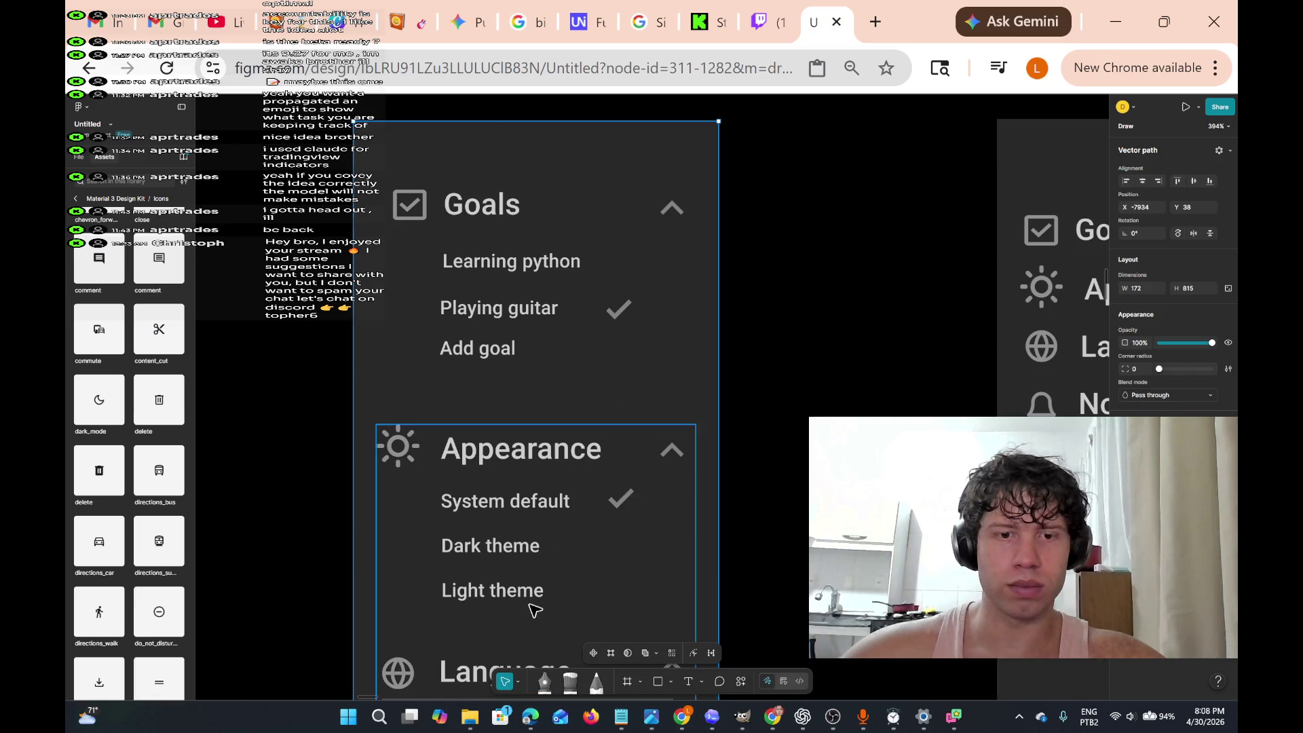
{"action": "left_click", "coordinate": [518, 681]}
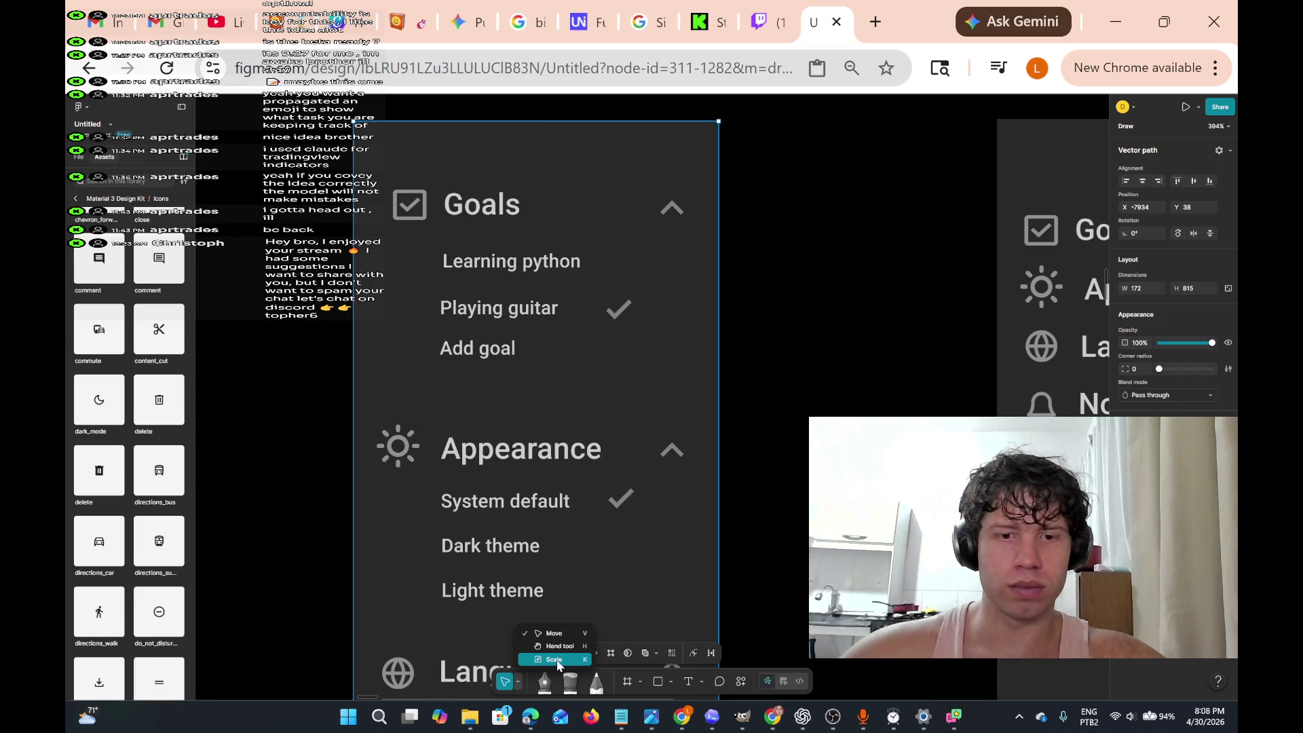
{"action": "key", "text": "Escape"}
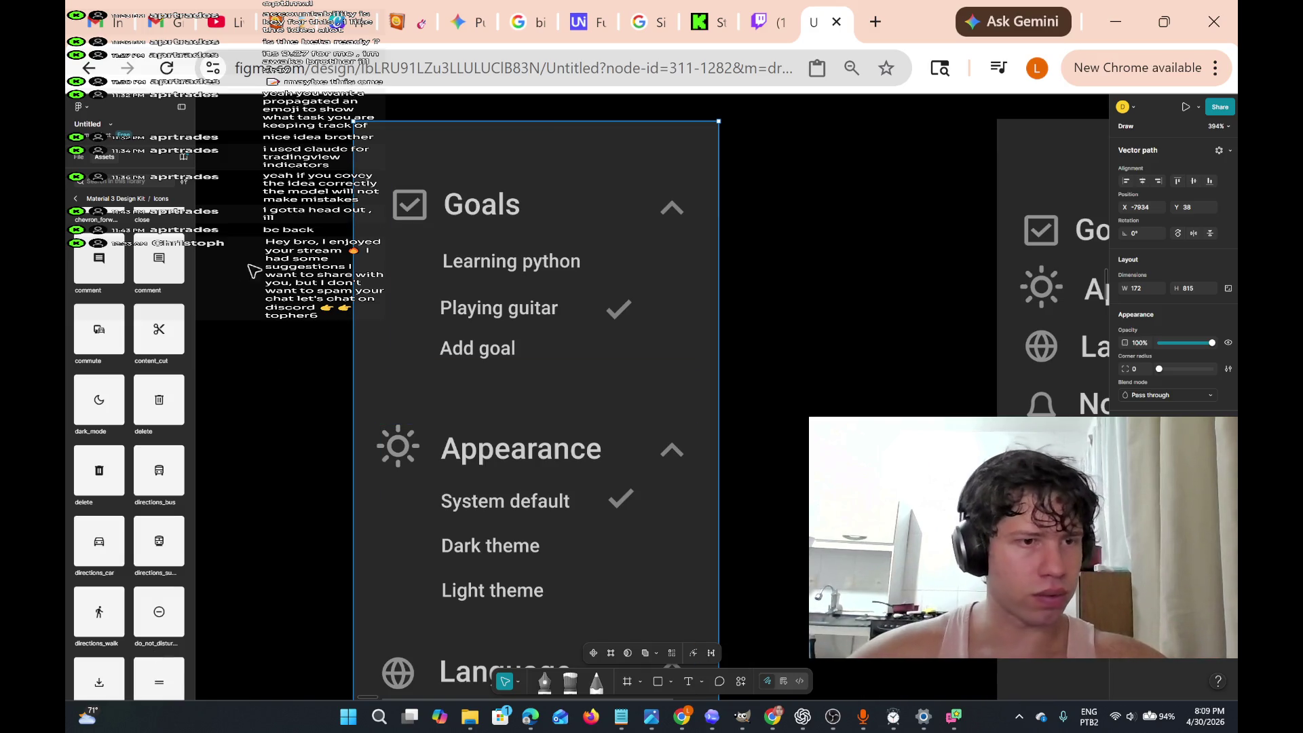
- Browse the Material 3 Icons assets, then reload the file to bring back the Layers panel
{"action": "scroll", "coordinate": [142, 363], "scroll_direction": "down", "scroll_amount": 5}
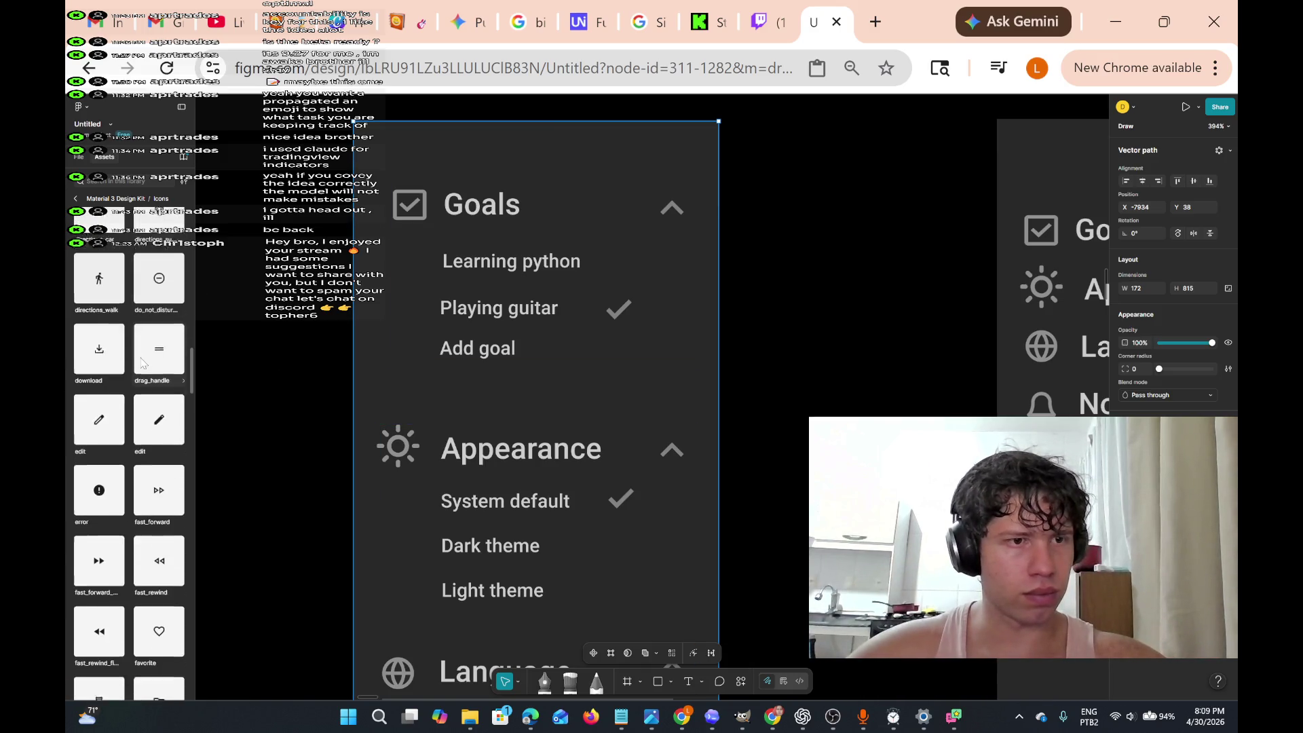
{"action": "scroll", "coordinate": [142, 363], "scroll_direction": "down", "scroll_amount": 10}
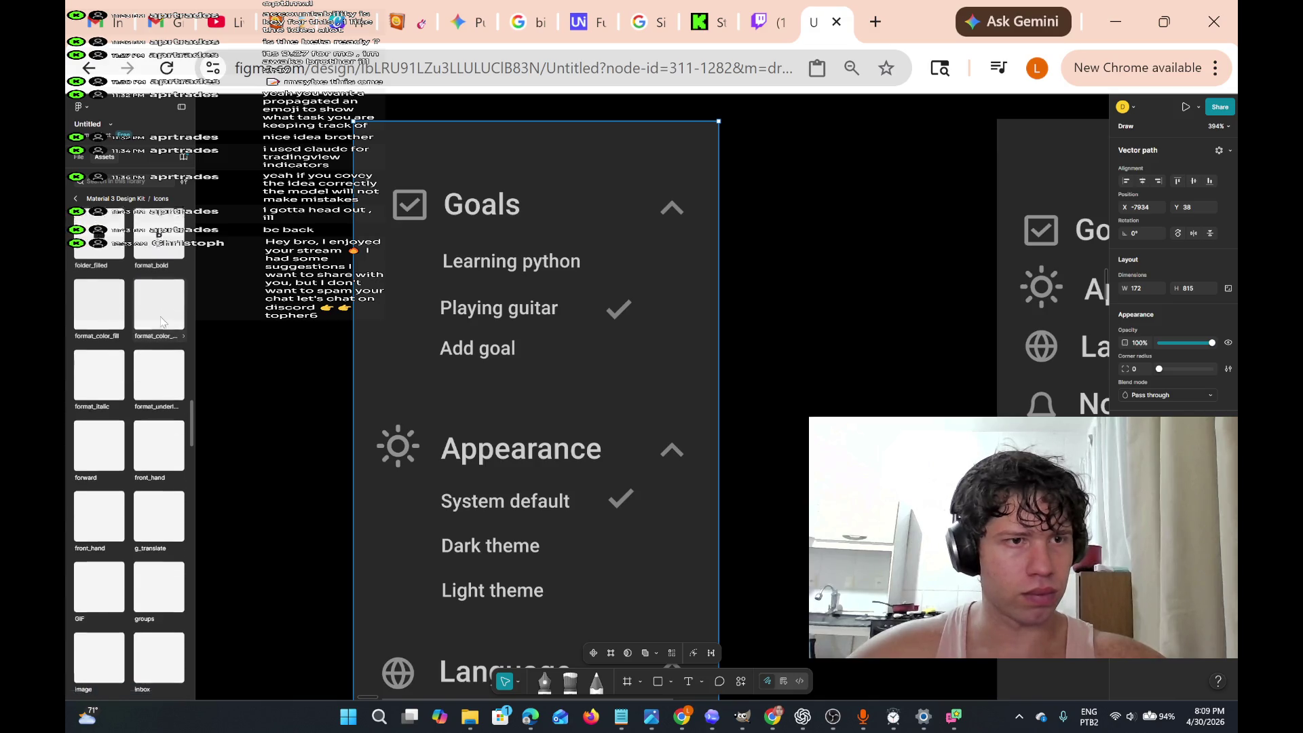
{"action": "scroll", "coordinate": [161, 322], "scroll_direction": "down", "scroll_amount": 3}
{"action": "scroll", "coordinate": [161, 333], "scroll_direction": "down", "scroll_amount": 5}
{"action": "scroll", "coordinate": [161, 340], "scroll_direction": "up", "scroll_amount": 5}
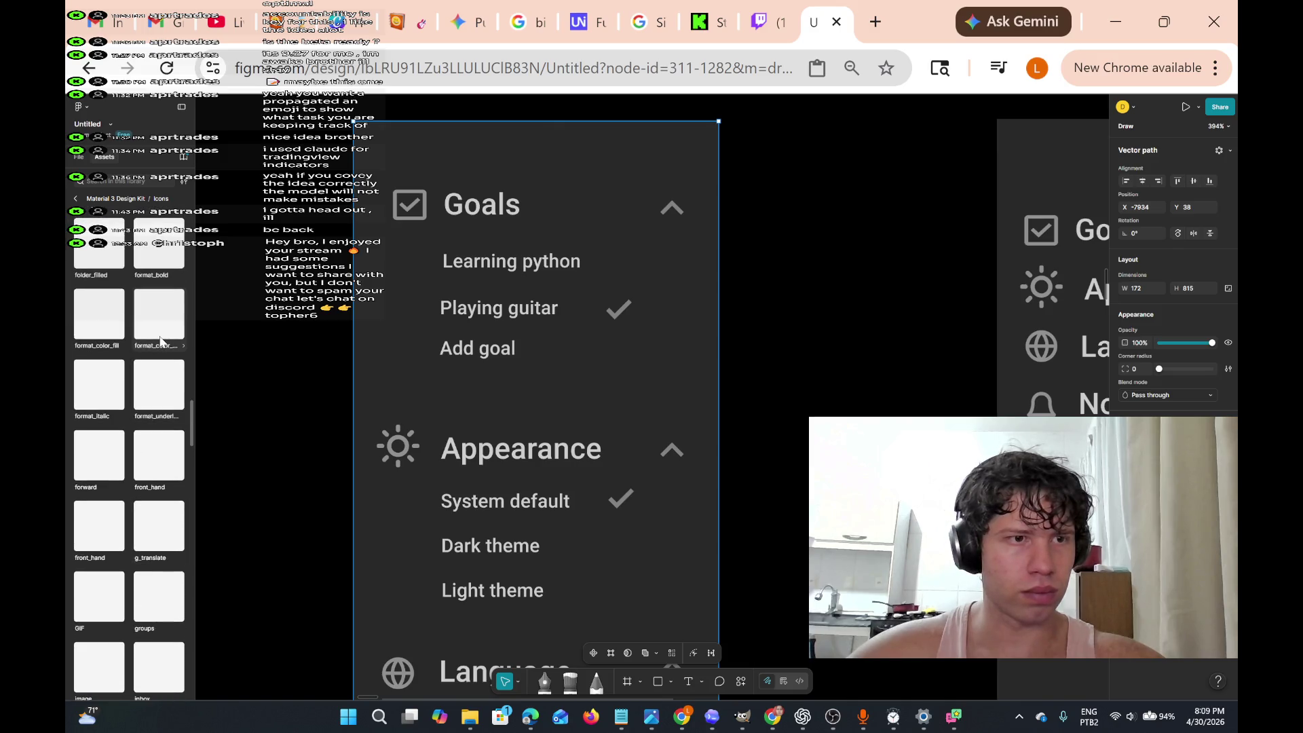
{"action": "scroll", "coordinate": [161, 341], "scroll_direction": "down", "scroll_amount": 10}
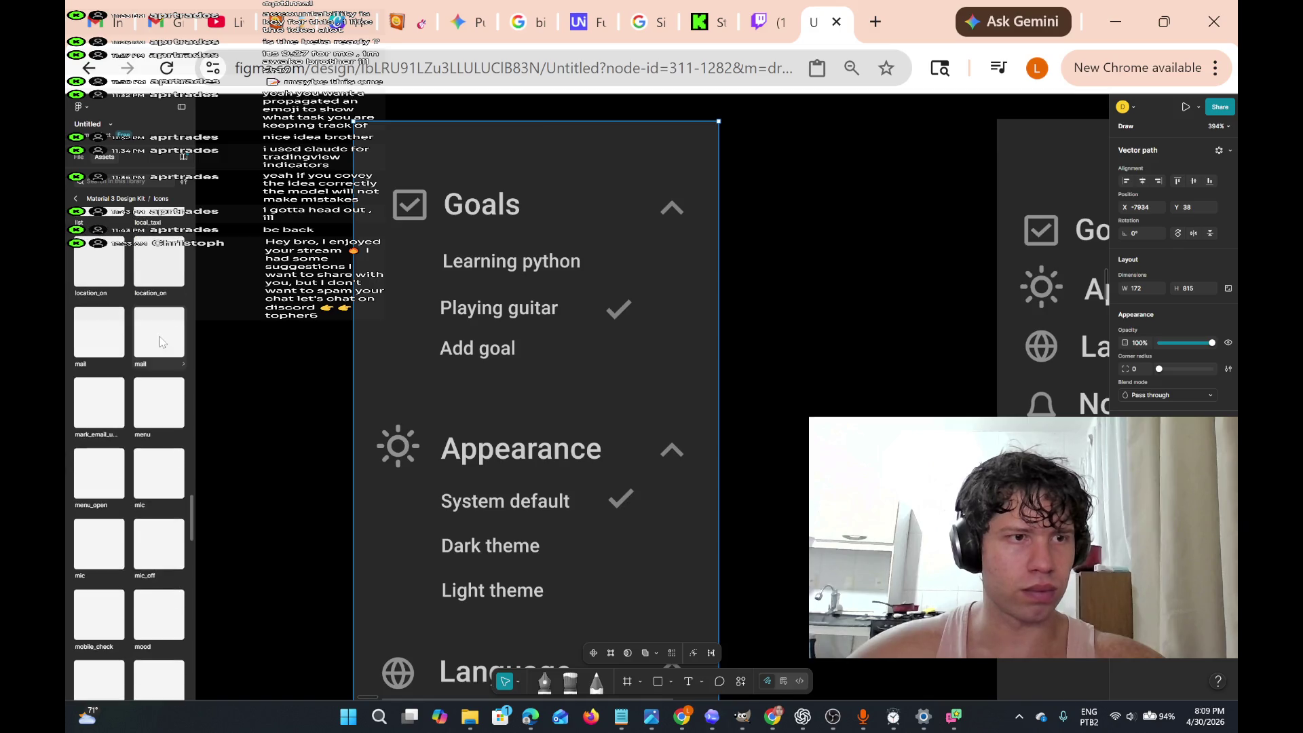
{"action": "left_click", "coordinate": [166, 68]}
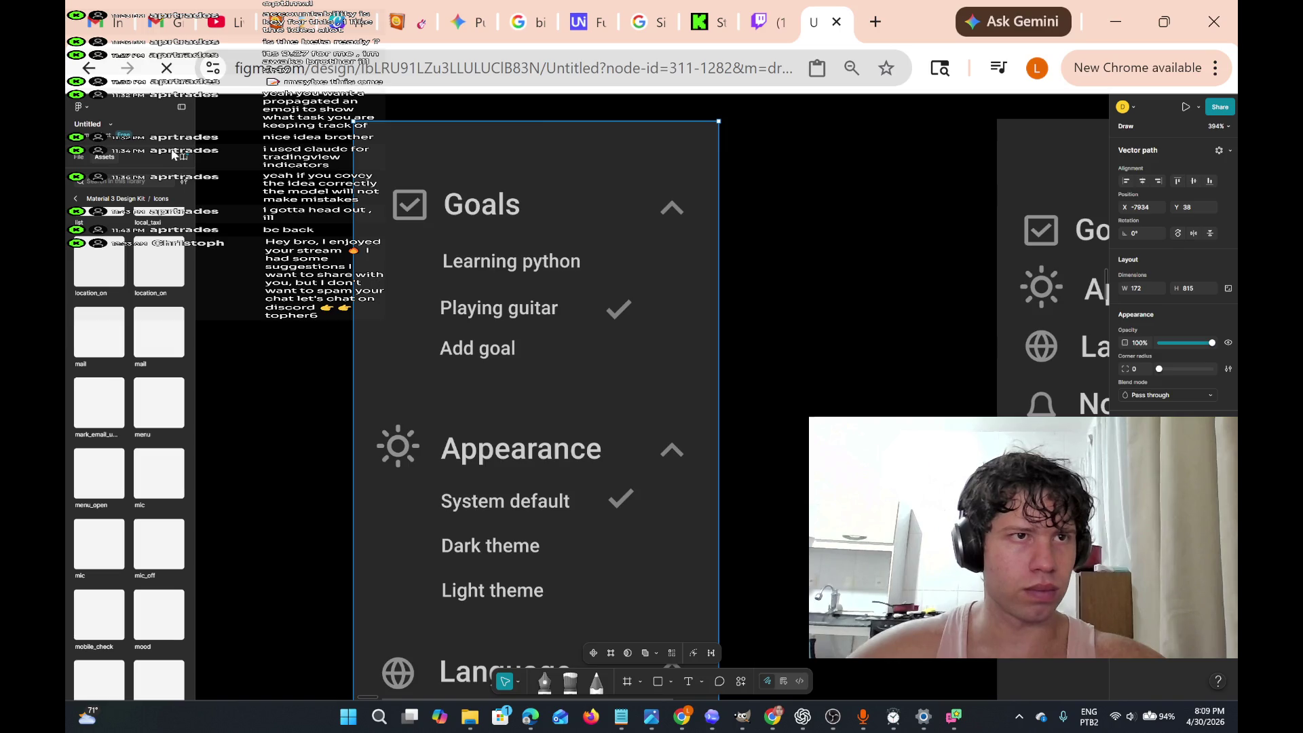
{"action": "scroll", "coordinate": [170, 437], "scroll_direction": "down", "scroll_amount": 8}
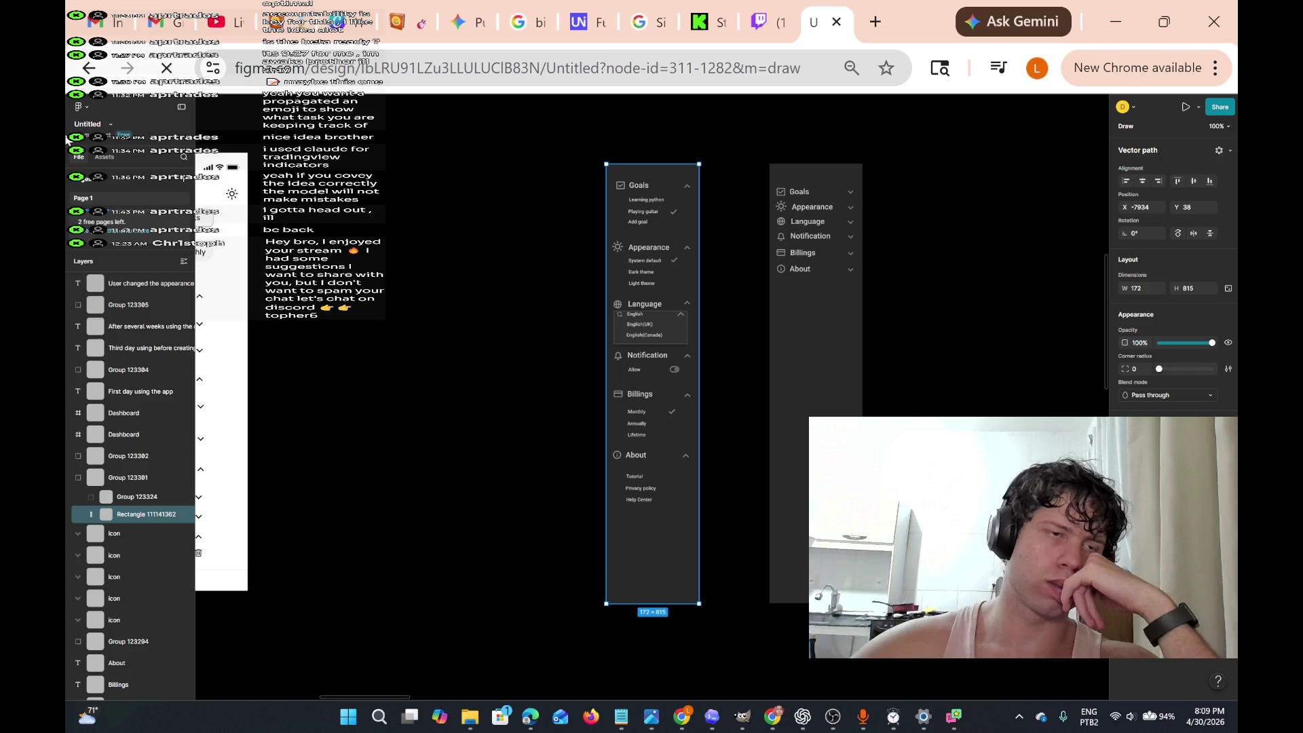
- Pick the add plus icon from the Material 3 Design Kit's Icons category
{"action": "scroll", "coordinate": [141, 434], "scroll_direction": "down", "scroll_amount": 5}
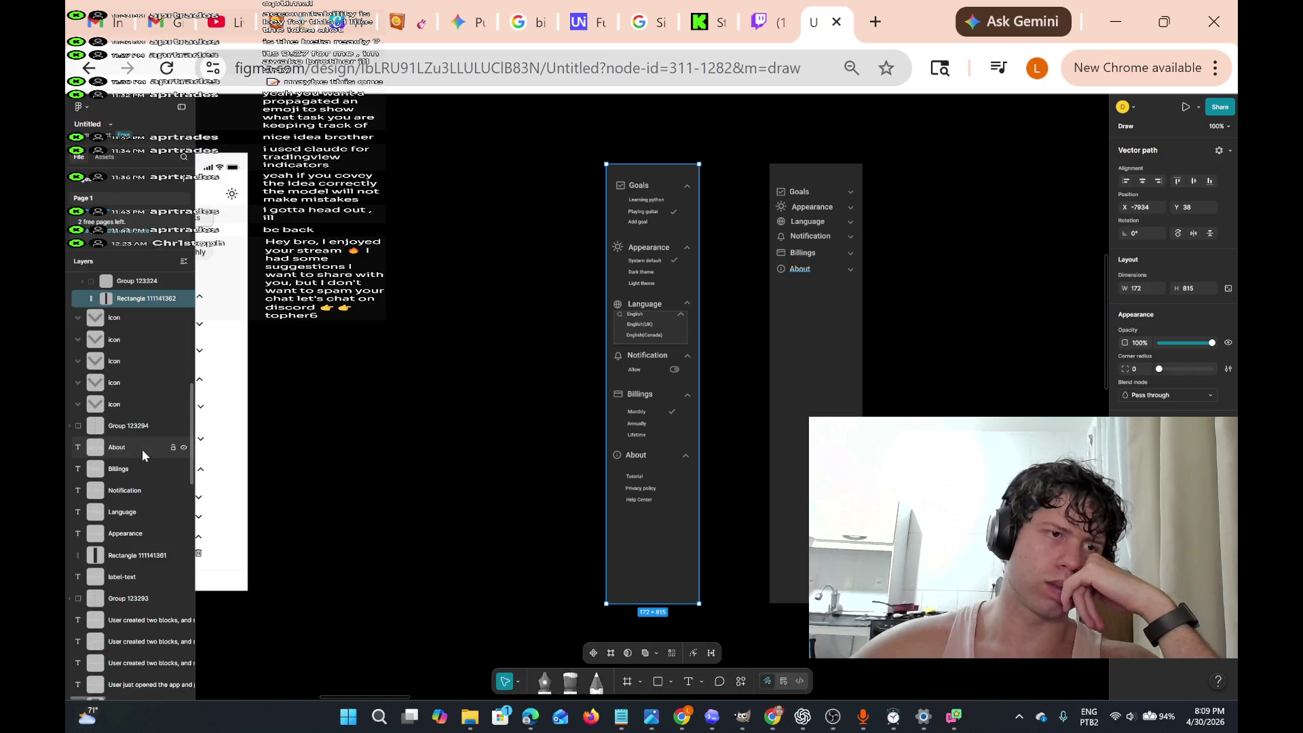
{"action": "scroll", "coordinate": [118, 409], "scroll_direction": "down", "scroll_amount": 5}
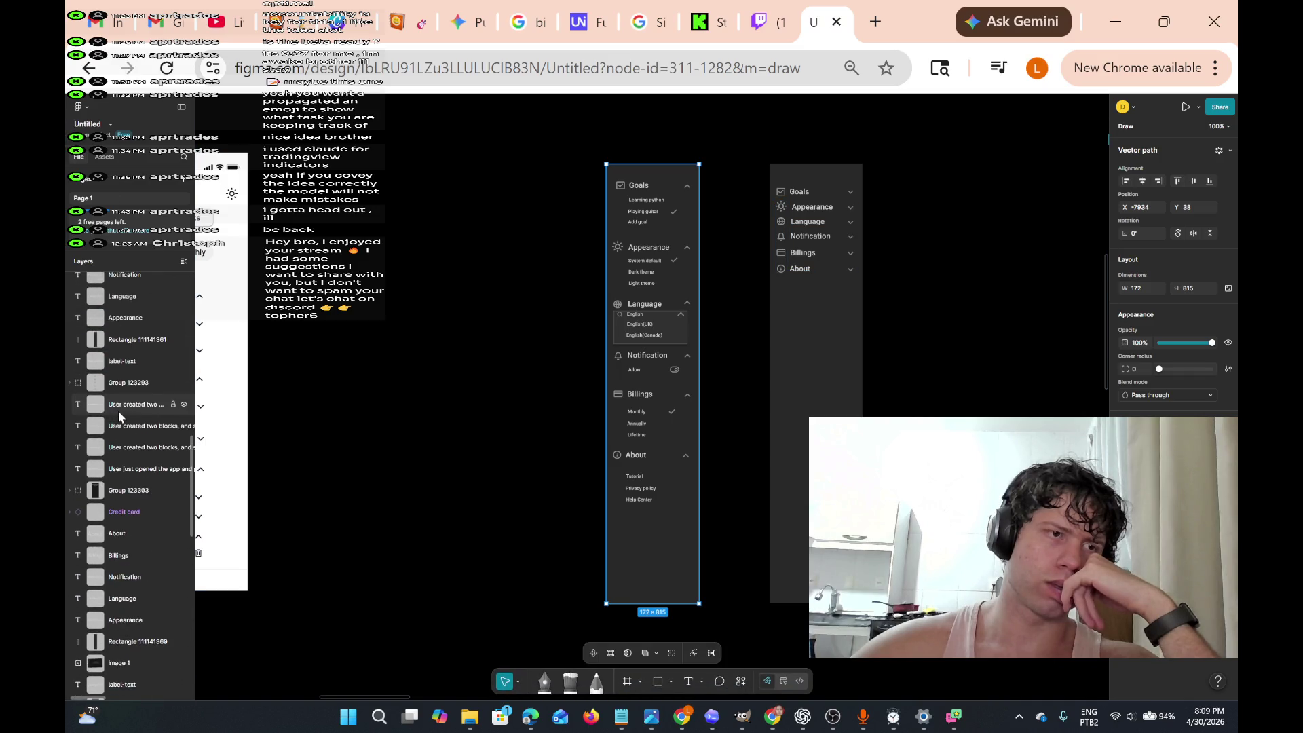
{"action": "scroll", "coordinate": [129, 393], "scroll_direction": "up", "scroll_amount": 10}
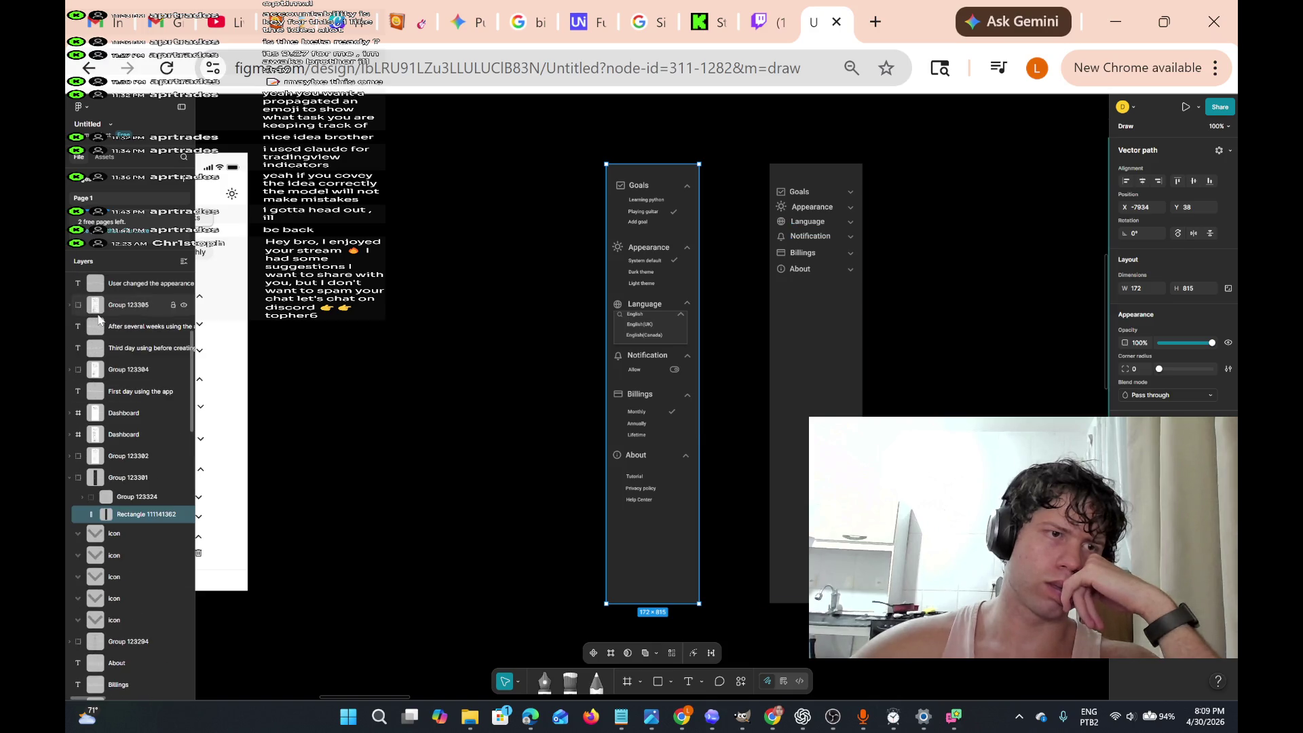
{"action": "scroll", "coordinate": [139, 381], "scroll_direction": "up", "scroll_amount": 5}
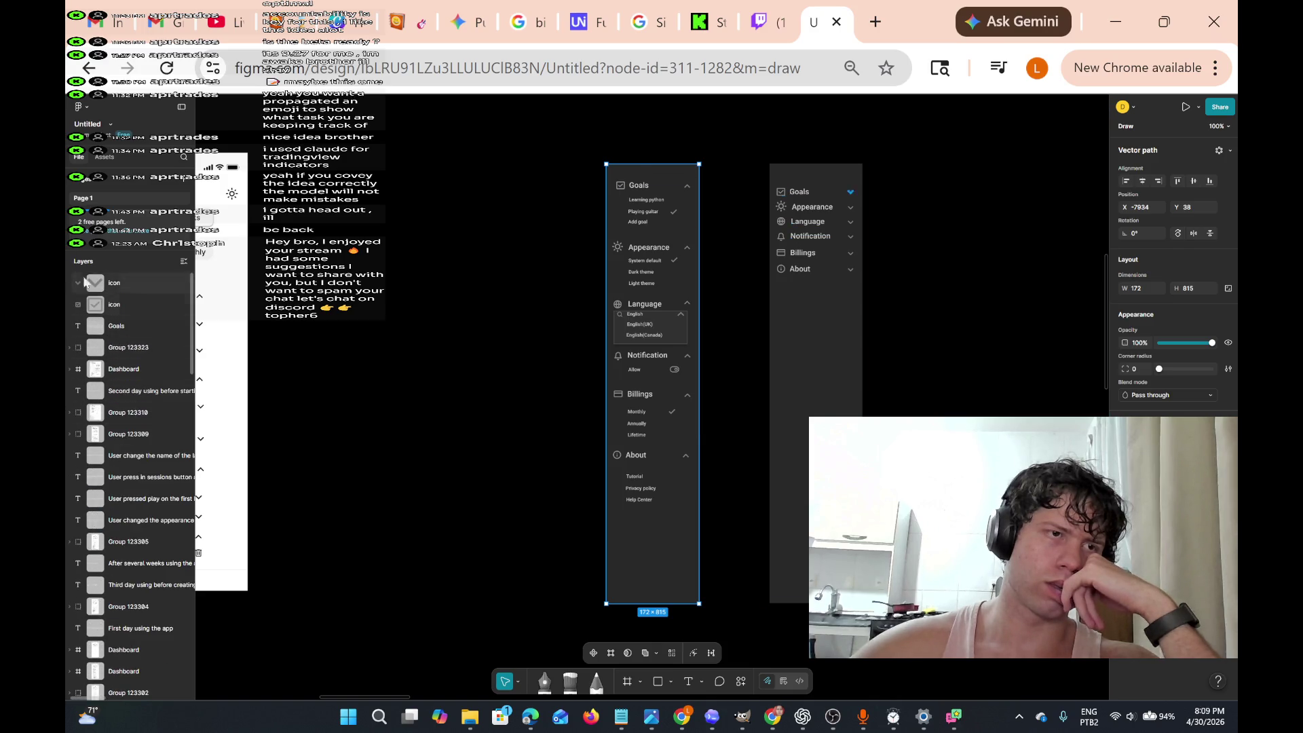
{"action": "left_click", "coordinate": [103, 157]}
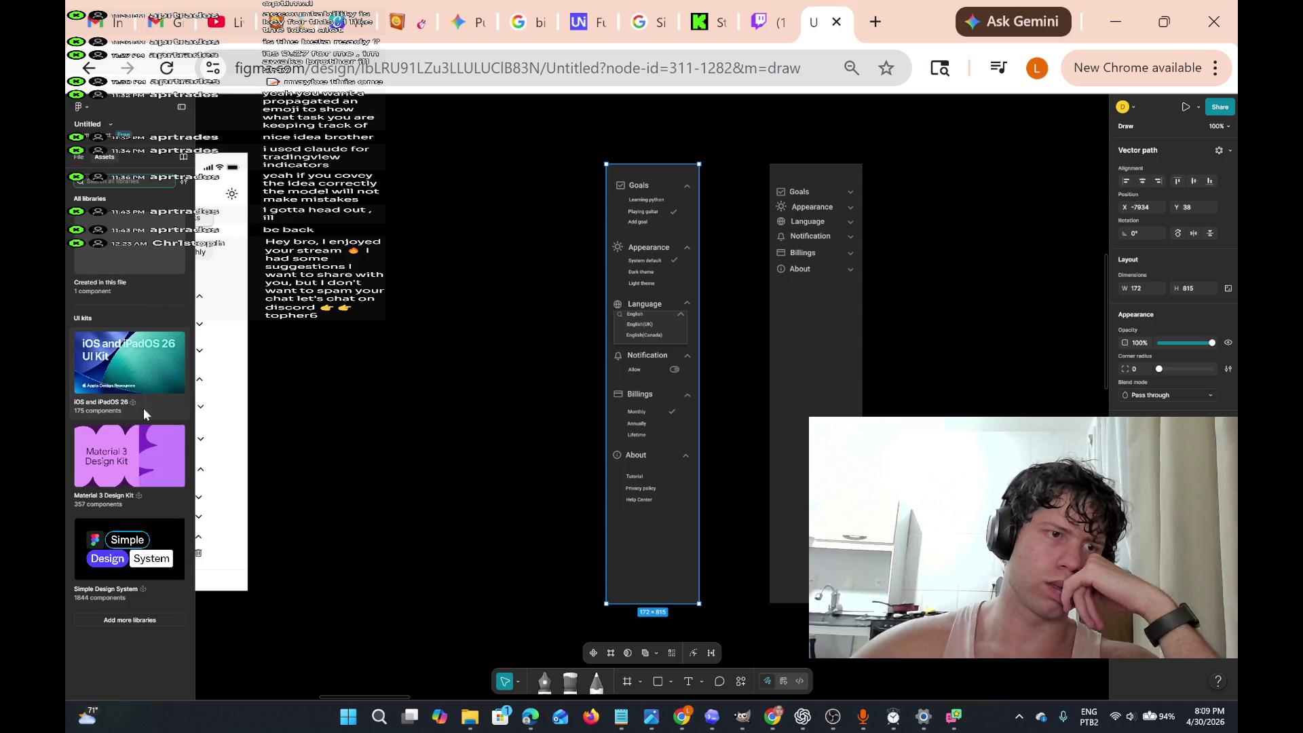
{"action": "left_click", "coordinate": [137, 447]}
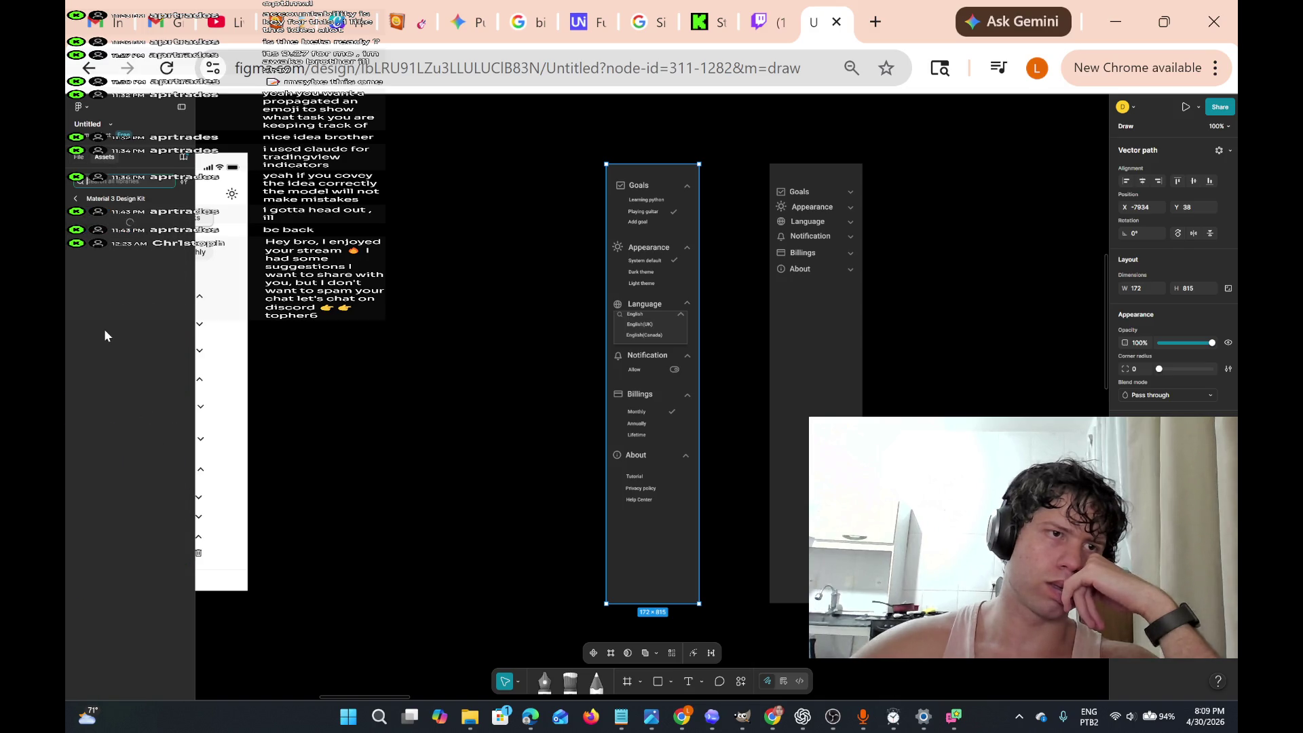
{"action": "scroll", "coordinate": [137, 429], "scroll_direction": "down", "scroll_amount": 5}
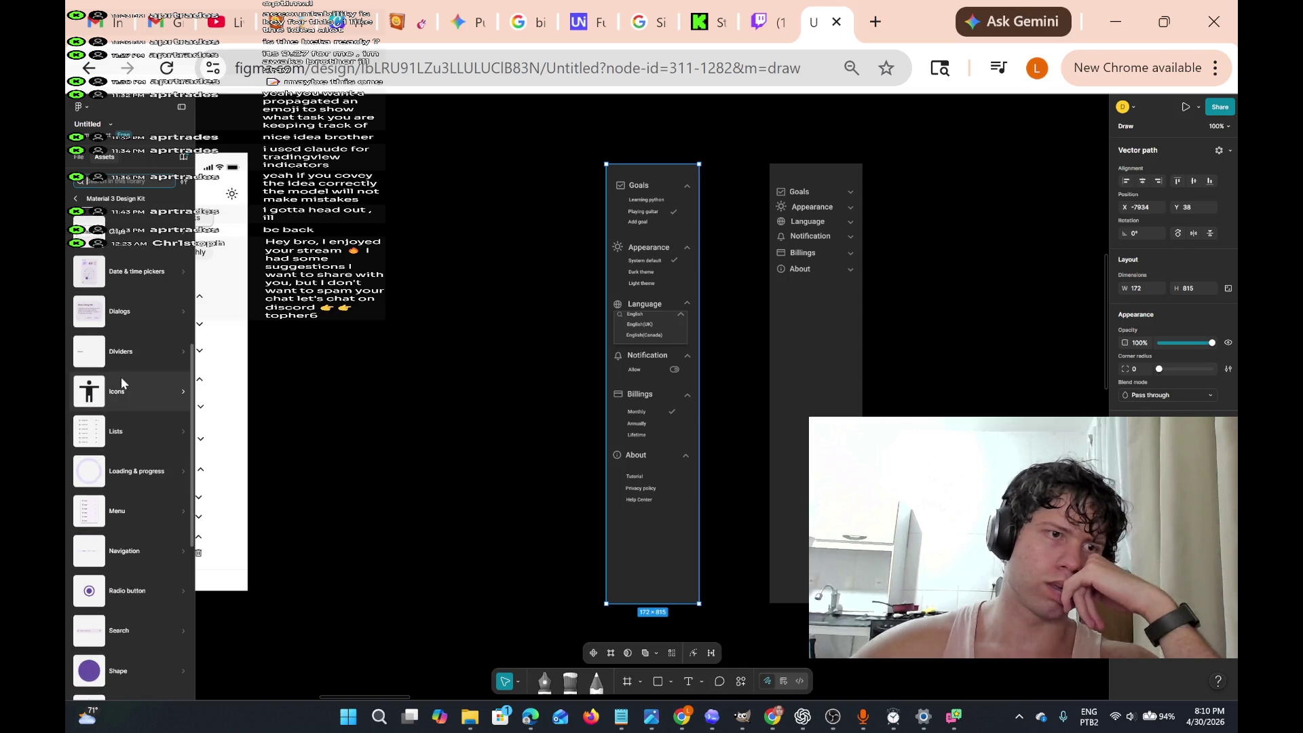
{"action": "left_click", "coordinate": [118, 395]}
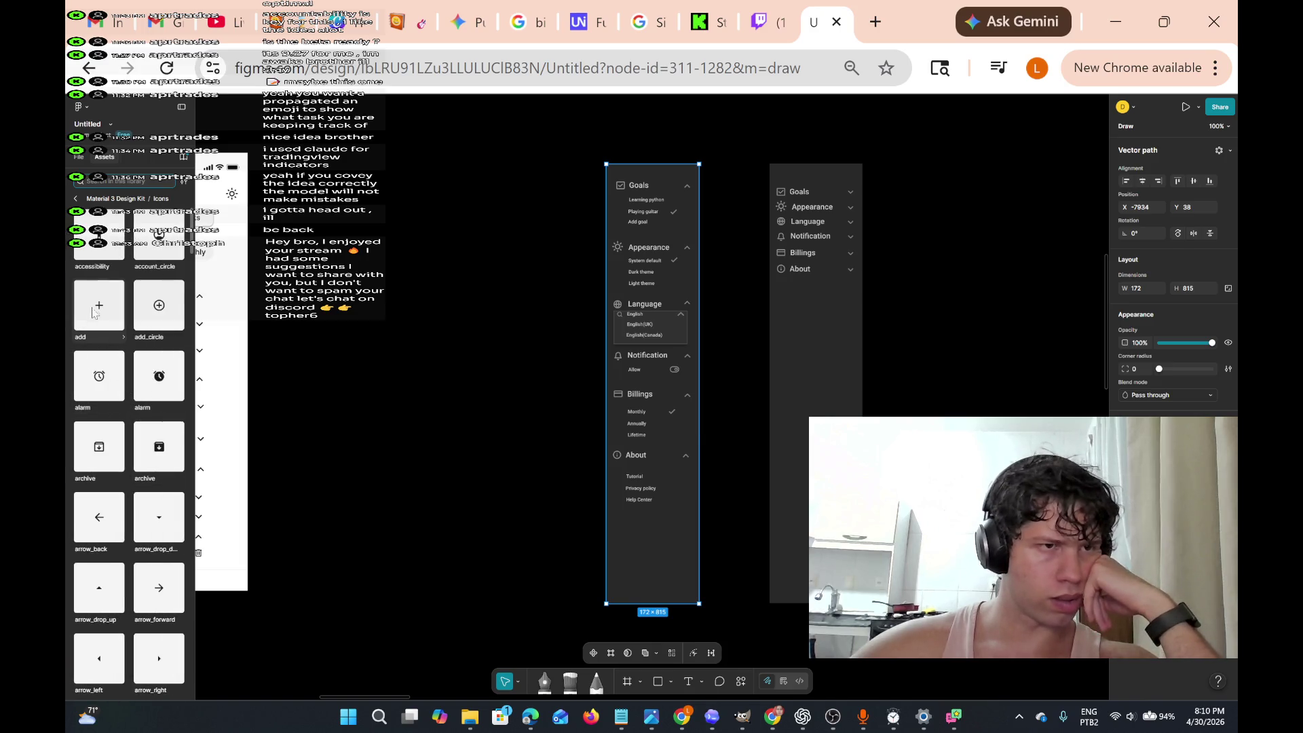
{"action": "left_click", "coordinate": [506, 285]}
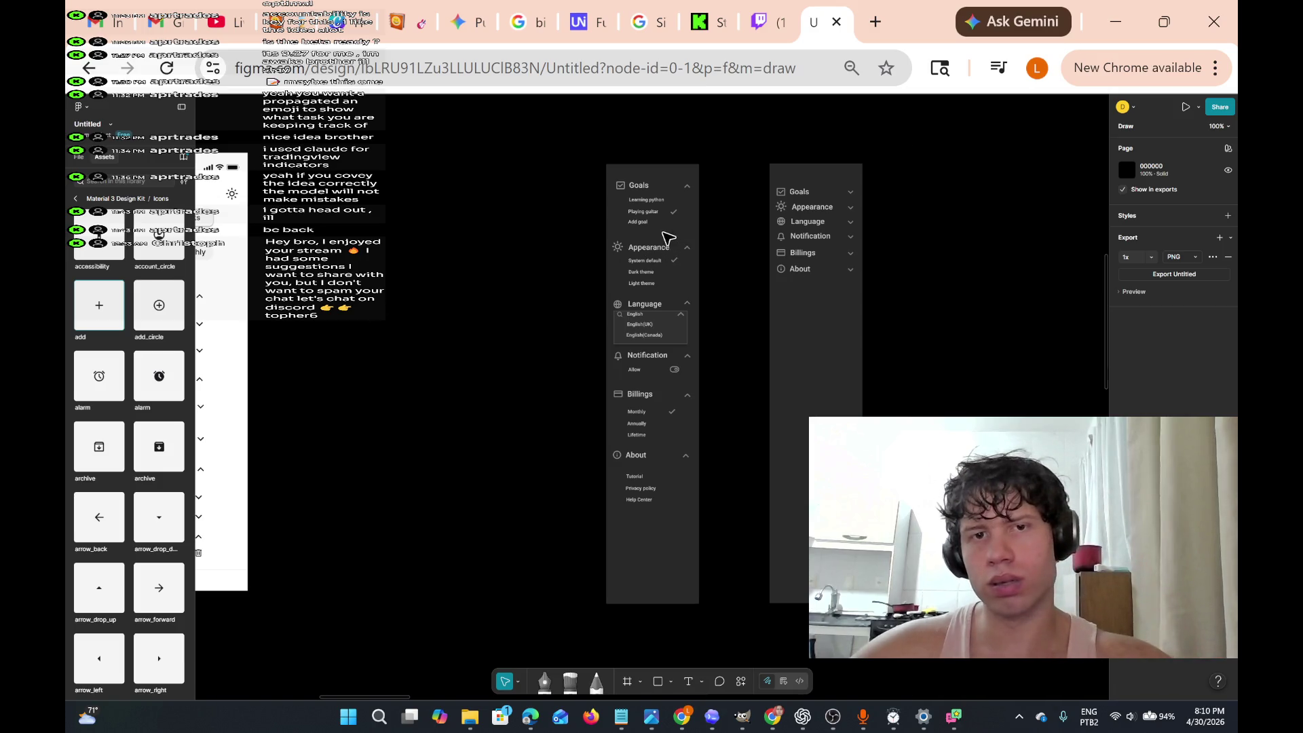
{"action": "scroll", "coordinate": [662, 224], "scroll_direction": "up", "scroll_amount": 5}
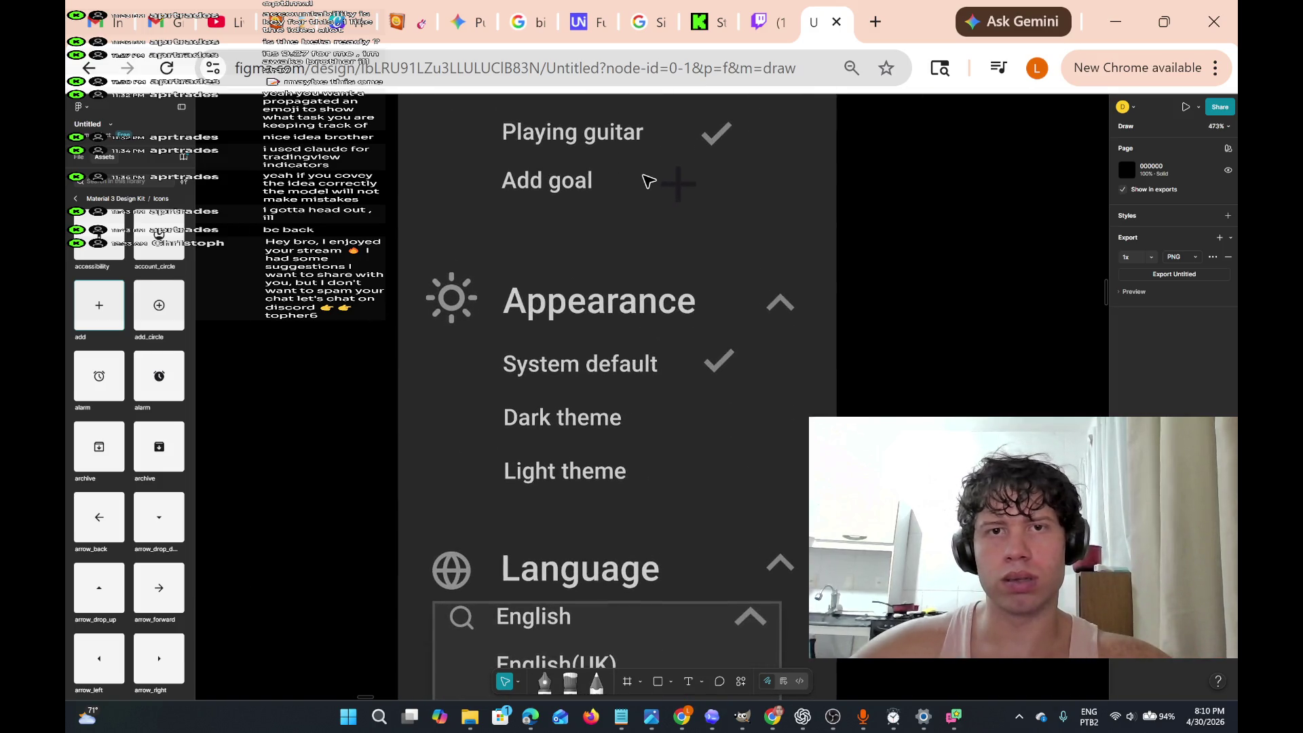
- Place the plus icon on the Add goal row
{"action": "mouse_move", "coordinate": [646, 171]}
{"action": "left_mouse_down"}
{"action": "mouse_move", "coordinate": [636, 181]}
{"action": "mouse_move", "coordinate": [675, 176]}
{"action": "left_mouse_up"}
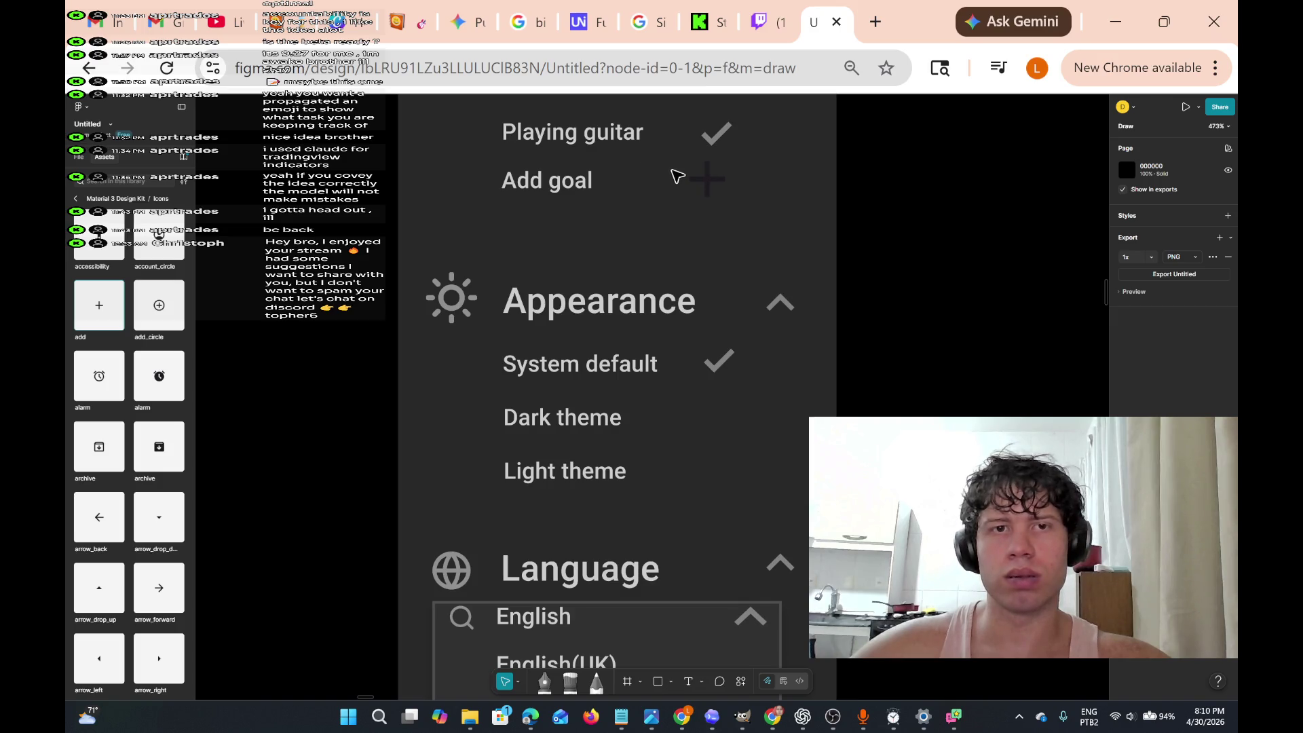
{"action": "scroll", "coordinate": [677, 175], "scroll_direction": "up", "scroll_amount": 3}
{"action": "scroll", "coordinate": [676, 175], "scroll_direction": "down", "scroll_amount": 5}
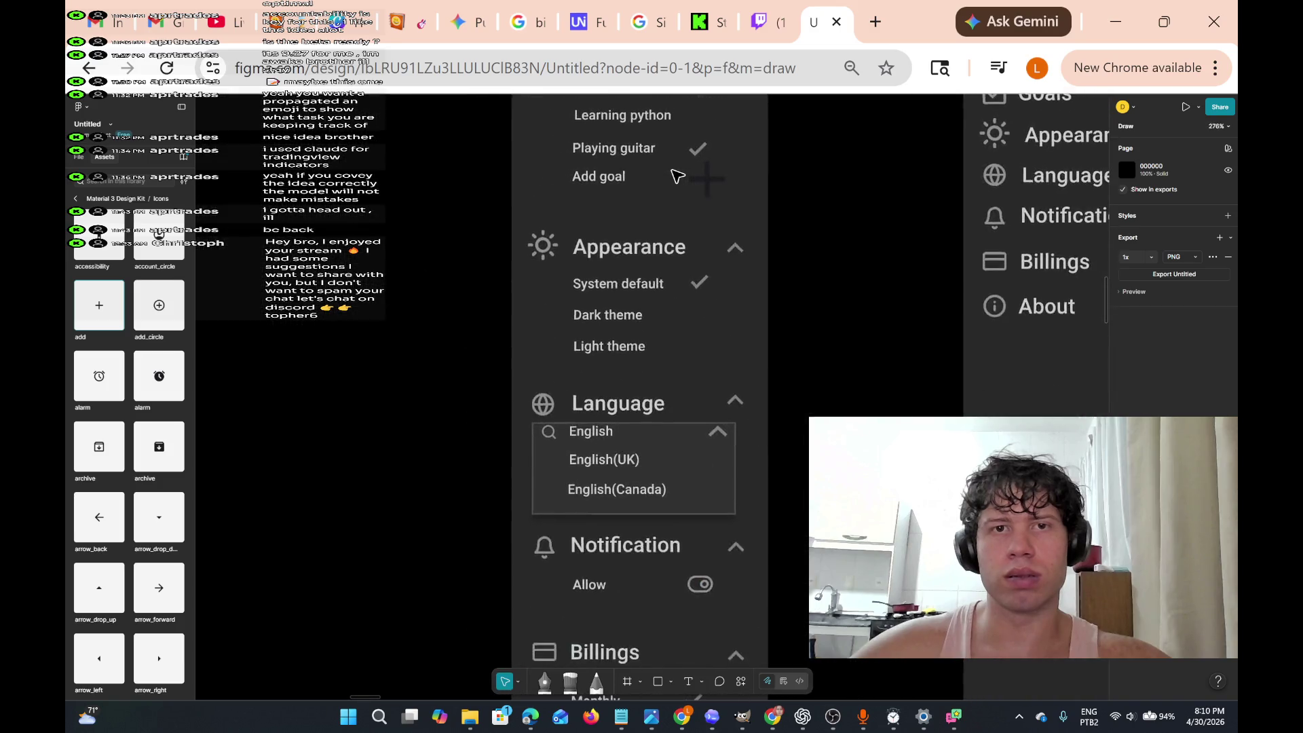
{"action": "scroll", "coordinate": [676, 175], "scroll_direction": "up", "scroll_amount": 1}
{"action": "mouse_move", "coordinate": [671, 169]}
{"action": "left_mouse_down"}
{"action": "mouse_move", "coordinate": [658, 204]}
{"action": "mouse_move", "coordinate": [673, 198]}
{"action": "left_mouse_up"}
{"action": "scroll", "coordinate": [686, 200], "scroll_direction": "up", "scroll_amount": 8}
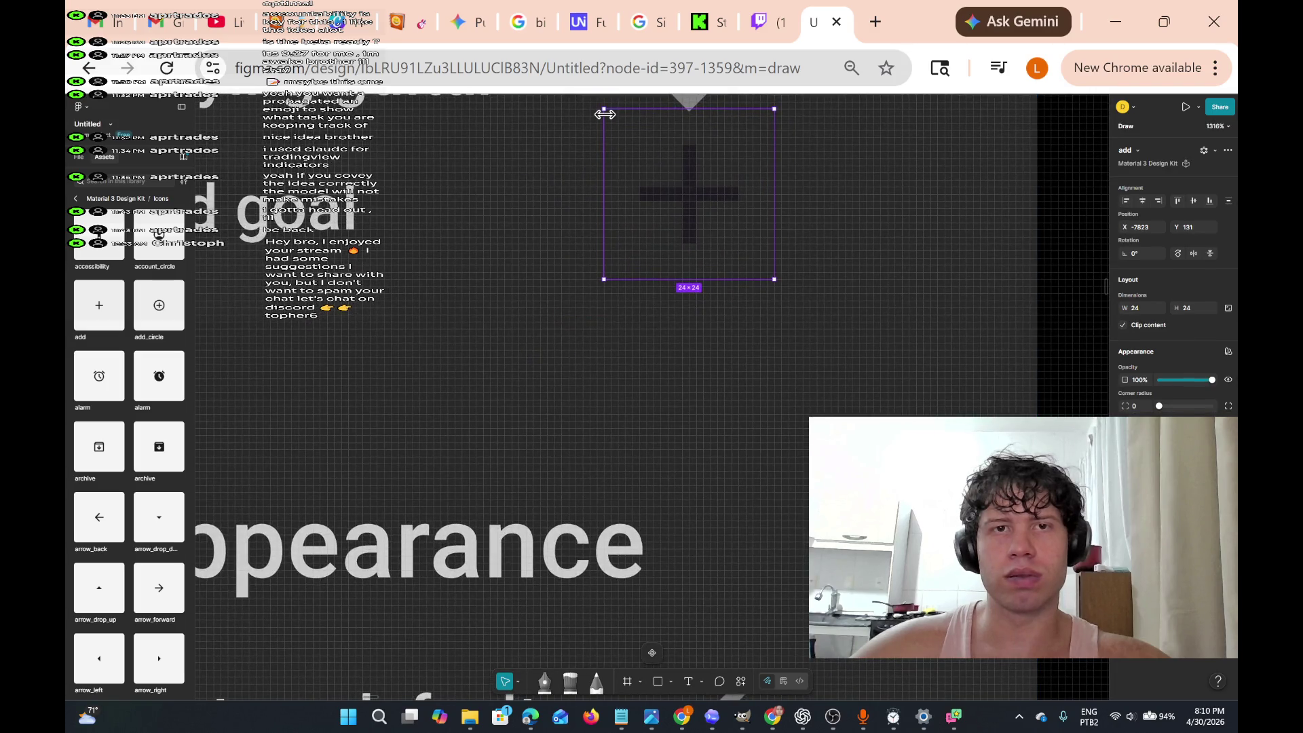
- Resize the plus icon to 16×18 and line it up beside Add goal
{"action": "left_click_drag", "start_coordinate": [603, 108], "coordinate": [628, 134]}
{"action": "left_click_drag", "start_coordinate": [692, 197], "coordinate": [687, 204]}
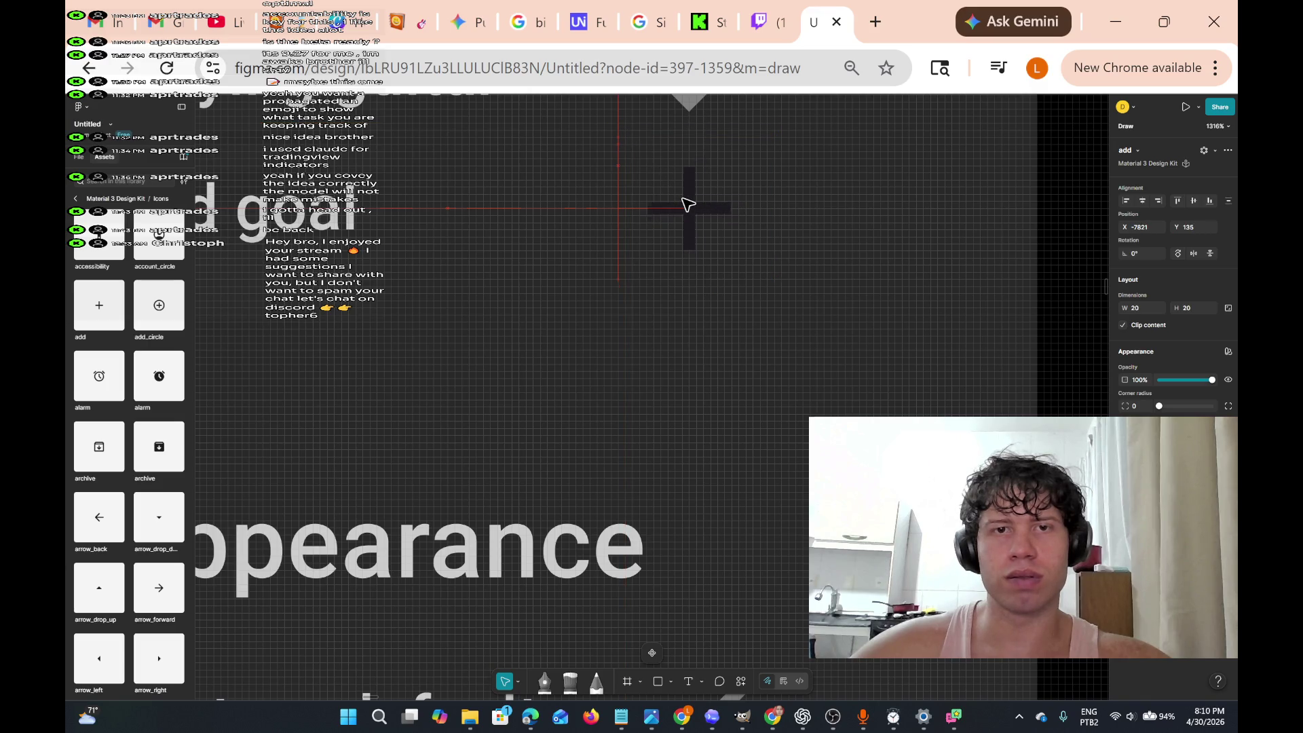
{"action": "left_click_drag", "start_coordinate": [614, 135], "coordinate": [643, 153]}
{"action": "left_click_drag", "start_coordinate": [697, 218], "coordinate": [689, 207]}
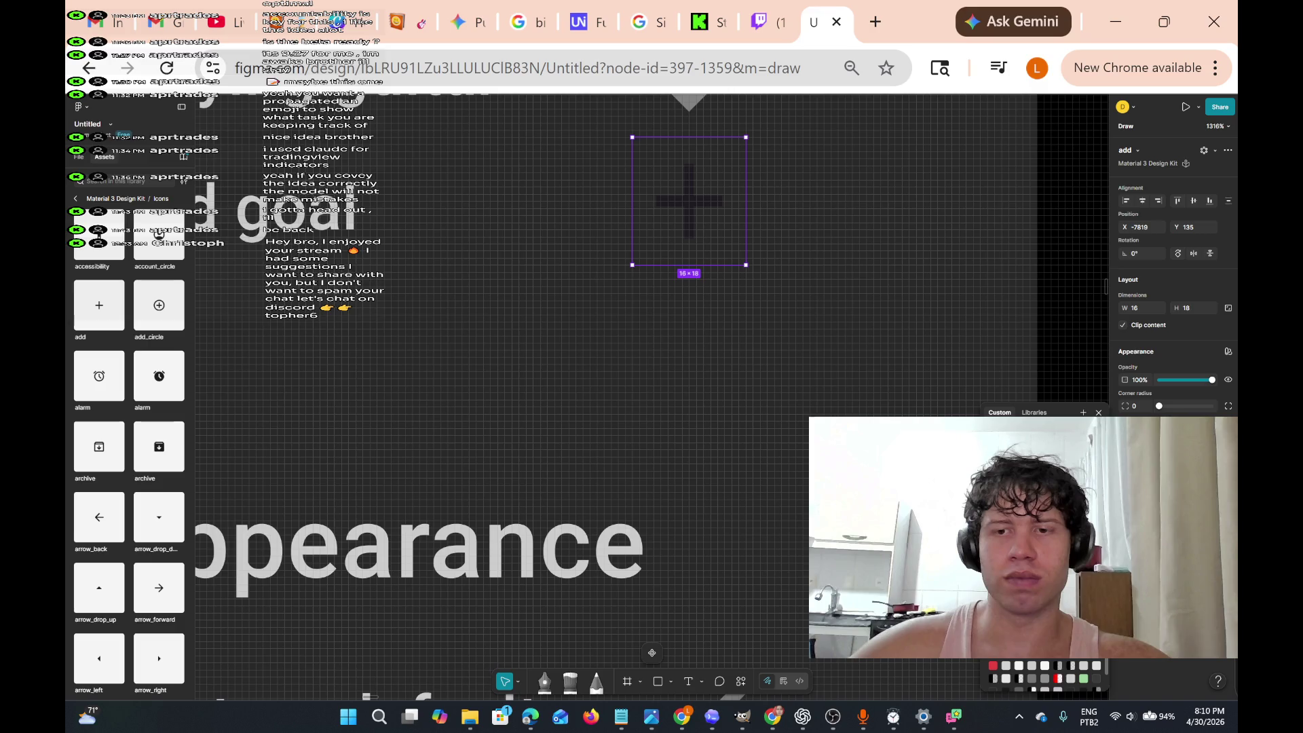
- Recolour the plus shape with a colour sampled from the canvas, not the grey frame fill
{"action": "scroll", "coordinate": [705, 176], "scroll_direction": "up", "scroll_amount": 3}
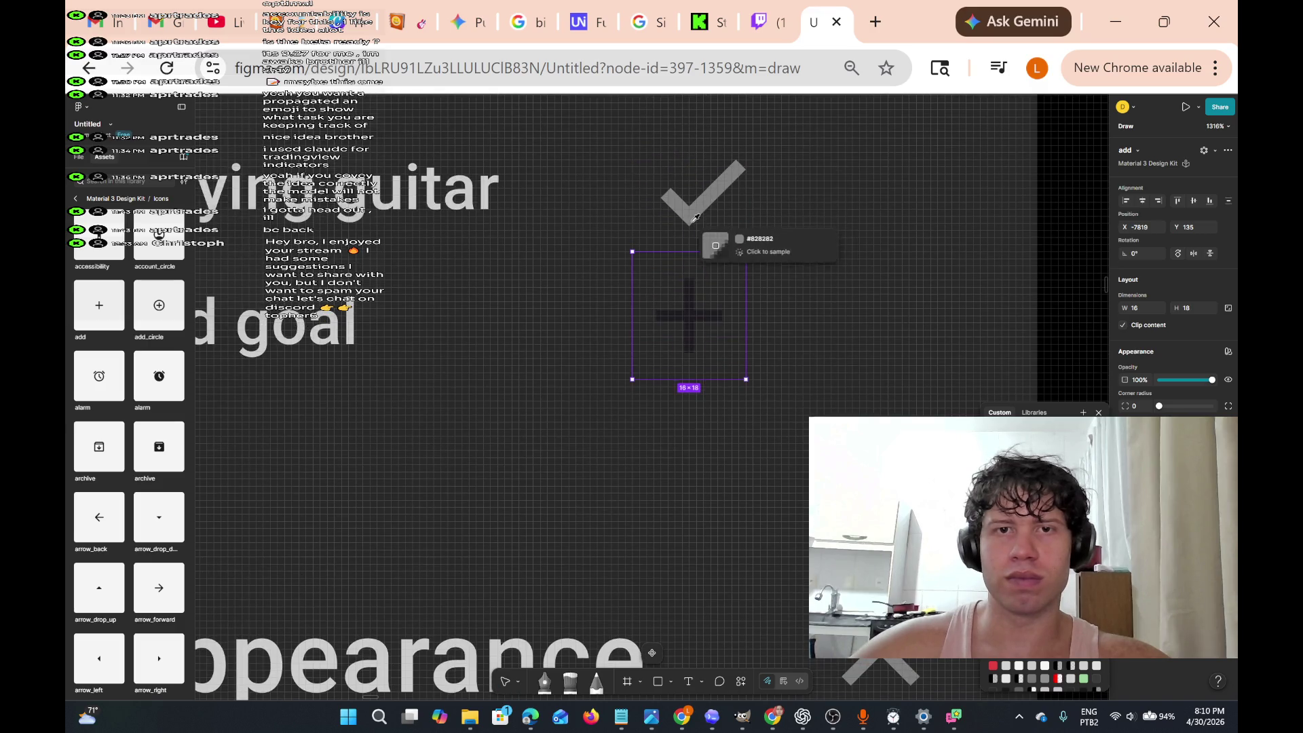
{"action": "left_click", "coordinate": [704, 205]}
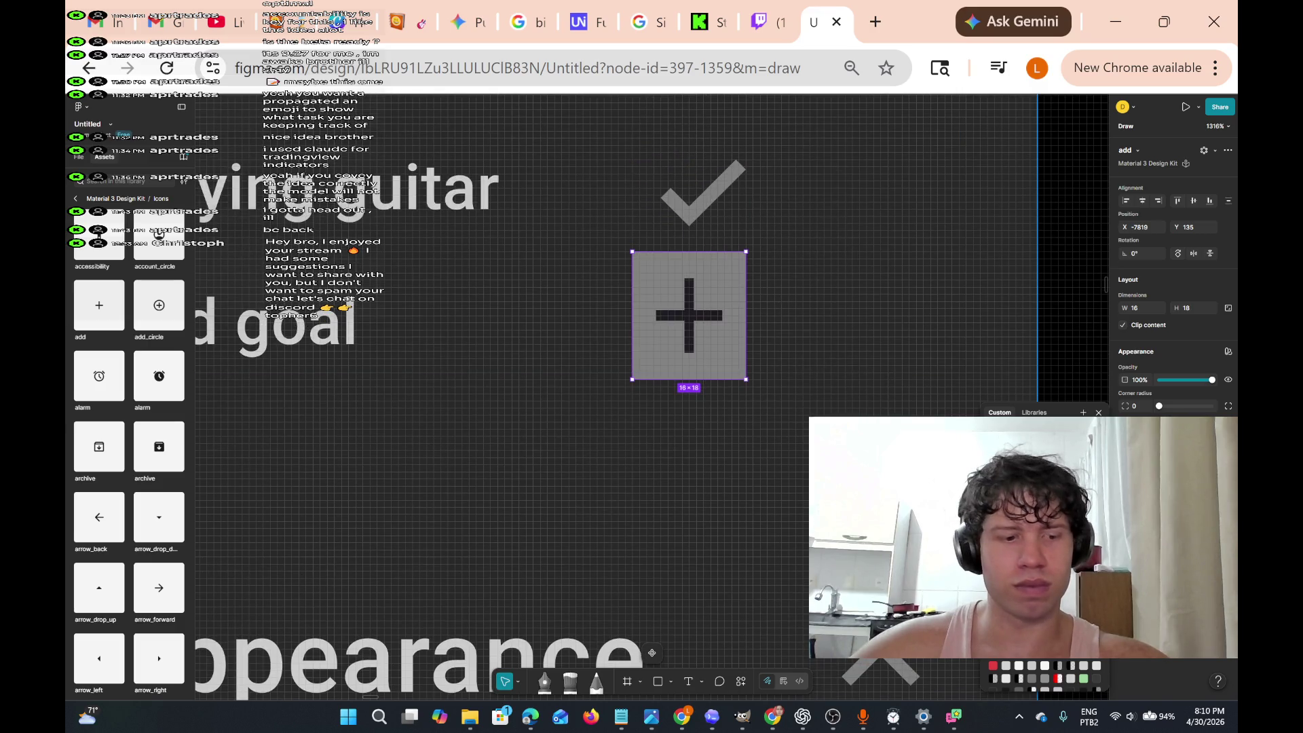
{"action": "key", "text": "ctrl+z"}
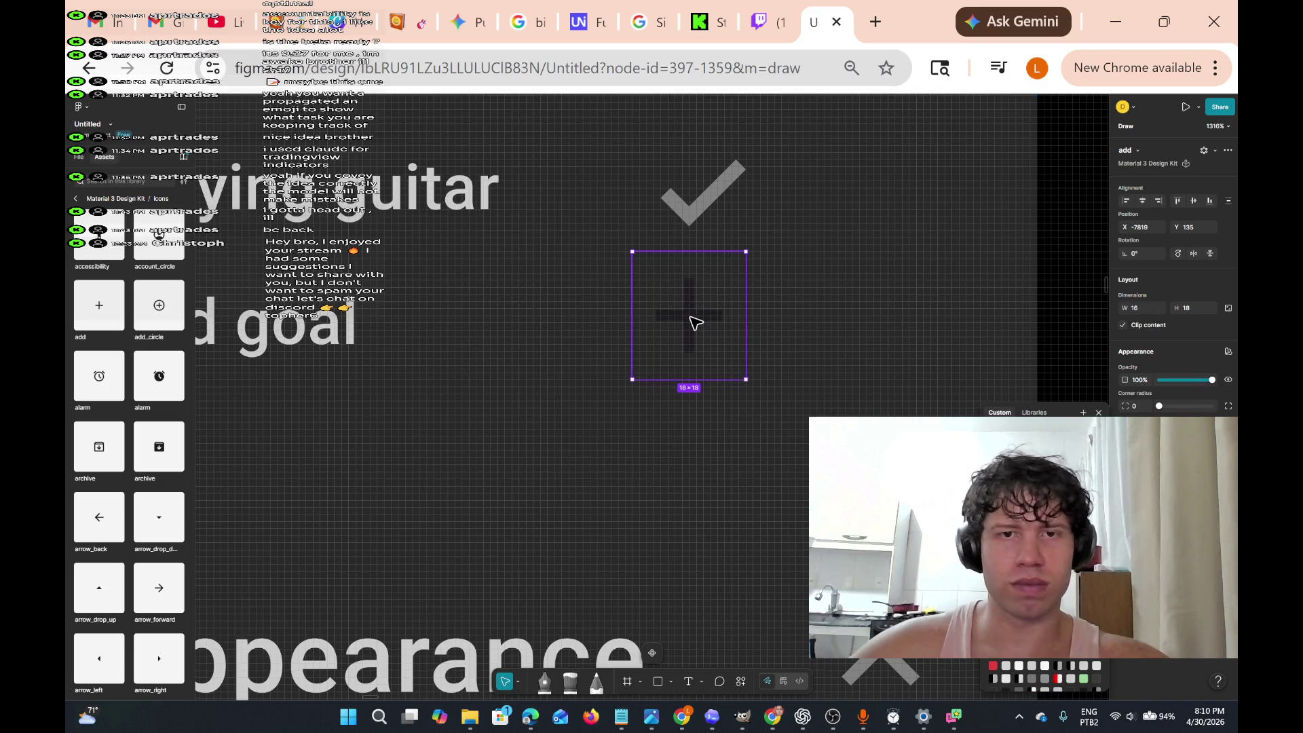
{"action": "double_click", "coordinate": [705, 322]}
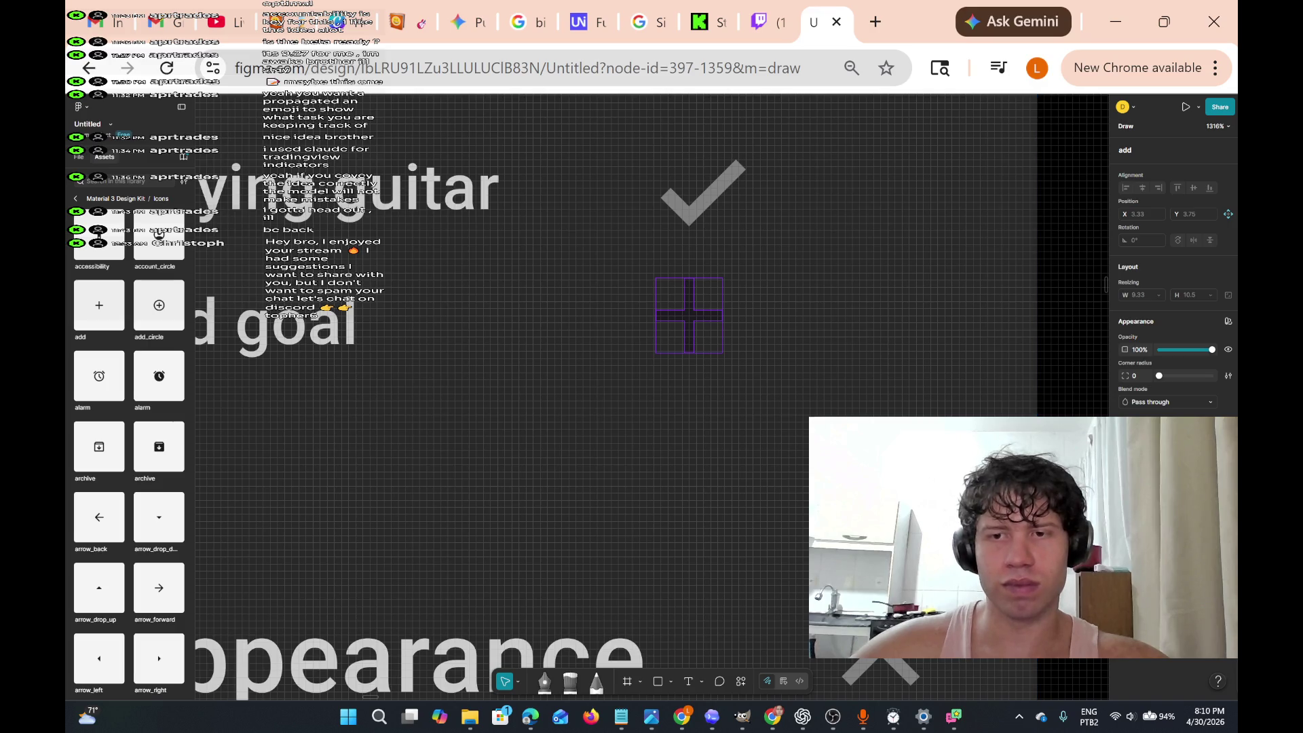
{"action": "left_click", "coordinate": [1124, 448]}
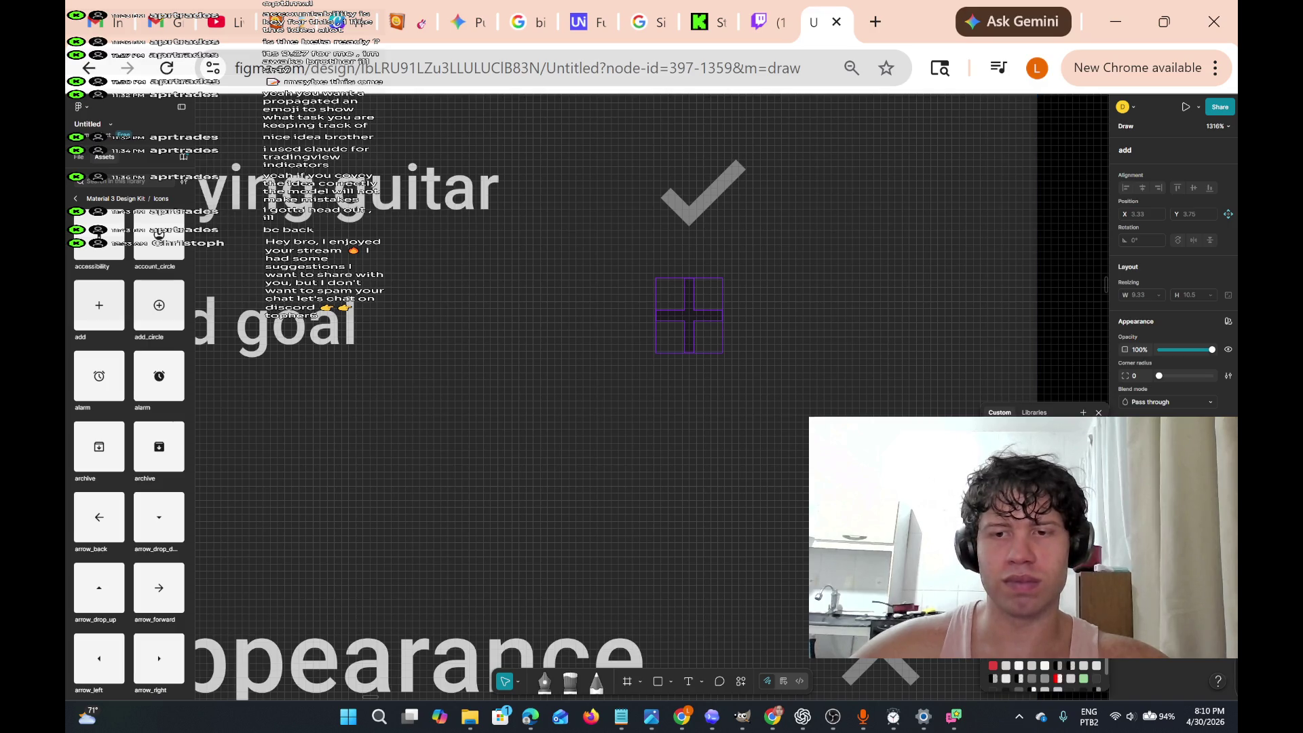
{"action": "key", "text": "i"}
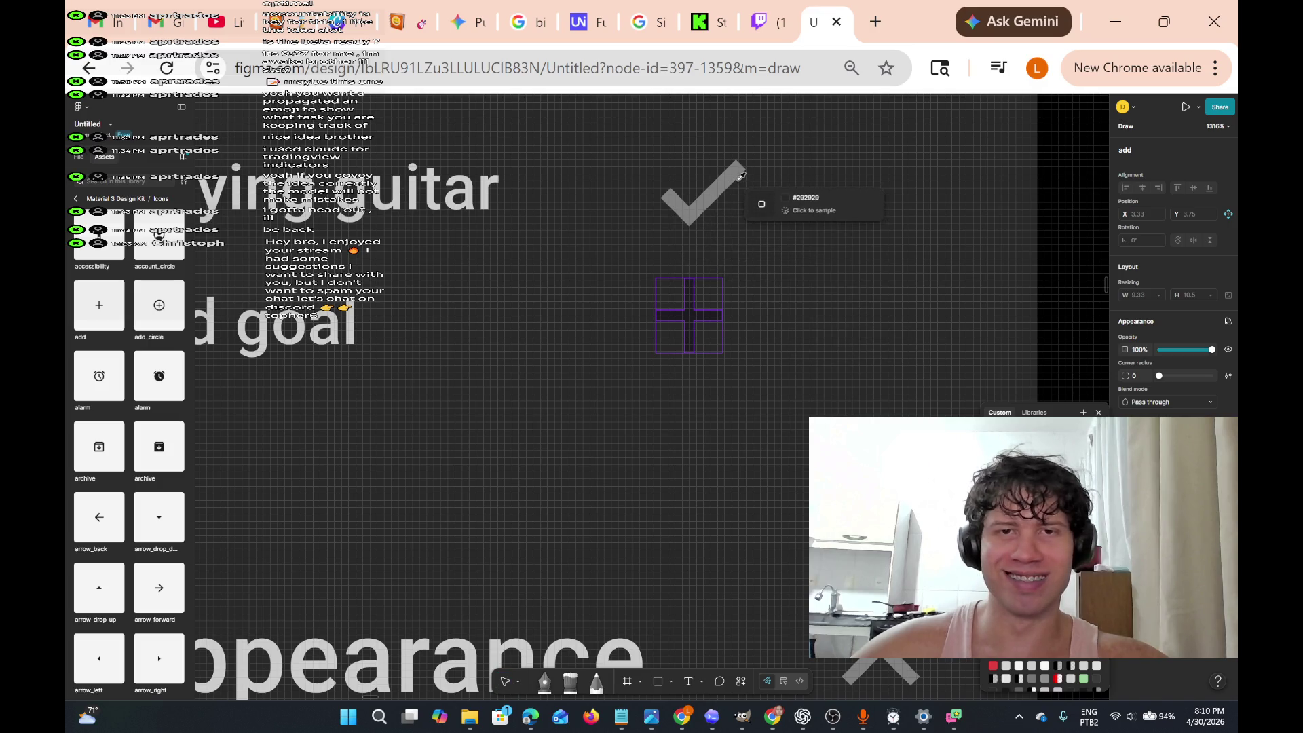
{"action": "left_click", "coordinate": [730, 167]}
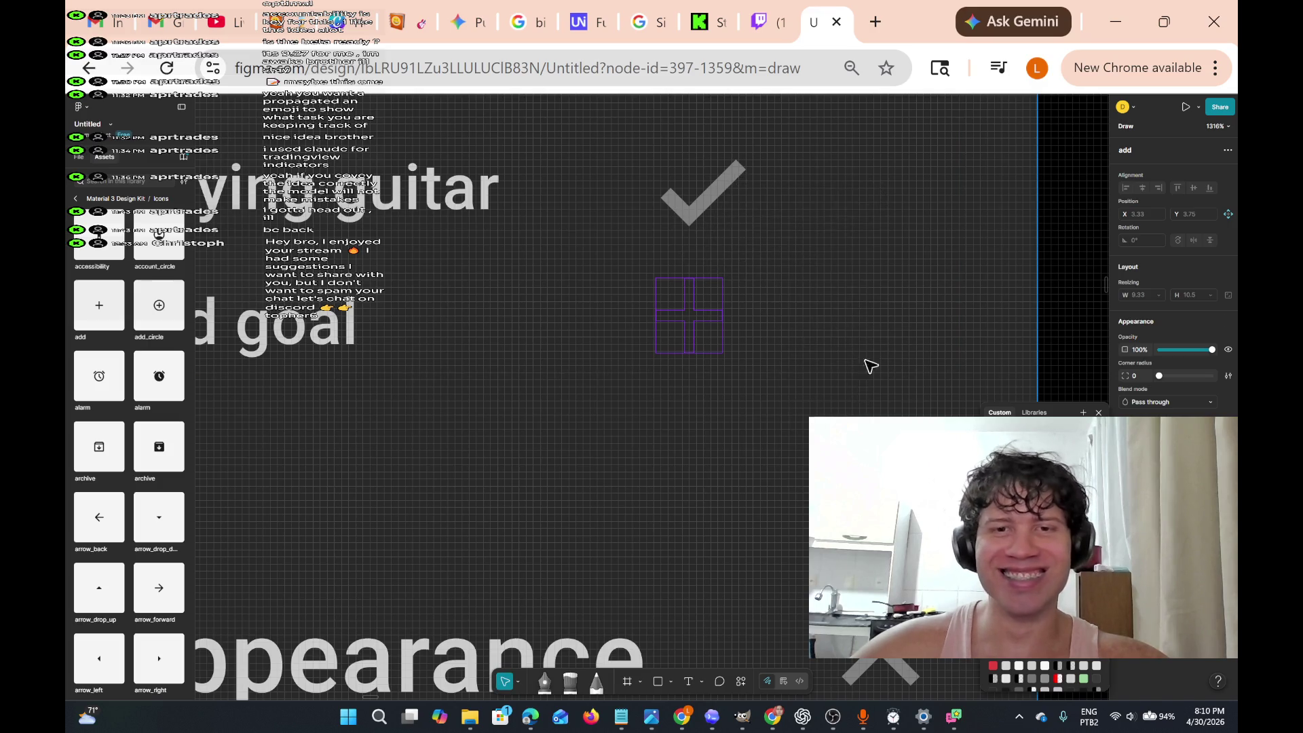
{"action": "scroll", "coordinate": [723, 313], "scroll_direction": "up", "scroll_amount": 5}
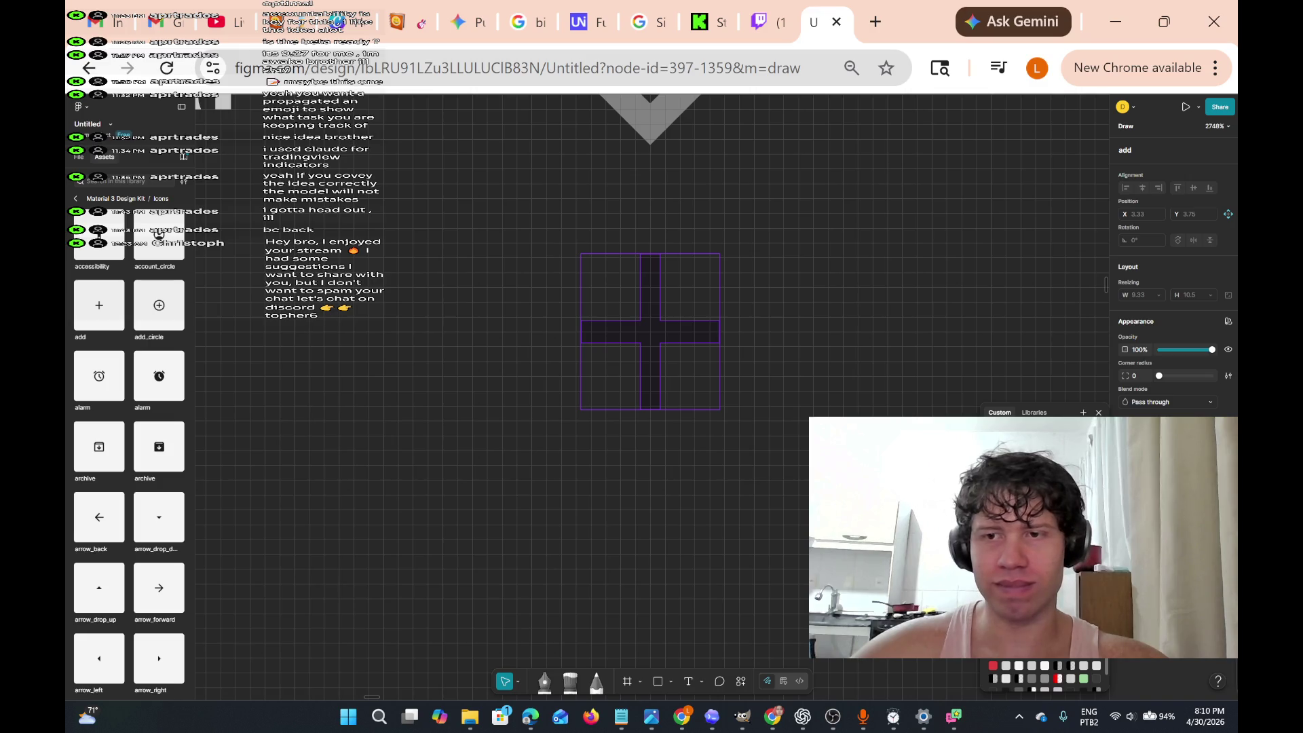
- Select the plus icon's parent group and zoom to the selection with Shift+2
{"action": "key", "text": "shift+Return"}
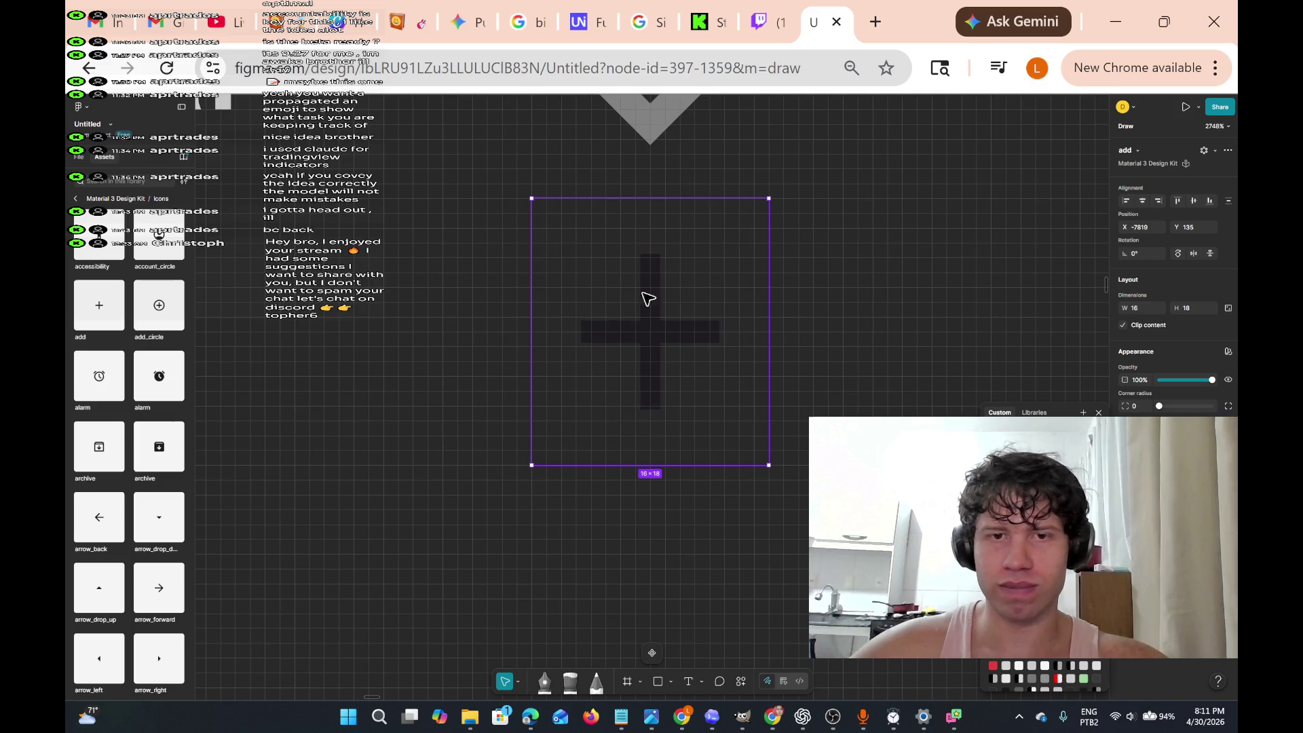
{"action": "double_click", "coordinate": [662, 319]}
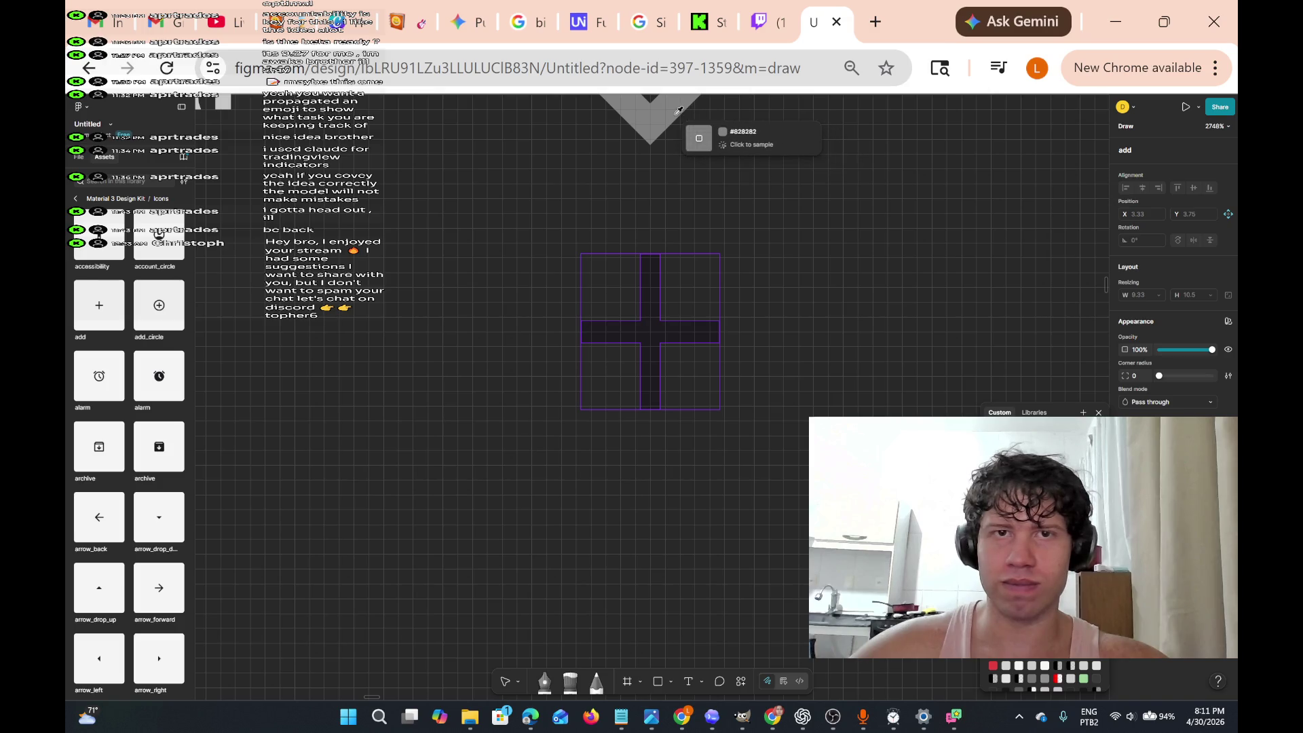
{"action": "key", "text": "Escape"}
{"action": "key", "text": "shift+2"}
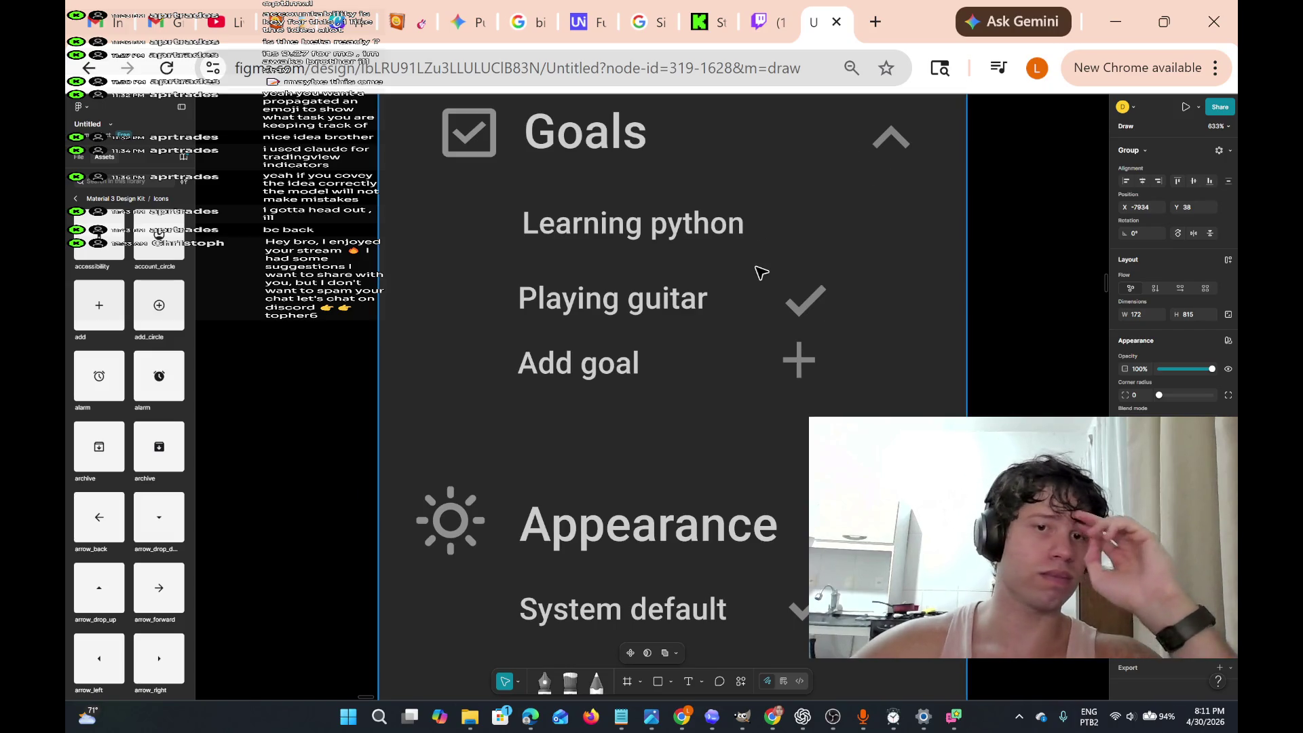
- Shrink the whole plus icon component to a smaller size
{"action": "key", "text": "shift+Left"}
{"action": "key", "text": "shift+Left"}
{"action": "key", "text": "Up"}
{"action": "key", "text": "Up"}
{"action": "key", "text": "Up"}
{"action": "key", "text": "ctrl+z"}
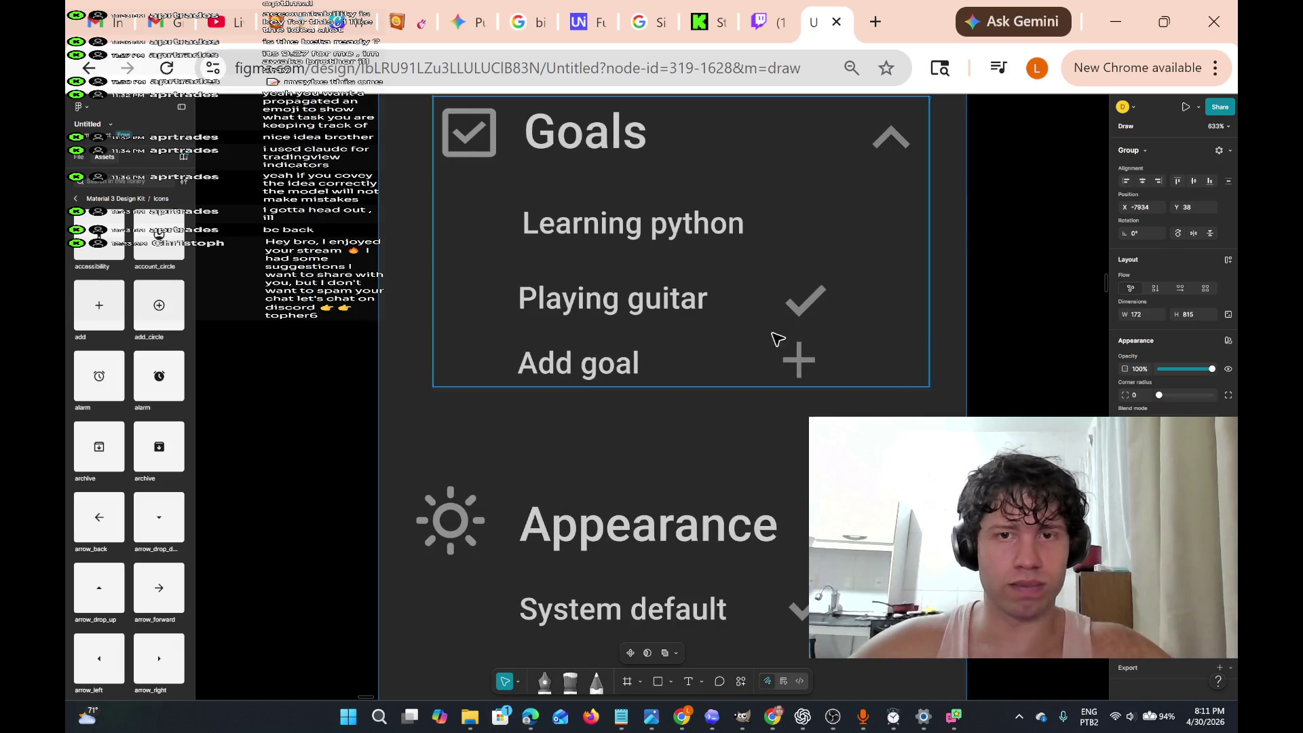
{"action": "mouse_move", "coordinate": [811, 360]}
{"action": "left_mouse_down"}
{"action": "mouse_move", "coordinate": [699, 356]}
{"action": "mouse_move", "coordinate": [678, 368]}
{"action": "left_mouse_up"}
{"action": "key", "text": "ctrl+z"}
{"action": "key", "text": "ctrl+z"}
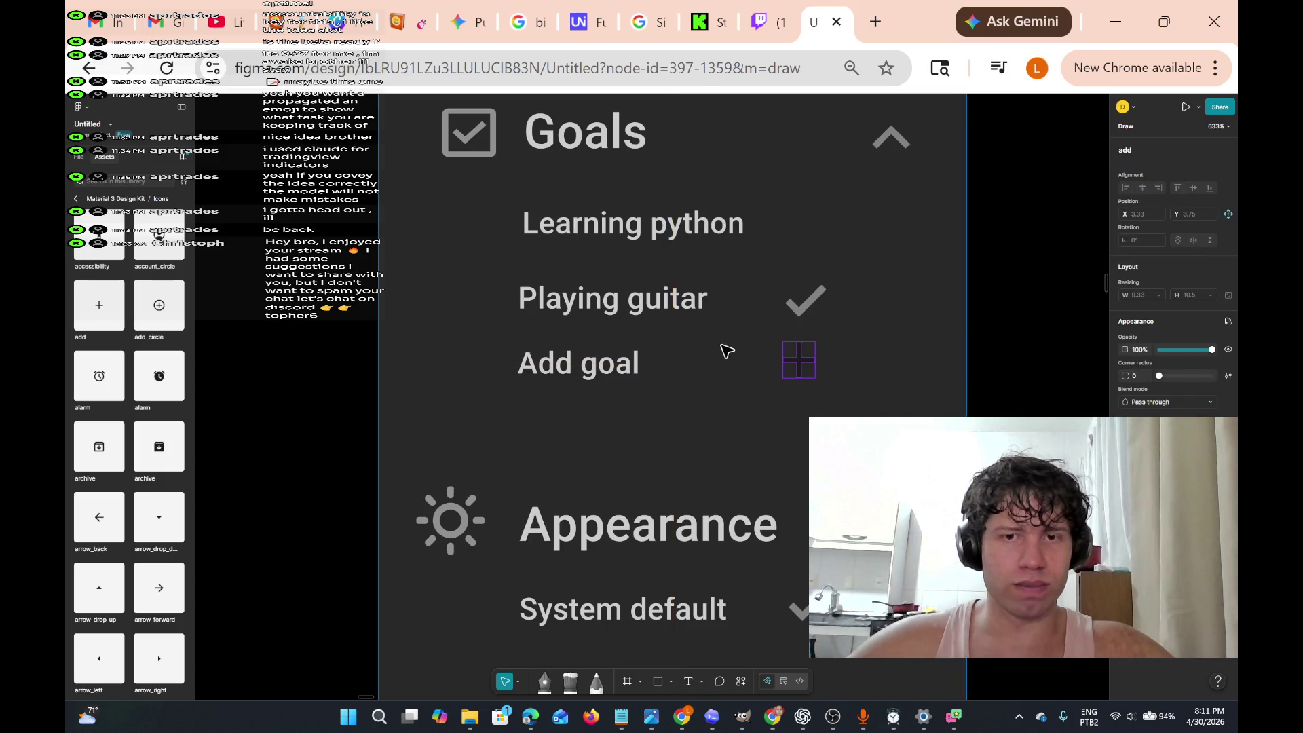
{"action": "left_click", "coordinate": [787, 361]}
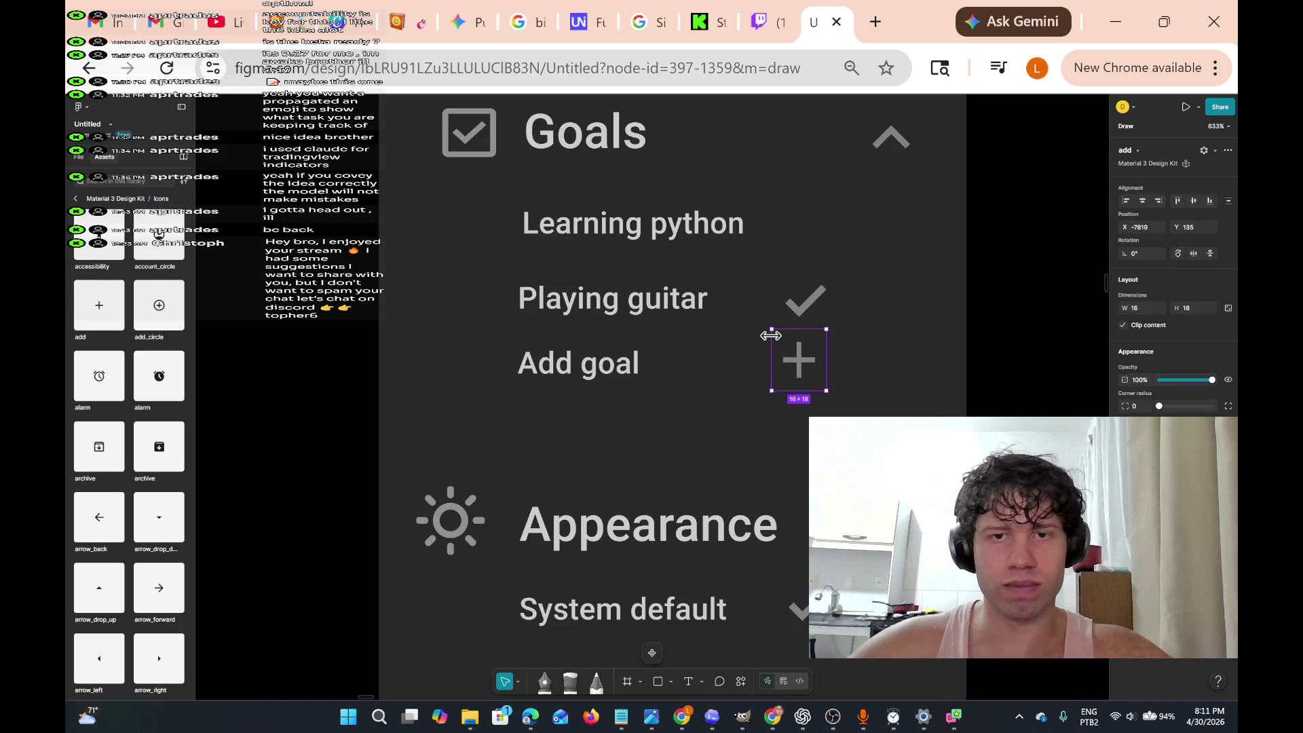
{"action": "mouse_move", "coordinate": [774, 331]}
{"action": "left_mouse_down"}
{"action": "mouse_move", "coordinate": [795, 362]}
{"action": "mouse_move", "coordinate": [673, 364]}
{"action": "left_mouse_up"}
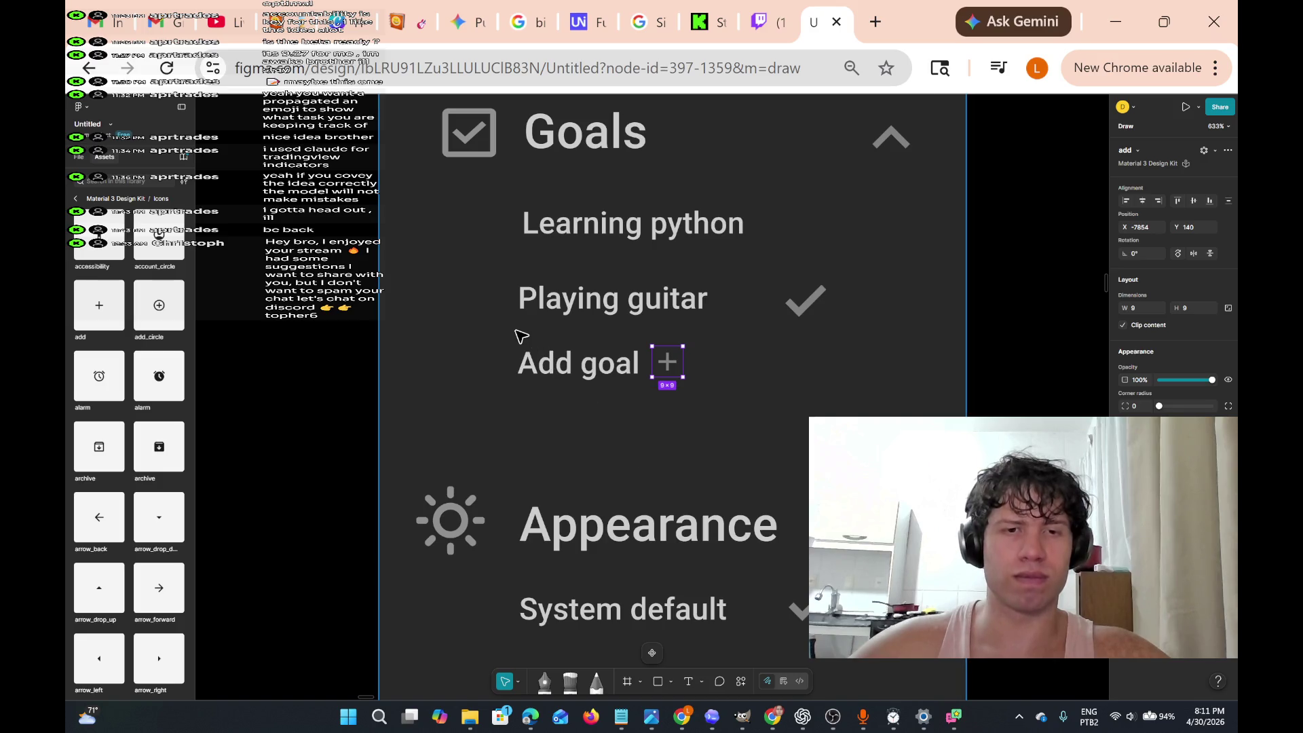
- Shift the Add goal text further right, keeping the screen group in its original position
{"action": "mouse_move", "coordinate": [518, 333]}
{"action": "left_mouse_down"}
{"action": "mouse_move", "coordinate": [652, 401]}
{"action": "mouse_move", "coordinate": [663, 373]}
{"action": "mouse_move", "coordinate": [792, 394]}
{"action": "left_mouse_up"}
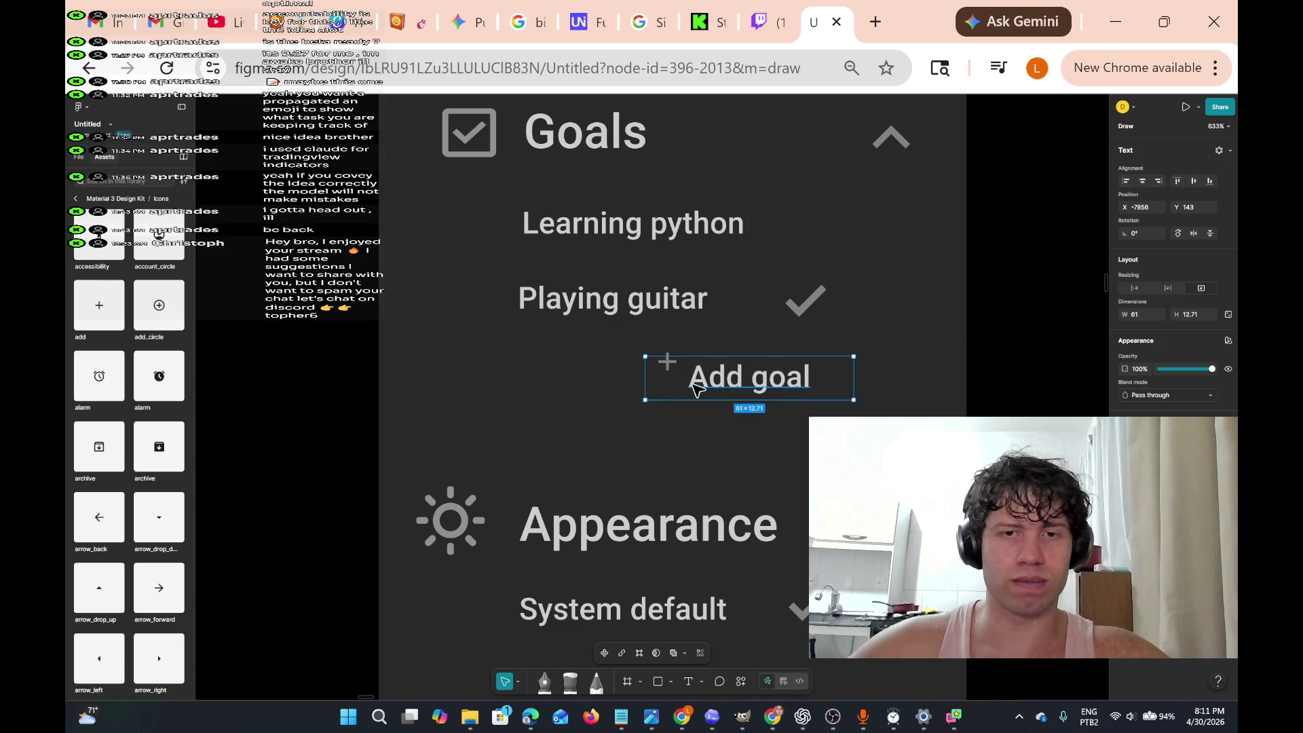
{"action": "key", "text": "Right"}
{"action": "key", "text": "Right"}
{"action": "key", "text": "Right"}
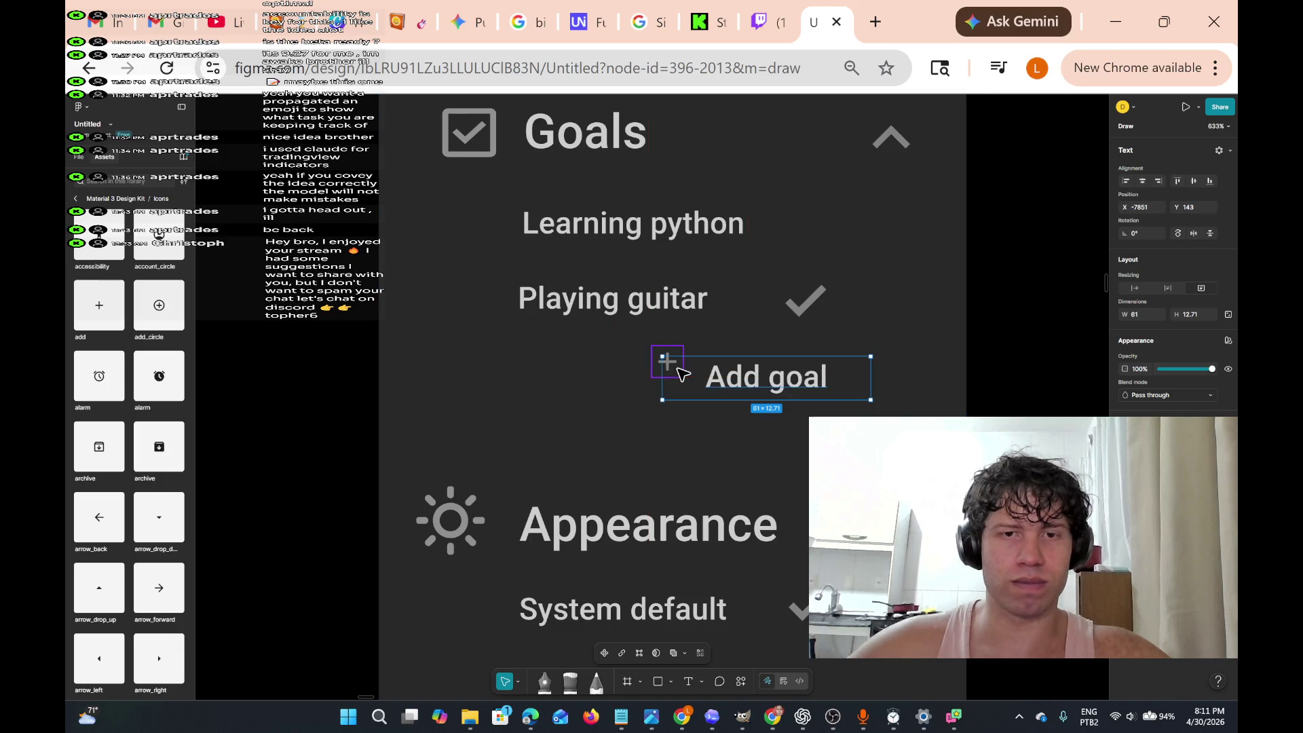
{"action": "left_click", "coordinate": [706, 390]}
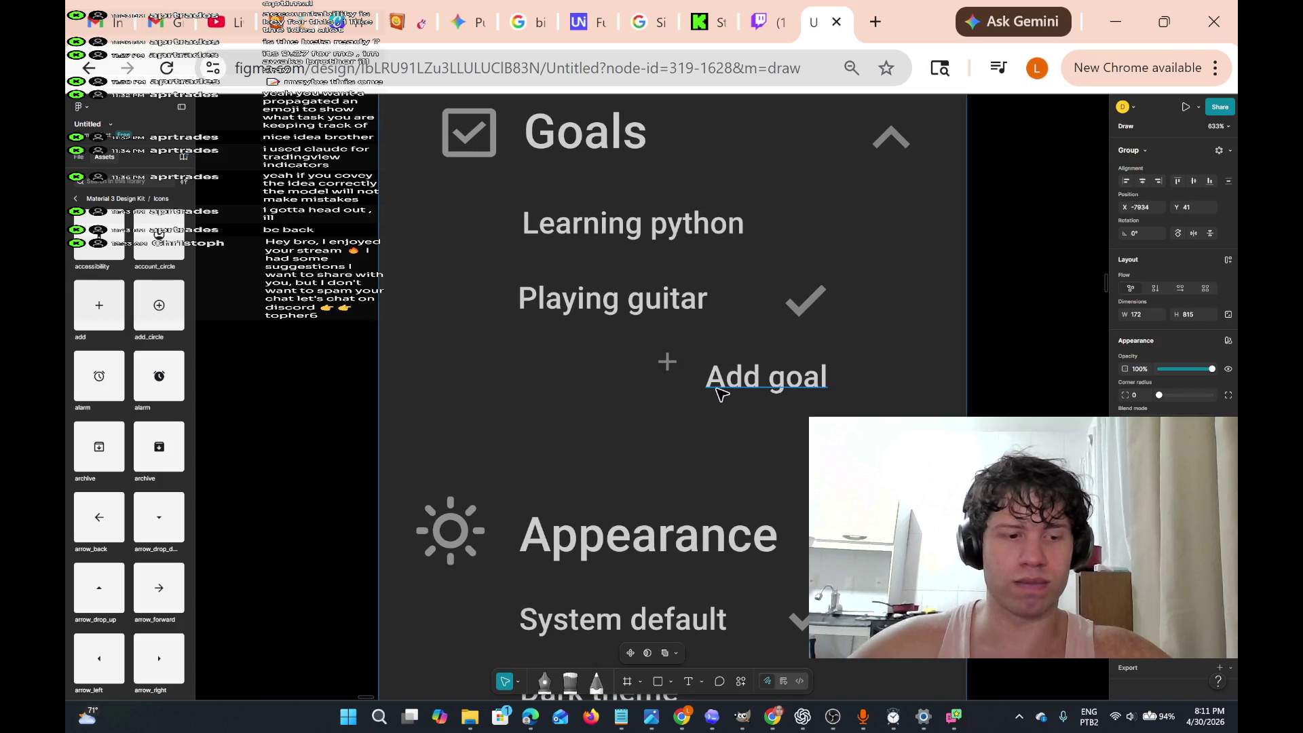
{"action": "key", "text": "Up"}
{"action": "key", "text": "Up"}
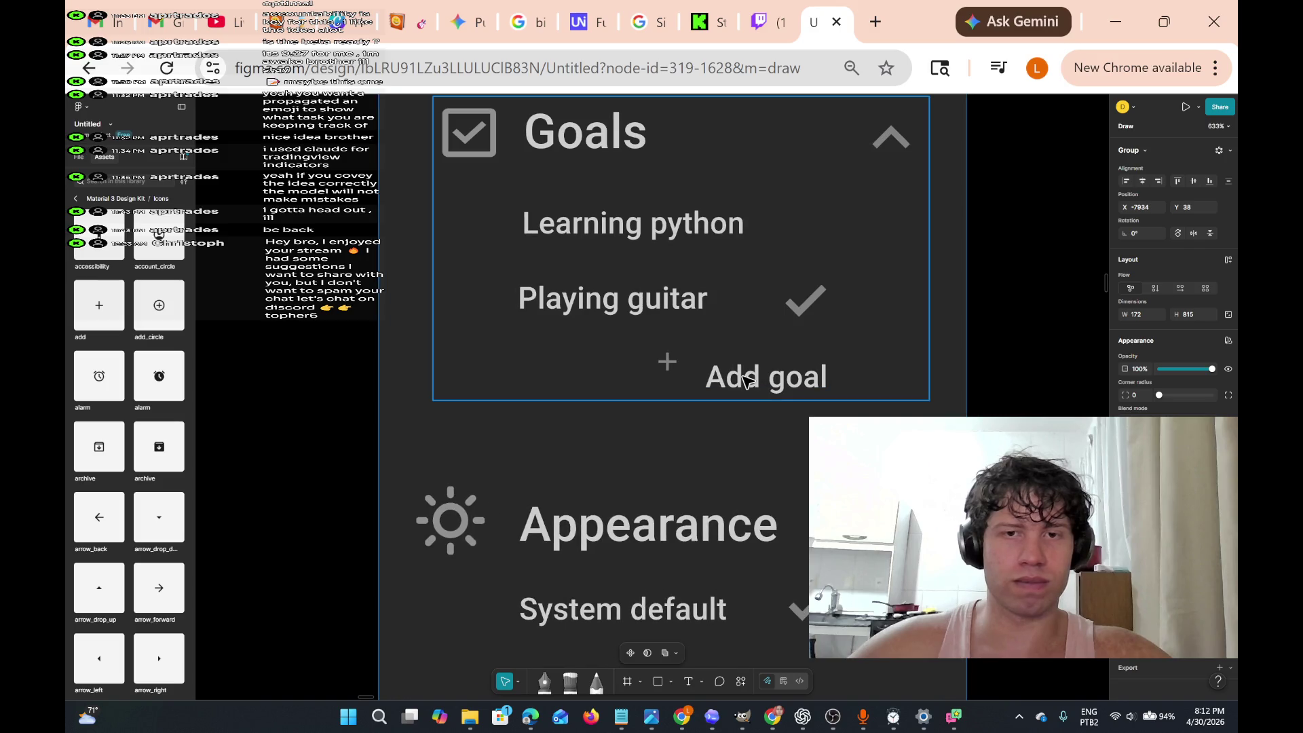
{"action": "double_click", "coordinate": [747, 380]}
{"action": "double_click", "coordinate": [746, 382]}
{"action": "double_click", "coordinate": [747, 382]}
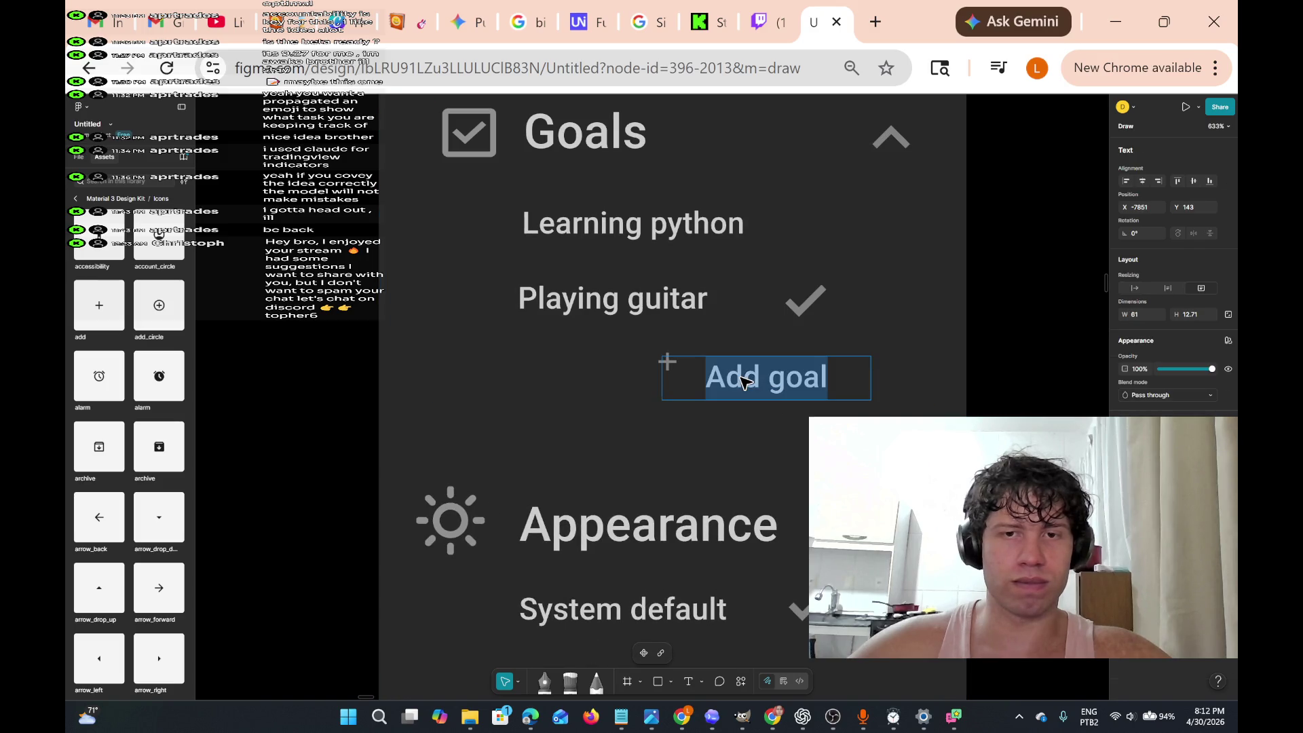
{"action": "key", "text": "Escape"}
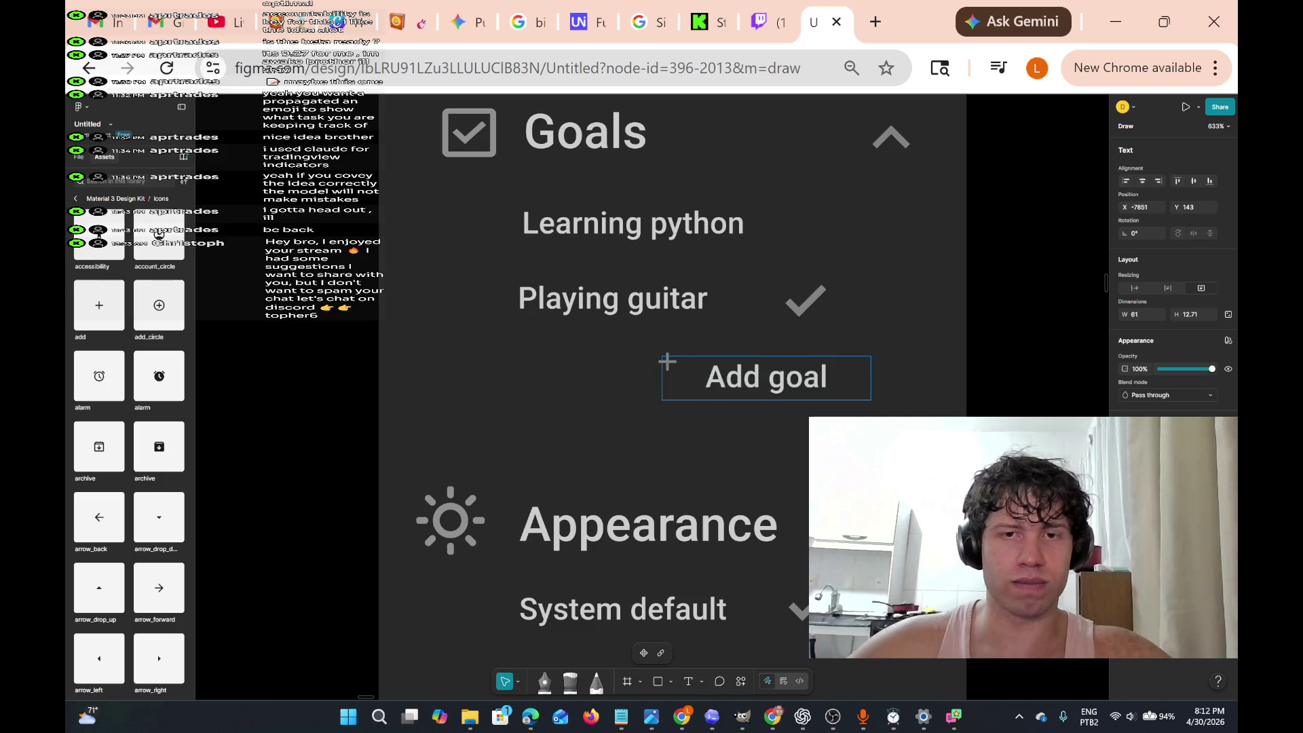
{"action": "left_click_drag", "start_coordinate": [740, 377], "coordinate": [774, 377]}
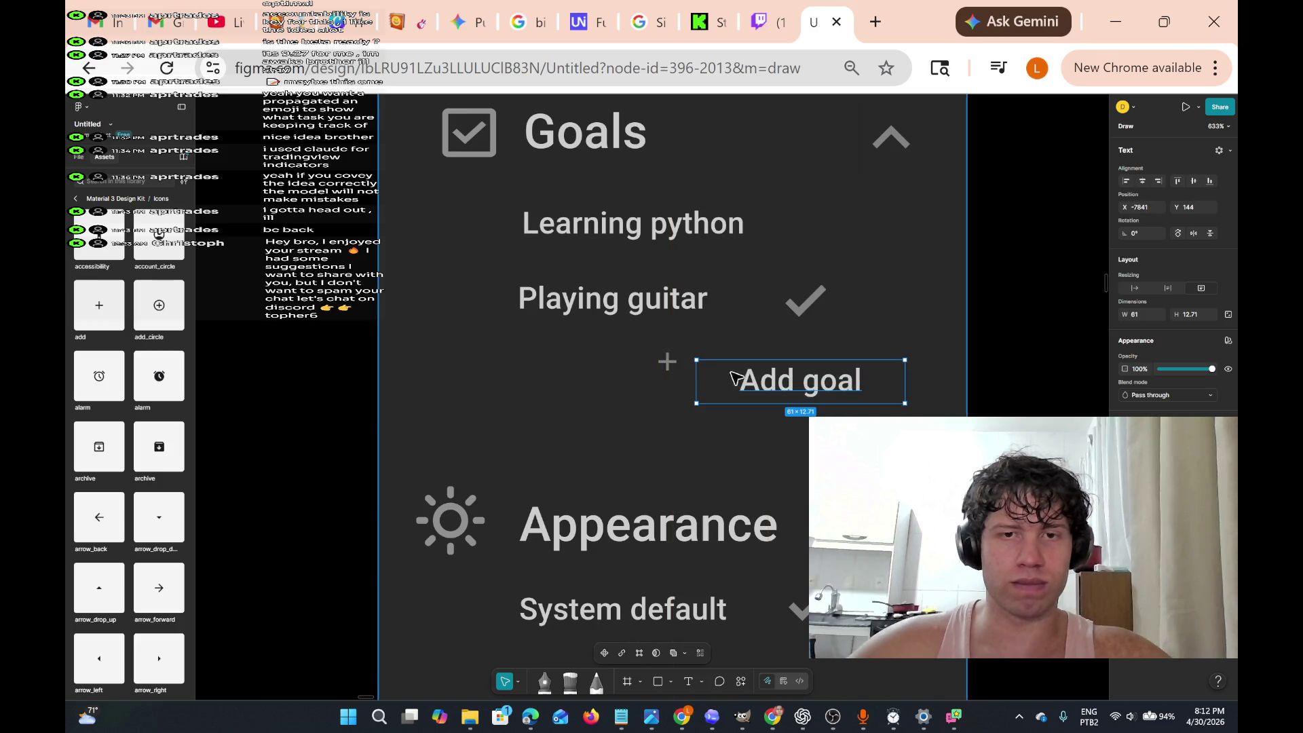
- Move the plus icon left of the label and set the Add goal text right beside it
{"action": "left_click", "coordinate": [662, 363]}
{"action": "mouse_move", "coordinate": [657, 365]}
{"action": "left_mouse_down"}
{"action": "mouse_move", "coordinate": [524, 347]}
{"action": "mouse_move", "coordinate": [519, 366]}
{"action": "mouse_move", "coordinate": [538, 373]}
{"action": "left_mouse_up"}
{"action": "key", "text": "Escape"}
{"action": "double_click", "coordinate": [785, 385]}
{"action": "key", "text": "Return"}
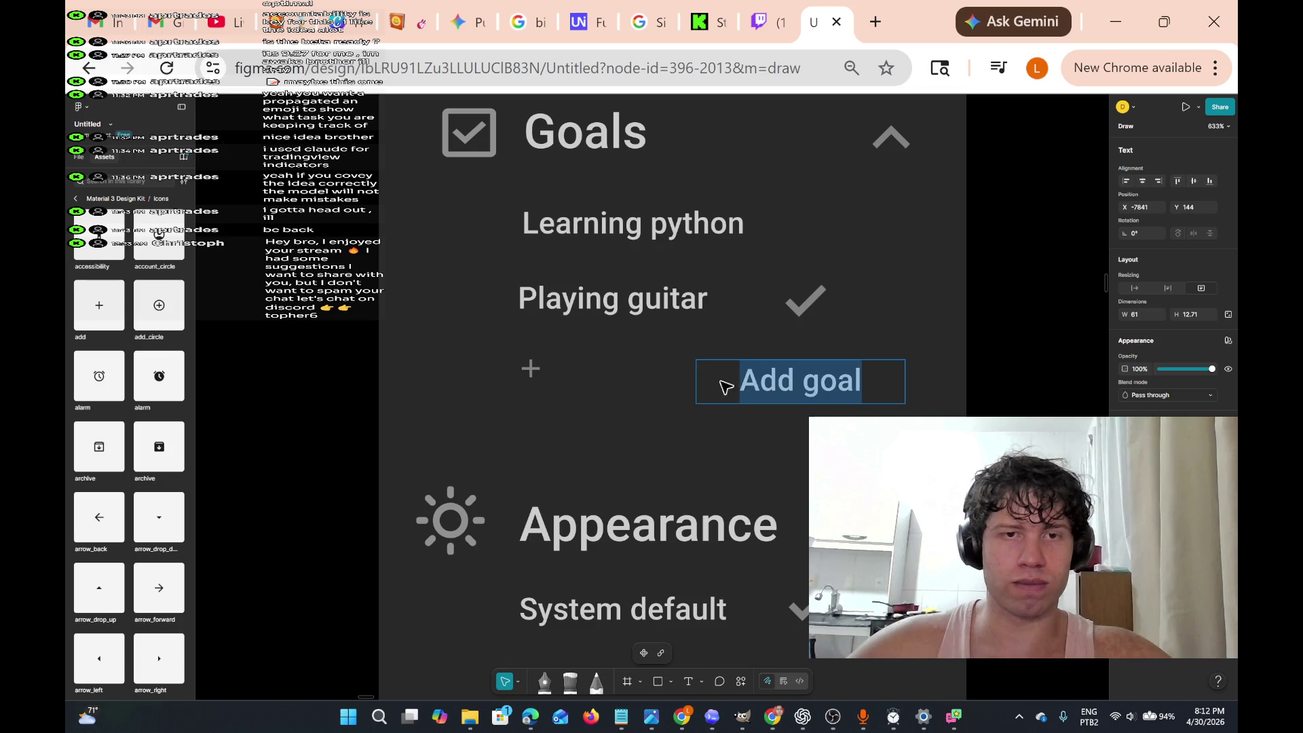
{"action": "key", "text": "Escape"}
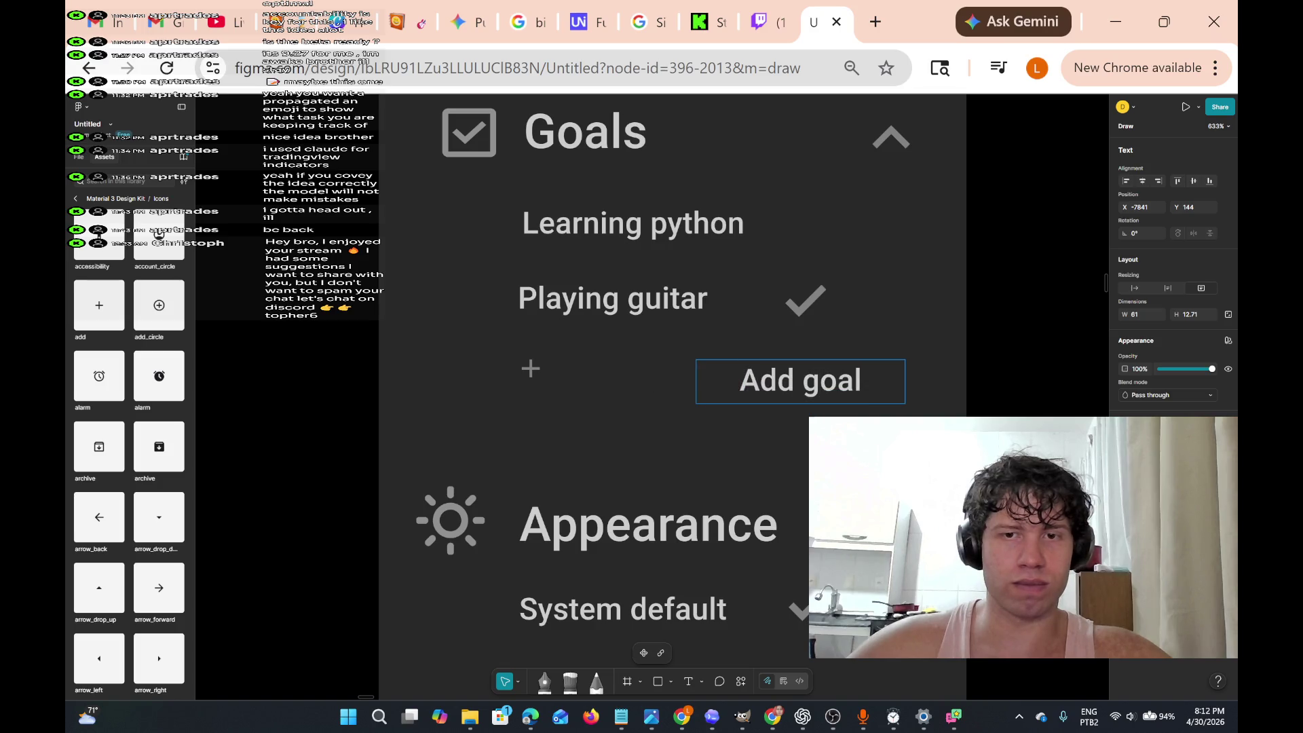
{"action": "left_click_drag", "start_coordinate": [826, 384], "coordinate": [632, 369]}
{"action": "left_click", "coordinate": [794, 442]}
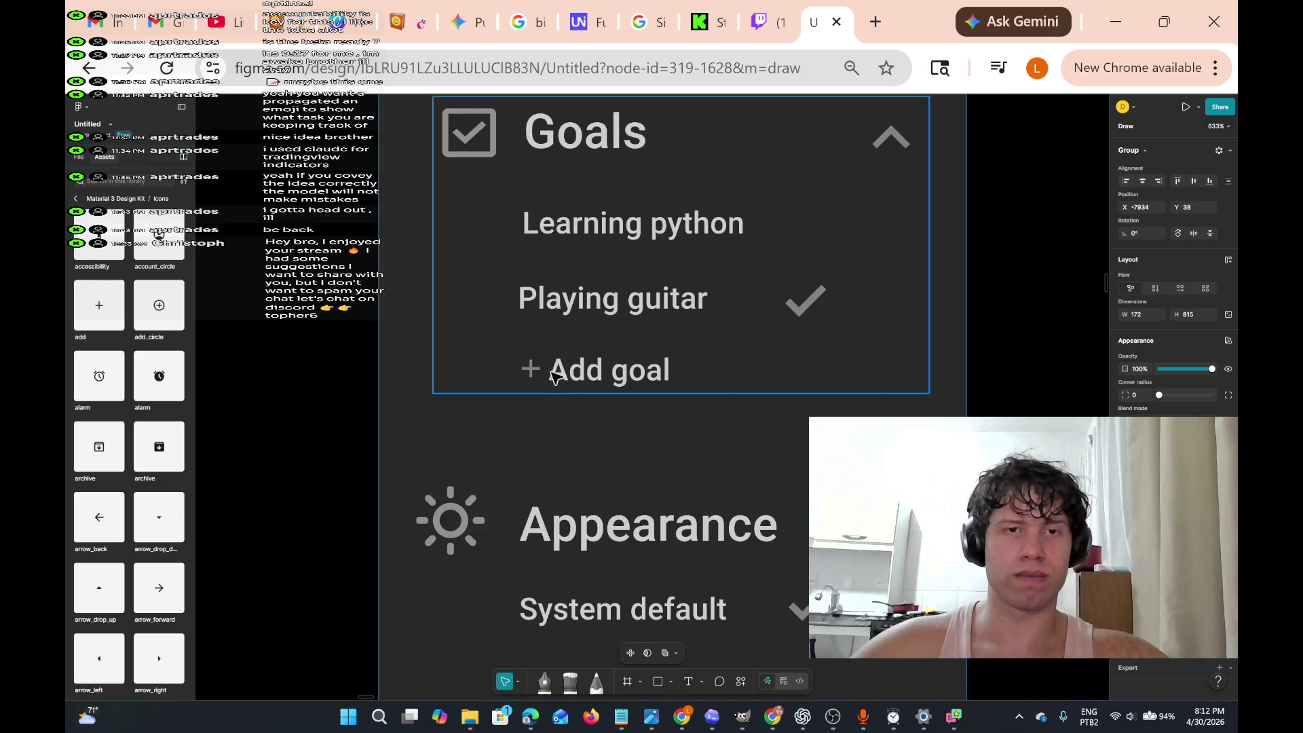
- Nudge the plus icon and Add goal text together slightly up and left
{"action": "left_click_drag", "start_coordinate": [519, 344], "coordinate": [608, 416]}
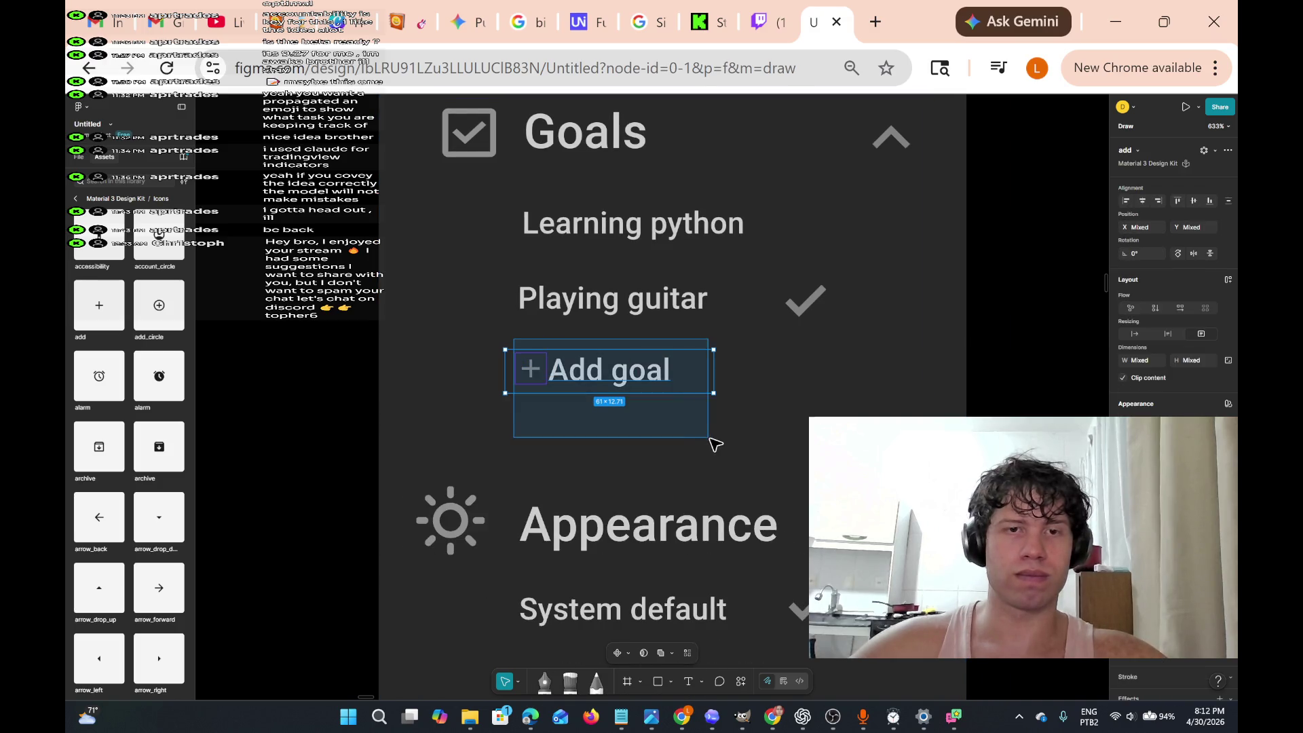
{"action": "mouse_move", "coordinate": [656, 370]}
{"action": "left_mouse_down"}
{"action": "mouse_move", "coordinate": [640, 365]}
{"action": "mouse_move", "coordinate": [652, 365]}
{"action": "left_mouse_up"}
{"action": "left_click", "coordinate": [787, 471]}
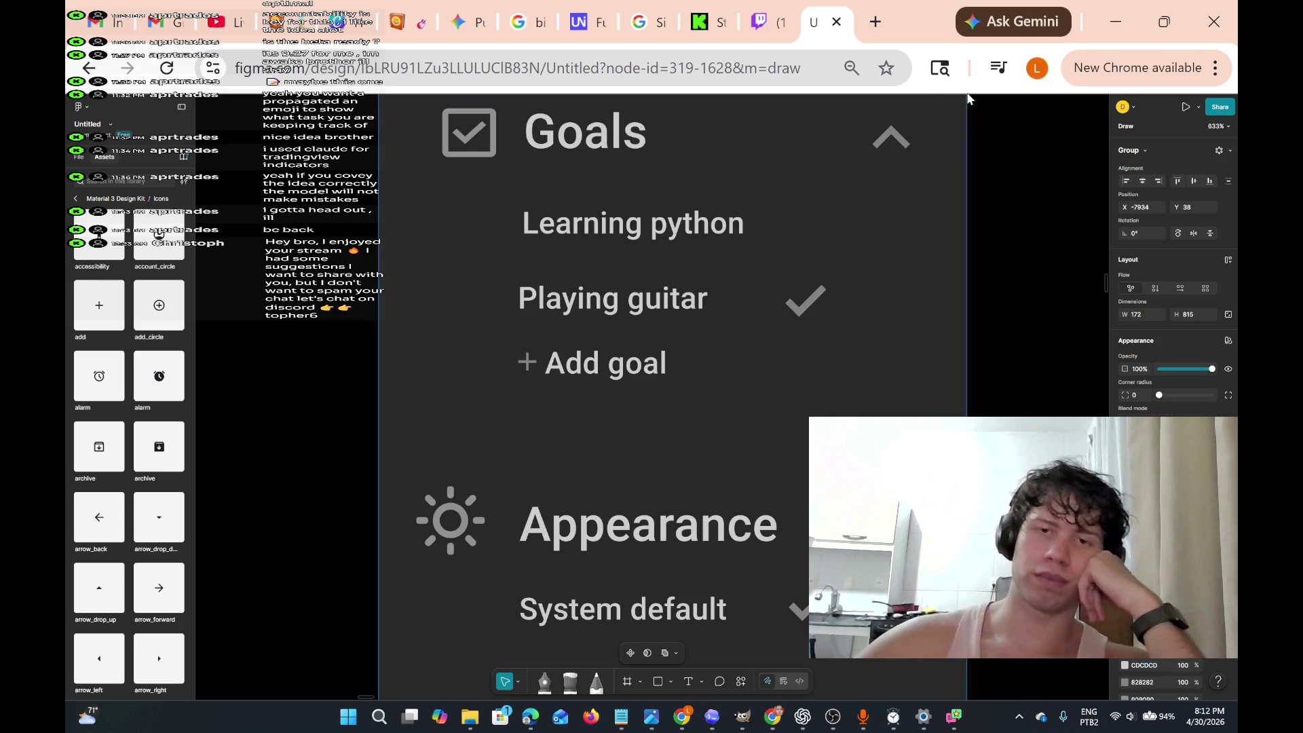
- Move down to the Language section and select the English dropdown frame
{"action": "scroll", "coordinate": [832, 380], "scroll_direction": "down", "scroll_amount": 2}
{"action": "scroll", "coordinate": [833, 383], "scroll_direction": "down", "scroll_amount": 5}
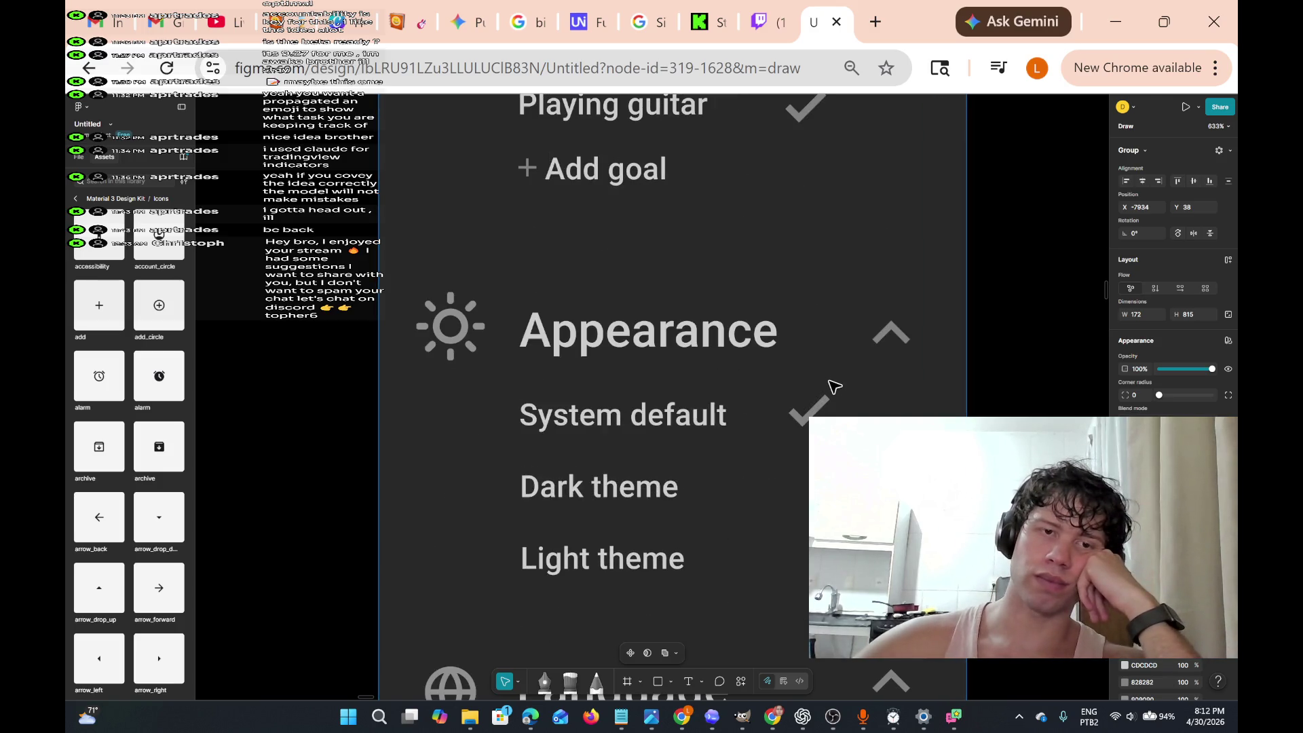
{"action": "scroll", "coordinate": [834, 387], "scroll_direction": "down", "scroll_amount": 10}
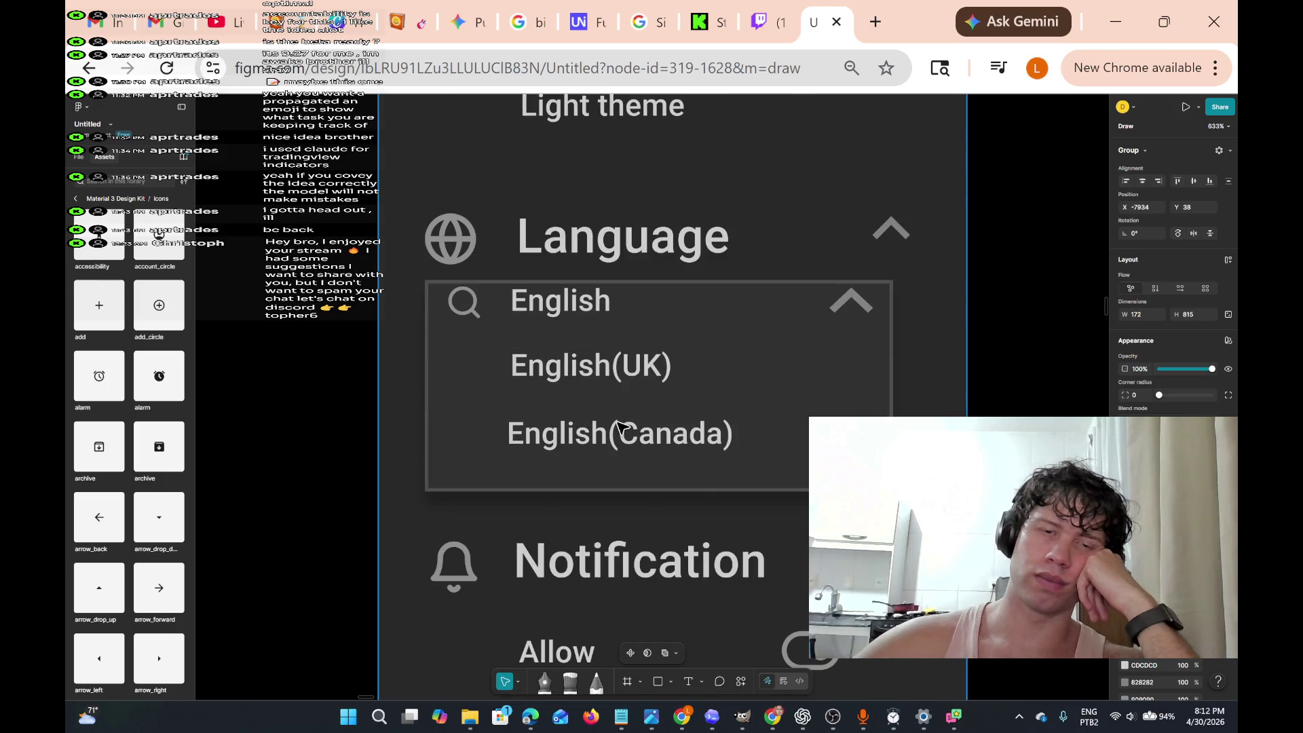
{"action": "left_click", "coordinate": [620, 432]}
{"action": "key", "text": "Escape"}
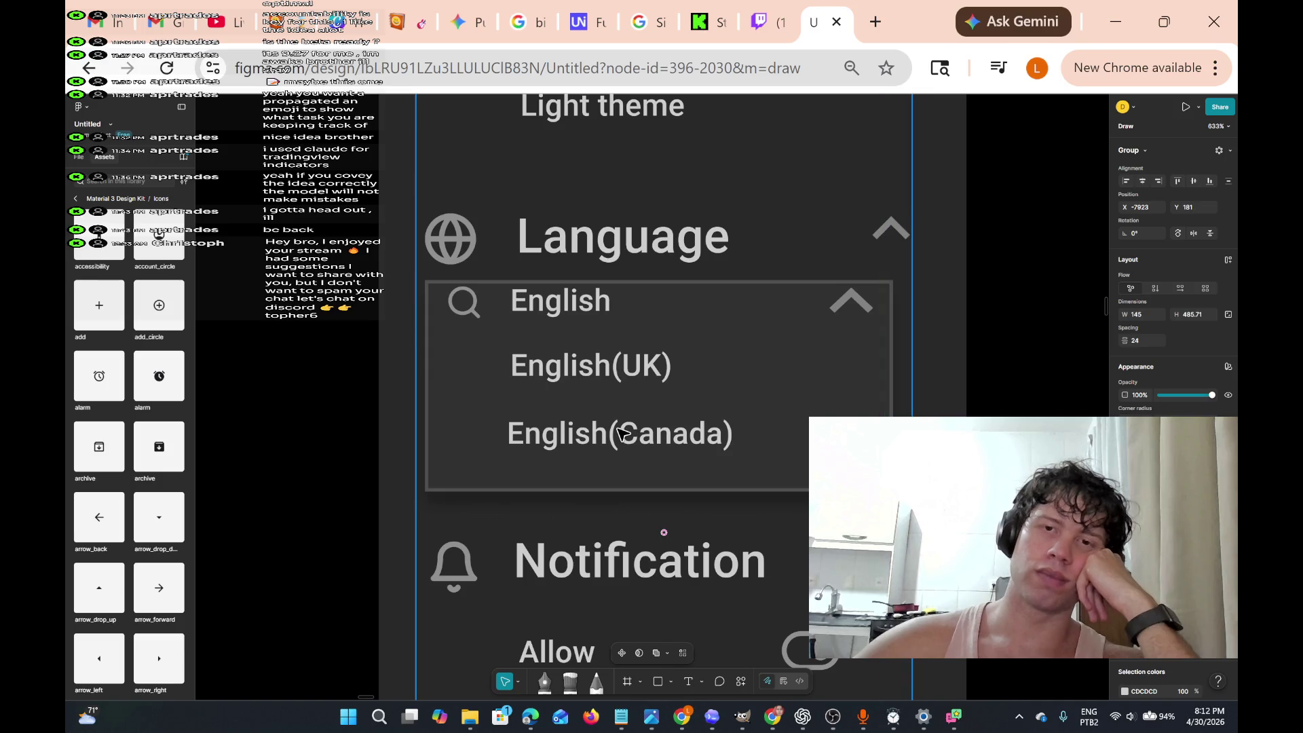
{"action": "scroll", "coordinate": [672, 407], "scroll_direction": "up", "scroll_amount": 12}
{"action": "scroll", "coordinate": [674, 400], "scroll_direction": "down", "scroll_amount": 5}
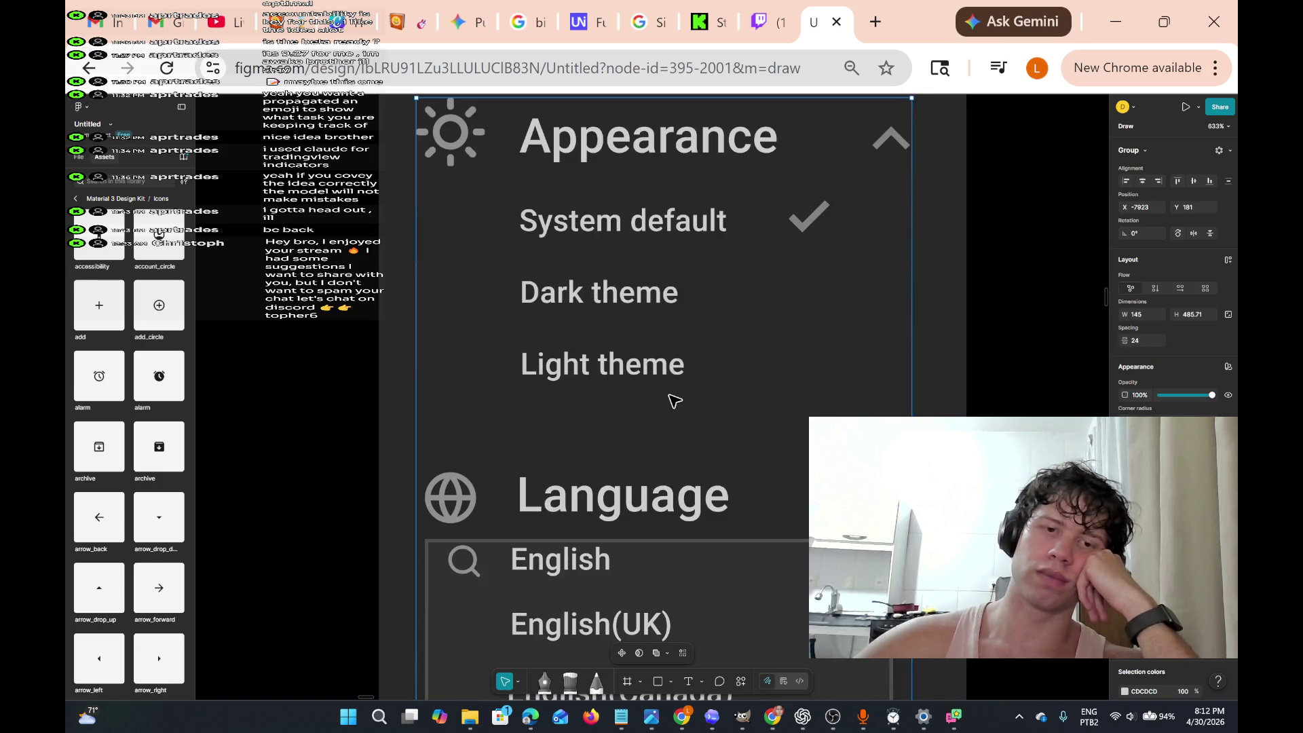
{"action": "scroll", "coordinate": [671, 401], "scroll_direction": "up", "scroll_amount": 2}
{"action": "scroll", "coordinate": [672, 401], "scroll_direction": "down", "scroll_amount": 3}
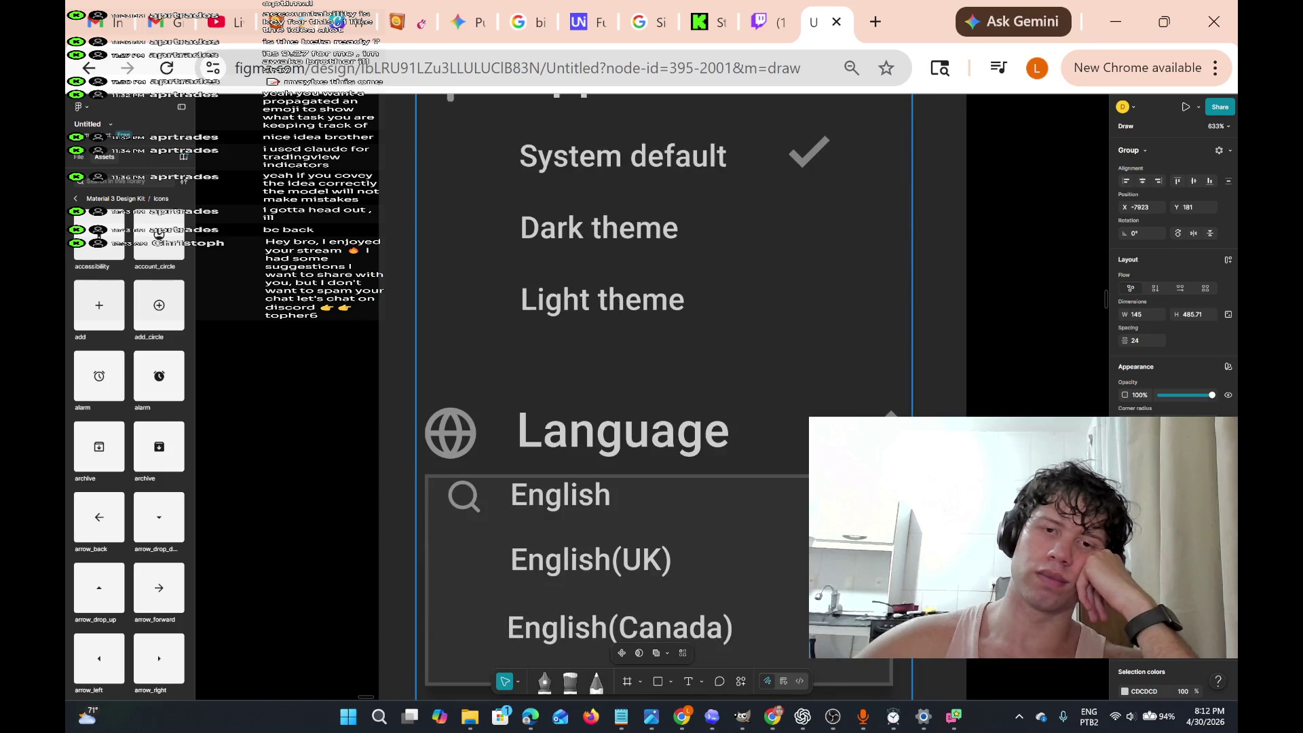
{"action": "left_click", "coordinate": [772, 487]}
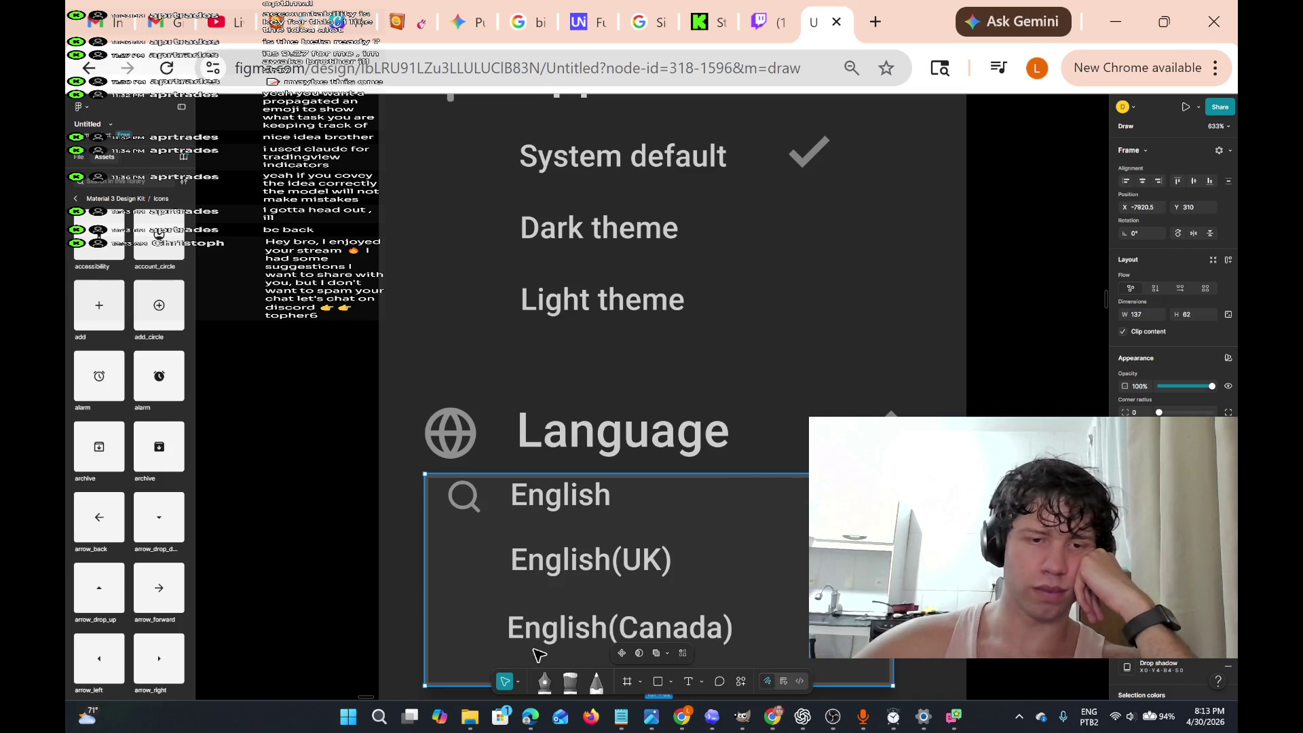
{"action": "left_click", "coordinate": [518, 682]}
{"action": "left_click", "coordinate": [572, 659]}
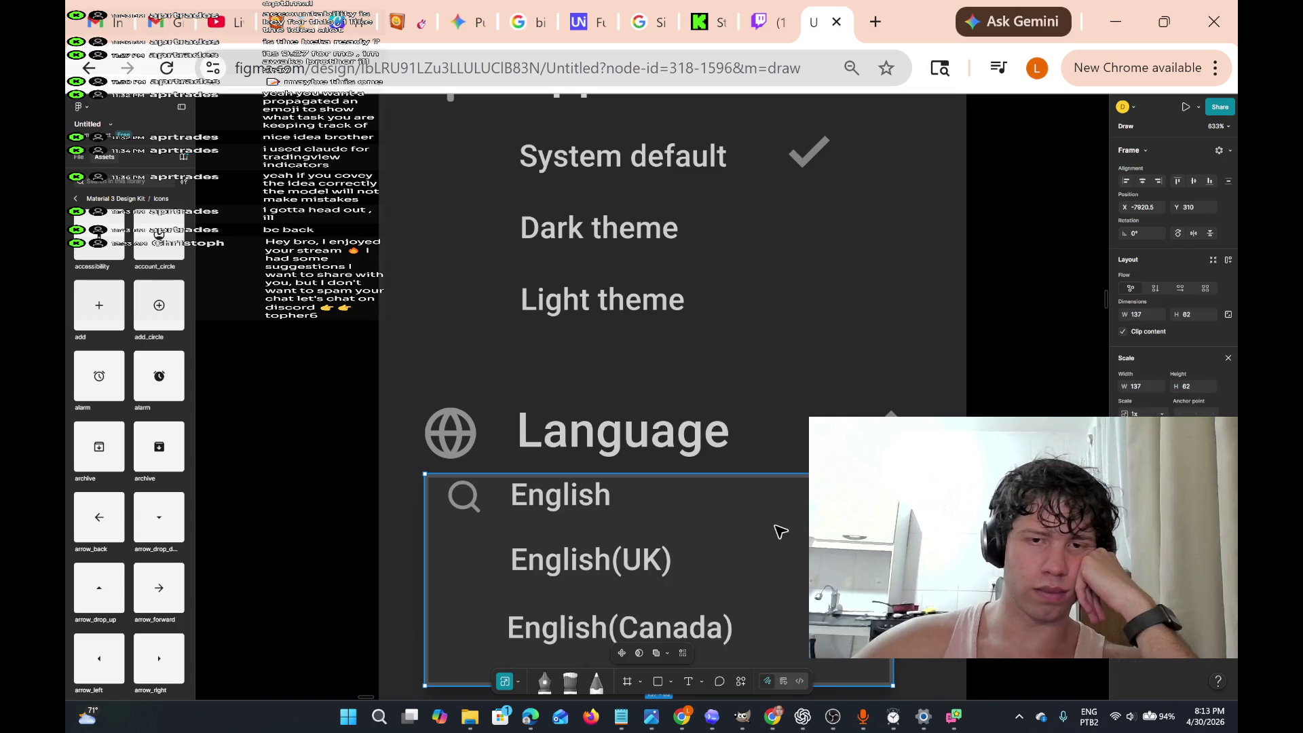
{"action": "mouse_move", "coordinate": [773, 474]}
{"action": "left_mouse_down"}
{"action": "mouse_move", "coordinate": [785, 467]}
{"action": "mouse_move", "coordinate": [774, 477]}
{"action": "left_mouse_up"}
{"action": "scroll", "coordinate": [794, 434], "scroll_direction": "down", "scroll_amount": 4}
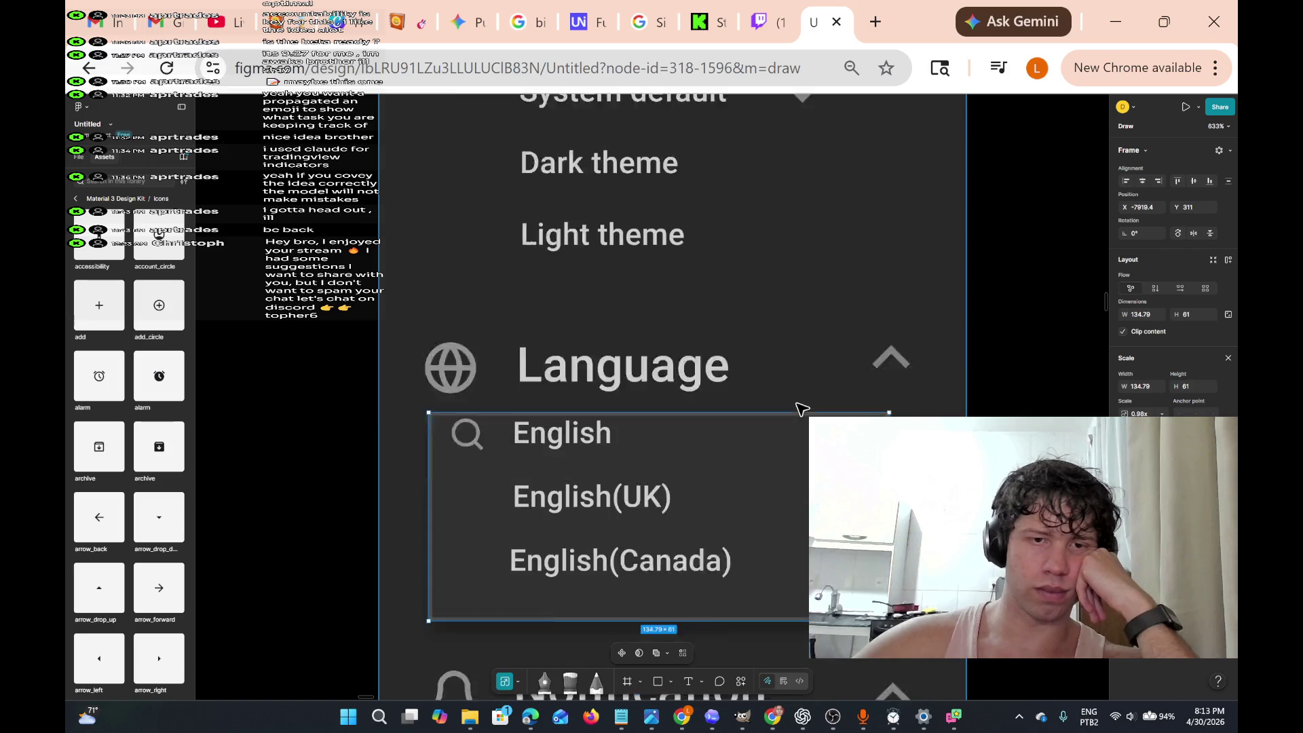
{"action": "left_click", "coordinate": [941, 370]}
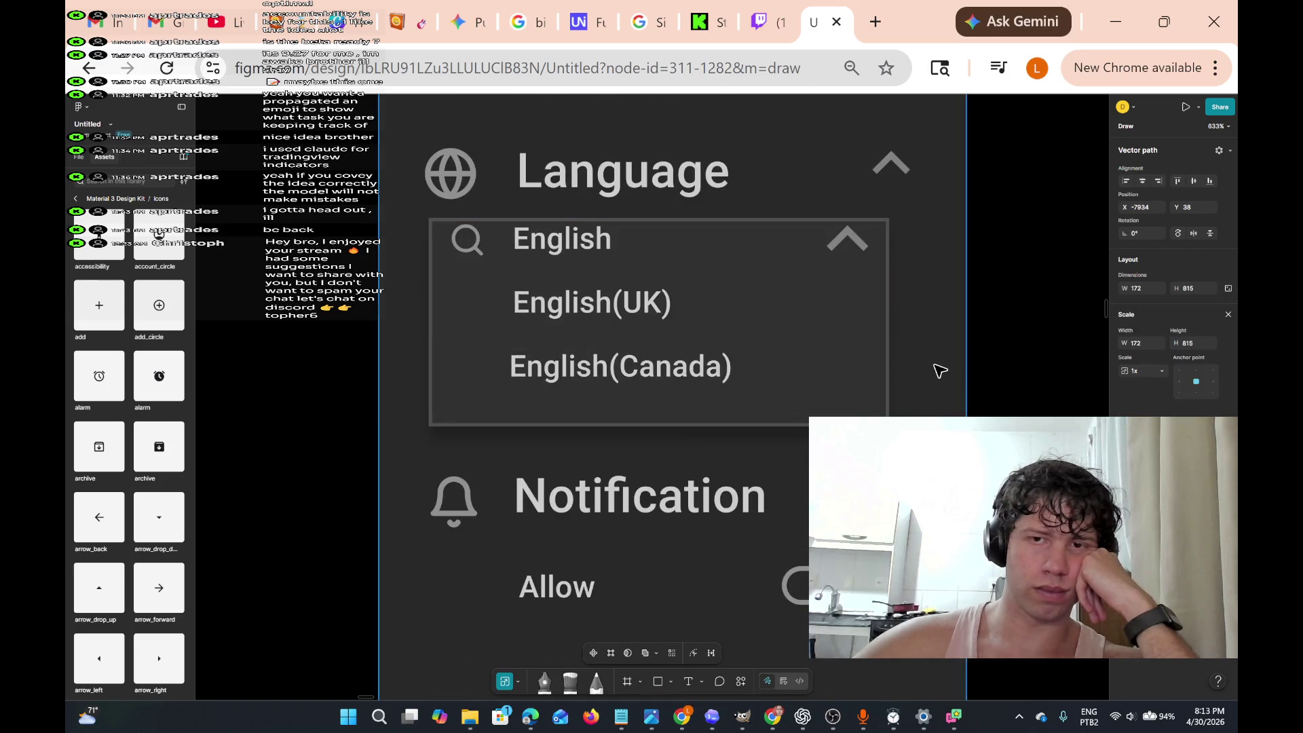
{"action": "scroll", "coordinate": [942, 369], "scroll_direction": "up", "scroll_amount": 6}
{"action": "scroll", "coordinate": [944, 368], "scroll_direction": "up", "scroll_amount": 6}
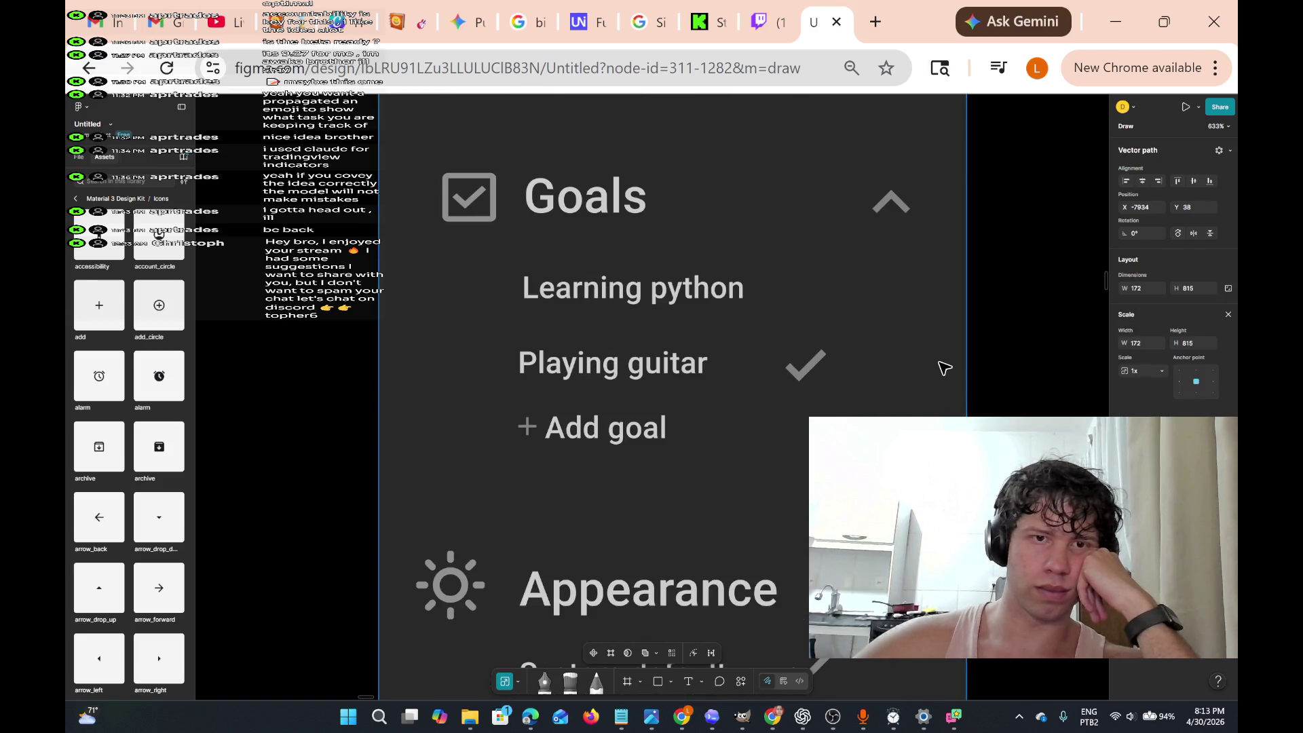
{"action": "scroll", "coordinate": [944, 369], "scroll_direction": "up", "scroll_amount": 3}
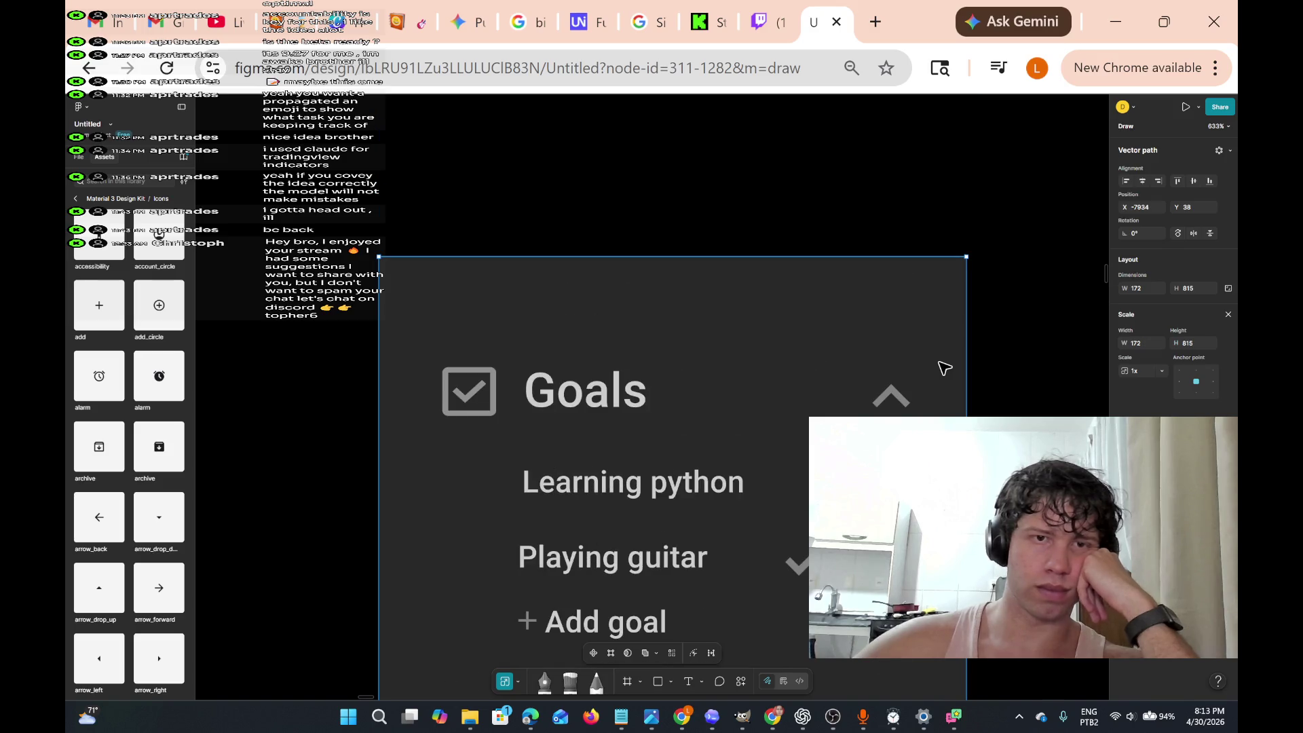
{"action": "scroll", "coordinate": [944, 368], "scroll_direction": "down", "scroll_amount": 2}
{"action": "scroll", "coordinate": [732, 519], "scroll_direction": "down", "scroll_amount": 6}
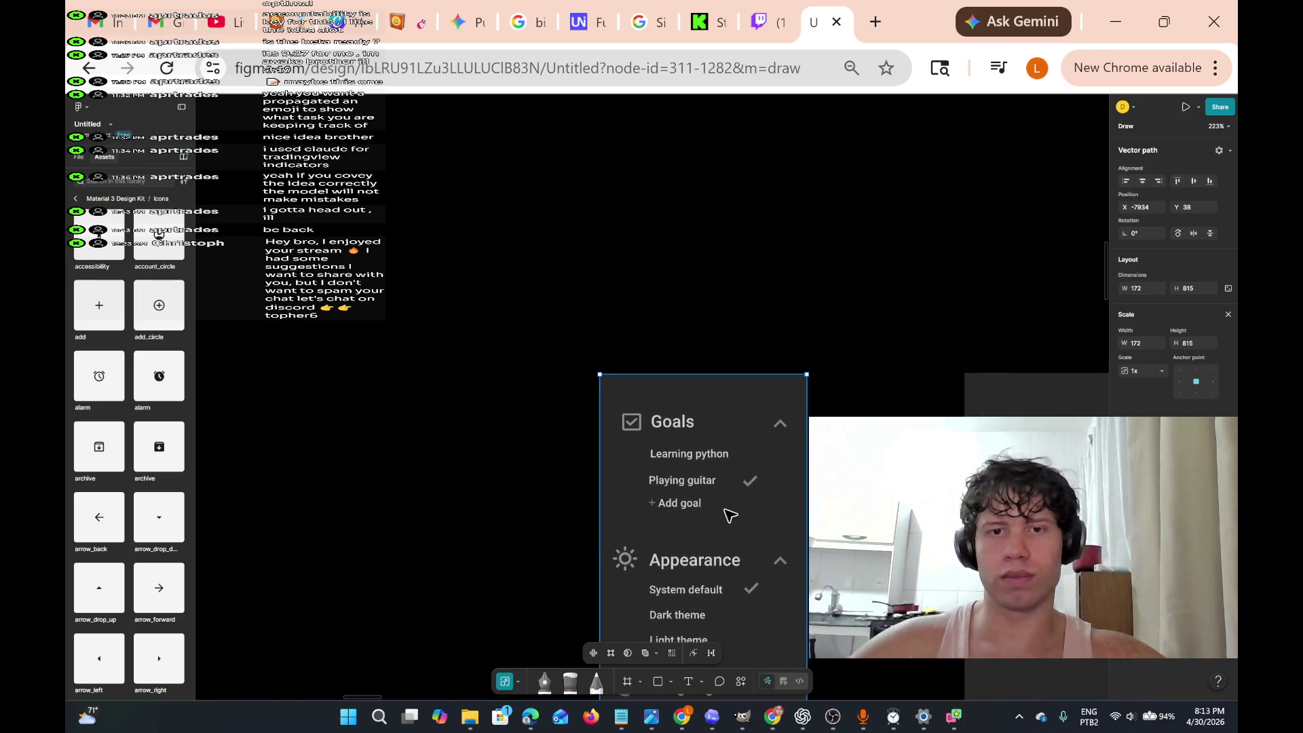
{"action": "scroll", "coordinate": [730, 517], "scroll_direction": "down", "scroll_amount": 3}
{"action": "scroll", "coordinate": [730, 516], "scroll_direction": "down", "scroll_amount": 1}
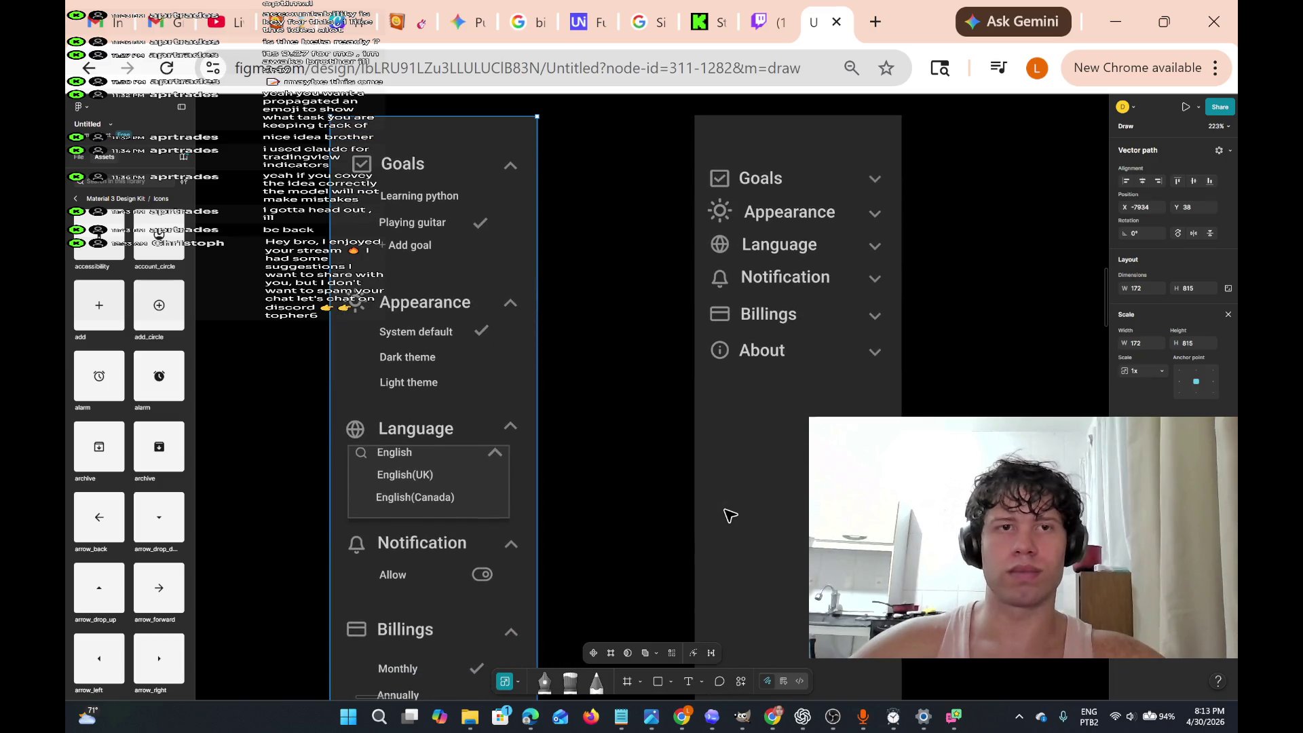
{"action": "scroll", "coordinate": [730, 516], "scroll_direction": "right", "scroll_amount": 4}
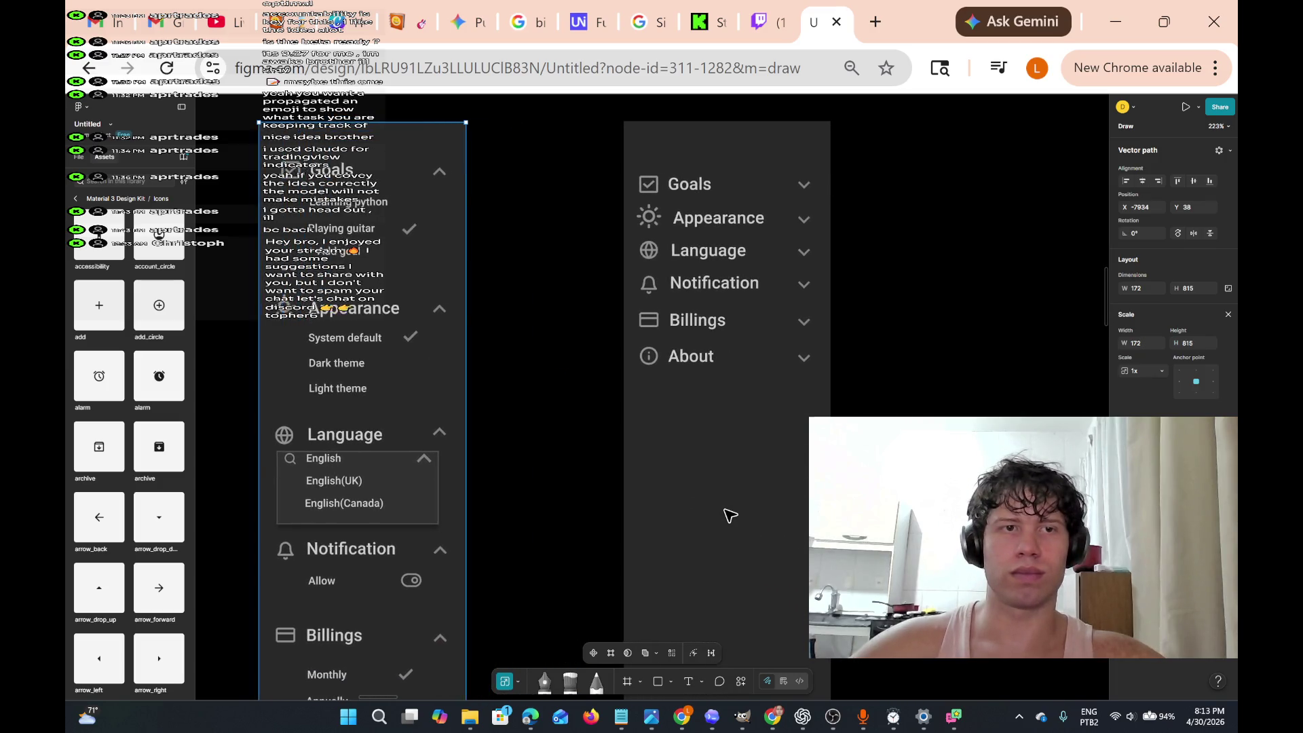
{"action": "scroll", "coordinate": [730, 515], "scroll_direction": "down", "scroll_amount": 6}
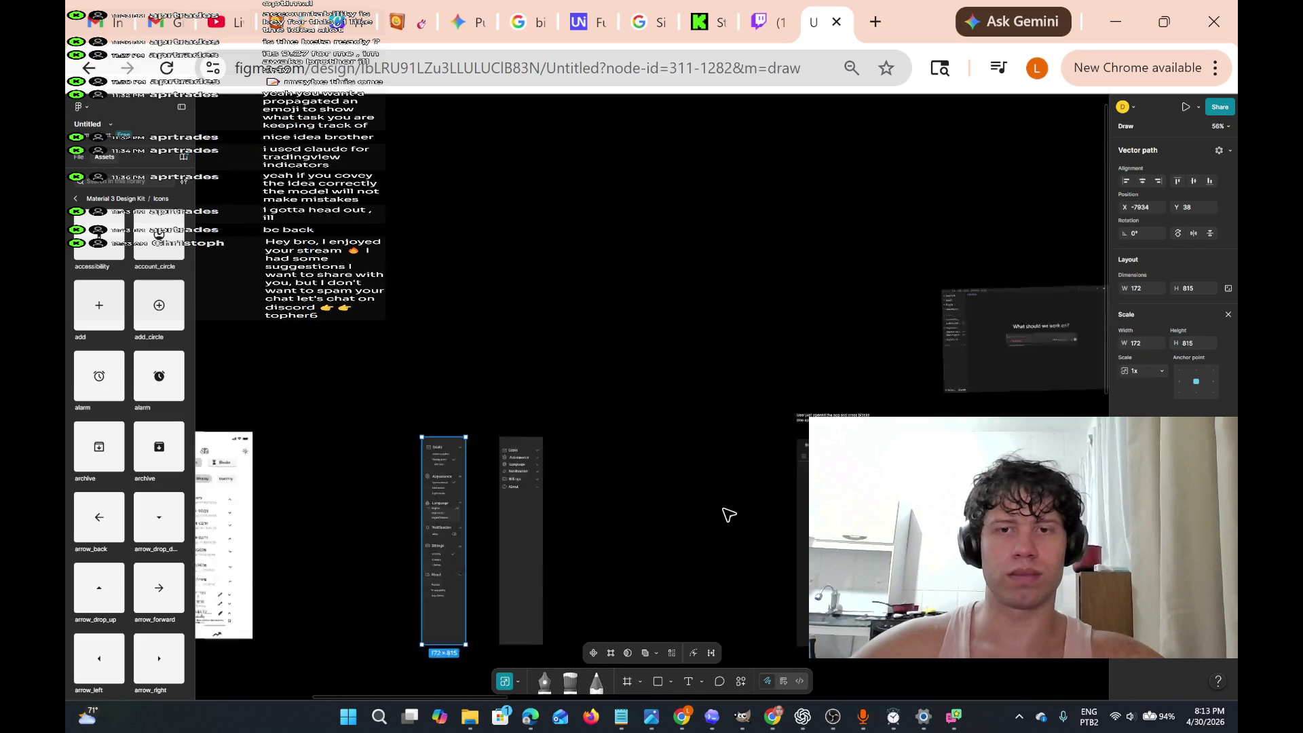
{"action": "scroll", "coordinate": [729, 514], "scroll_direction": "up", "scroll_amount": 5}
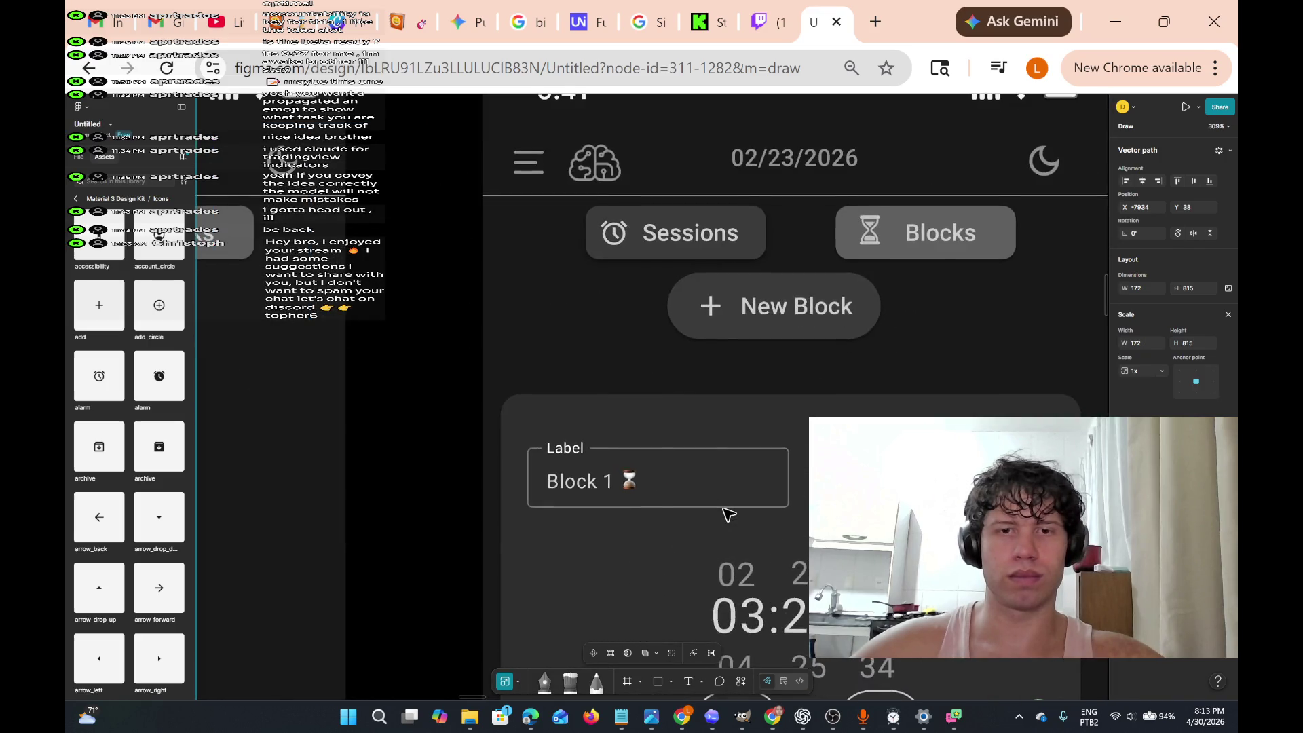
{"action": "scroll", "coordinate": [729, 514], "scroll_direction": "down", "scroll_amount": 1}
{"action": "scroll", "coordinate": [729, 514], "scroll_direction": "right", "scroll_amount": 8}
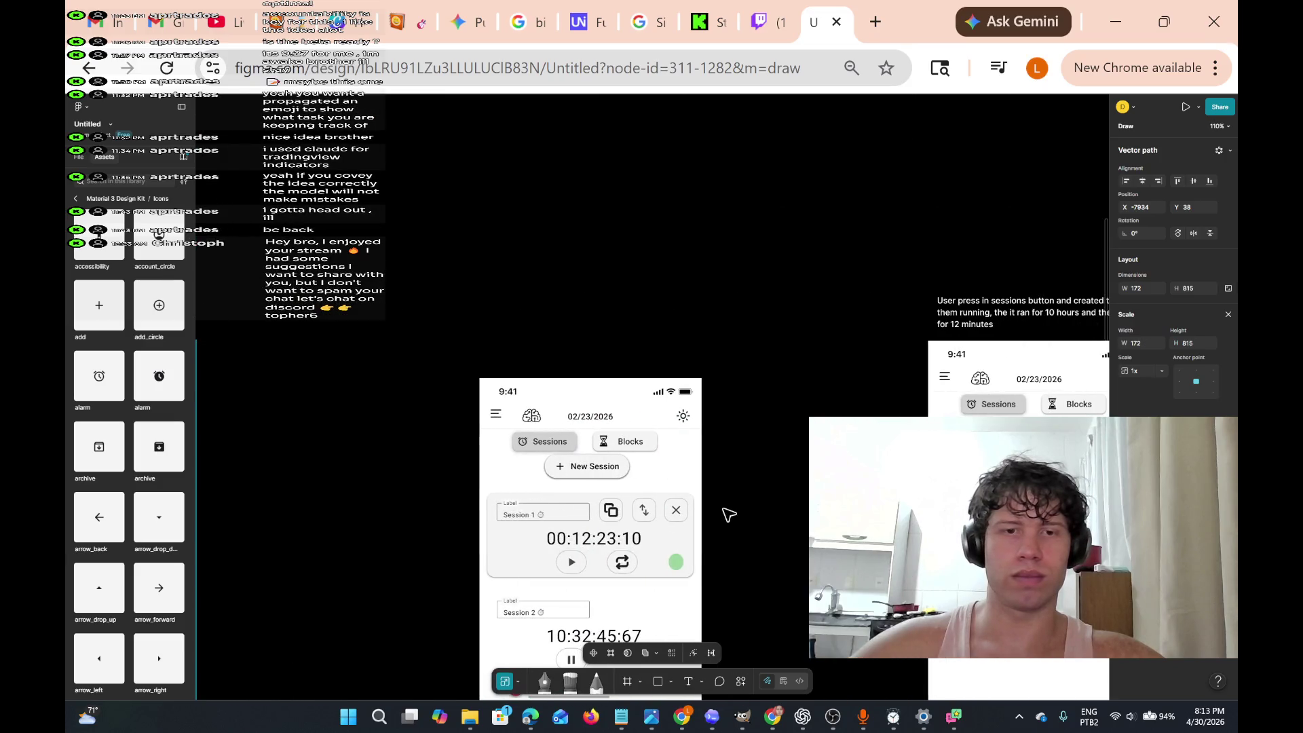
{"action": "scroll", "coordinate": [728, 515], "scroll_direction": "down", "scroll_amount": 1}
{"action": "scroll", "coordinate": [729, 515], "scroll_direction": "right", "scroll_amount": 6}
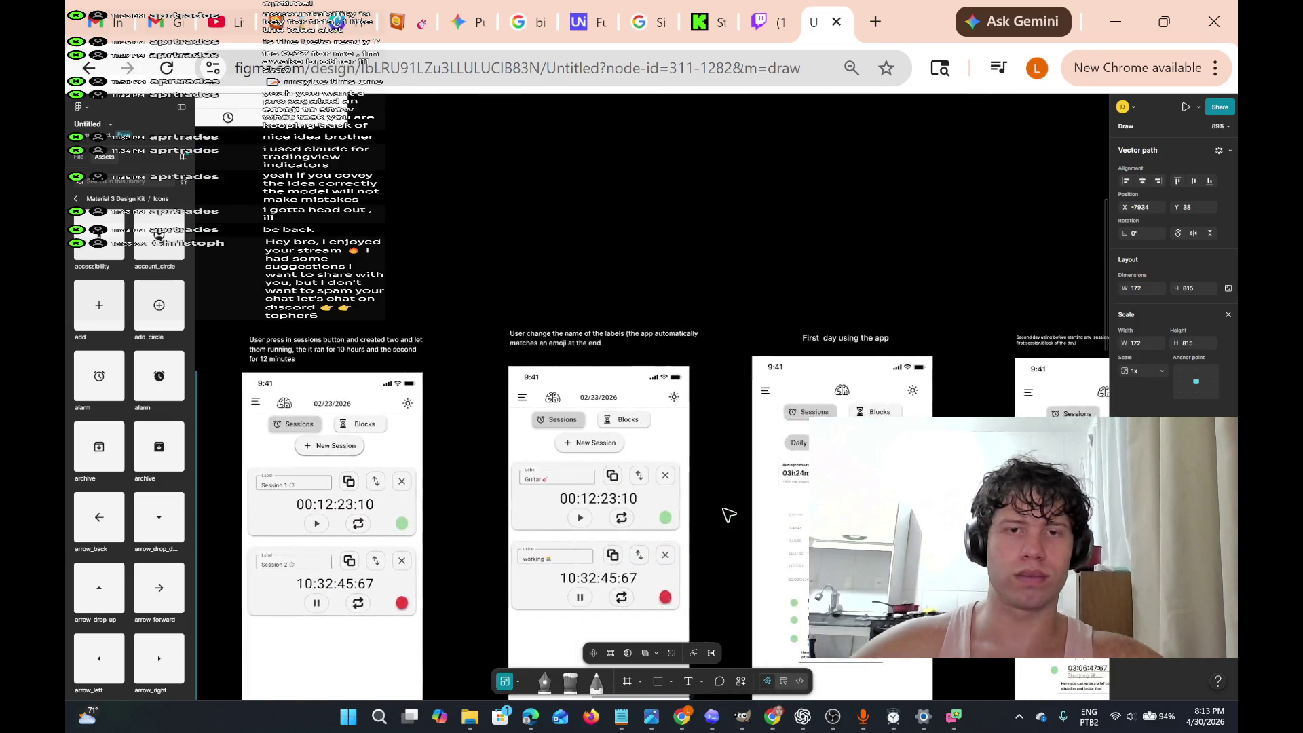
{"action": "scroll", "coordinate": [724, 510], "scroll_direction": "right", "scroll_amount": 3}
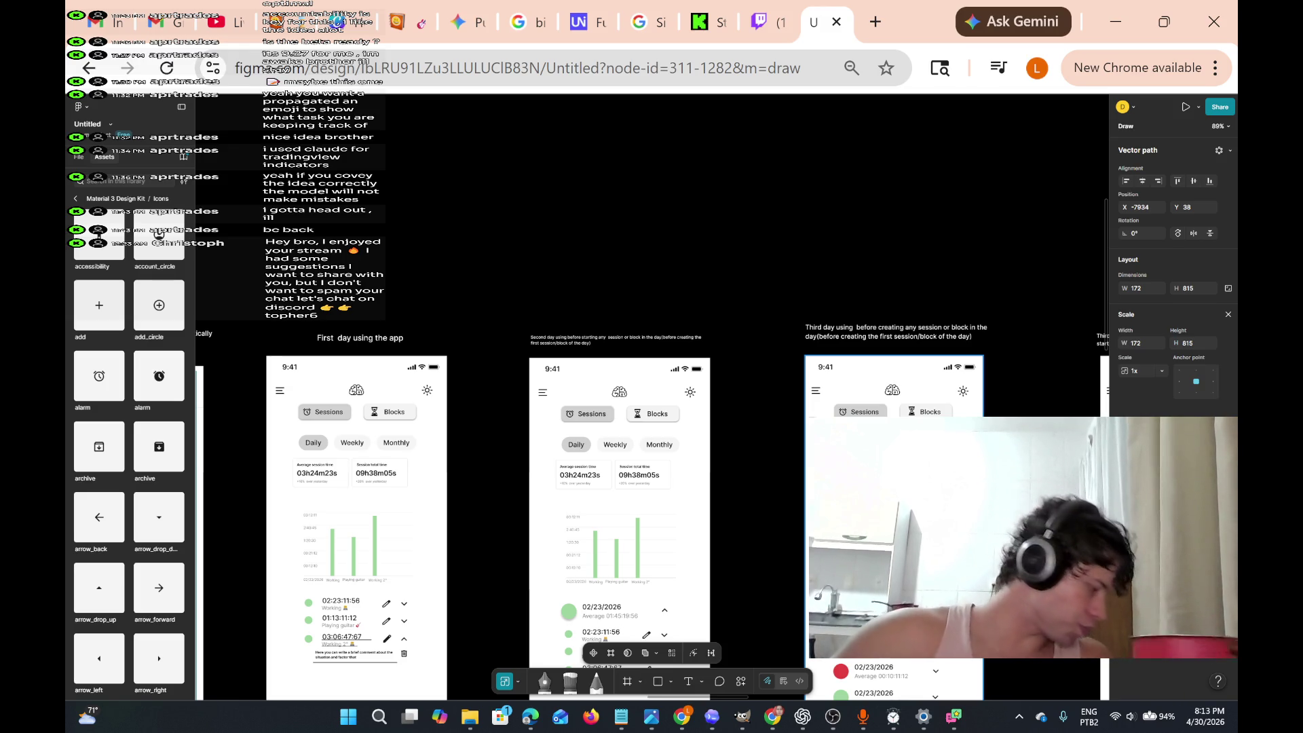
{"action": "mouse_move", "coordinate": [765, 2]}
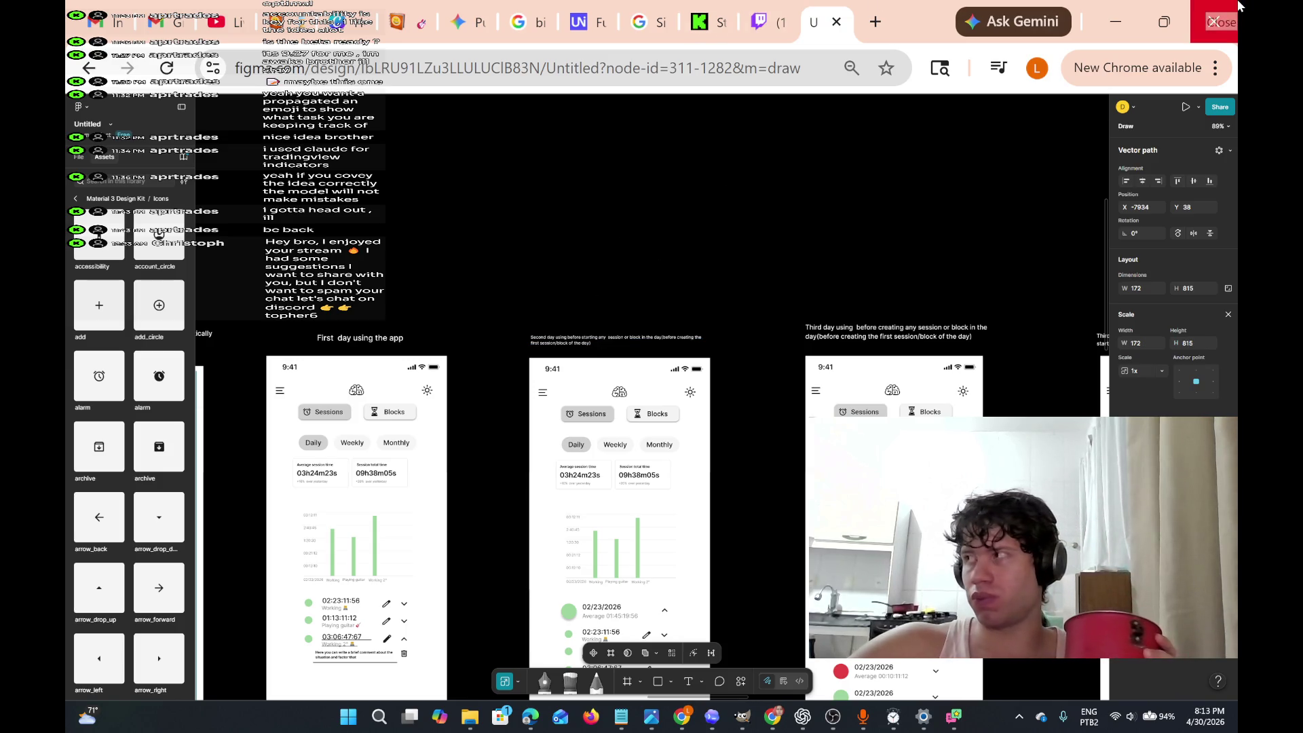
{"action": "mouse_move", "coordinate": [1164, 40]}
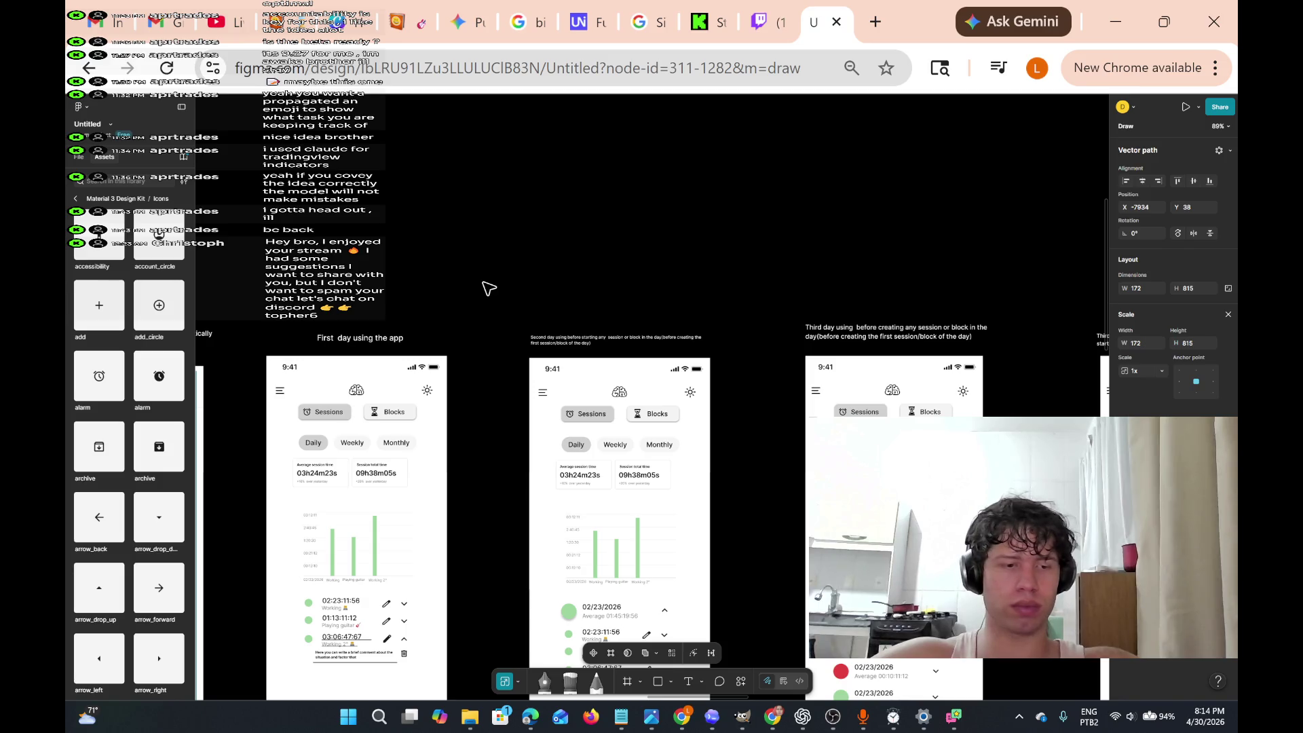
{"action": "scroll", "coordinate": [809, 339], "scroll_direction": "left", "scroll_amount": 10}
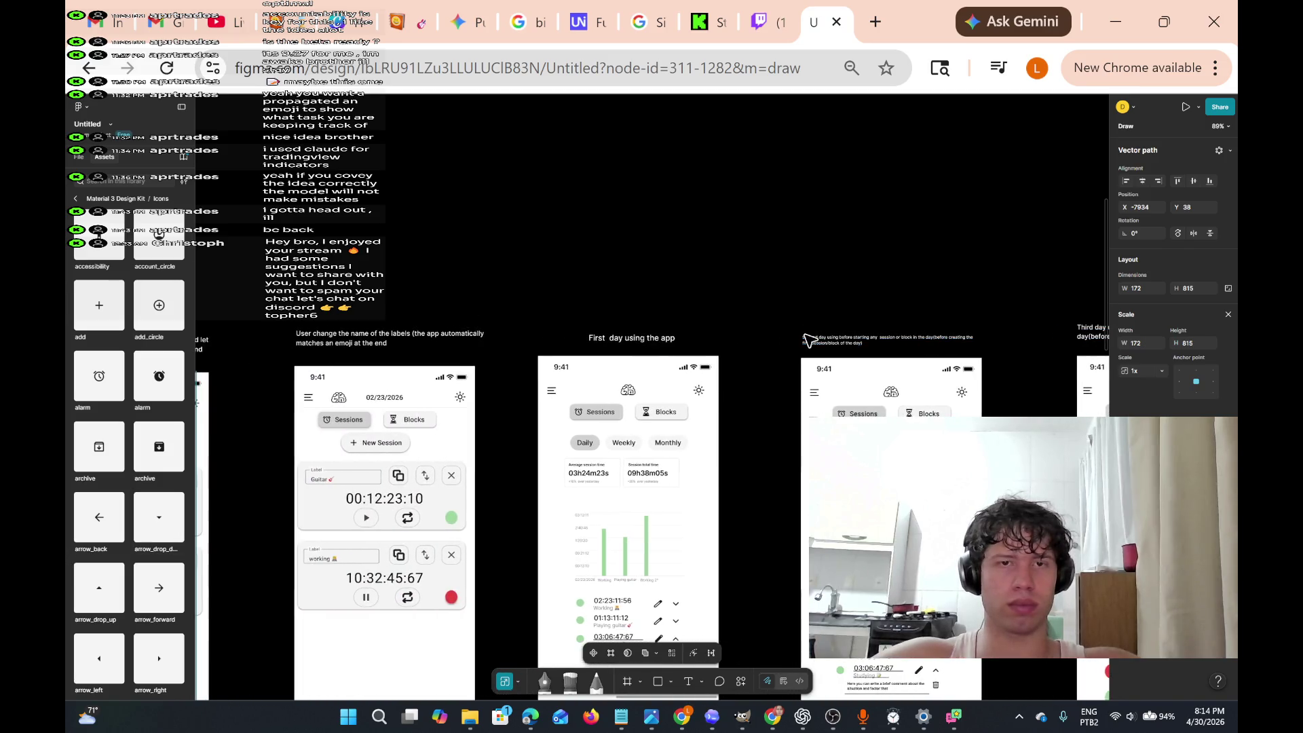
{"action": "scroll", "coordinate": [809, 339], "scroll_direction": "down", "scroll_amount": 10}
{"action": "scroll", "coordinate": [808, 340], "scroll_direction": "up", "scroll_amount": 10}
{"action": "scroll", "coordinate": [809, 339], "scroll_direction": "down", "scroll_amount": 10}
{"action": "scroll", "coordinate": [808, 340], "scroll_direction": "up", "scroll_amount": 10}
{"action": "scroll", "coordinate": [808, 339], "scroll_direction": "down", "scroll_amount": 10}
{"action": "scroll", "coordinate": [808, 339], "scroll_direction": "up", "scroll_amount": 10}
{"action": "scroll", "coordinate": [808, 339], "scroll_direction": "down", "scroll_amount": 10}
{"action": "scroll", "coordinate": [808, 339], "scroll_direction": "up", "scroll_amount": 10}
{"action": "scroll", "coordinate": [809, 340], "scroll_direction": "down", "scroll_amount": 5}
{"action": "scroll", "coordinate": [809, 339], "scroll_direction": "up", "scroll_amount": 10}
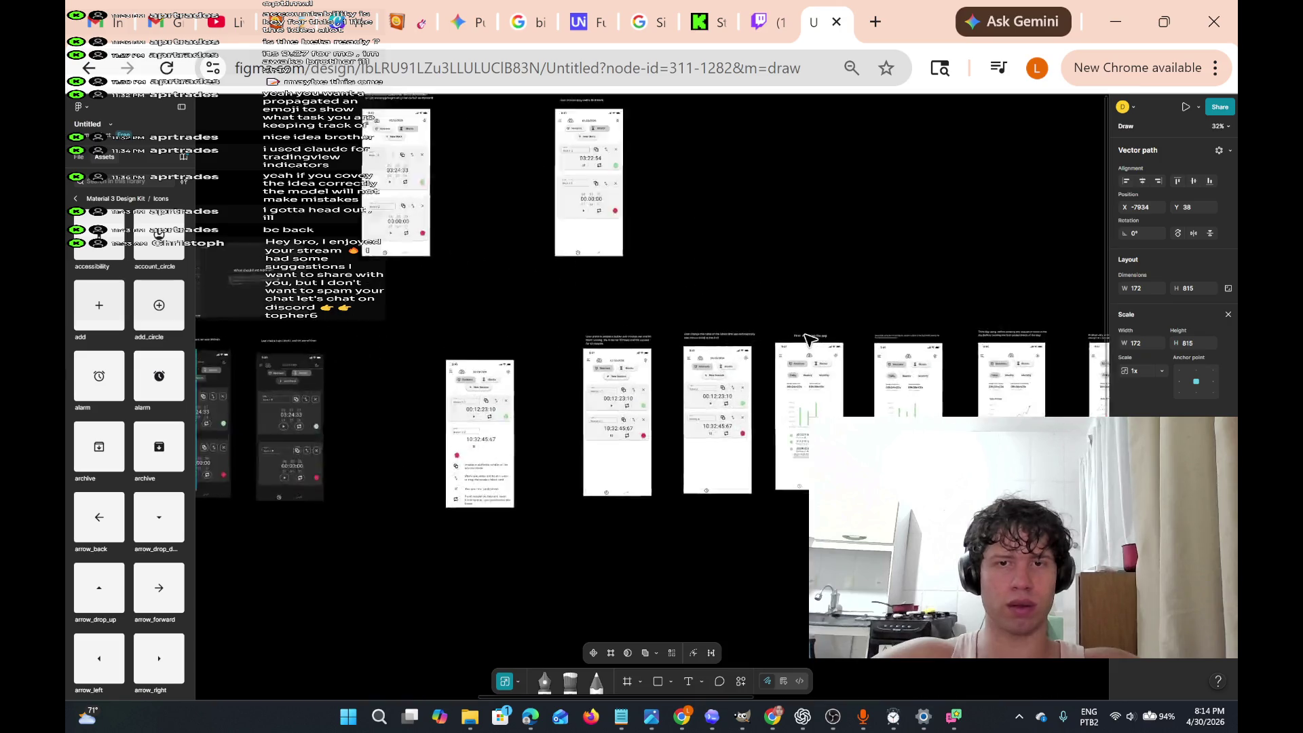
{"action": "scroll", "coordinate": [808, 339], "scroll_direction": "down", "scroll_amount": 5}
{"action": "scroll", "coordinate": [809, 339], "scroll_direction": "up", "scroll_amount": 10}
{"action": "scroll", "coordinate": [809, 339], "scroll_direction": "down", "scroll_amount": 10}
{"action": "scroll", "coordinate": [808, 339], "scroll_direction": "up", "scroll_amount": 10}
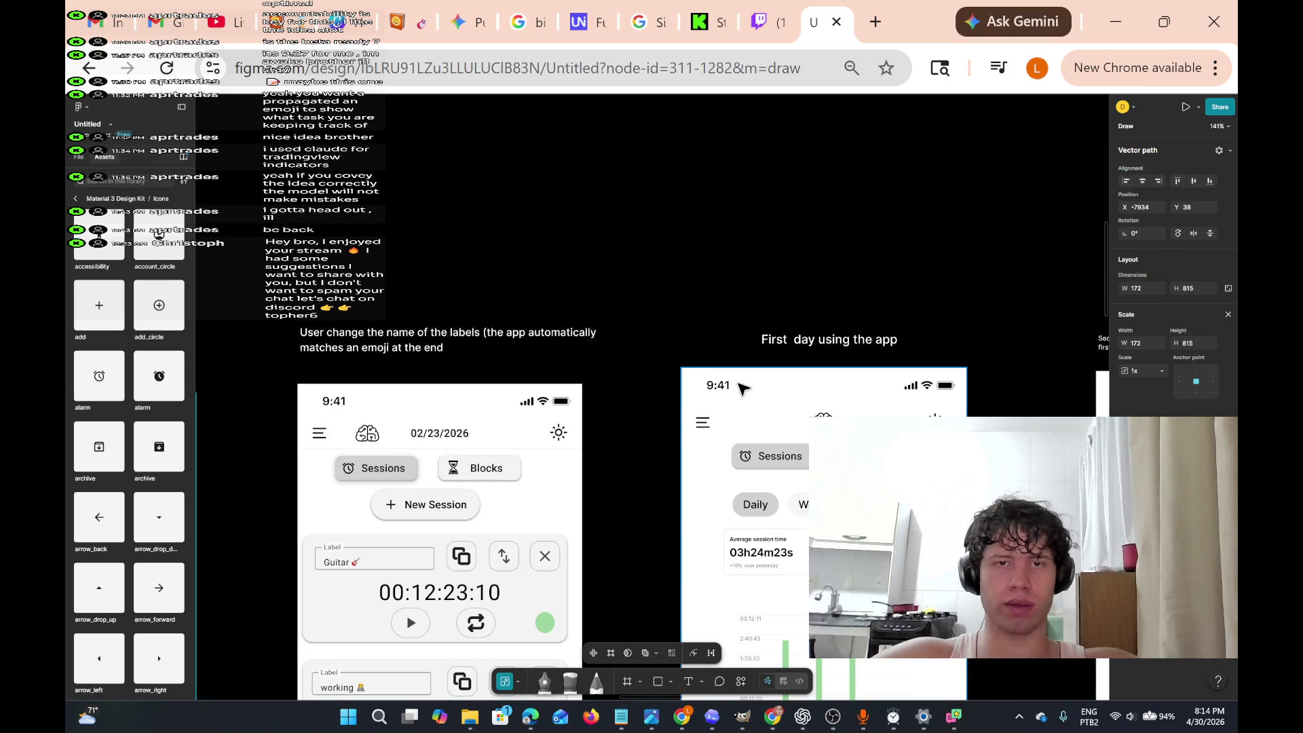
{"action": "scroll", "coordinate": [781, 366], "scroll_direction": "down", "scroll_amount": 5}
{"action": "scroll", "coordinate": [740, 388], "scroll_direction": "up", "scroll_amount": 5}
{"action": "scroll", "coordinate": [743, 387], "scroll_direction": "down", "scroll_amount": 3}
{"action": "scroll", "coordinate": [780, 374], "scroll_direction": "up", "scroll_amount": 10}
{"action": "scroll", "coordinate": [814, 361], "scroll_direction": "down", "scroll_amount": 10}
{"action": "scroll", "coordinate": [817, 360], "scroll_direction": "up", "scroll_amount": 10}
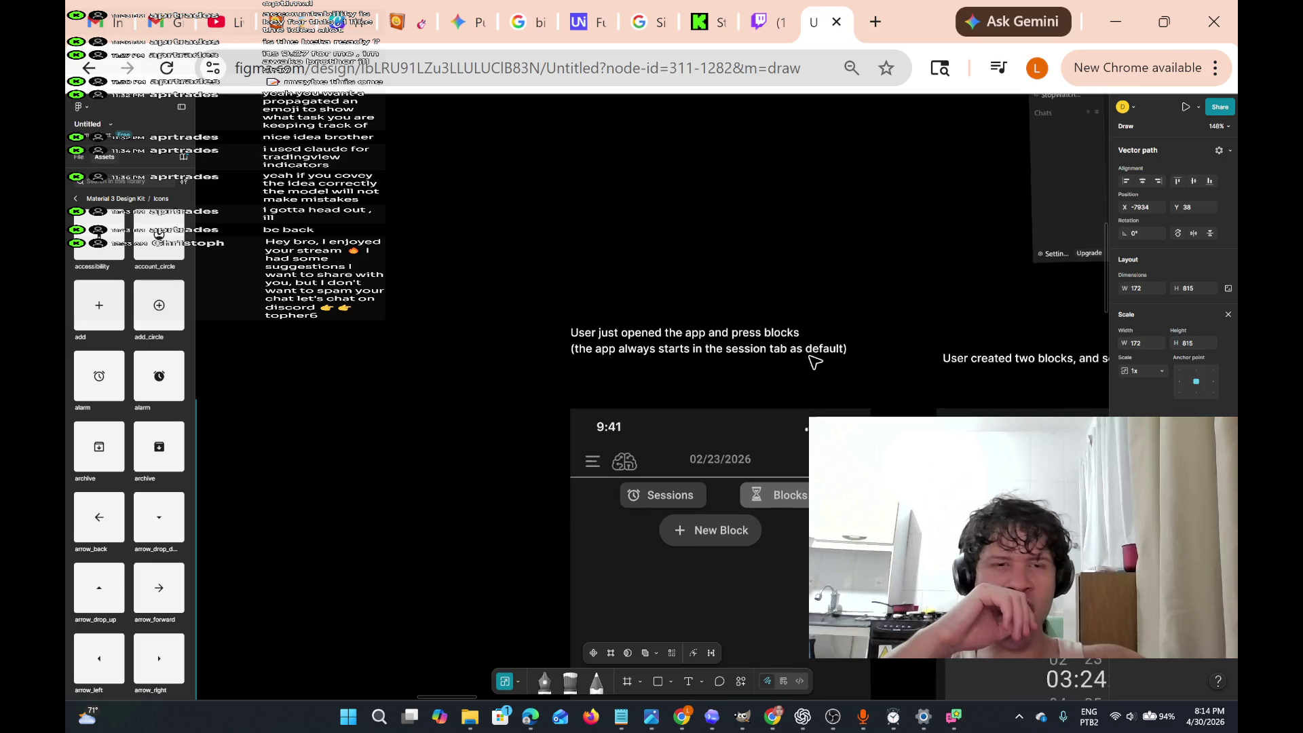
{"action": "scroll", "coordinate": [818, 358], "scroll_direction": "down", "scroll_amount": 3}
{"action": "scroll", "coordinate": [817, 358], "scroll_direction": "up", "scroll_amount": 10}
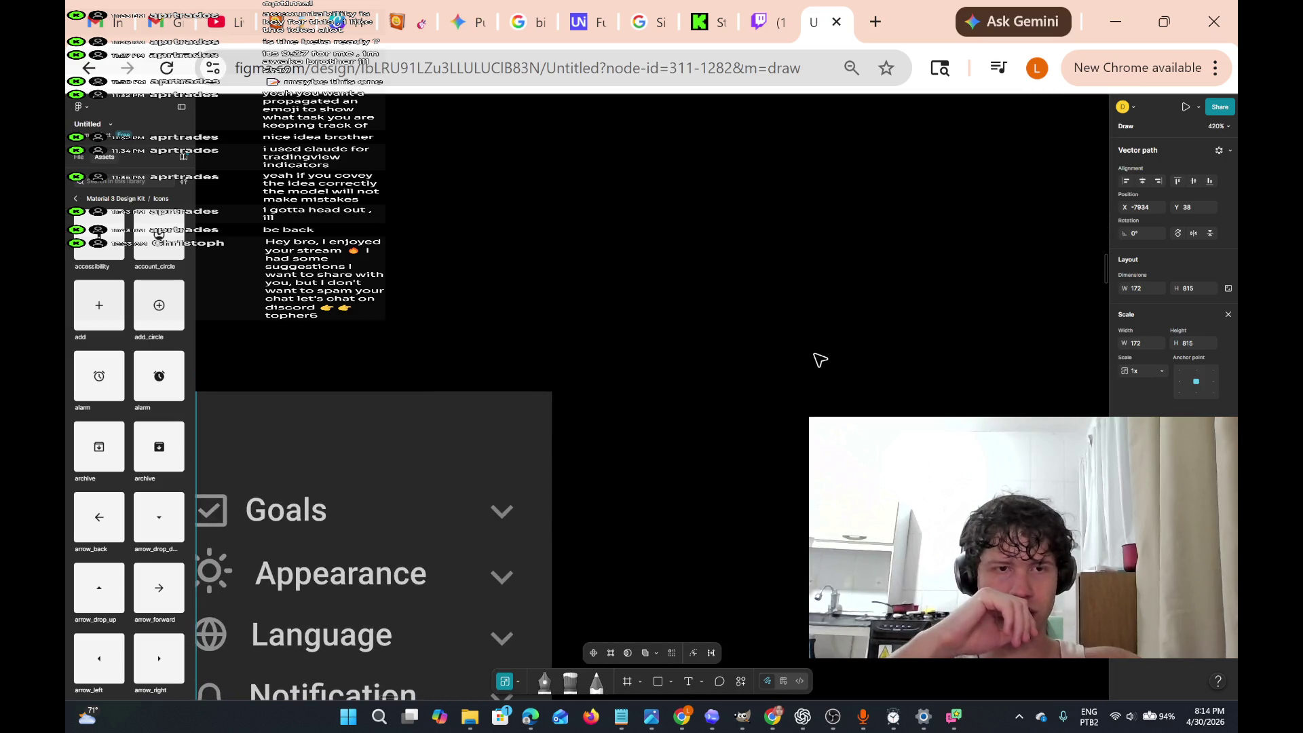
{"action": "scroll", "coordinate": [846, 378], "scroll_direction": "left", "scroll_amount": 10}
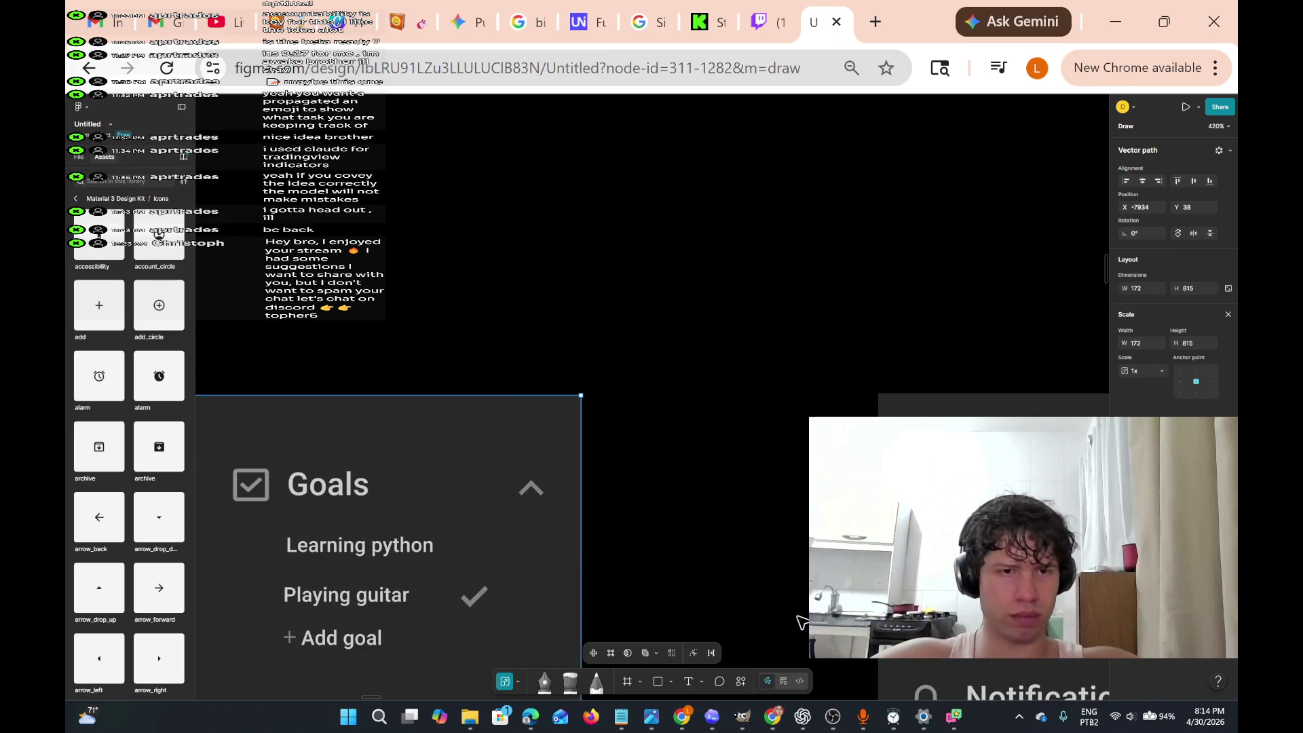
{"action": "double_click", "coordinate": [521, 445]}
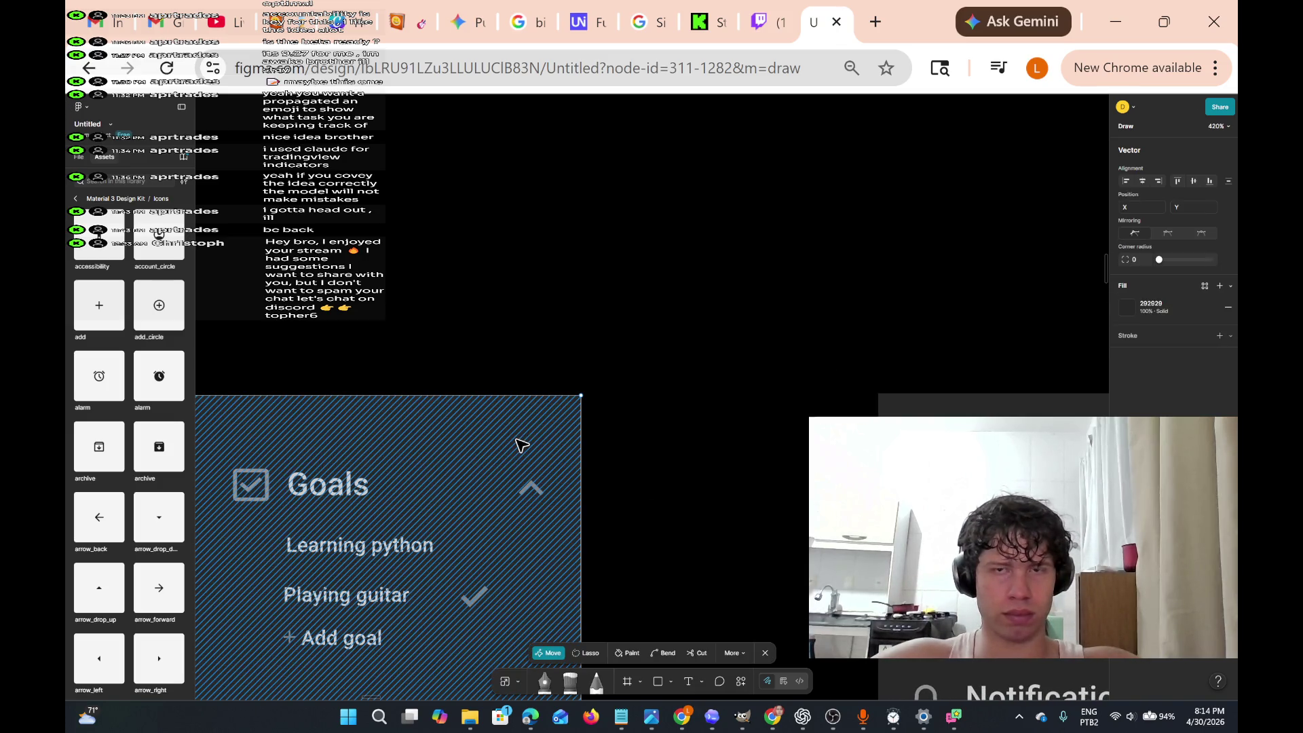
{"action": "left_click", "coordinate": [1127, 308]}
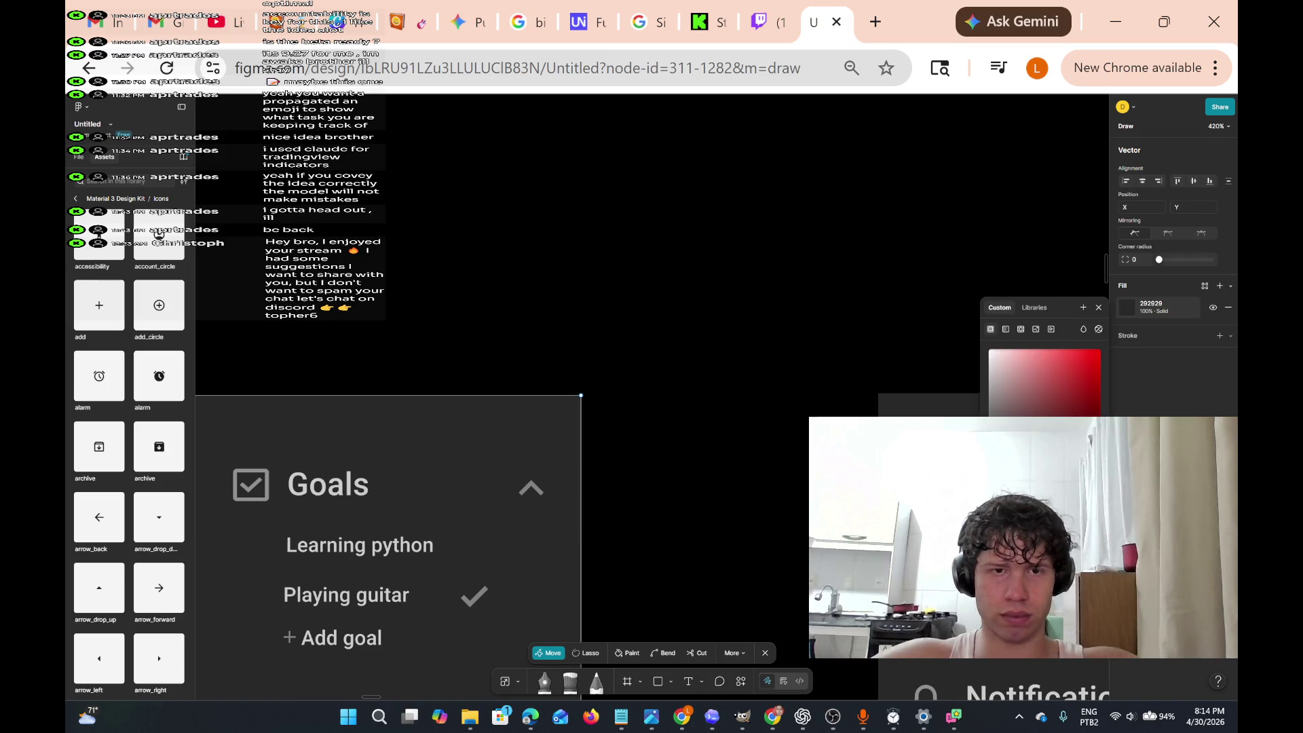
{"action": "scroll", "coordinate": [772, 452], "scroll_direction": "down", "scroll_amount": 5}
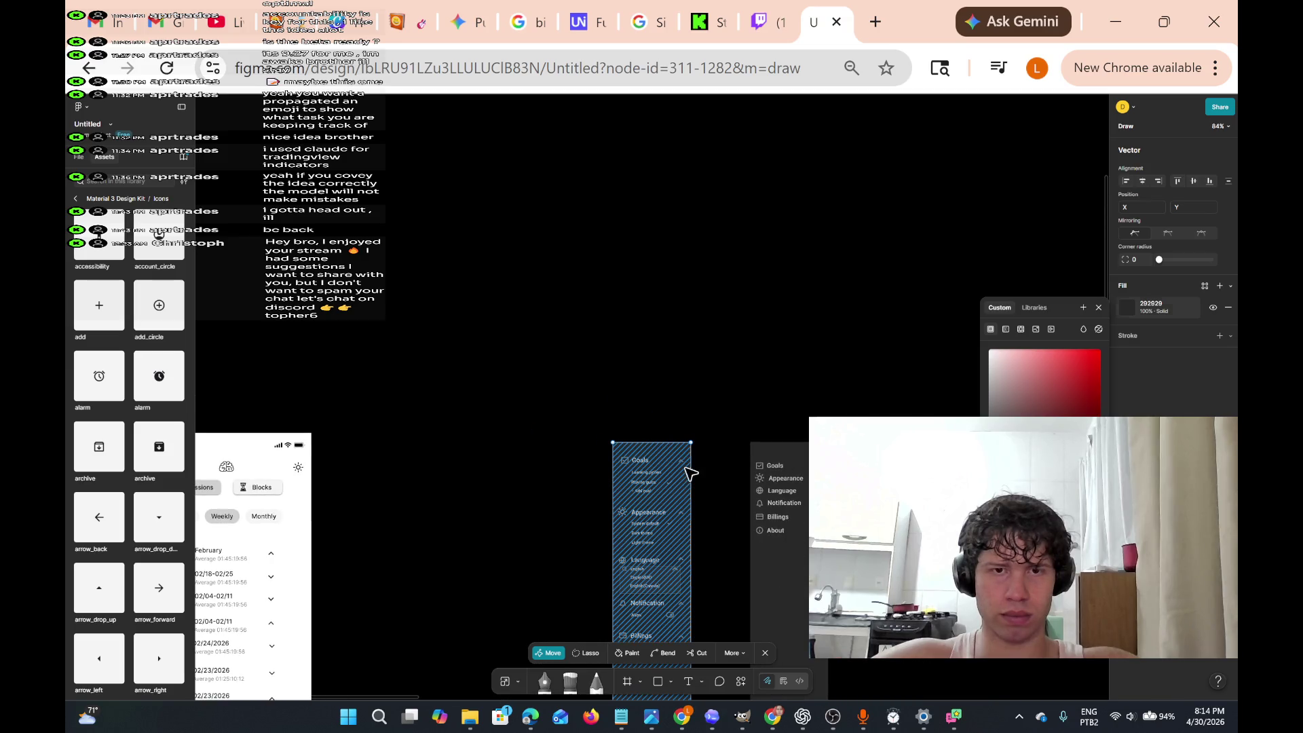
{"action": "key", "text": "Escape"}
{"action": "left_click", "coordinate": [785, 363]}
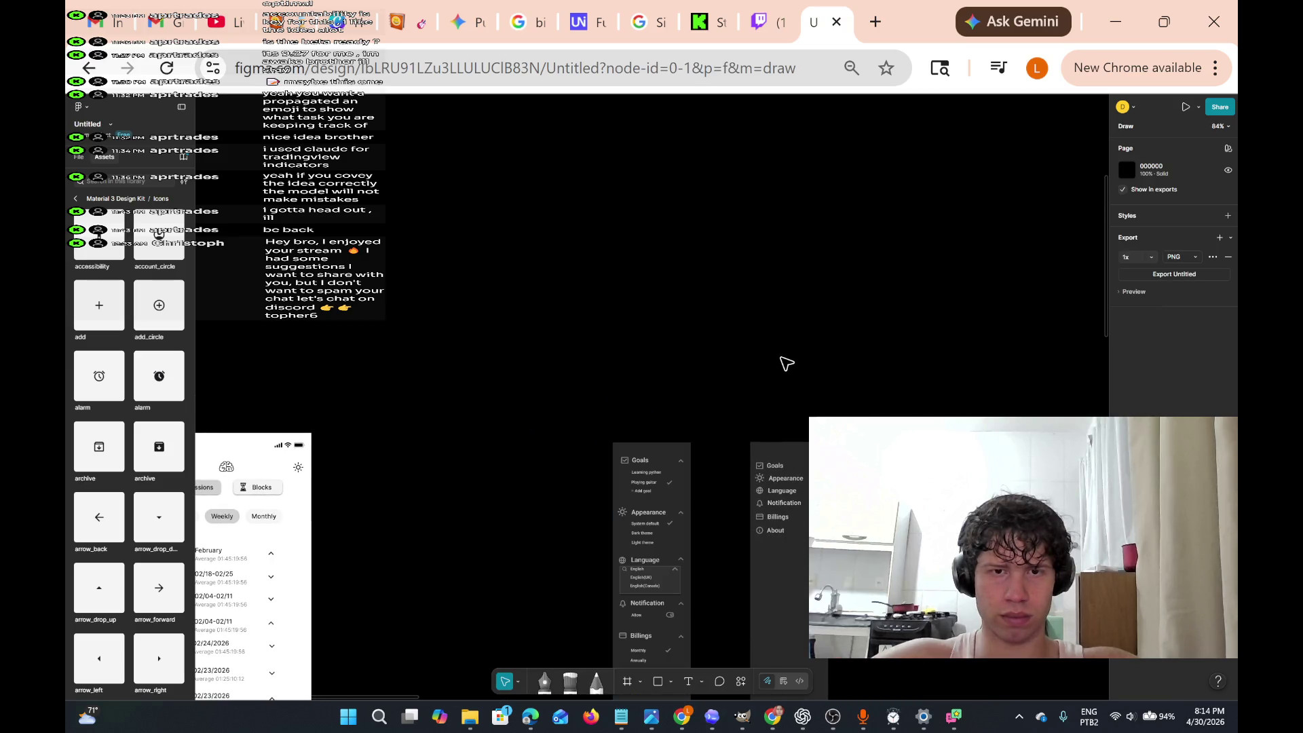
{"action": "scroll", "coordinate": [785, 363], "scroll_direction": "right", "scroll_amount": 2}
{"action": "scroll", "coordinate": [773, 378], "scroll_direction": "down", "scroll_amount": 3}
{"action": "scroll", "coordinate": [772, 393], "scroll_direction": "right", "scroll_amount": 10}
{"action": "scroll", "coordinate": [770, 397], "scroll_direction": "up", "scroll_amount": 2}
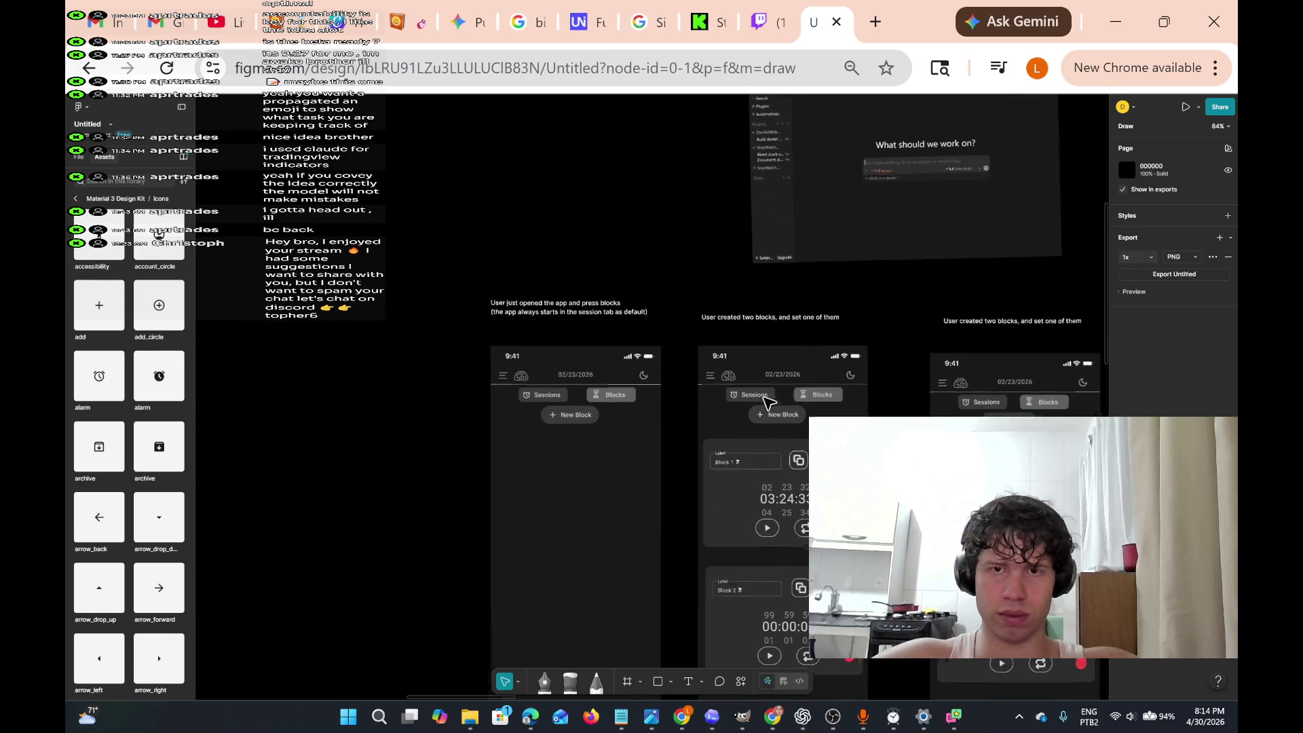
{"action": "scroll", "coordinate": [753, 420], "scroll_direction": "right", "scroll_amount": 10}
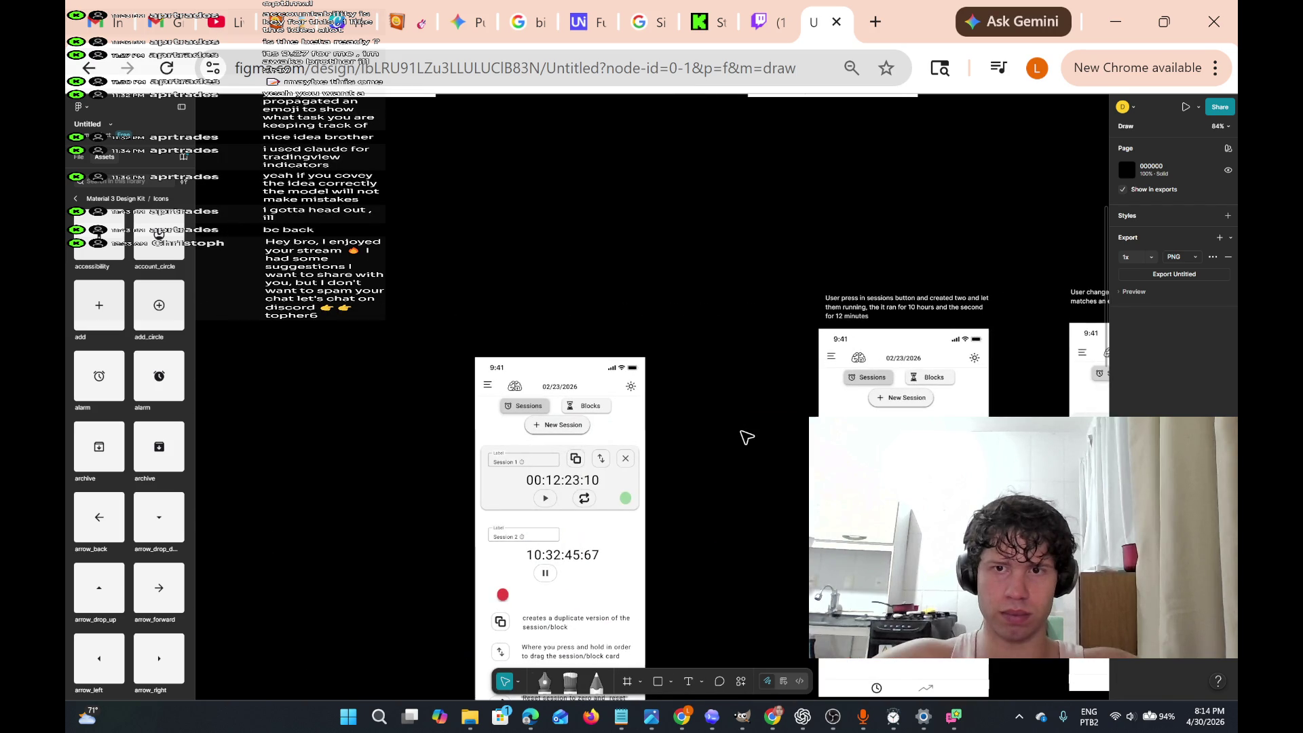
{"action": "scroll", "coordinate": [746, 437], "scroll_direction": "right", "scroll_amount": 10}
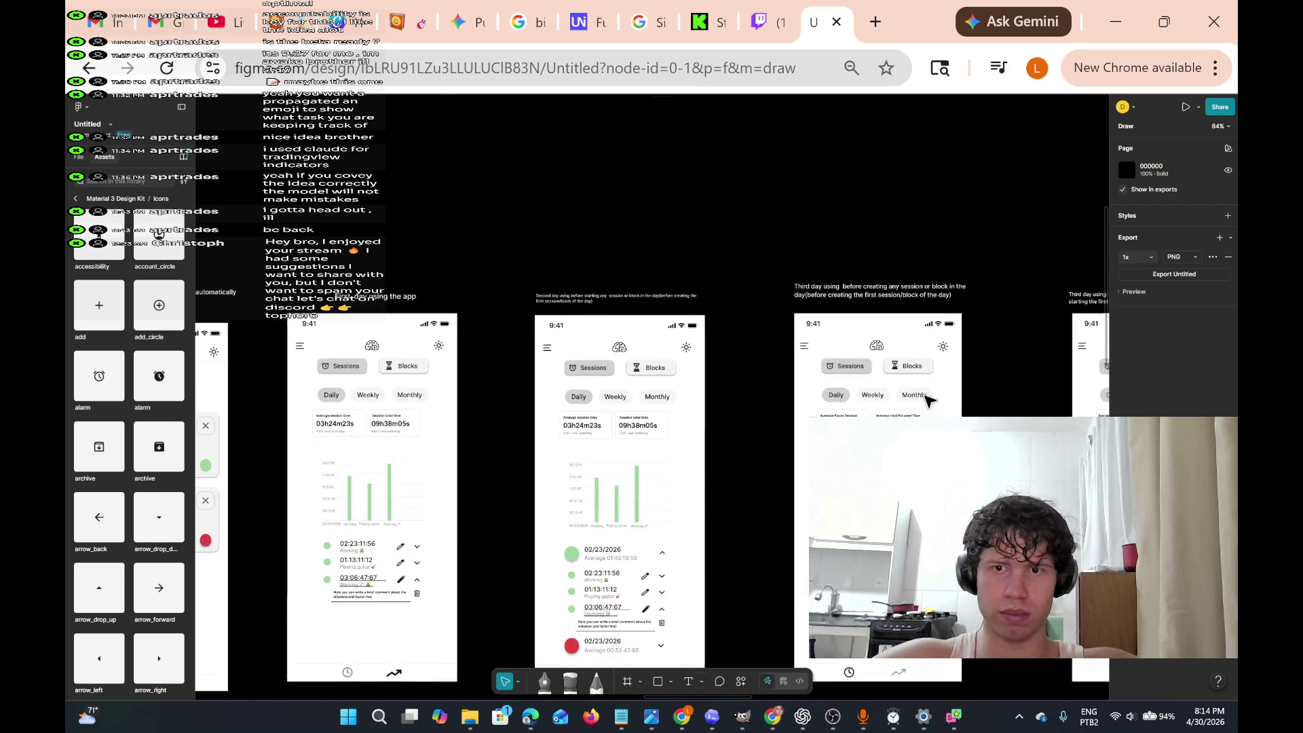
{"action": "scroll", "coordinate": [916, 403], "scroll_direction": "left", "scroll_amount": 4}
{"action": "scroll", "coordinate": [912, 404], "scroll_direction": "right", "scroll_amount": 2}
{"action": "scroll", "coordinate": [913, 405], "scroll_direction": "down", "scroll_amount": 10}
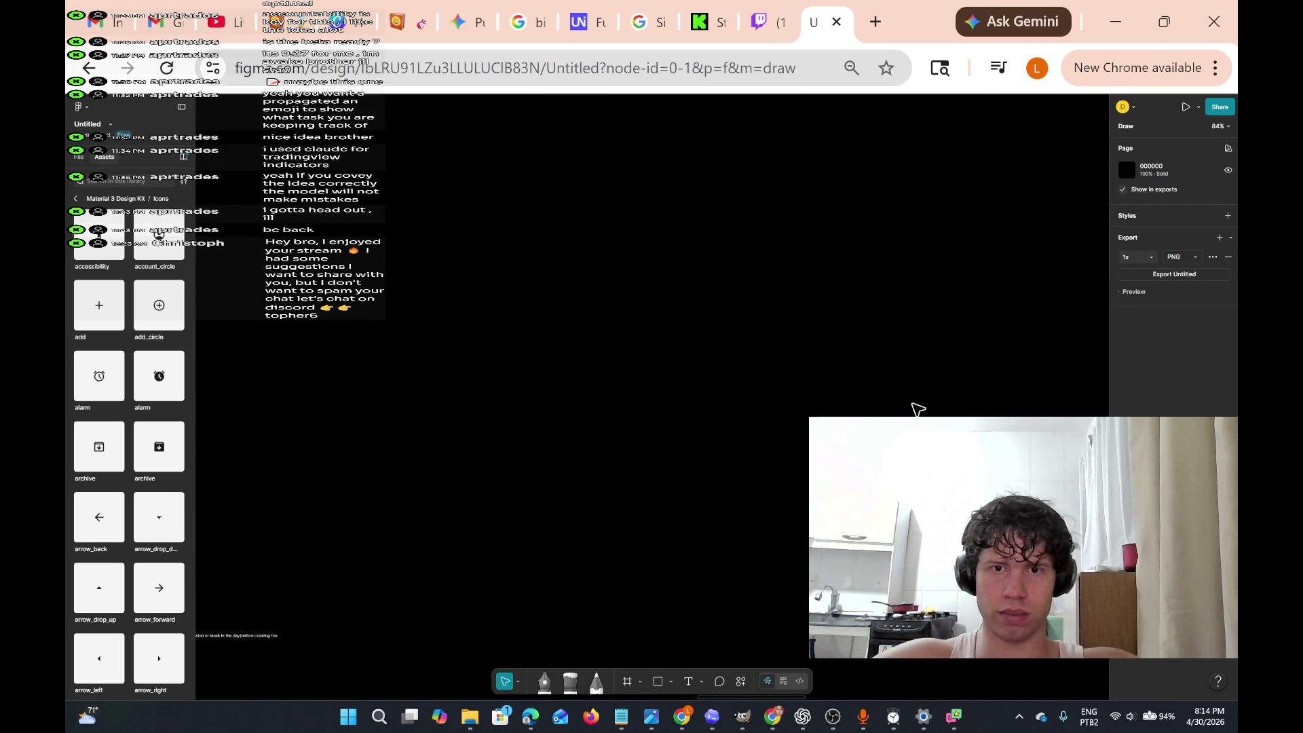
{"action": "scroll", "coordinate": [915, 409], "scroll_direction": "down", "scroll_amount": 5}
{"action": "scroll", "coordinate": [788, 425], "scroll_direction": "down", "scroll_amount": 3}
{"action": "scroll", "coordinate": [841, 294], "scroll_direction": "up", "scroll_amount": 5}
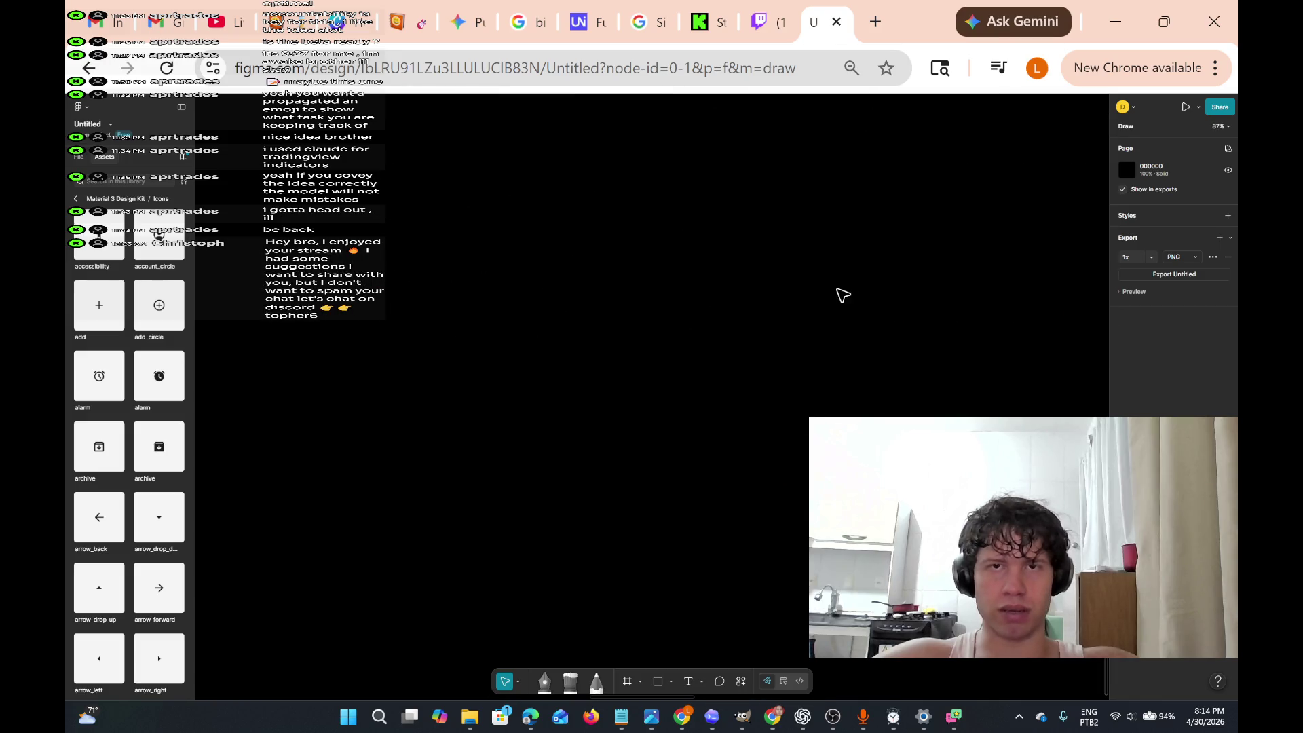
{"action": "scroll", "coordinate": [843, 303], "scroll_direction": "up", "scroll_amount": 5}
{"action": "scroll", "coordinate": [841, 312], "scroll_direction": "up", "scroll_amount": 6}
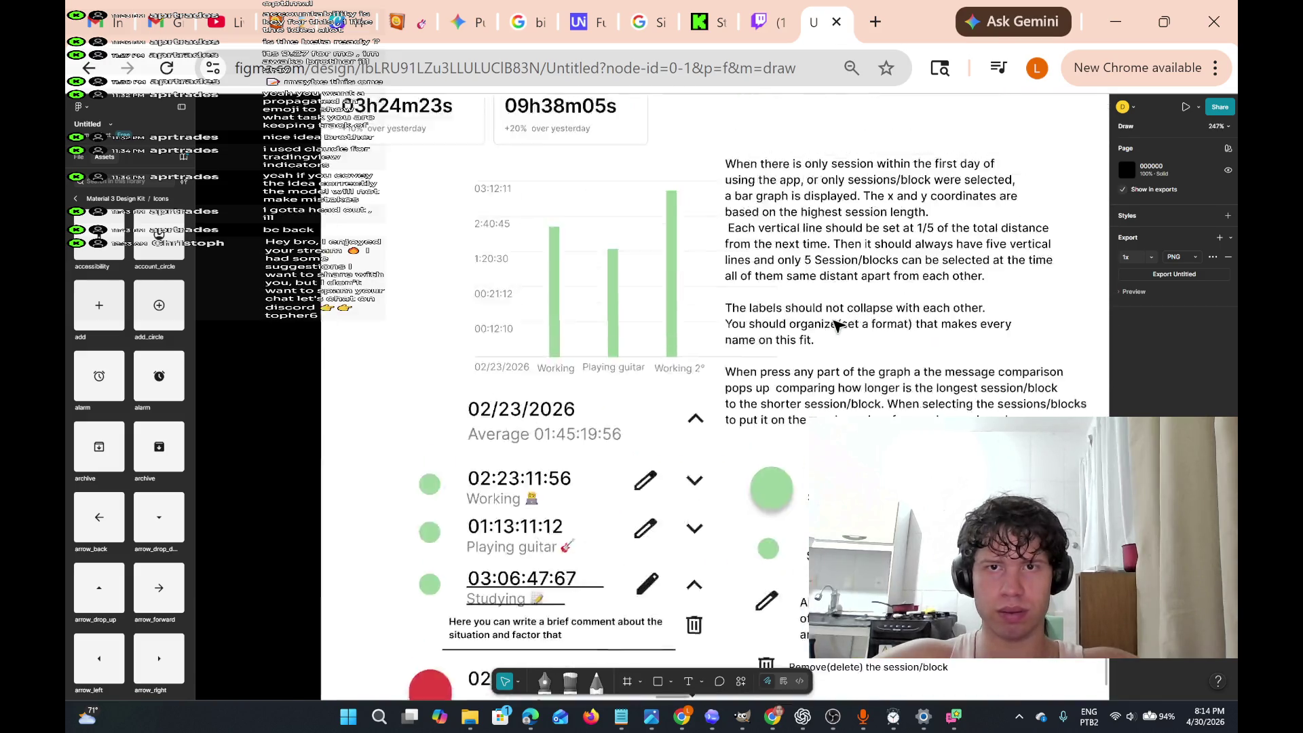
{"action": "scroll", "coordinate": [839, 326], "scroll_direction": "right", "scroll_amount": 2}
{"action": "scroll", "coordinate": [839, 326], "scroll_direction": "up", "scroll_amount": 5}
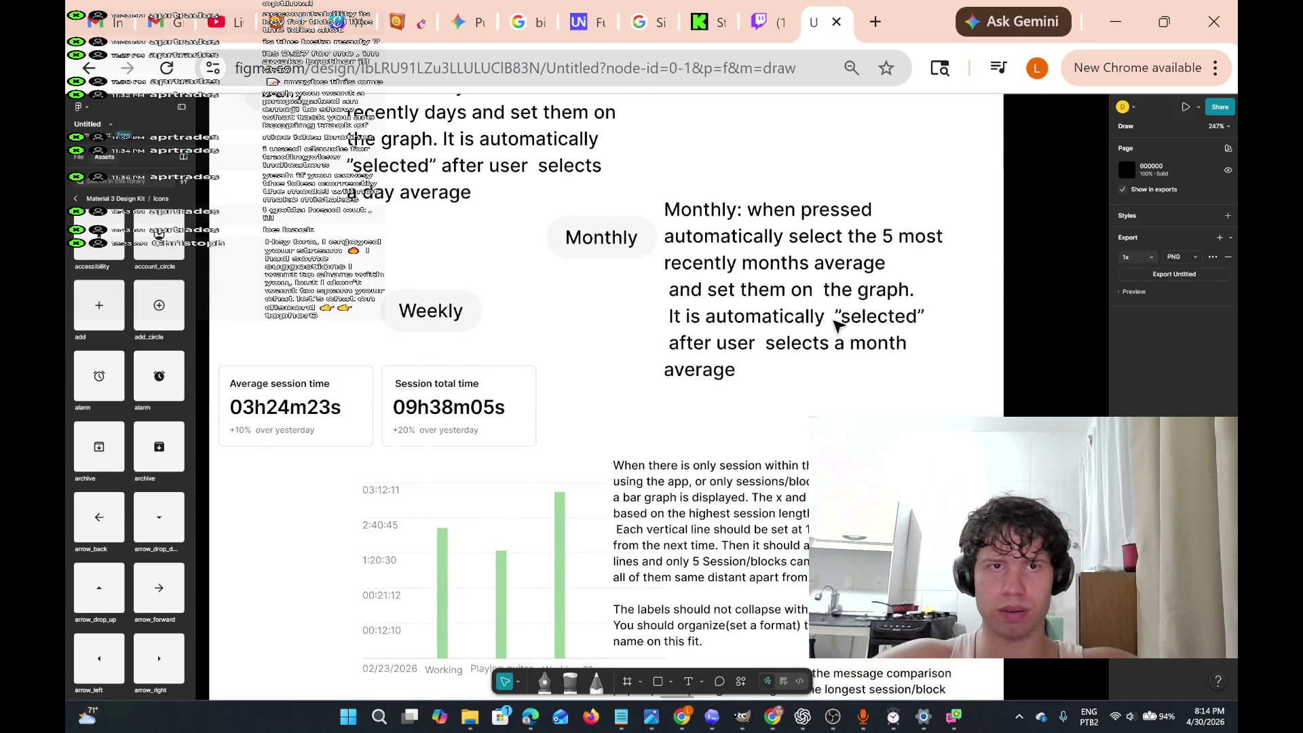
{"action": "scroll", "coordinate": [839, 326], "scroll_direction": "down", "scroll_amount": 3}
{"action": "scroll", "coordinate": [839, 327], "scroll_direction": "left", "scroll_amount": 1}
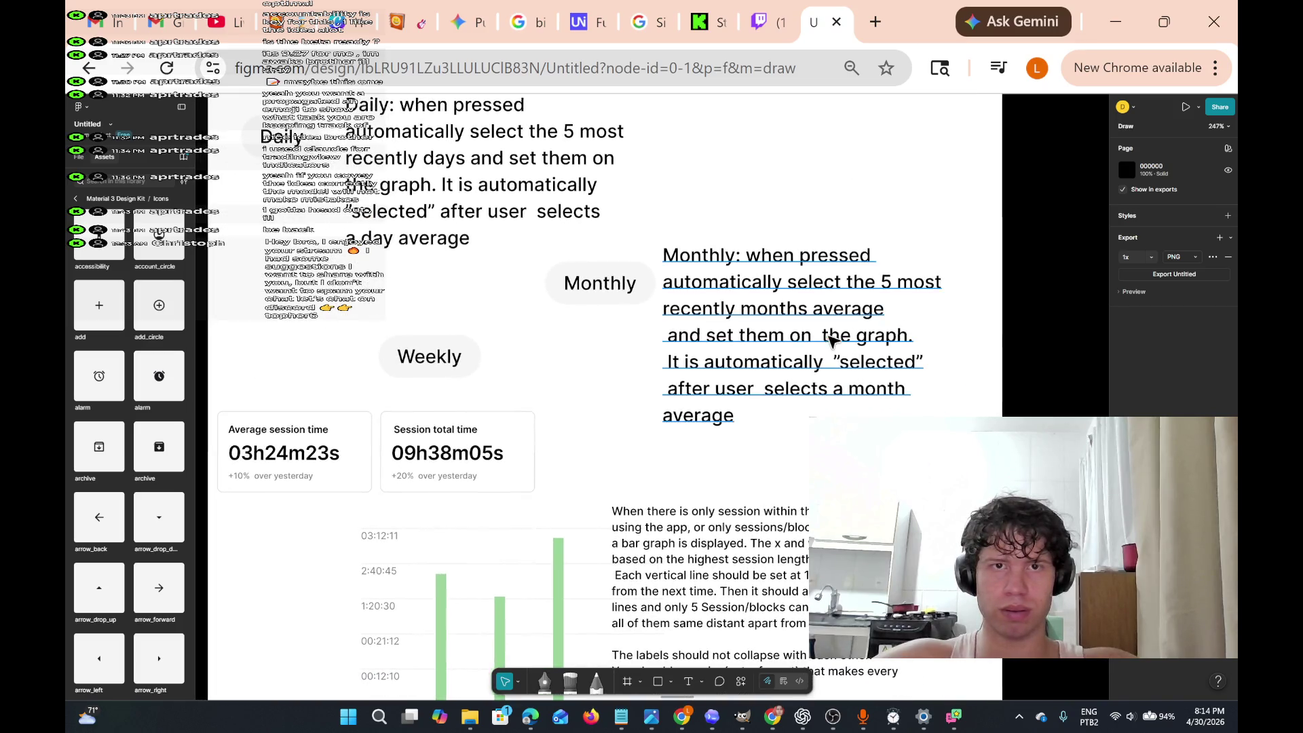
{"action": "scroll", "coordinate": [827, 348], "scroll_direction": "left", "scroll_amount": 3}
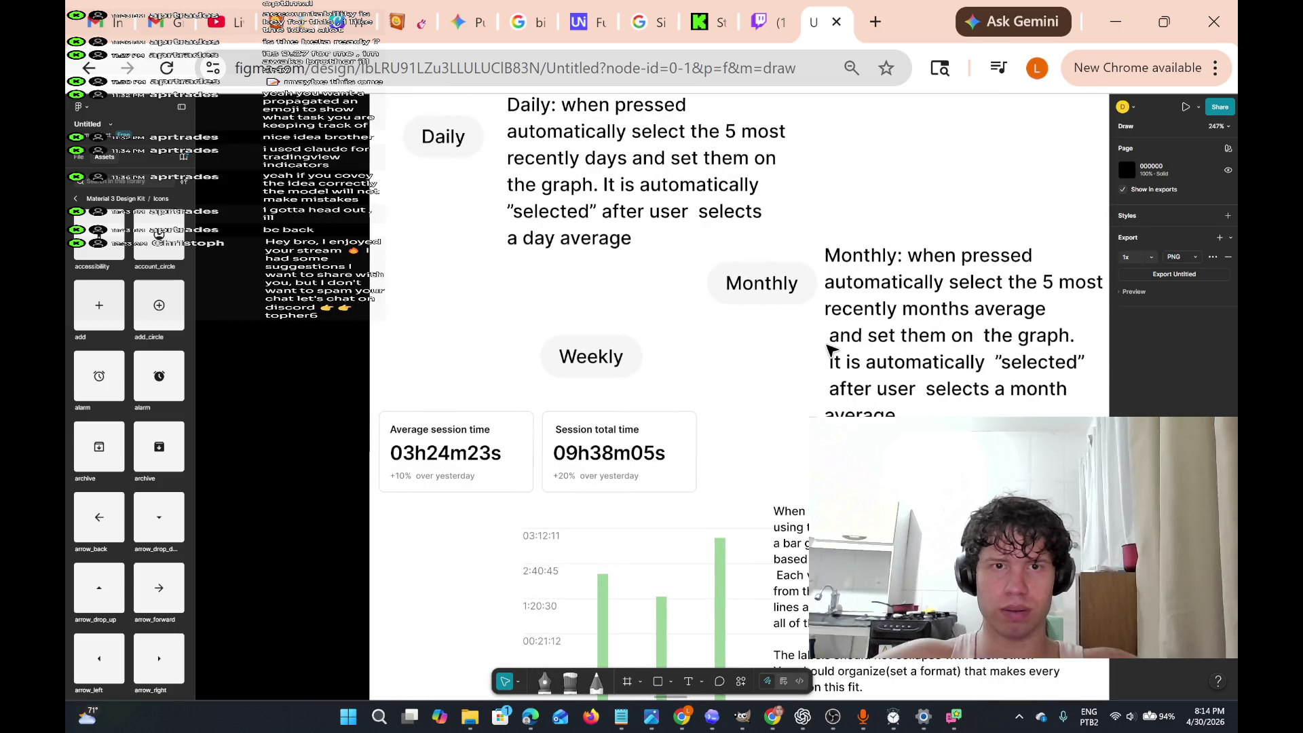
{"action": "scroll", "coordinate": [827, 348], "scroll_direction": "right", "scroll_amount": 3}
{"action": "scroll", "coordinate": [827, 348], "scroll_direction": "up", "scroll_amount": 1}
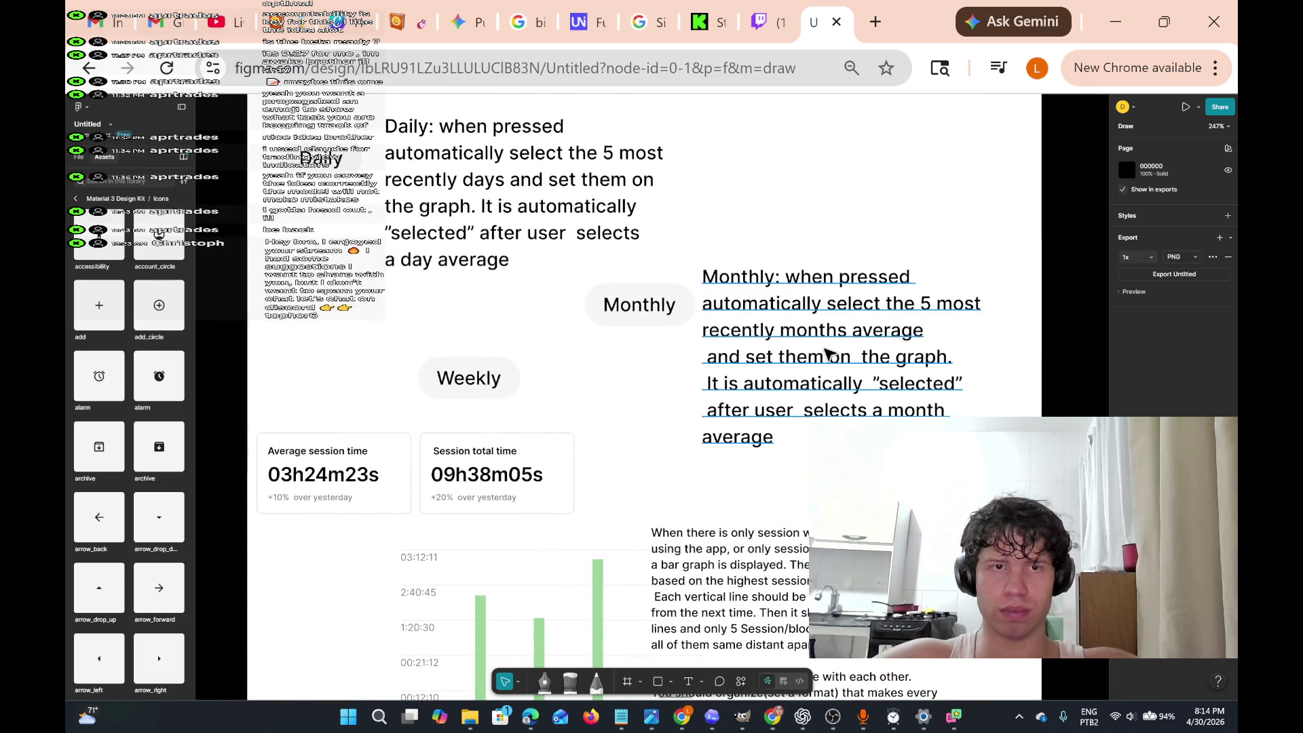
{"action": "scroll", "coordinate": [826, 352], "scroll_direction": "left", "scroll_amount": 3}
{"action": "left_click", "coordinate": [641, 401]}
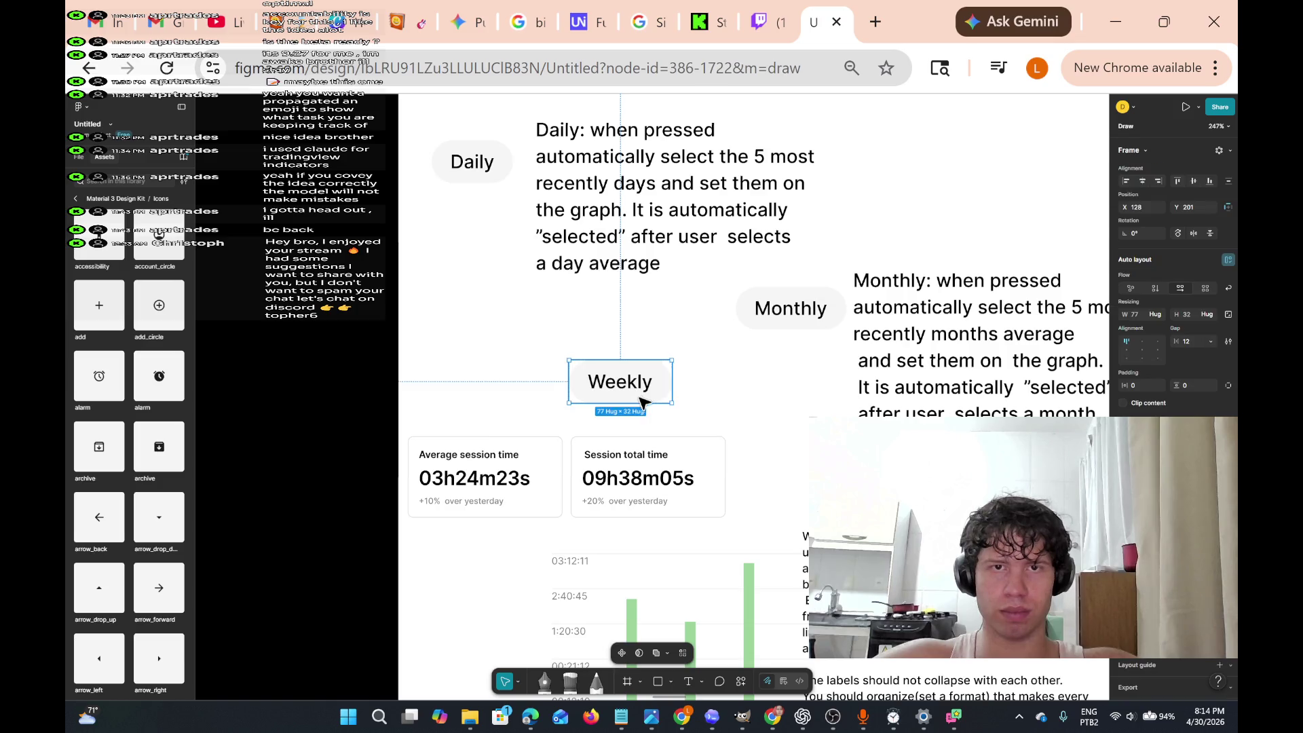
{"action": "scroll", "coordinate": [643, 434], "scroll_direction": "down", "scroll_amount": 2}
{"action": "scroll", "coordinate": [643, 434], "scroll_direction": "left", "scroll_amount": 1}
{"action": "scroll", "coordinate": [643, 446], "scroll_direction": "down", "scroll_amount": 10}
{"action": "scroll", "coordinate": [643, 448], "scroll_direction": "up", "scroll_amount": 5}
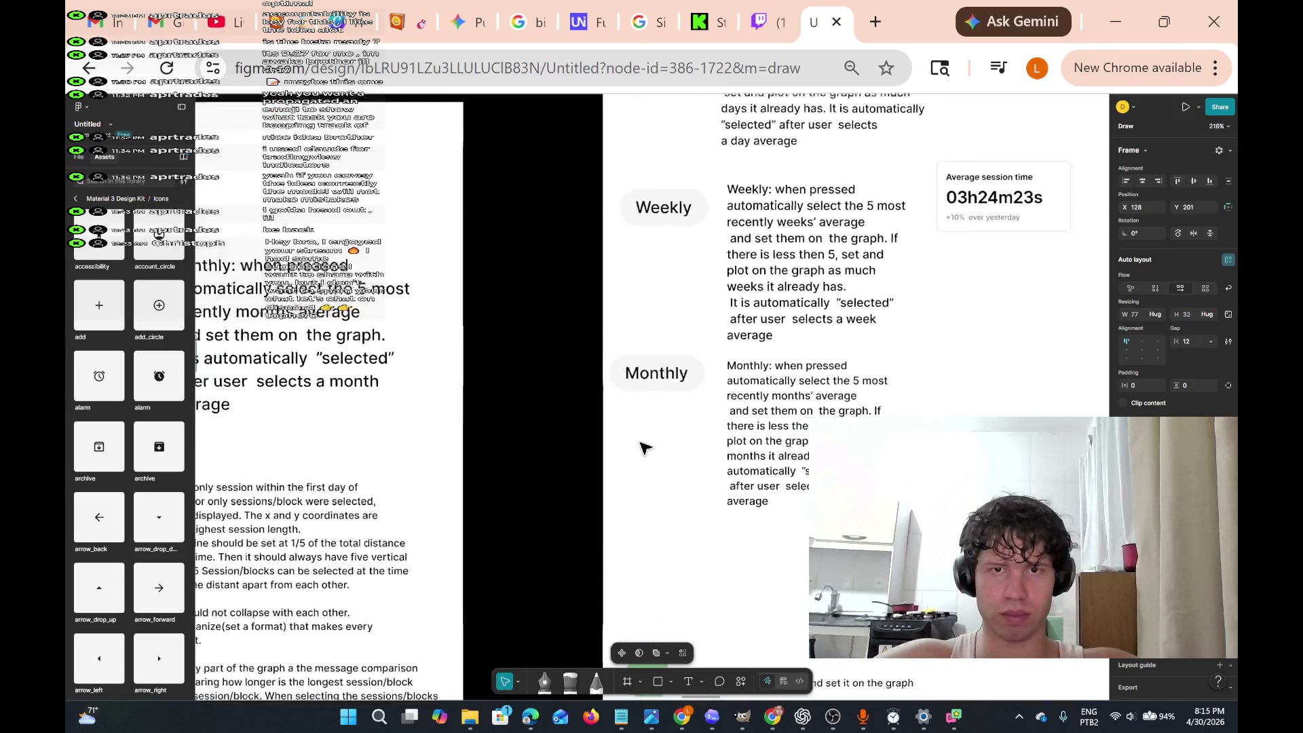
{"action": "scroll", "coordinate": [644, 448], "scroll_direction": "down", "scroll_amount": 2}
{"action": "scroll", "coordinate": [643, 448], "scroll_direction": "down", "scroll_amount": 1}
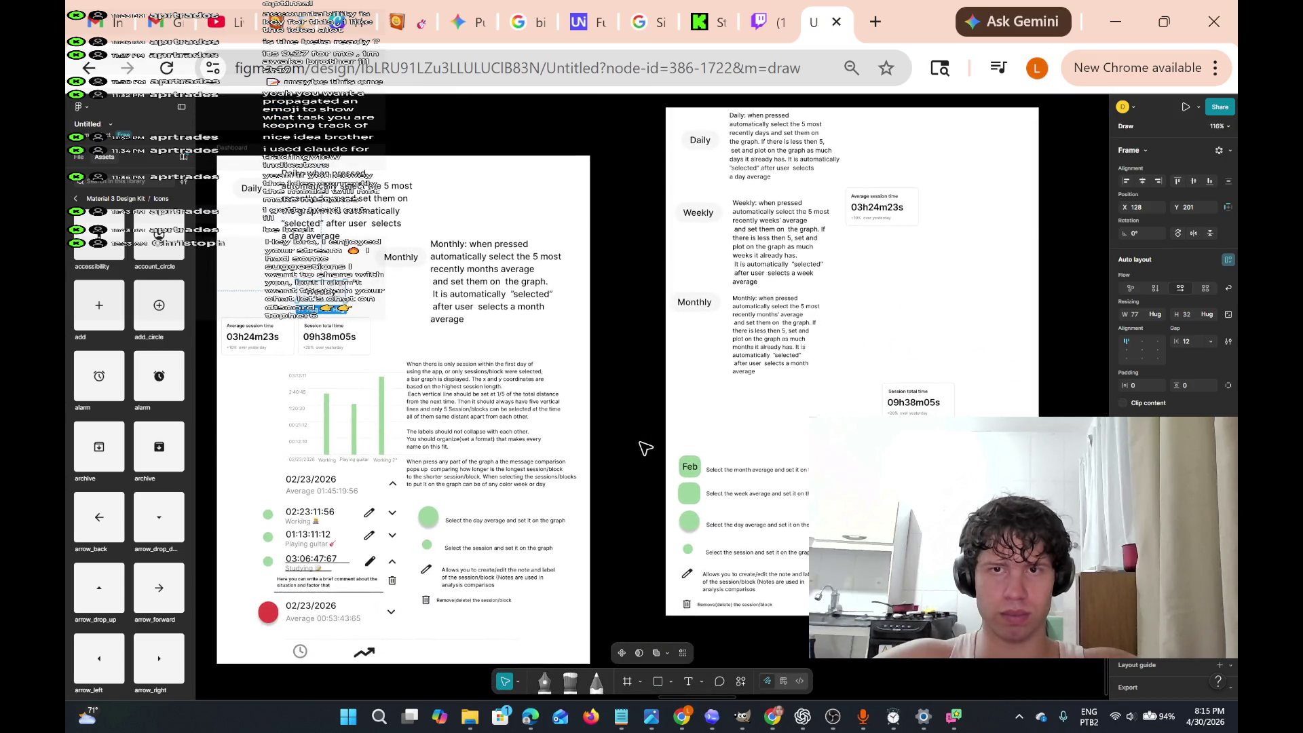
{"action": "scroll", "coordinate": [931, 378], "scroll_direction": "right", "scroll_amount": 4}
{"action": "scroll", "coordinate": [931, 377], "scroll_direction": "up", "scroll_amount": 1}
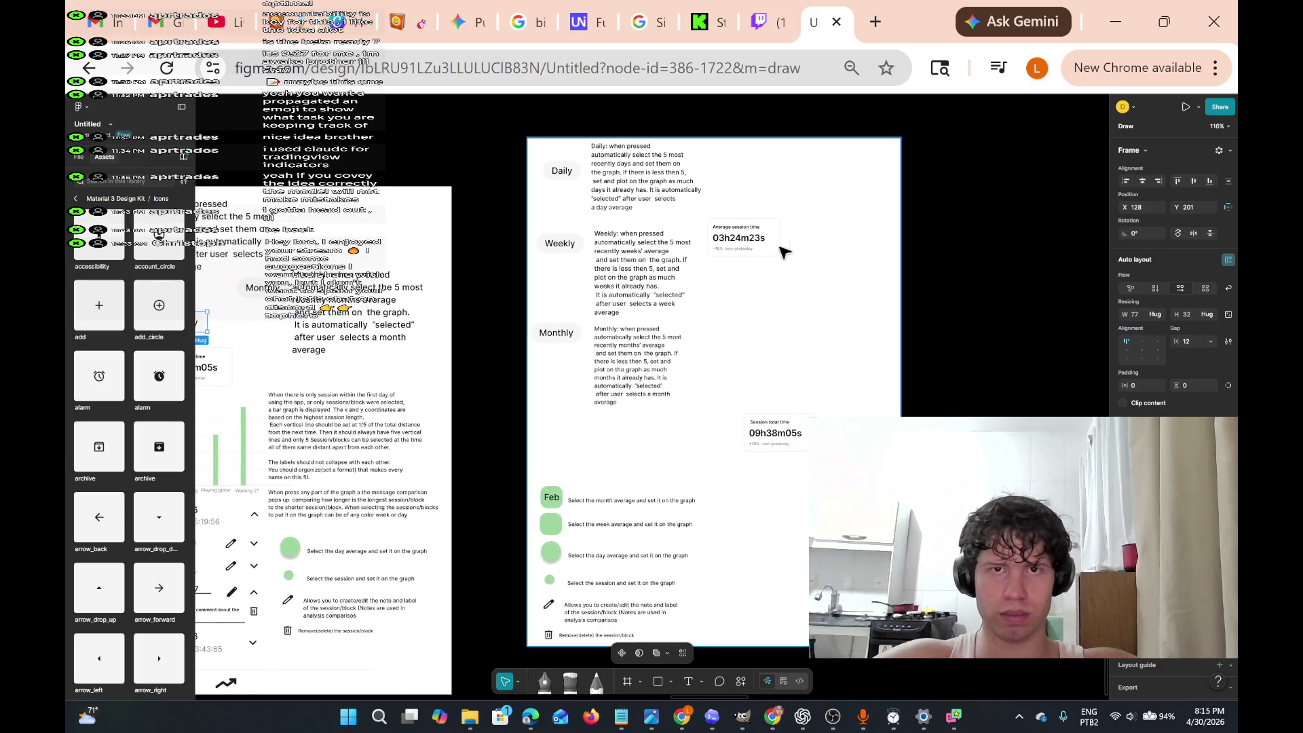
{"action": "left_click", "coordinate": [732, 246]}
{"action": "left_click", "coordinate": [758, 237]}
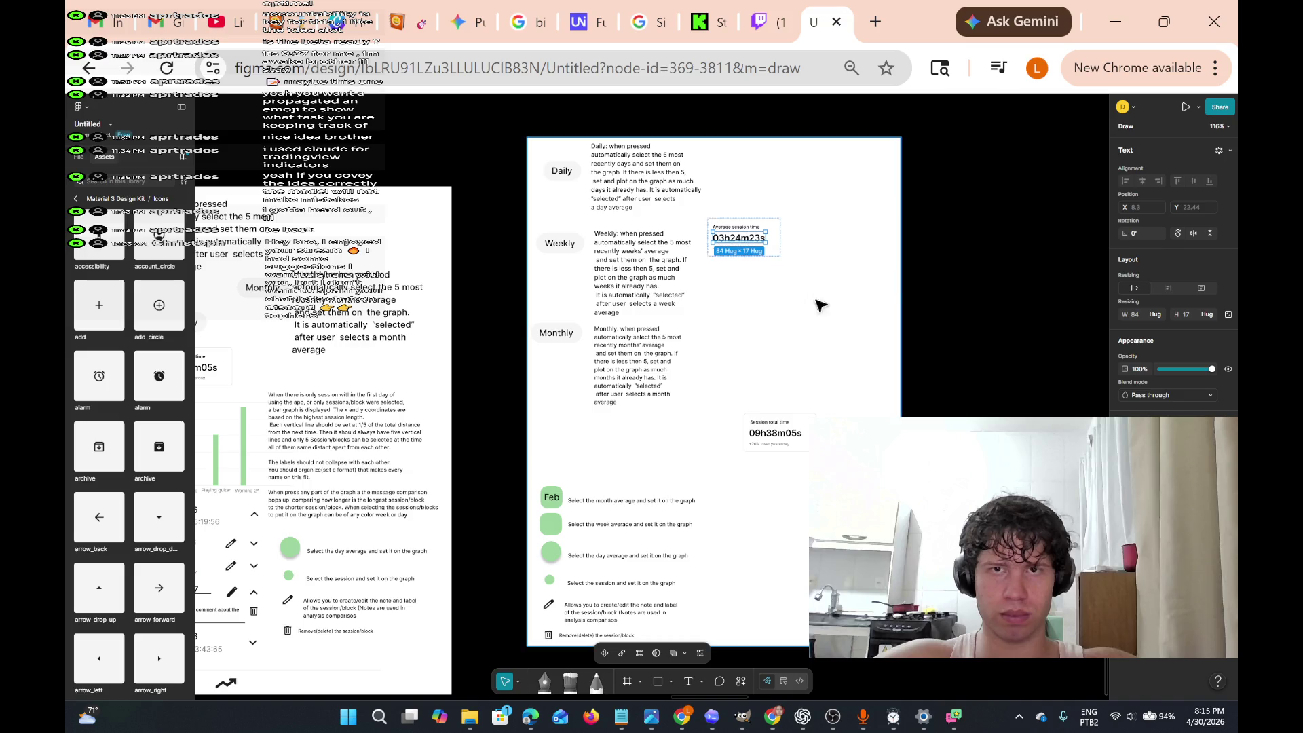
{"action": "left_click", "coordinate": [899, 302]}
- Narrow the dashboard frame to 596 px wide by dragging its right edge
{"action": "mouse_move", "coordinate": [900, 302]}
{"action": "left_mouse_down"}
{"action": "mouse_move", "coordinate": [1018, 303]}
{"action": "mouse_move", "coordinate": [952, 322]}
{"action": "left_mouse_up"}
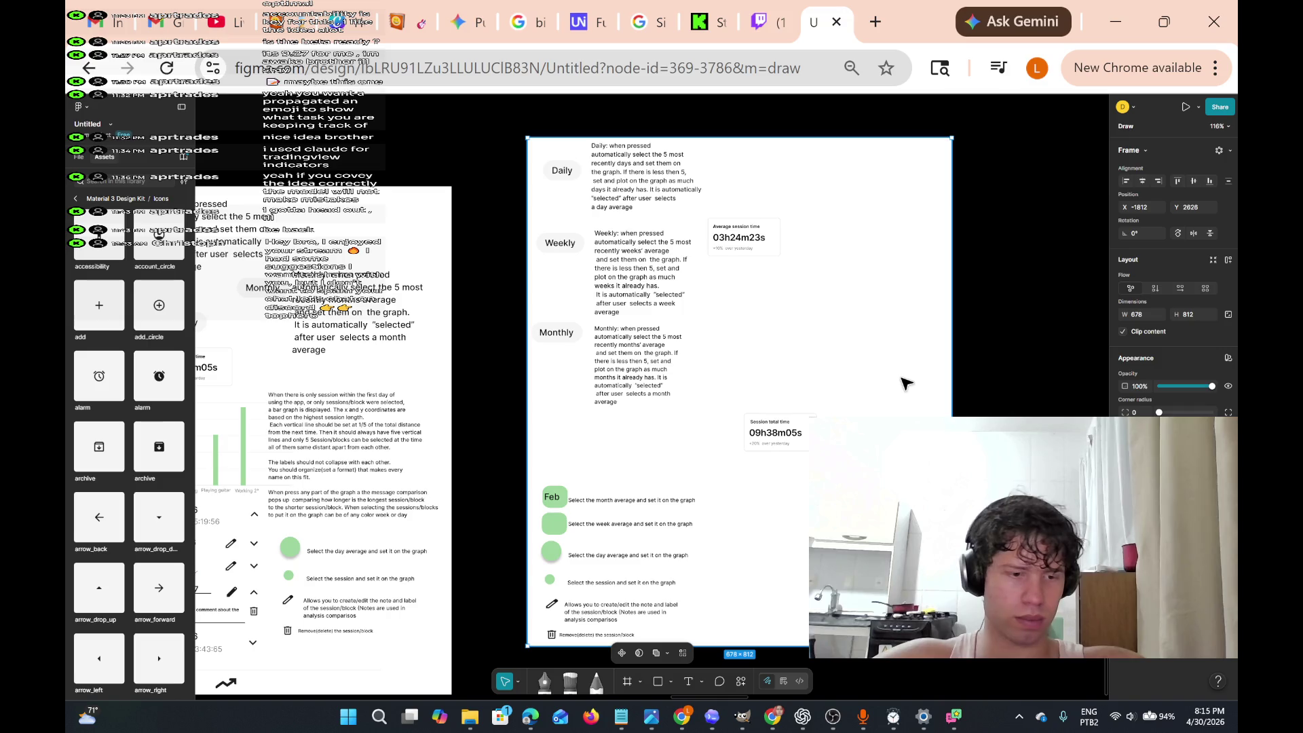
{"action": "mouse_move", "coordinate": [951, 386]}
{"action": "left_mouse_down"}
{"action": "mouse_move", "coordinate": [895, 369]}
{"action": "mouse_move", "coordinate": [789, 364]}
{"action": "mouse_move", "coordinate": [784, 375]}
{"action": "mouse_move", "coordinate": [901, 384]}
{"action": "left_mouse_up"}
{"action": "left_click", "coordinate": [758, 429]}
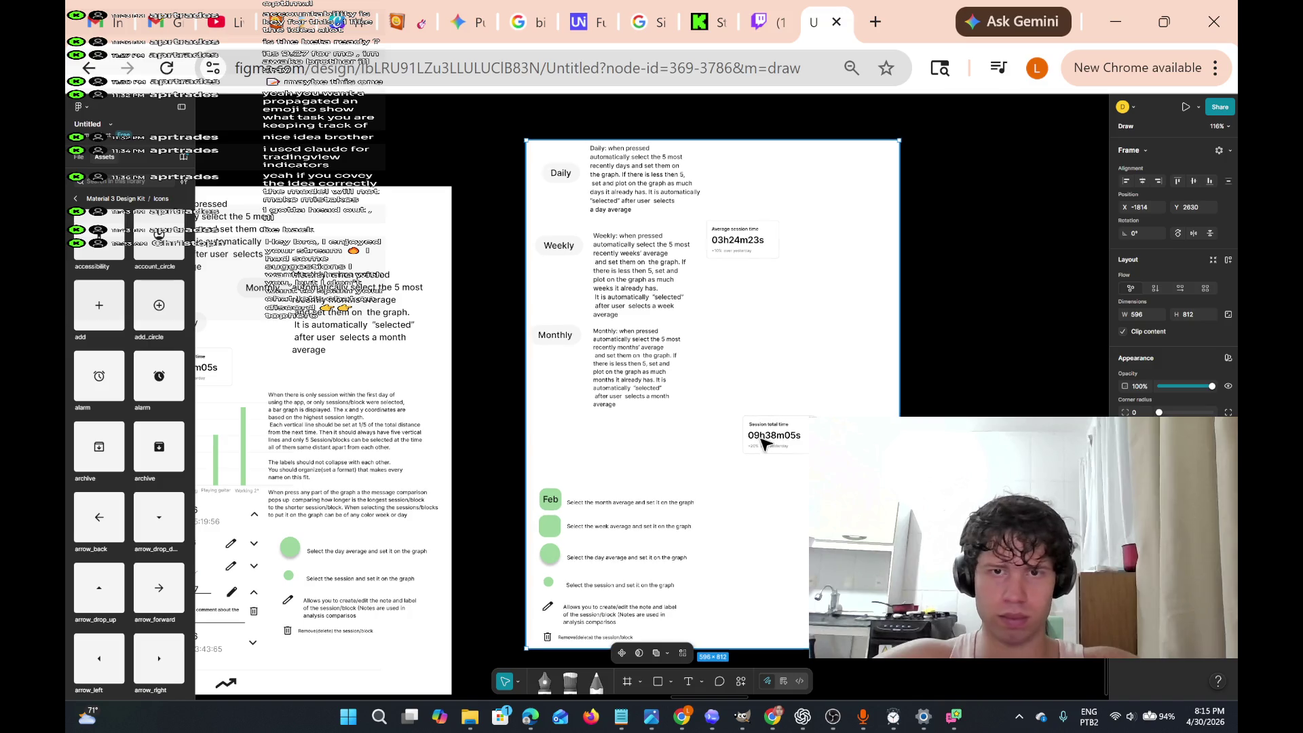
{"action": "double_click", "coordinate": [763, 424]}
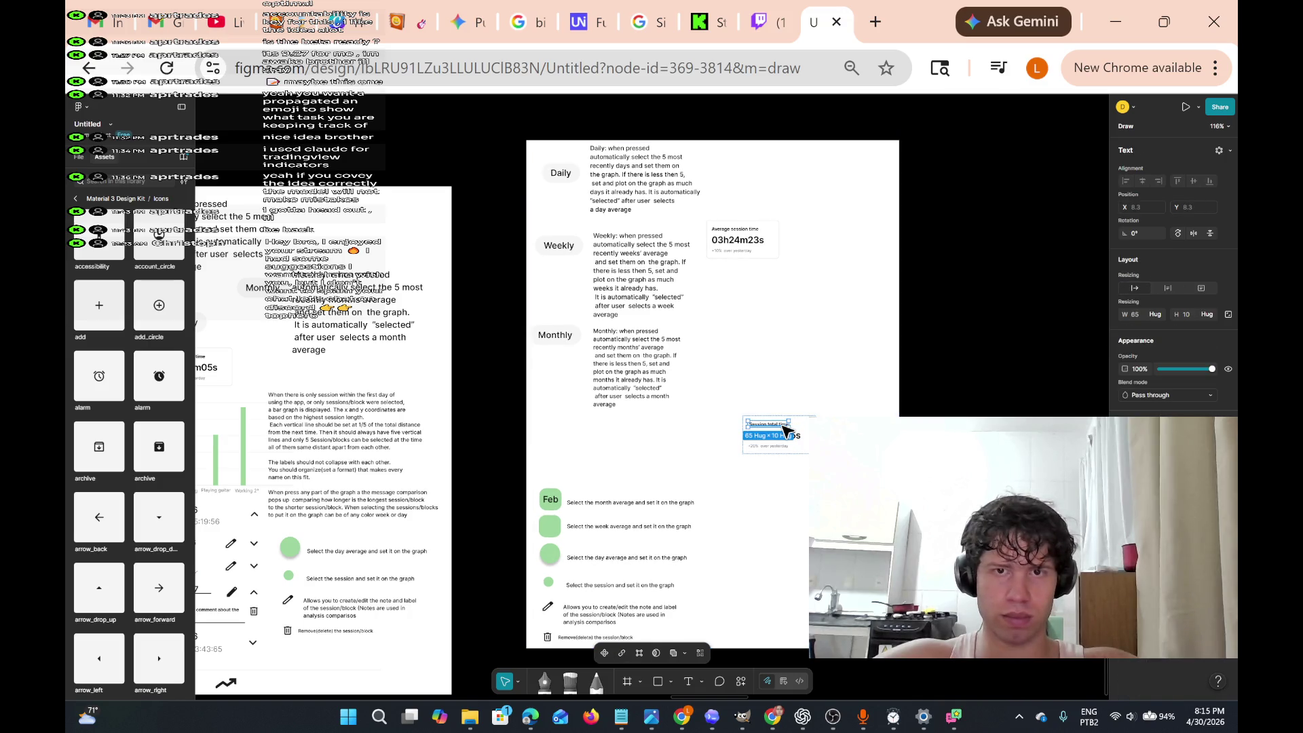
{"action": "key", "text": "Escape"}
{"action": "key", "text": "Escape"}
- Reposition the dashboard frame to X -1710, Y 2551
{"action": "left_click_drag", "start_coordinate": [787, 430], "coordinate": [785, 433]}
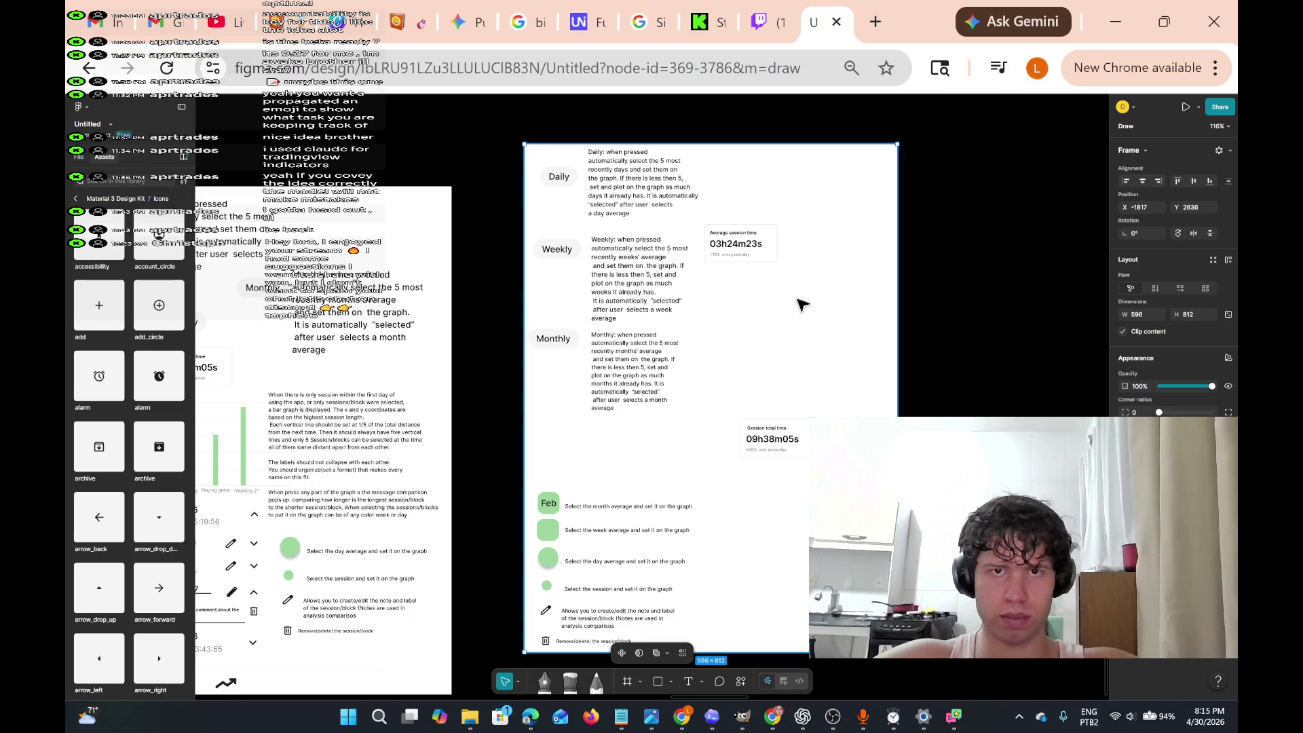
{"action": "left_click_drag", "start_coordinate": [706, 276], "coordinate": [962, 235]}
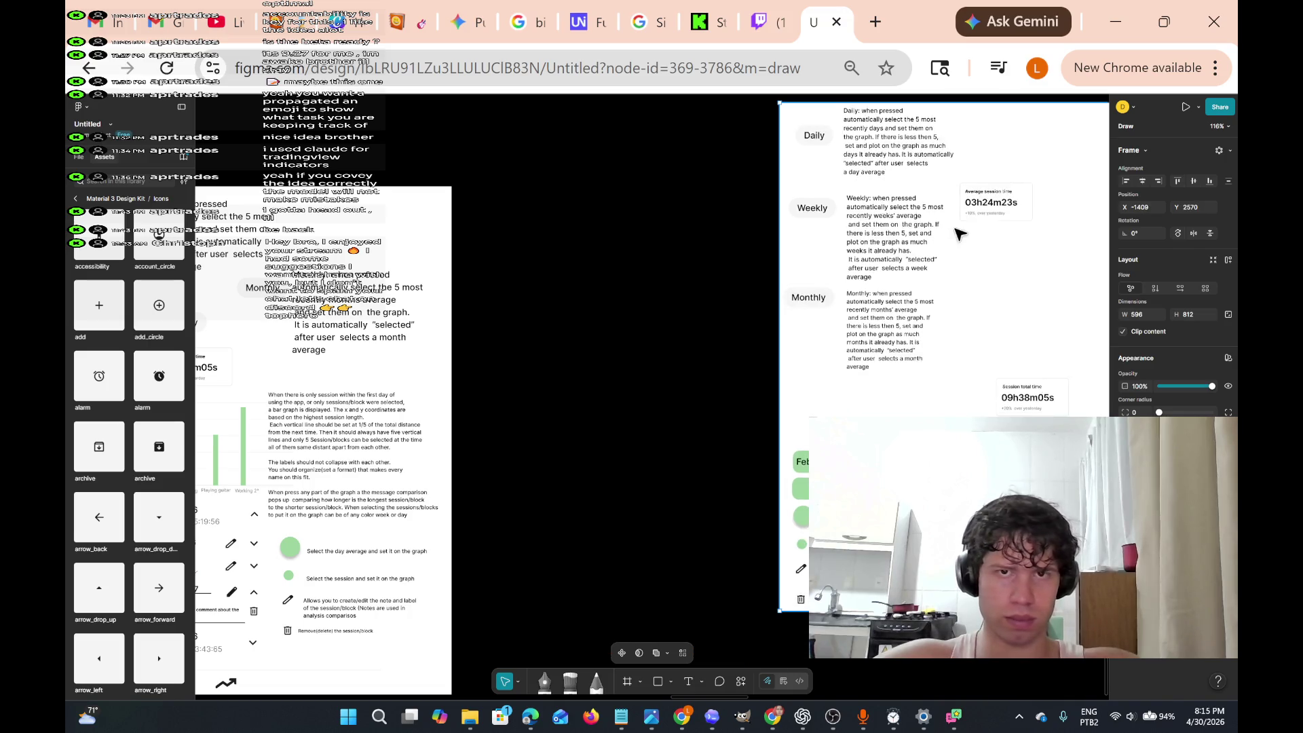
{"action": "left_click_drag", "start_coordinate": [952, 308], "coordinate": [763, 295]}
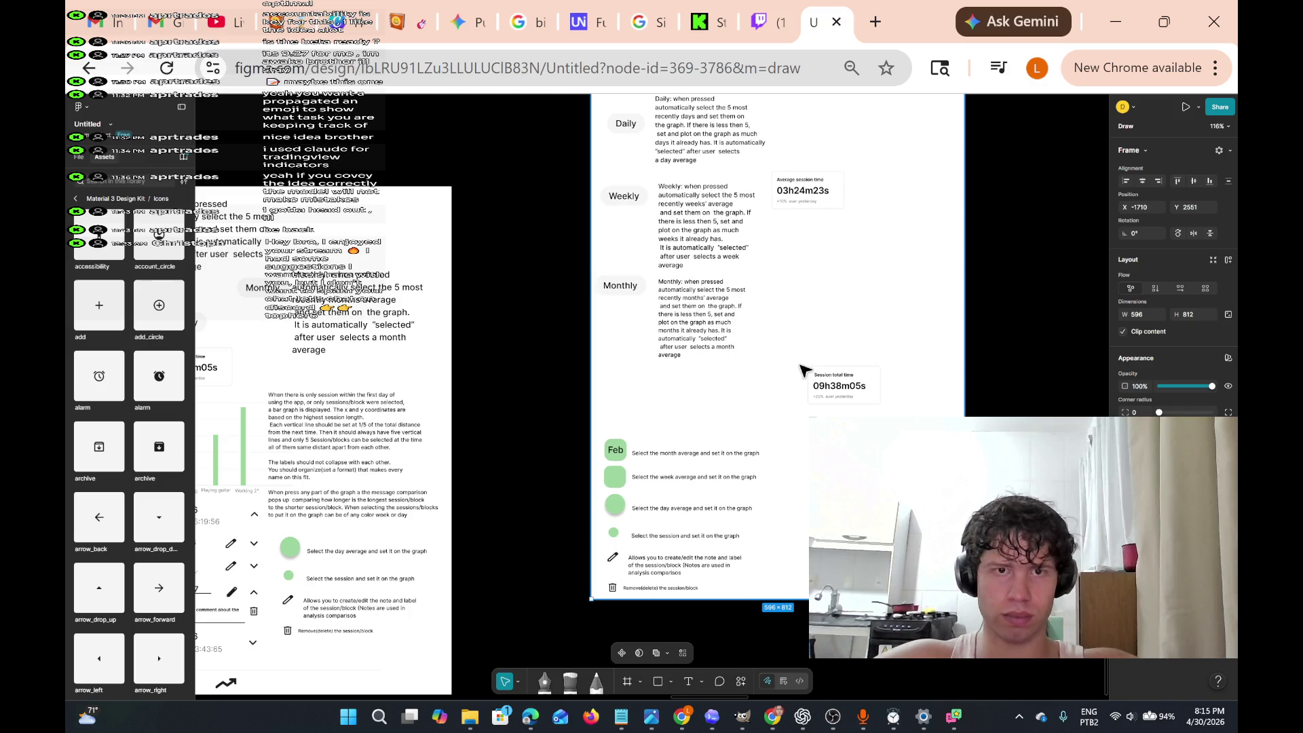
{"action": "scroll", "coordinate": [802, 370], "scroll_direction": "left", "scroll_amount": 5}
- Pan to the annotations below the Session 2 card and select the duplicate-icon description
{"action": "scroll", "coordinate": [692, 460], "scroll_direction": "down", "scroll_amount": 2}
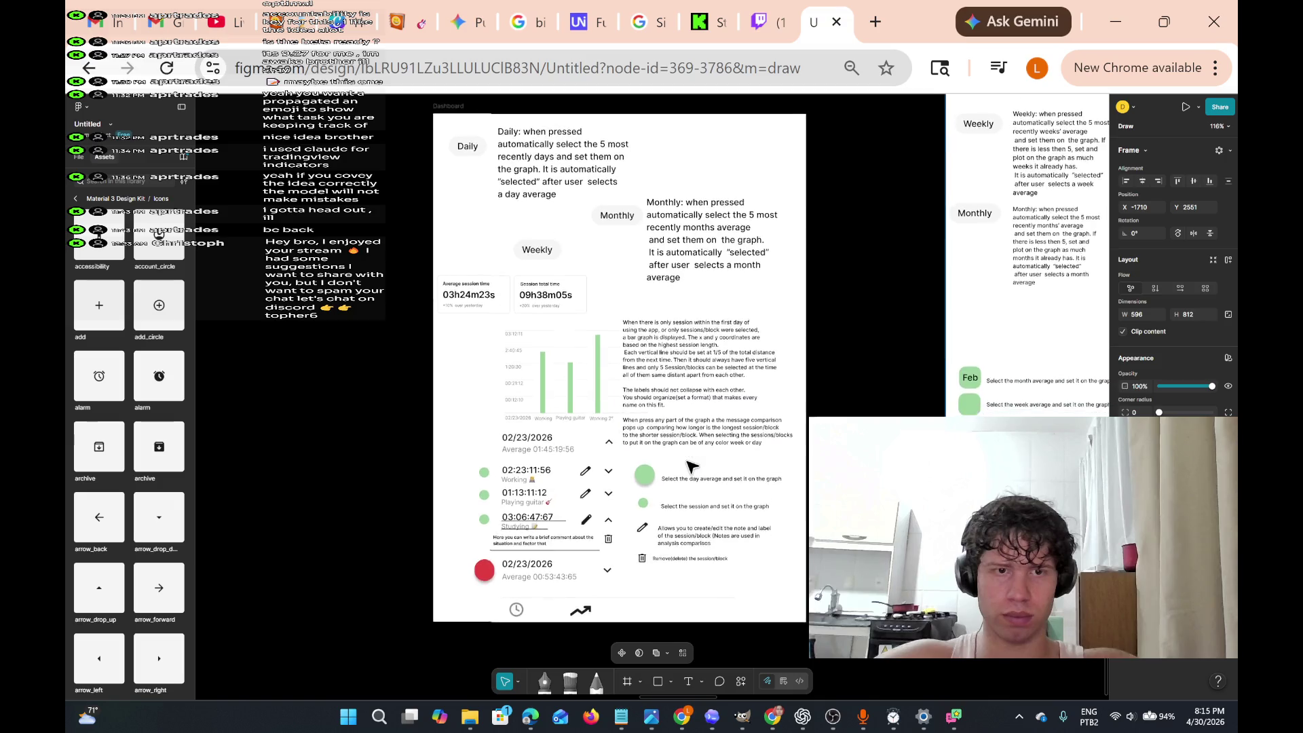
{"action": "scroll", "coordinate": [689, 466], "scroll_direction": "right", "scroll_amount": 2}
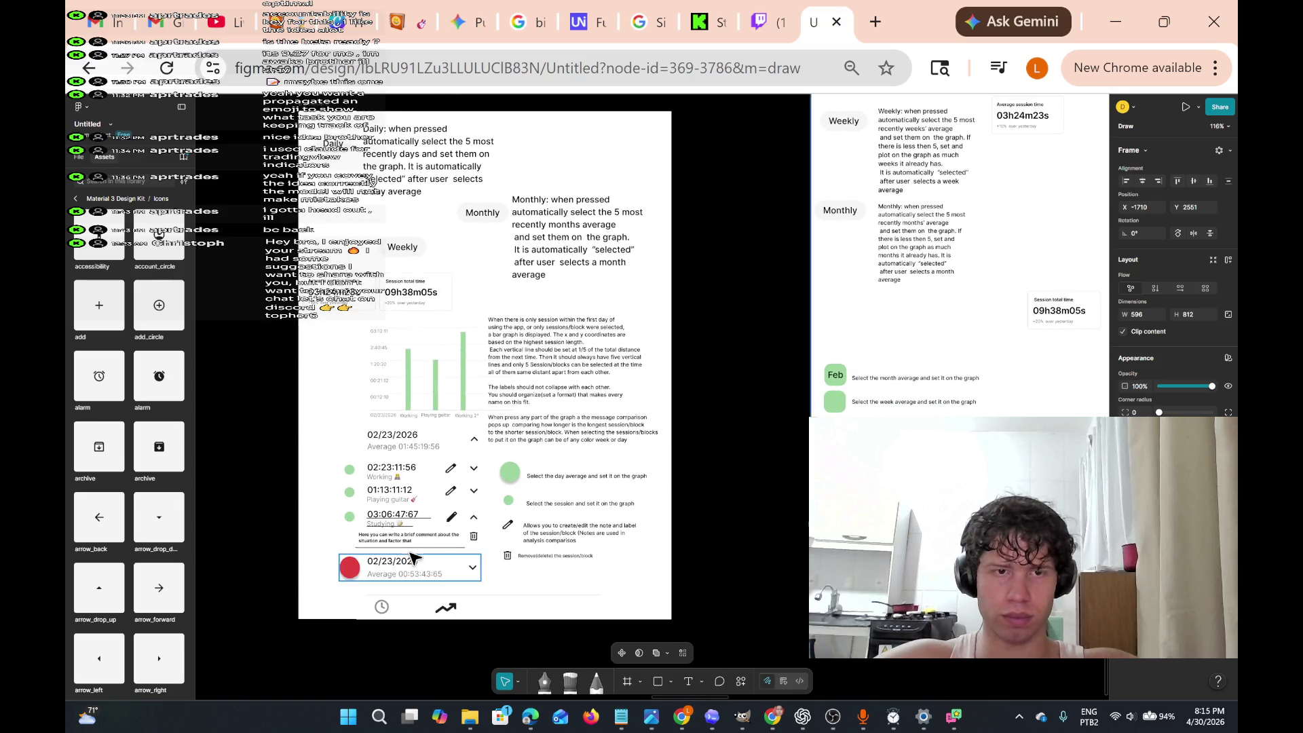
{"action": "scroll", "coordinate": [606, 467], "scroll_direction": "up", "scroll_amount": 2}
{"action": "scroll", "coordinate": [606, 466], "scroll_direction": "left", "scroll_amount": 5}
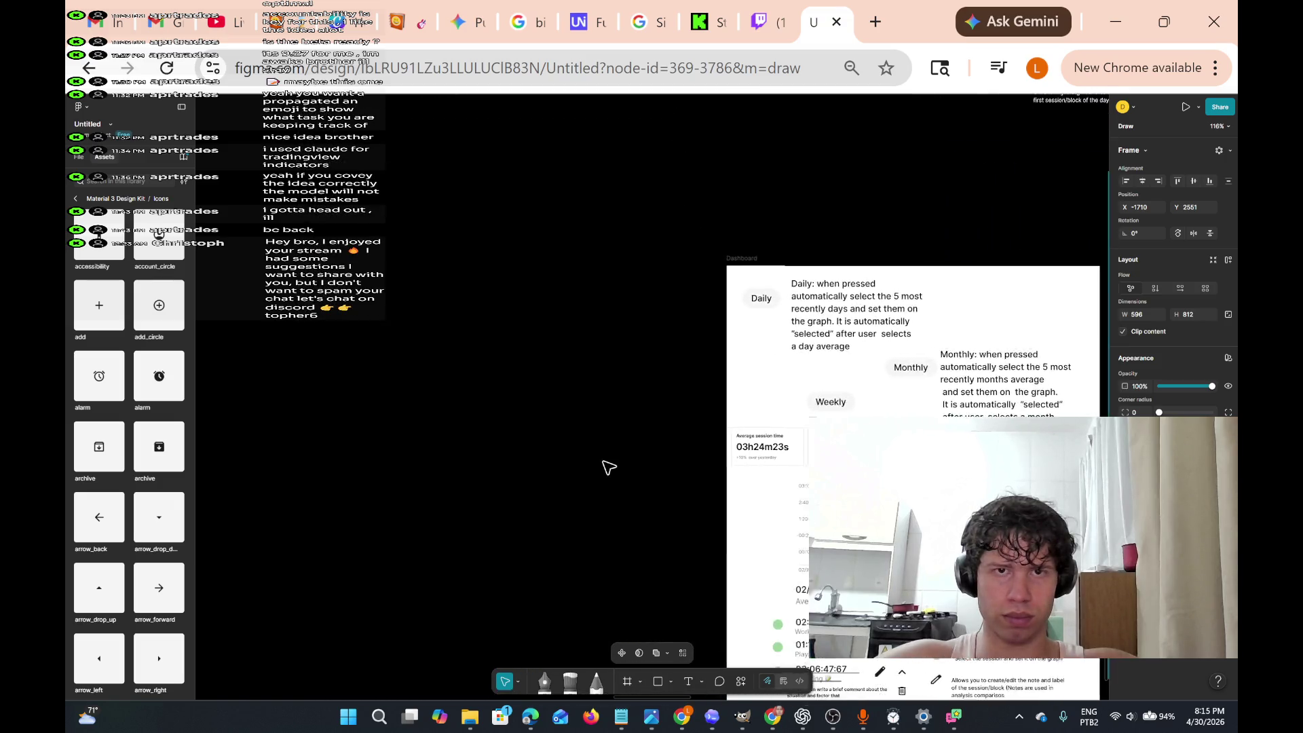
{"action": "scroll", "coordinate": [606, 467], "scroll_direction": "right", "scroll_amount": 6}
{"action": "scroll", "coordinate": [606, 467], "scroll_direction": "up", "scroll_amount": 5}
{"action": "scroll", "coordinate": [606, 467], "scroll_direction": "up", "scroll_amount": 2}
{"action": "scroll", "coordinate": [606, 467], "scroll_direction": "down", "scroll_amount": 5}
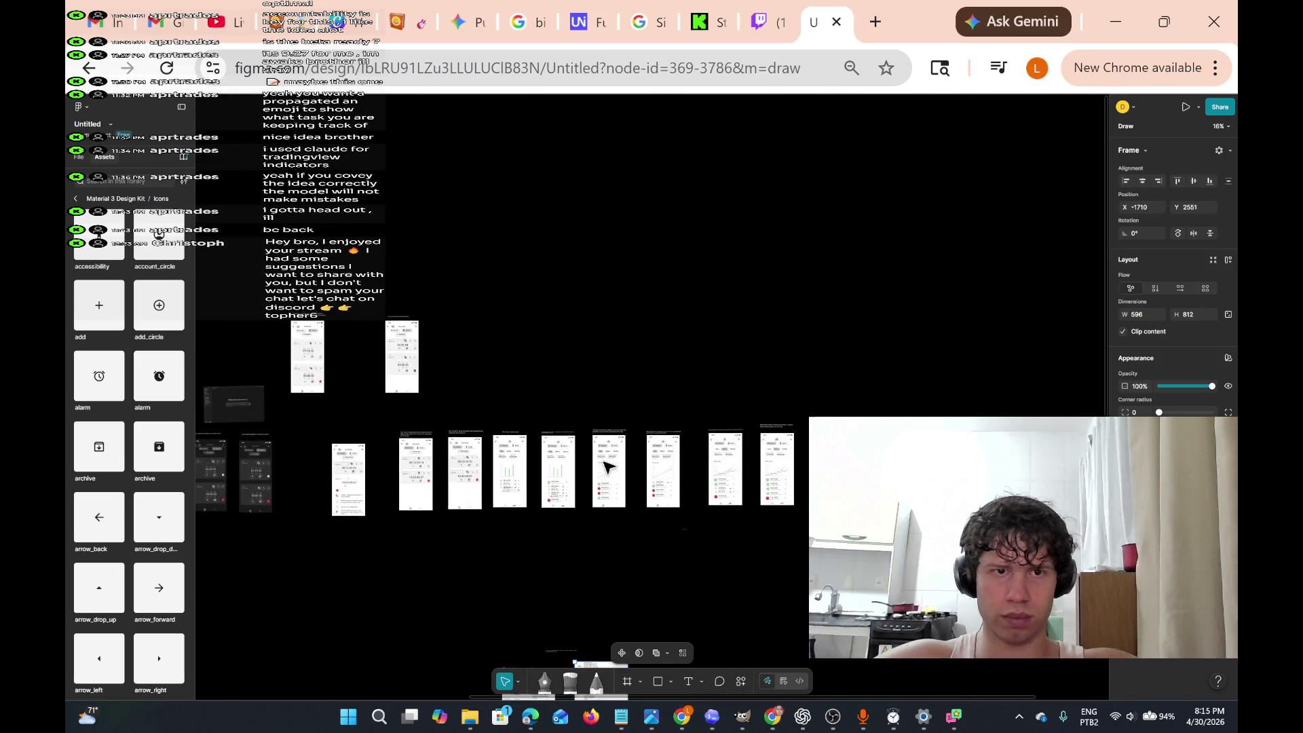
{"action": "scroll", "coordinate": [606, 467], "scroll_direction": "up", "scroll_amount": 8}
{"action": "scroll", "coordinate": [606, 467], "scroll_direction": "left", "scroll_amount": 5}
{"action": "scroll", "coordinate": [606, 466], "scroll_direction": "down", "scroll_amount": 3}
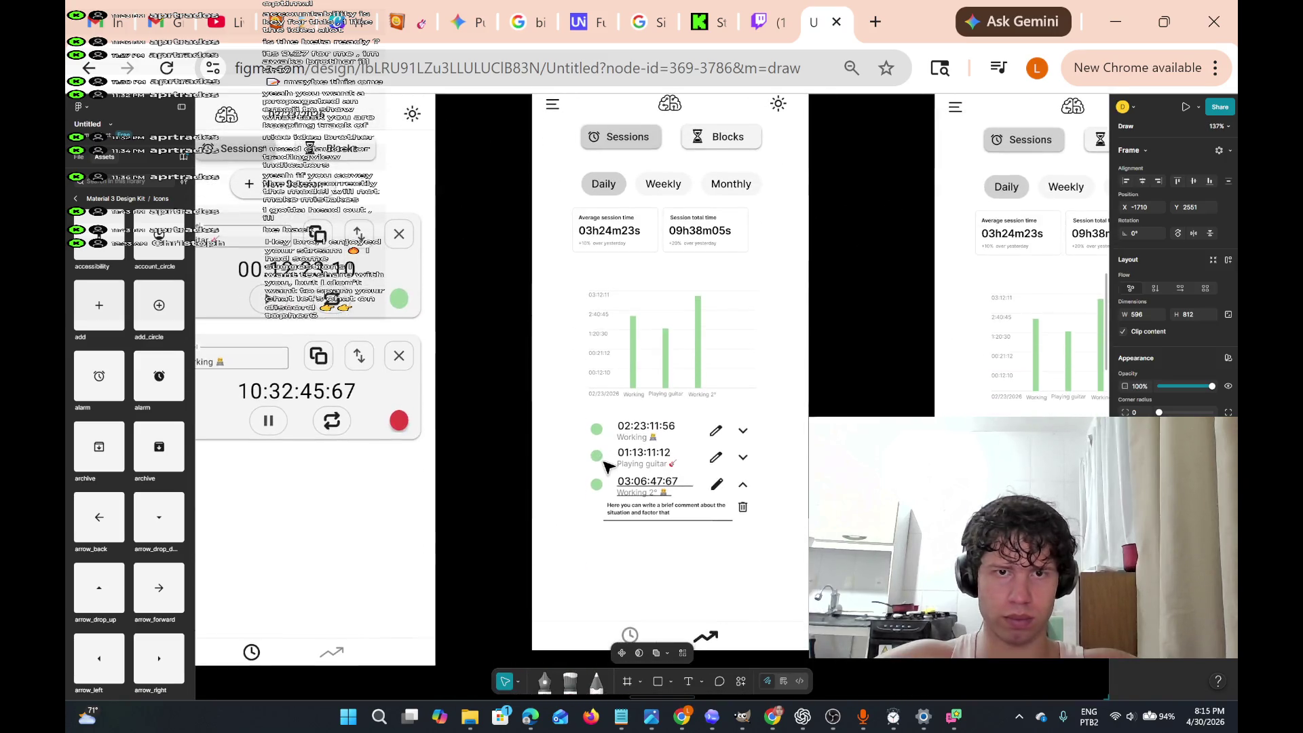
{"action": "scroll", "coordinate": [606, 467], "scroll_direction": "down", "scroll_amount": 3}
{"action": "scroll", "coordinate": [606, 467], "scroll_direction": "left", "scroll_amount": 3}
{"action": "scroll", "coordinate": [606, 466], "scroll_direction": "right", "scroll_amount": 5}
{"action": "scroll", "coordinate": [606, 465], "scroll_direction": "down", "scroll_amount": 3}
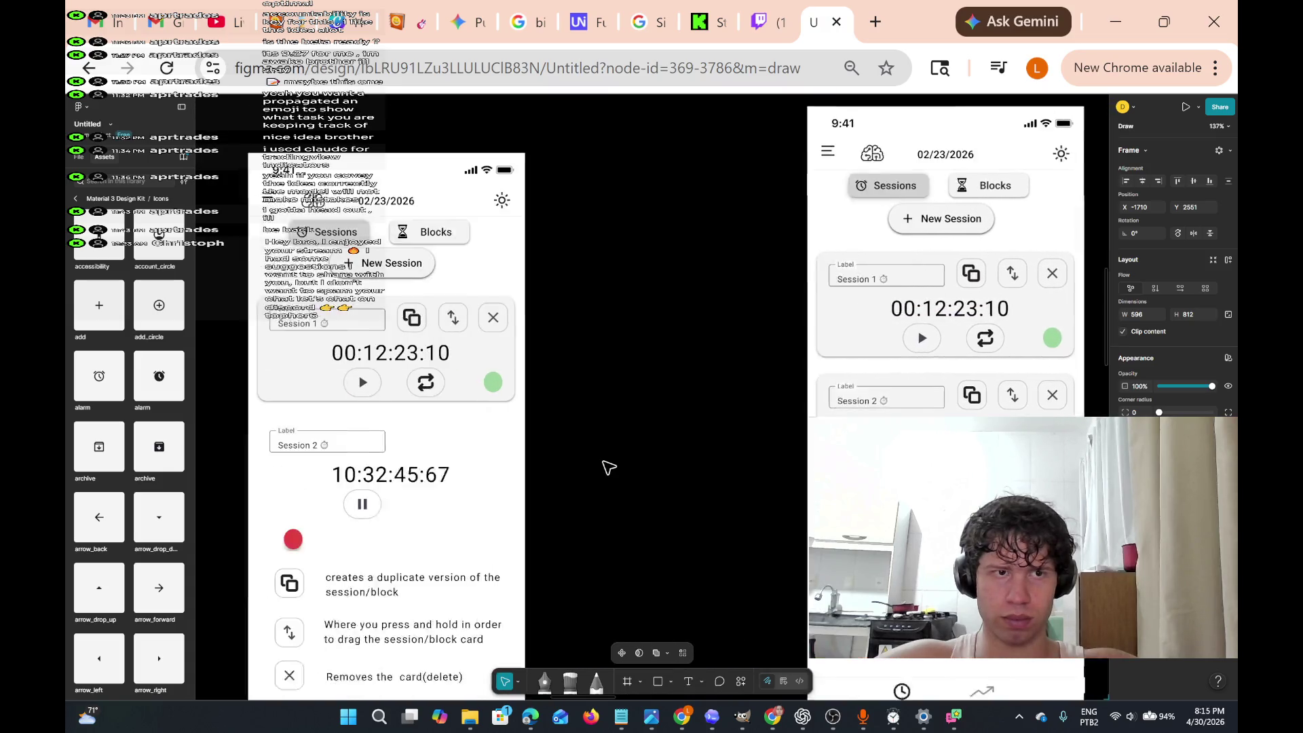
{"action": "scroll", "coordinate": [605, 465], "scroll_direction": "down", "scroll_amount": 1}
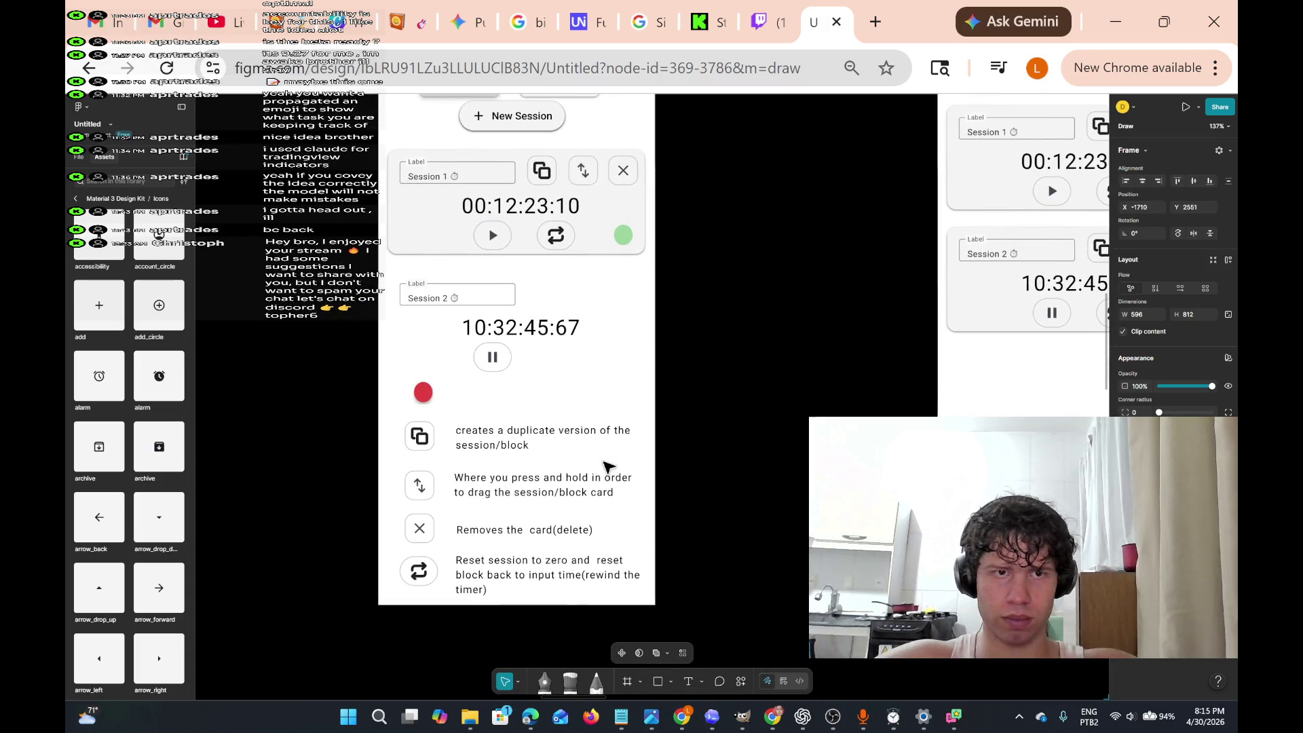
{"action": "scroll", "coordinate": [606, 465], "scroll_direction": "down", "scroll_amount": 2}
{"action": "scroll", "coordinate": [605, 466], "scroll_direction": "down", "scroll_amount": 5}
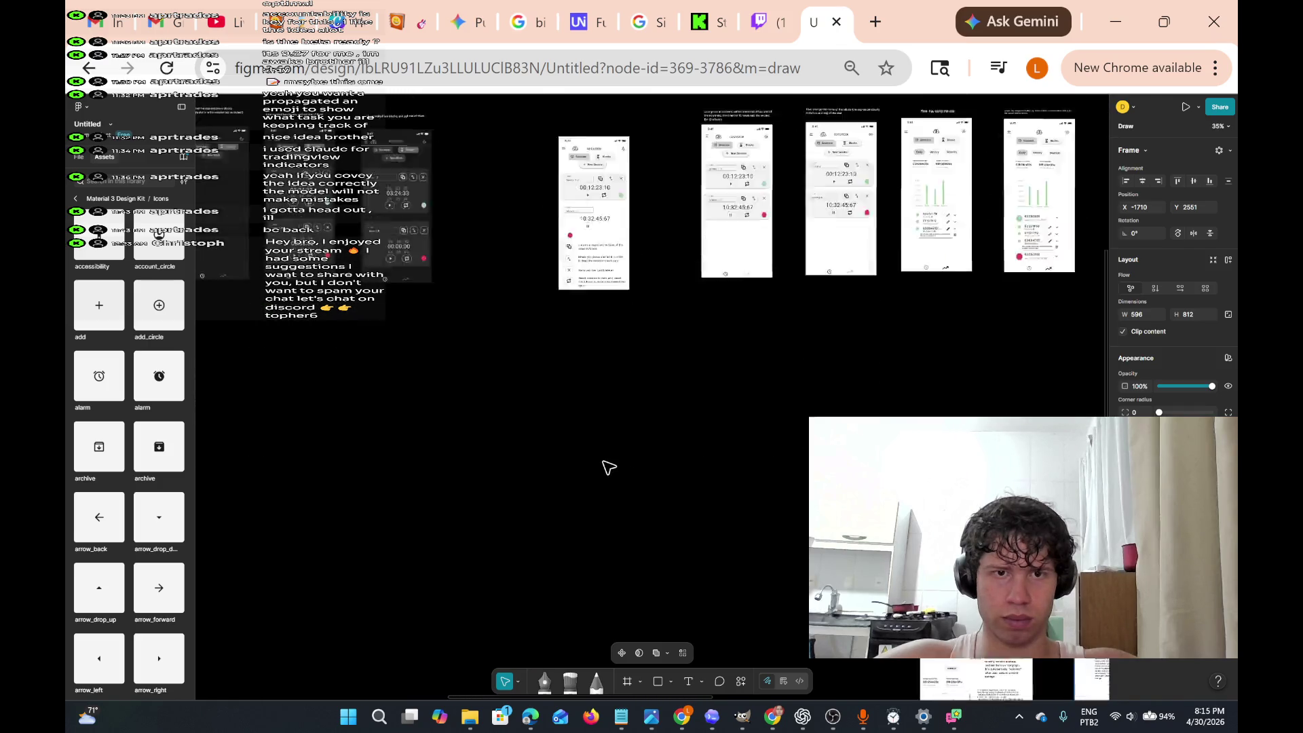
{"action": "scroll", "coordinate": [606, 465], "scroll_direction": "right", "scroll_amount": 3}
{"action": "scroll", "coordinate": [606, 465], "scroll_direction": "down", "scroll_amount": 3}
{"action": "scroll", "coordinate": [606, 465], "scroll_direction": "right", "scroll_amount": 3}
{"action": "scroll", "coordinate": [605, 466], "scroll_direction": "up", "scroll_amount": 5}
{"action": "scroll", "coordinate": [609, 469], "scroll_direction": "up", "scroll_amount": 5}
{"action": "scroll", "coordinate": [609, 469], "scroll_direction": "left", "scroll_amount": 5}
{"action": "scroll", "coordinate": [609, 469], "scroll_direction": "up", "scroll_amount": 5}
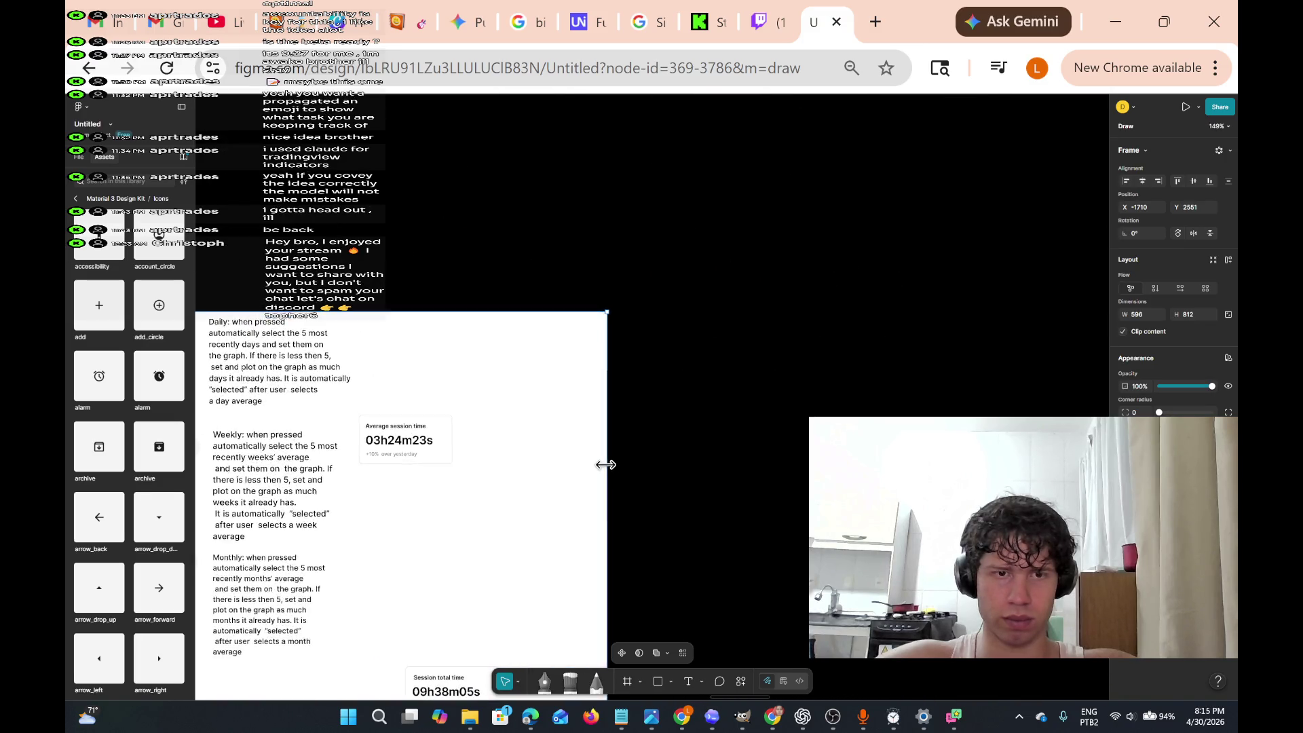
{"action": "scroll", "coordinate": [609, 468], "scroll_direction": "down", "scroll_amount": 6}
{"action": "scroll", "coordinate": [608, 468], "scroll_direction": "left", "scroll_amount": 8}
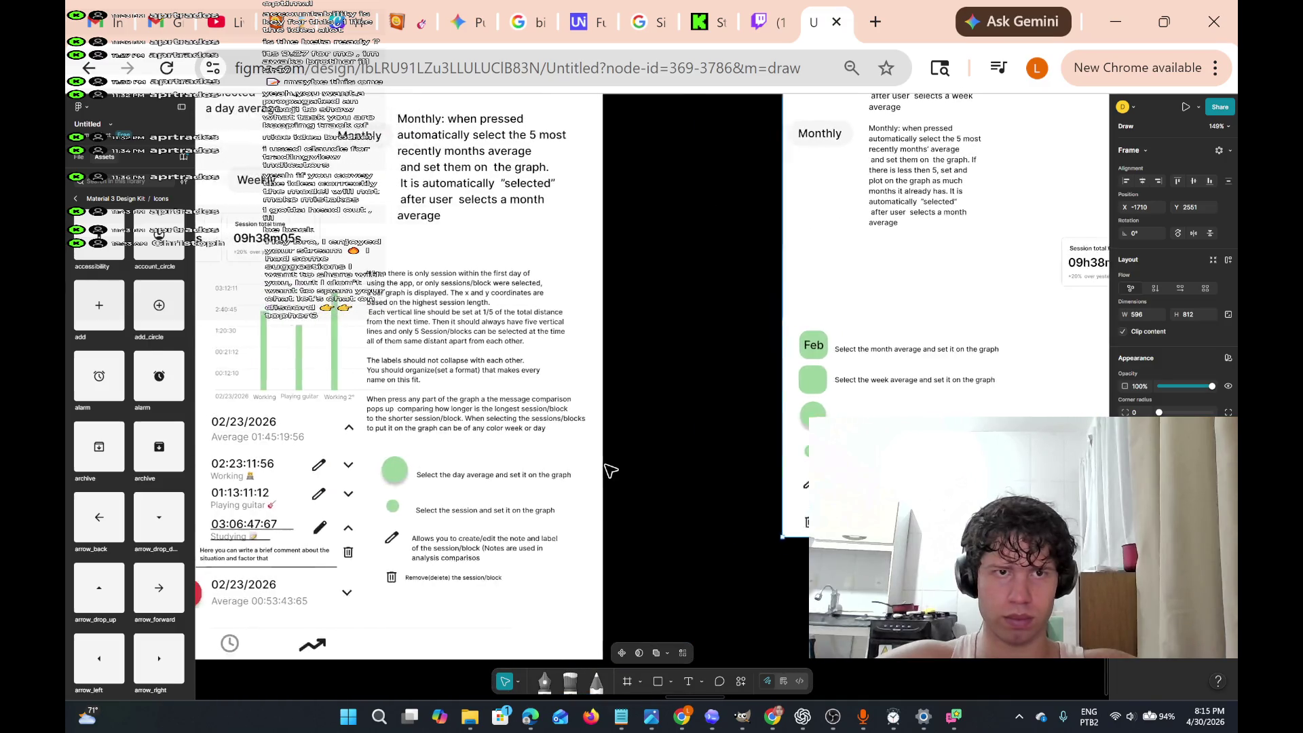
{"action": "scroll", "coordinate": [608, 468], "scroll_direction": "left", "scroll_amount": 1}
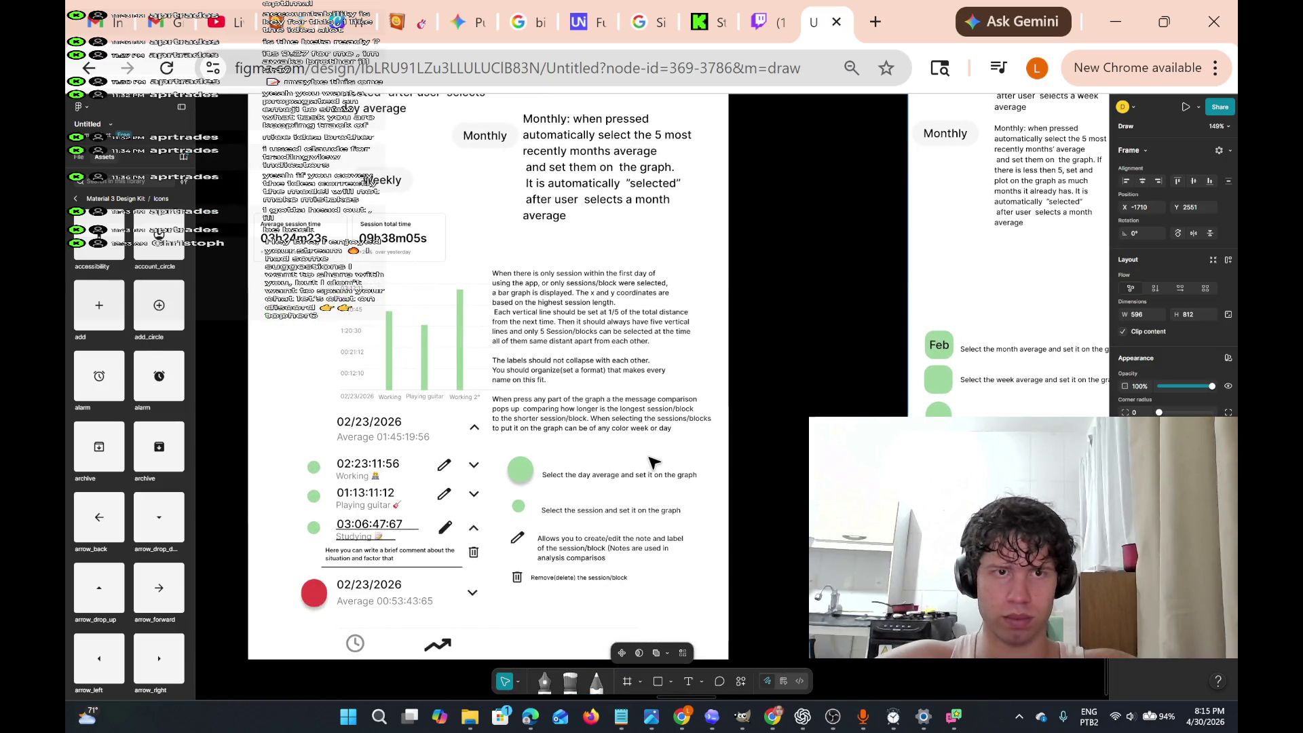
{"action": "scroll", "coordinate": [651, 466], "scroll_direction": "up", "scroll_amount": 3}
{"action": "scroll", "coordinate": [651, 465], "scroll_direction": "right", "scroll_amount": 8}
{"action": "scroll", "coordinate": [654, 467], "scroll_direction": "right", "scroll_amount": 1}
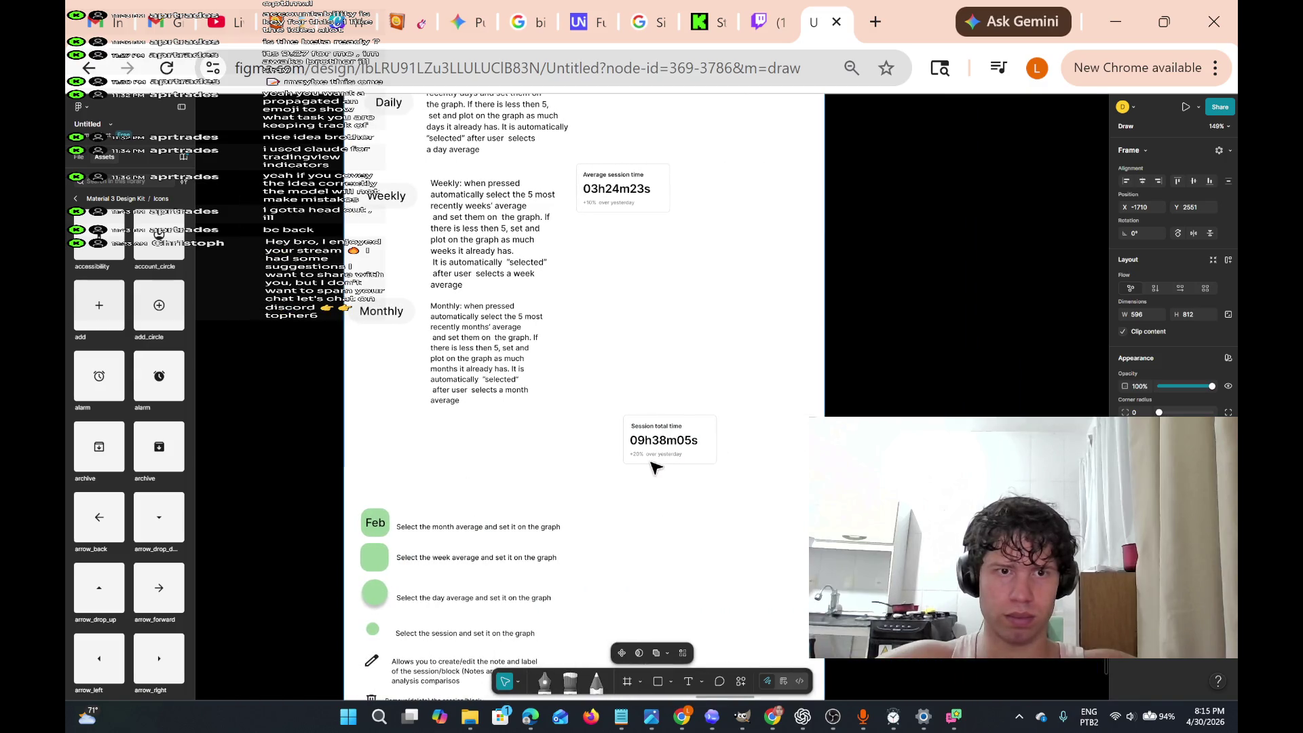
{"action": "scroll", "coordinate": [645, 479], "scroll_direction": "up", "scroll_amount": 2}
{"action": "scroll", "coordinate": [644, 480], "scroll_direction": "right", "scroll_amount": 2}
{"action": "scroll", "coordinate": [644, 480], "scroll_direction": "down", "scroll_amount": 4}
{"action": "scroll", "coordinate": [644, 479], "scroll_direction": "left", "scroll_amount": 2}
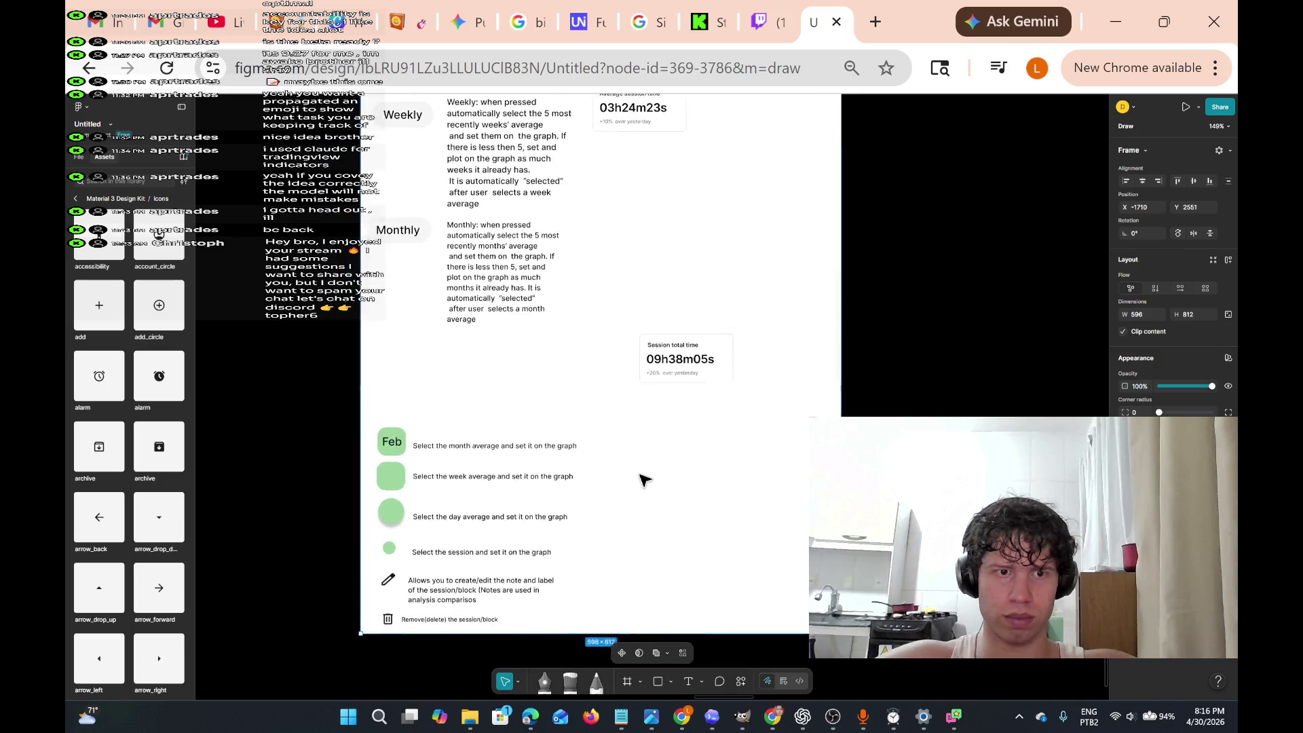
{"action": "scroll", "coordinate": [643, 482], "scroll_direction": "up", "scroll_amount": 4}
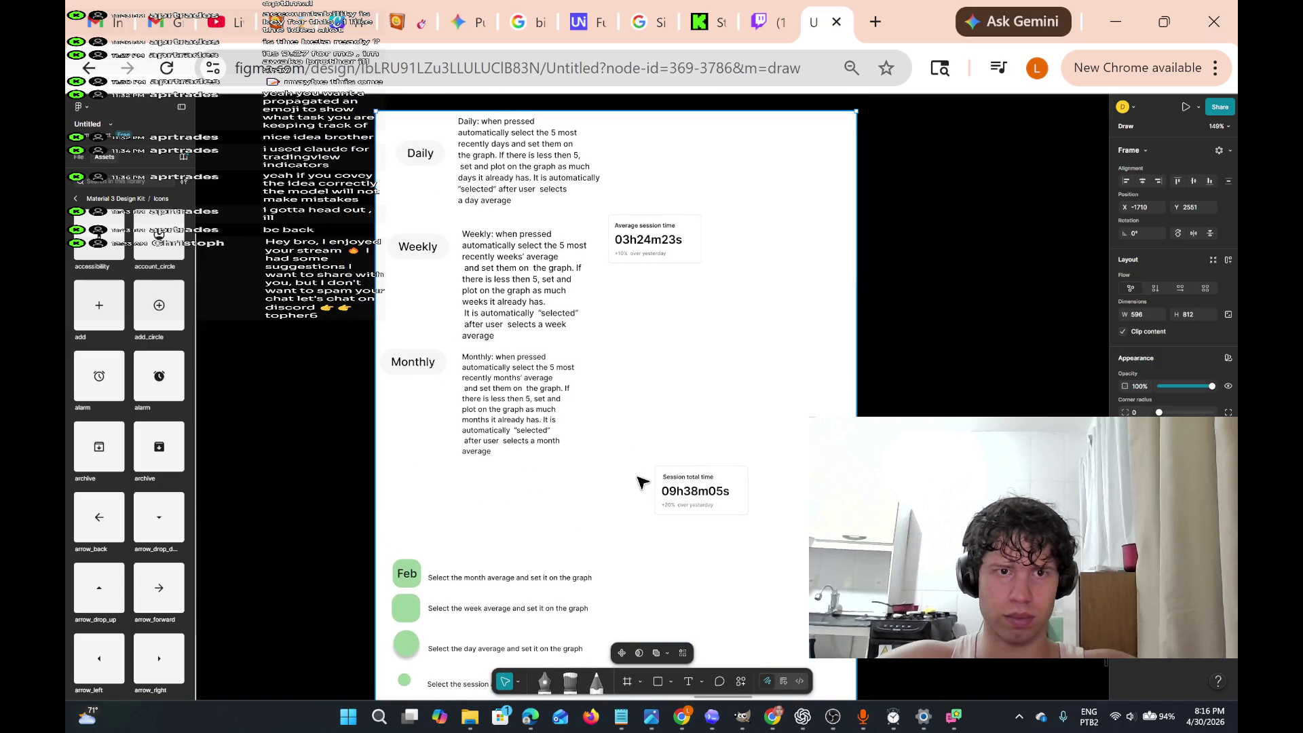
{"action": "scroll", "coordinate": [642, 482], "scroll_direction": "left", "scroll_amount": 10}
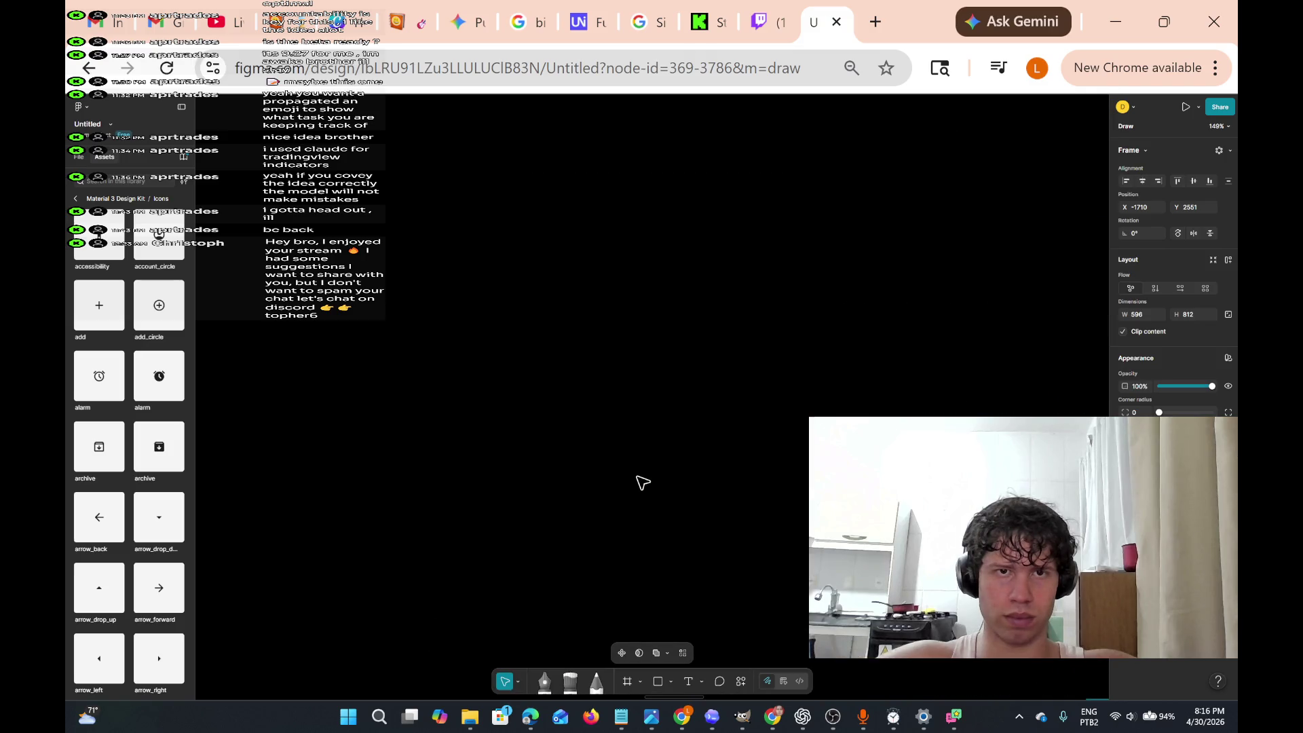
{"action": "scroll", "coordinate": [642, 482], "scroll_direction": "left", "scroll_amount": 10}
{"action": "scroll", "coordinate": [643, 482], "scroll_direction": "left", "scroll_amount": 10}
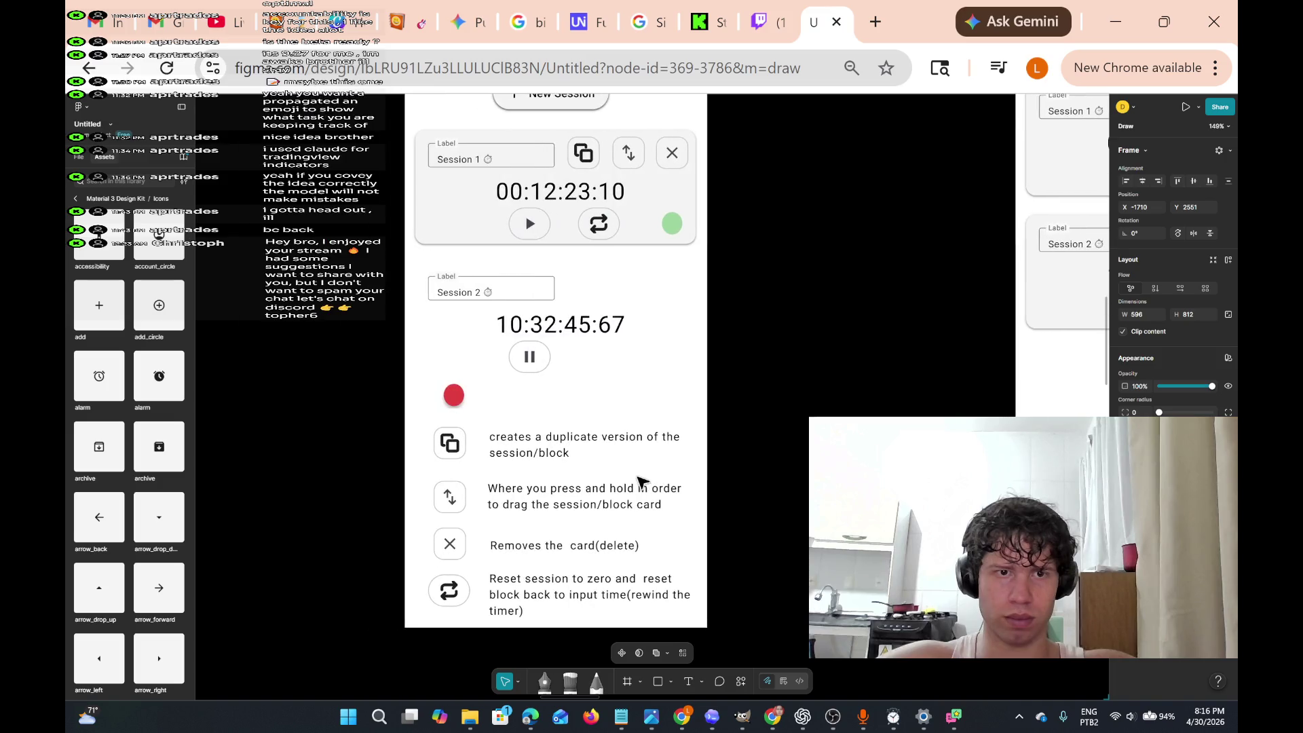
{"action": "scroll", "coordinate": [639, 479], "scroll_direction": "up", "scroll_amount": 2}
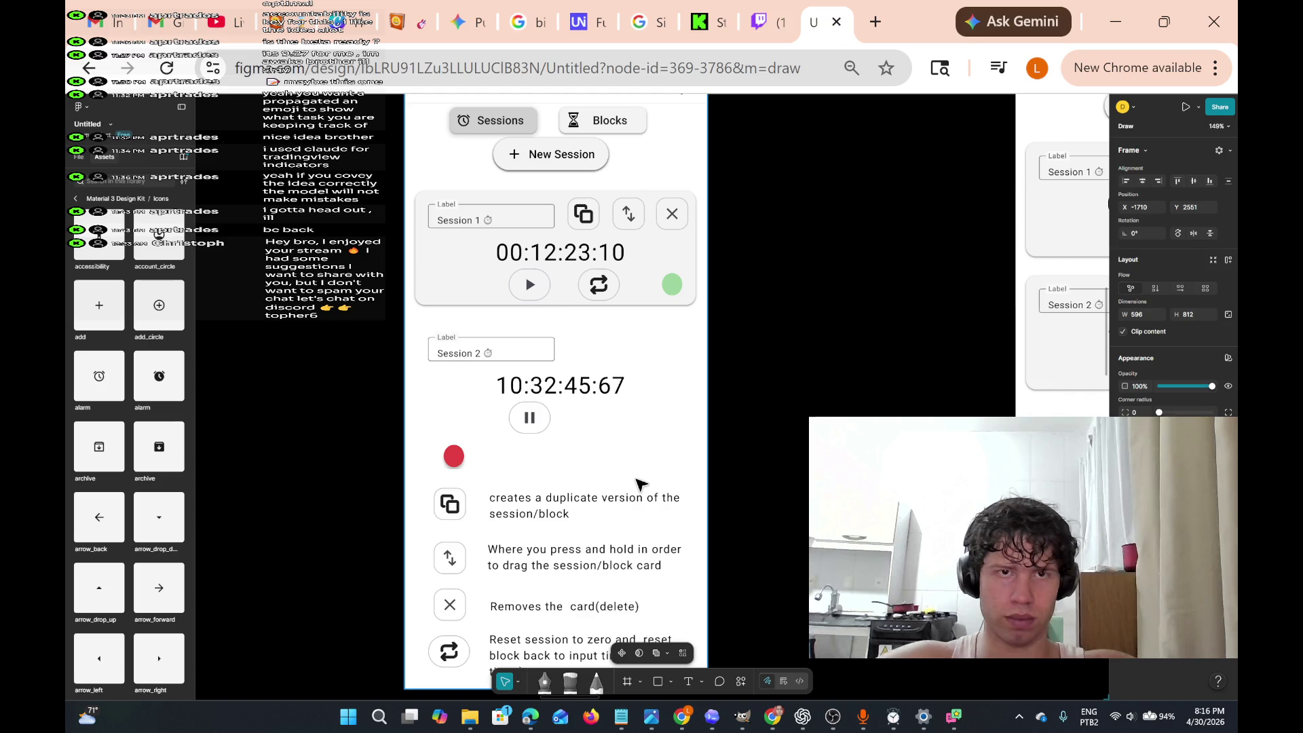
{"action": "scroll", "coordinate": [584, 433], "scroll_direction": "up", "scroll_amount": 1}
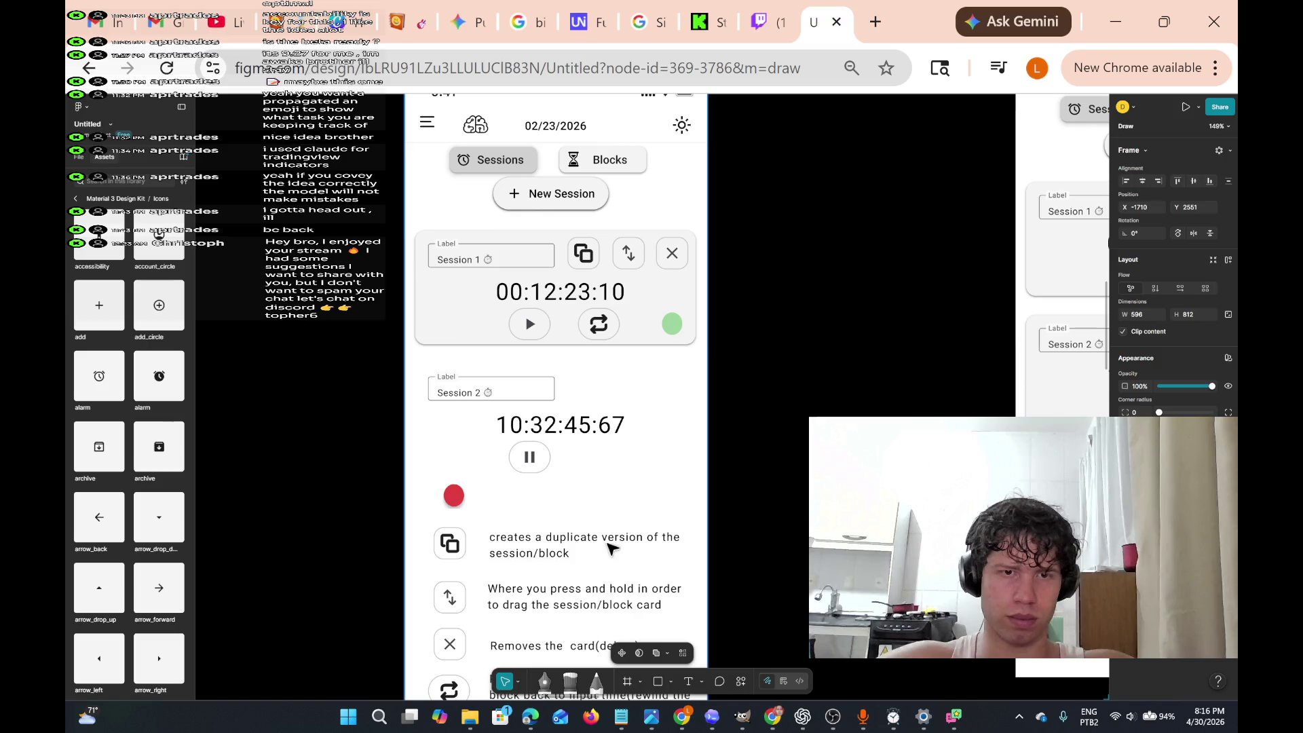
{"action": "left_click", "coordinate": [572, 560]}
- Append 'with the same label but with 2° written after the name.' to the duplicate icon's description
{"action": "key", "text": "Return"}
{"action": "key", "text": "Right"}
{"action": "type", "text": "with the"}
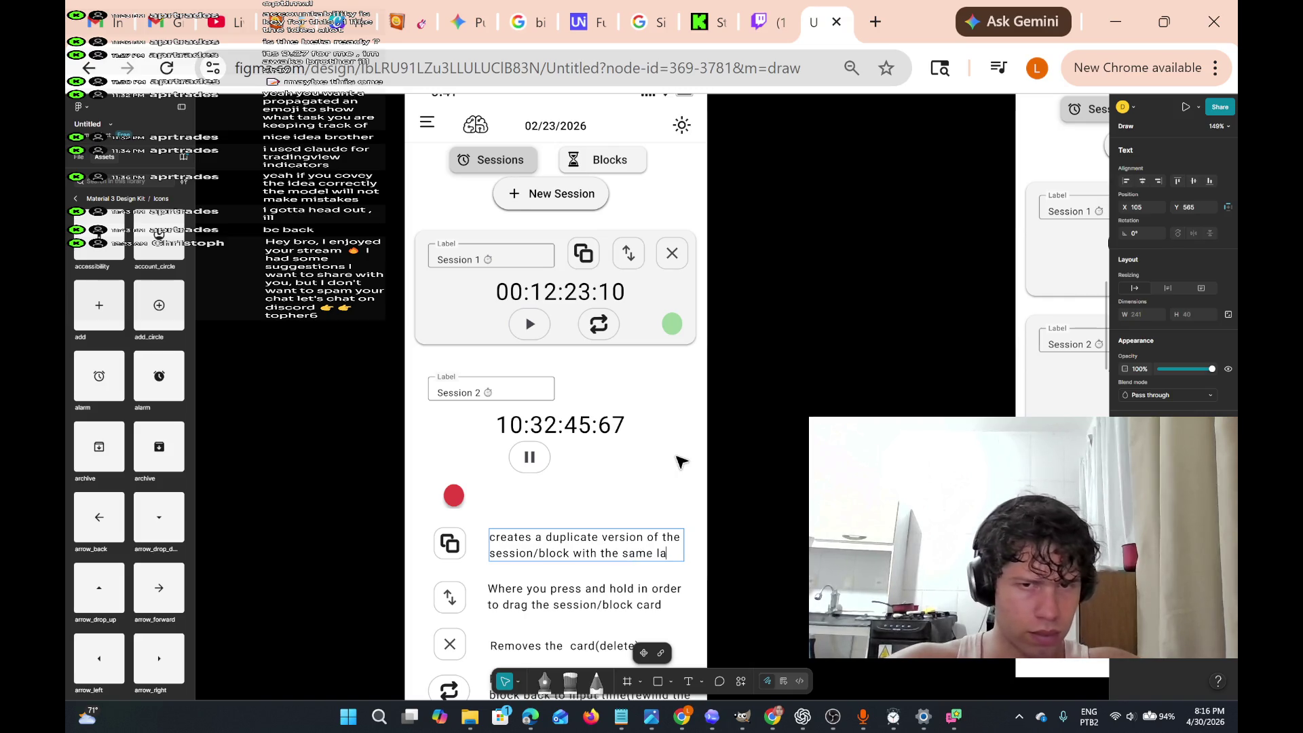
{"action": "type", "text": " same label nam"}
{"action": "key", "text": "BackSpace"}
{"action": "key", "text": "BackSpace"}
{"action": "key", "text": "BackSpace"}
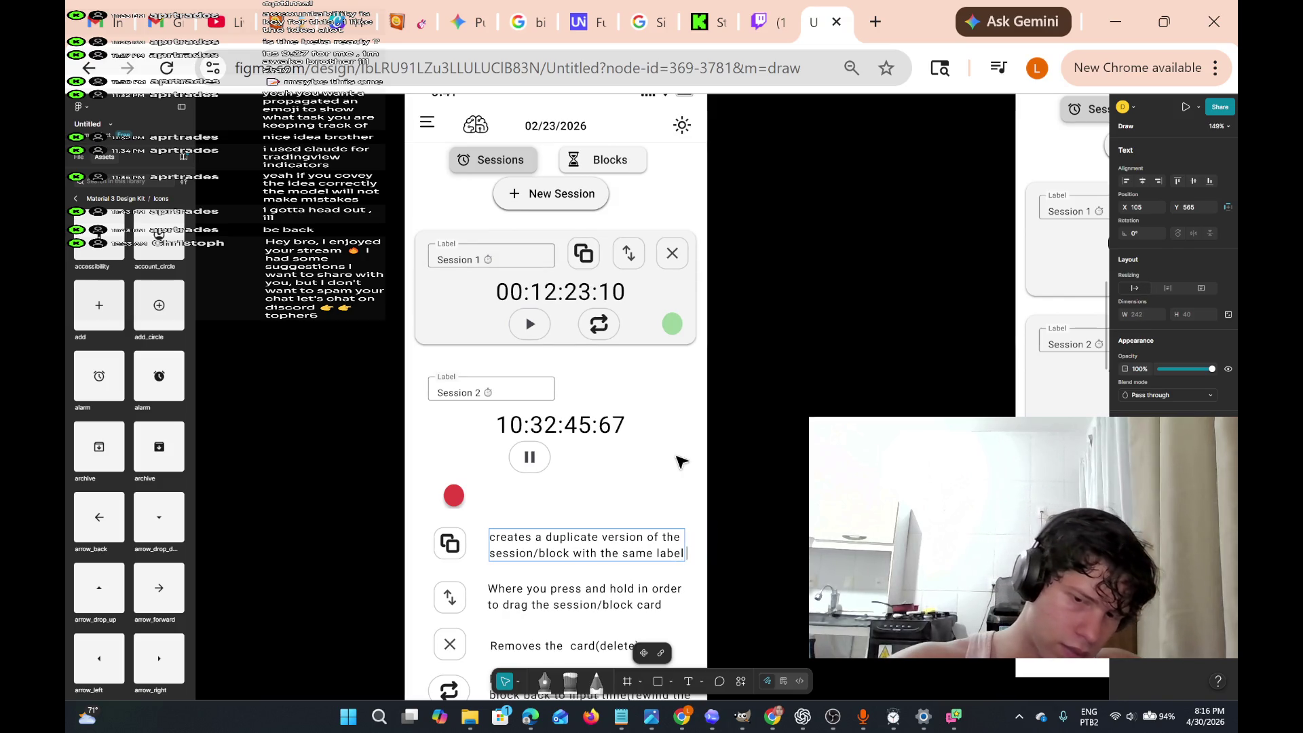
{"action": "key", "text": "Return"}
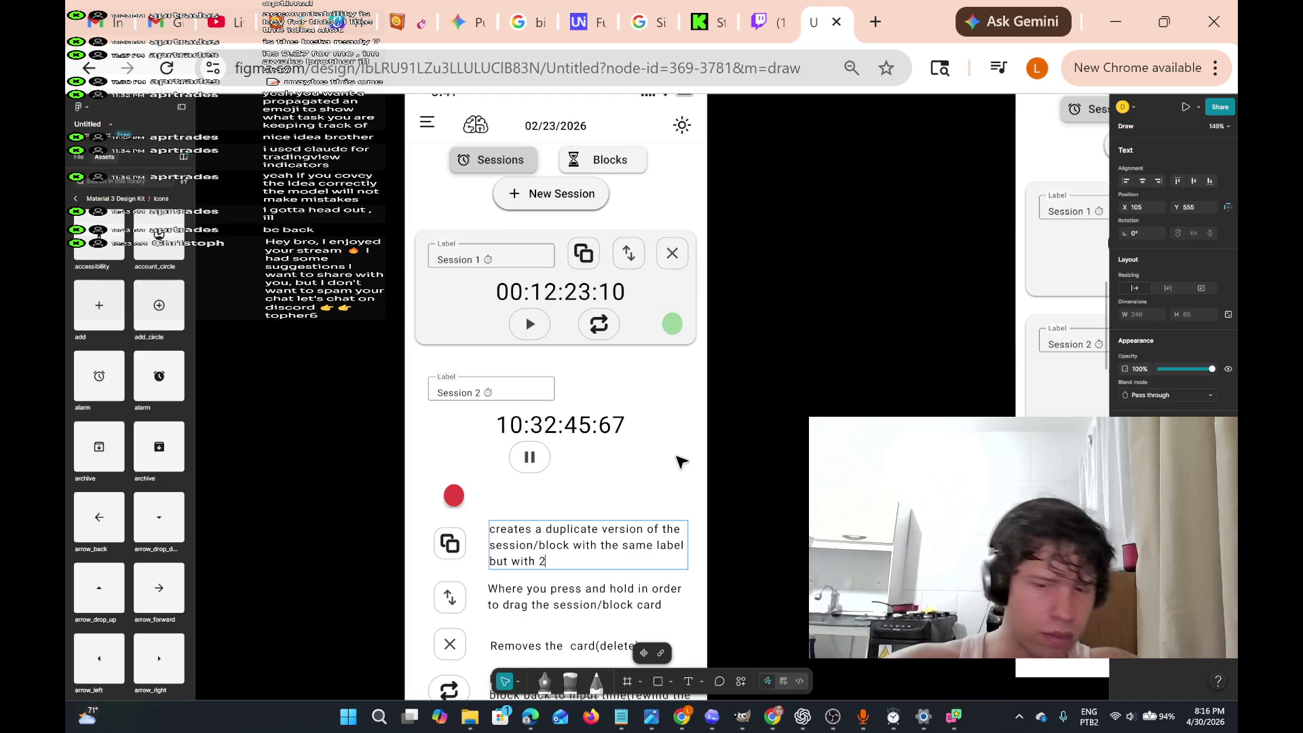
{"action": "type", "text": "but with 2"}
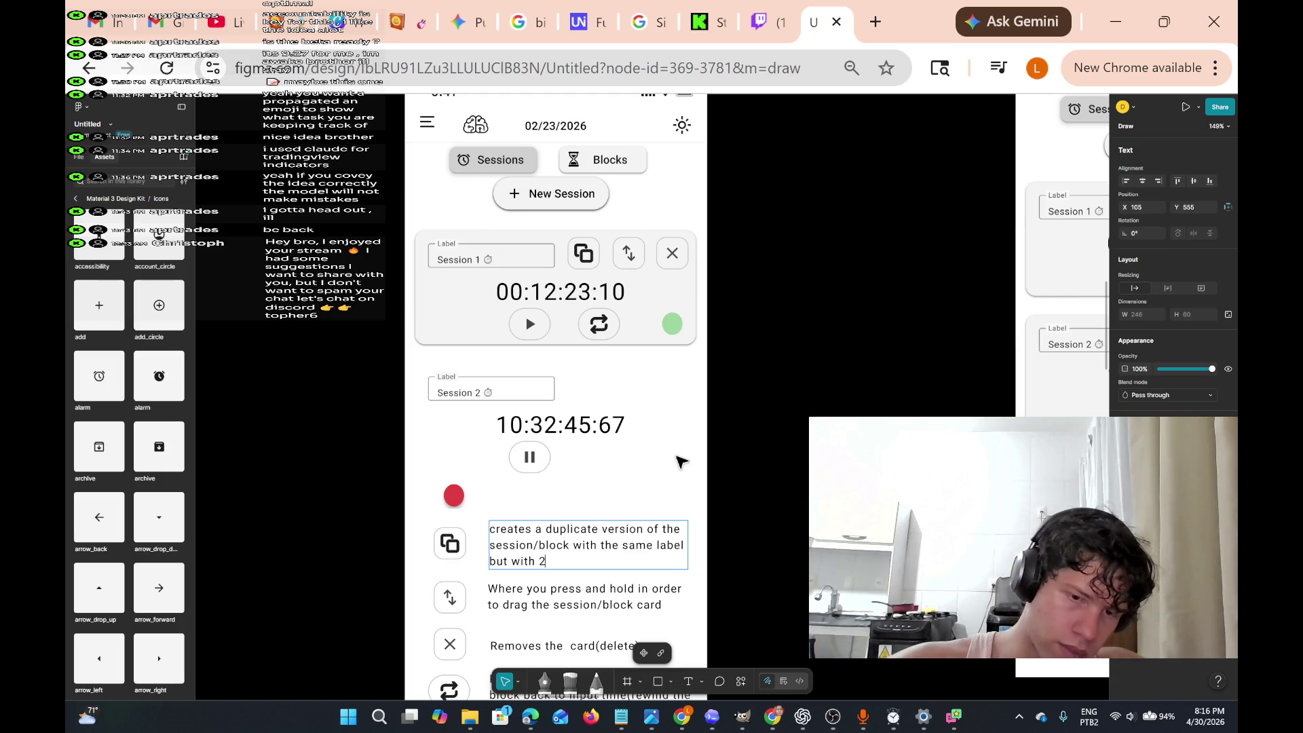
{"action": "type", "text": "' wri"}
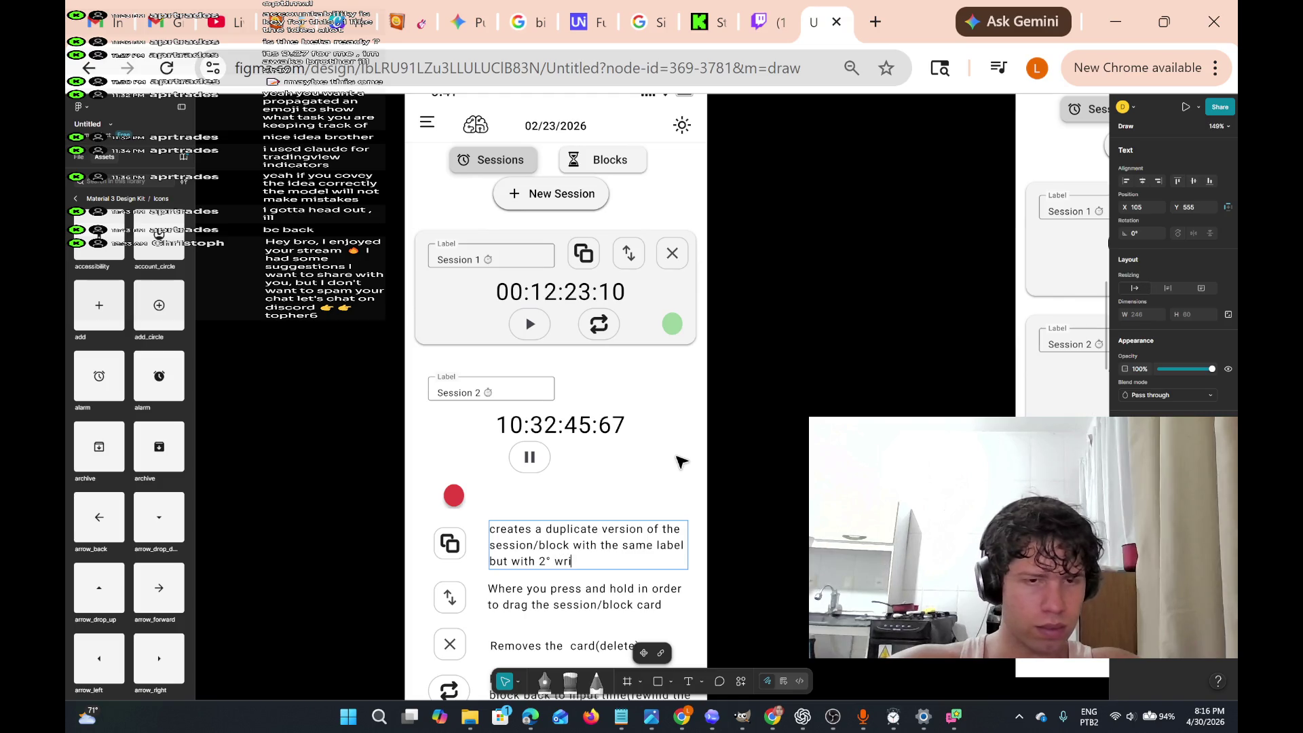
{"action": "type", "text": "r the name"}
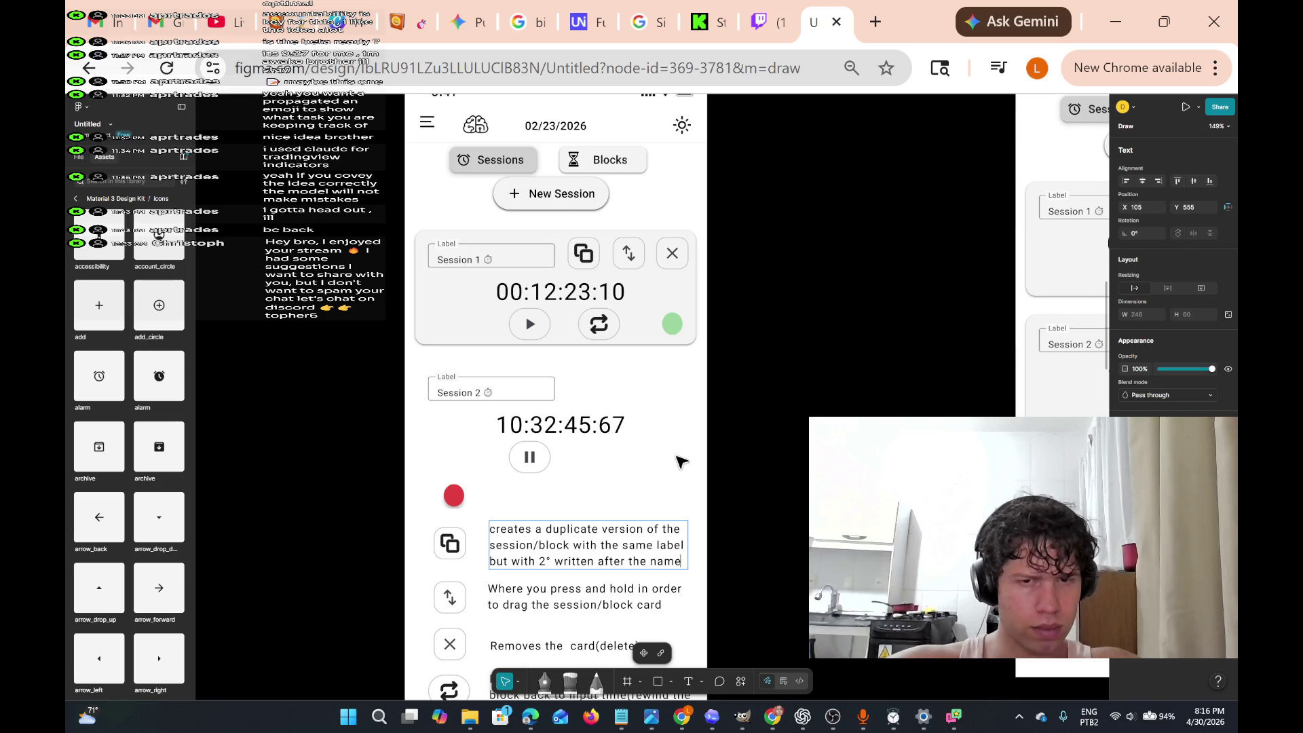
{"action": "type", "text": "."}
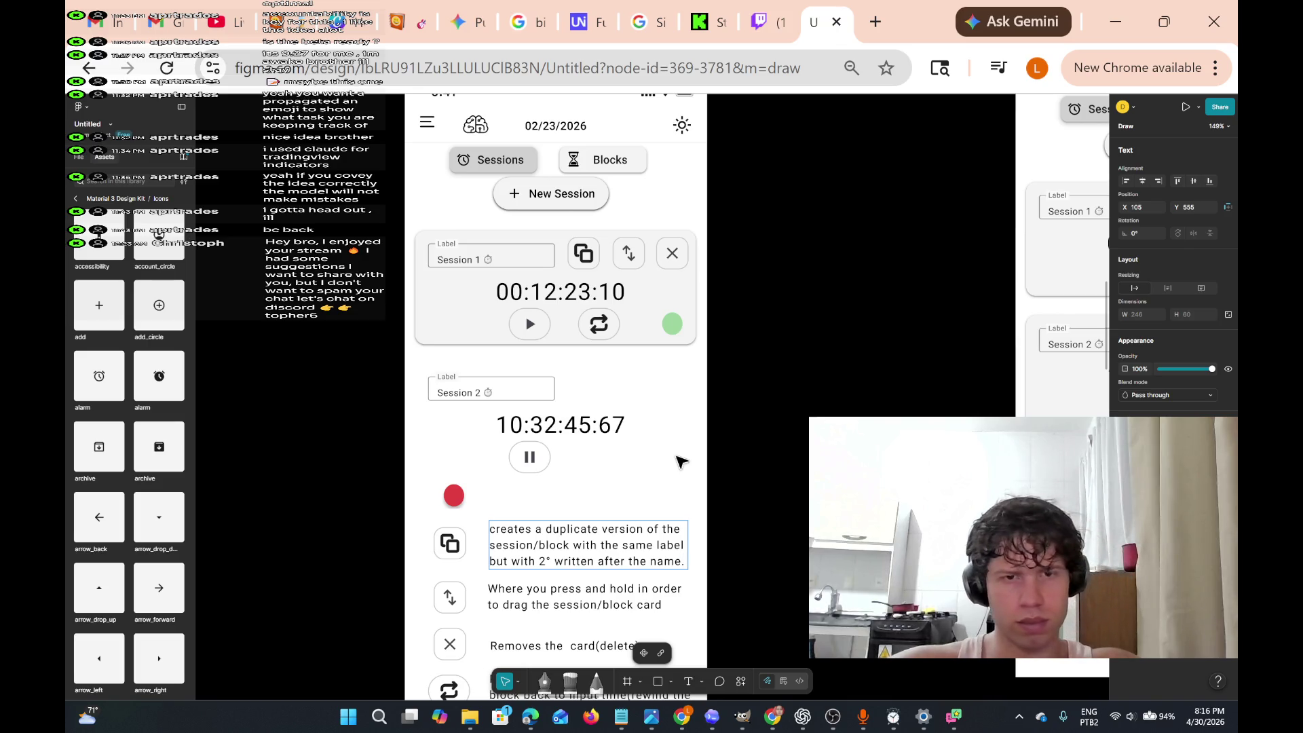
- Select the red dot in the Session 2 card
{"action": "scroll", "coordinate": [681, 462], "scroll_direction": "up", "scroll_amount": 4}
{"action": "scroll", "coordinate": [678, 459], "scroll_direction": "down", "scroll_amount": 5}
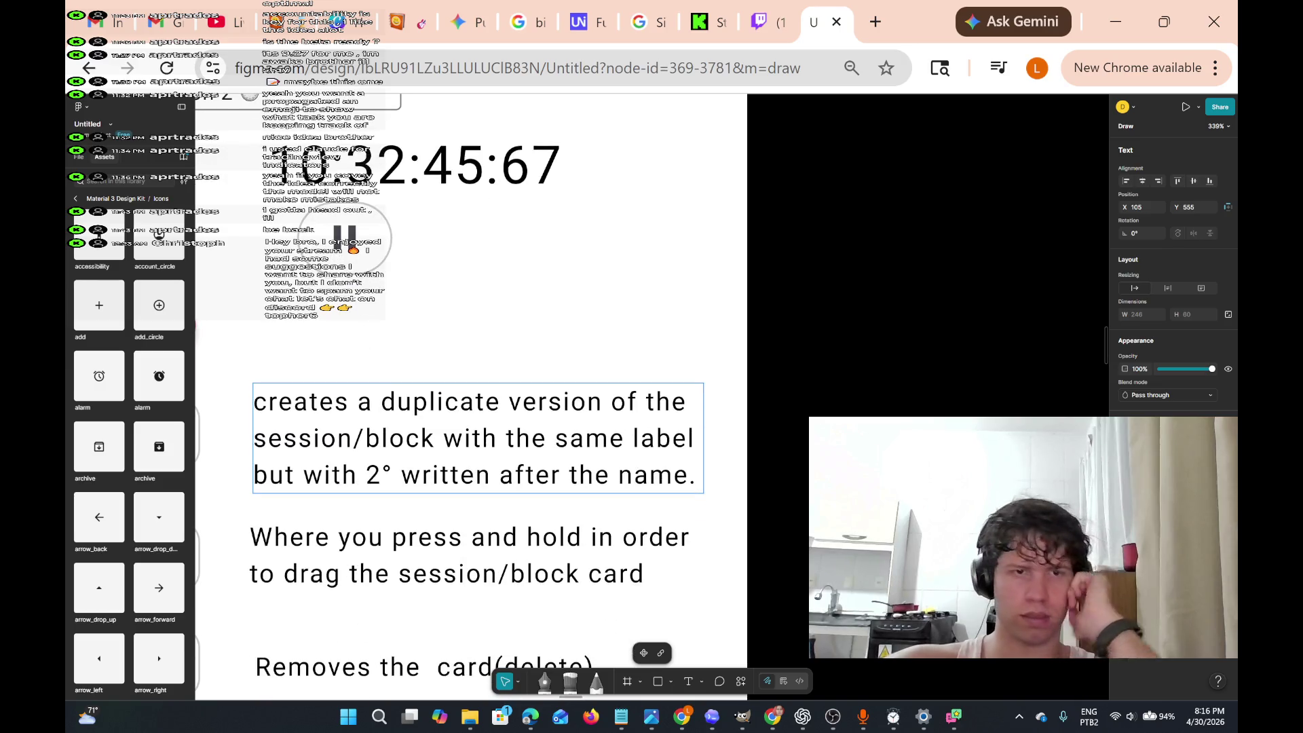
{"action": "scroll", "coordinate": [475, 408], "scroll_direction": "left", "scroll_amount": 2}
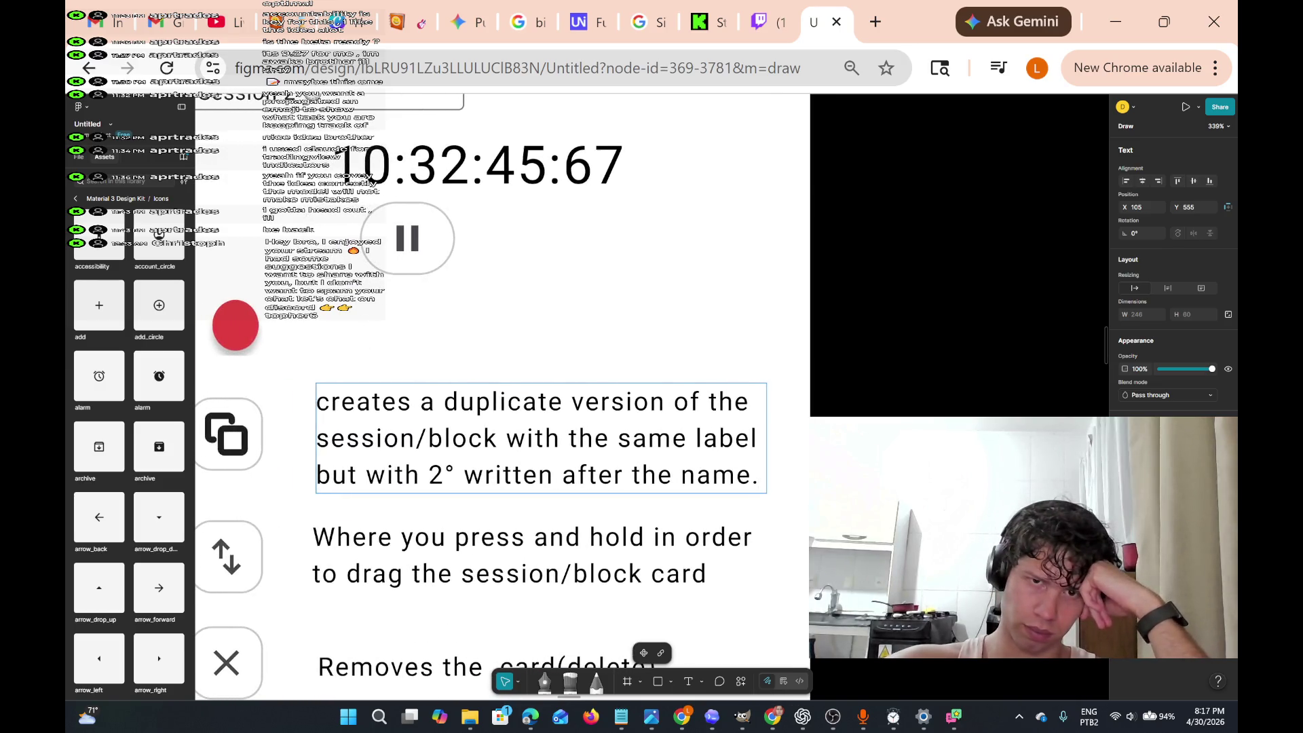
{"action": "scroll", "coordinate": [672, 458], "scroll_direction": "up", "scroll_amount": 3}
{"action": "scroll", "coordinate": [672, 457], "scroll_direction": "down", "scroll_amount": 3}
{"action": "scroll", "coordinate": [676, 455], "scroll_direction": "down", "scroll_amount": 1}
{"action": "scroll", "coordinate": [676, 455], "scroll_direction": "up", "scroll_amount": 2}
{"action": "scroll", "coordinate": [676, 455], "scroll_direction": "down", "scroll_amount": 5}
{"action": "scroll", "coordinate": [661, 454], "scroll_direction": "up", "scroll_amount": 4}
{"action": "scroll", "coordinate": [661, 454], "scroll_direction": "down", "scroll_amount": 3}
{"action": "scroll", "coordinate": [661, 454], "scroll_direction": "up", "scroll_amount": 3}
{"action": "scroll", "coordinate": [661, 453], "scroll_direction": "down", "scroll_amount": 1}
{"action": "scroll", "coordinate": [686, 456], "scroll_direction": "down", "scroll_amount": 2}
{"action": "scroll", "coordinate": [685, 457], "scroll_direction": "up", "scroll_amount": 5}
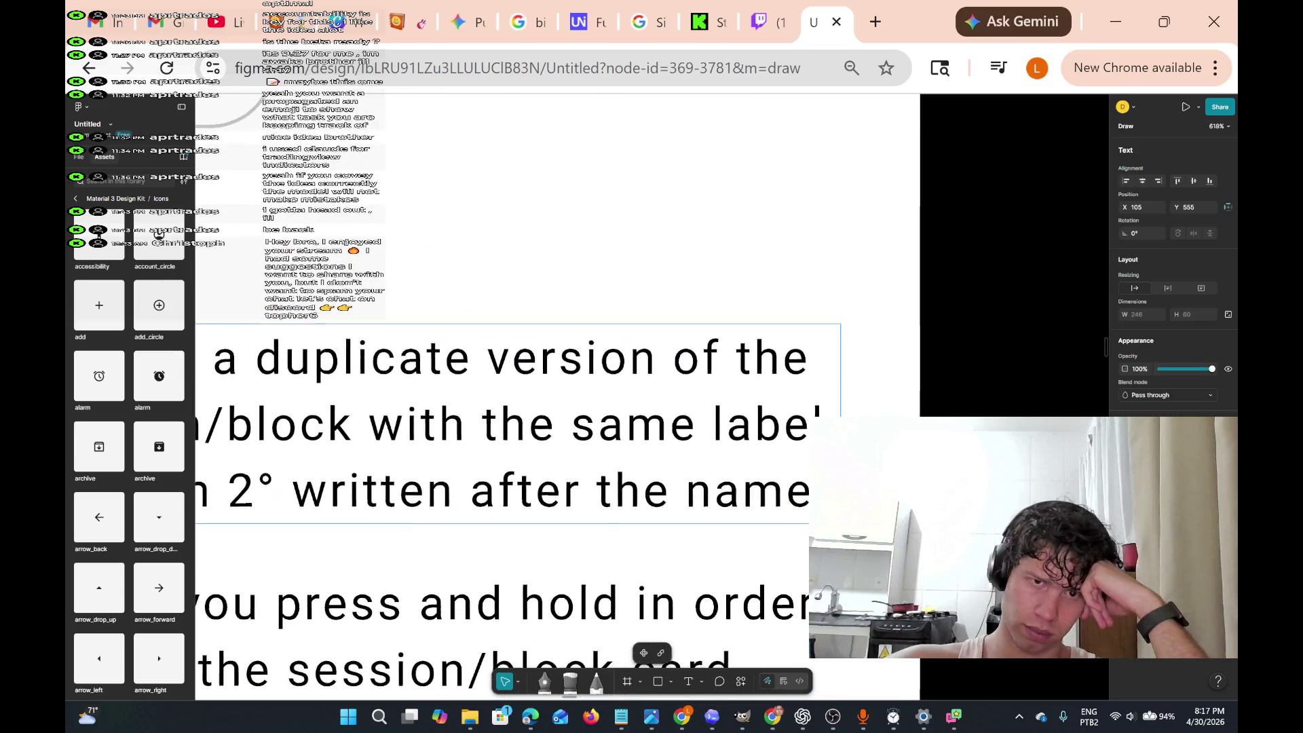
{"action": "scroll", "coordinate": [681, 462], "scroll_direction": "down", "scroll_amount": 5}
{"action": "scroll", "coordinate": [680, 462], "scroll_direction": "up", "scroll_amount": 1}
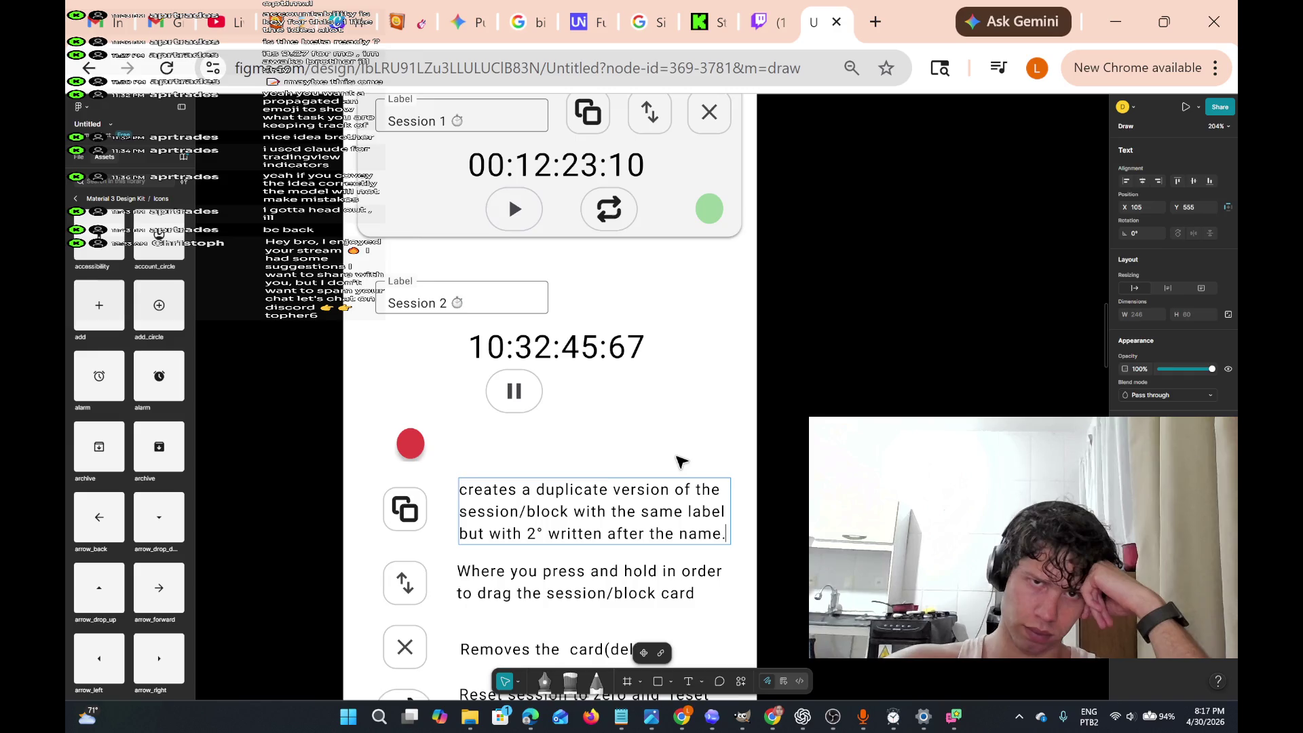
{"action": "scroll", "coordinate": [681, 461], "scroll_direction": "left", "scroll_amount": 2}
{"action": "double_click", "coordinate": [521, 444]}
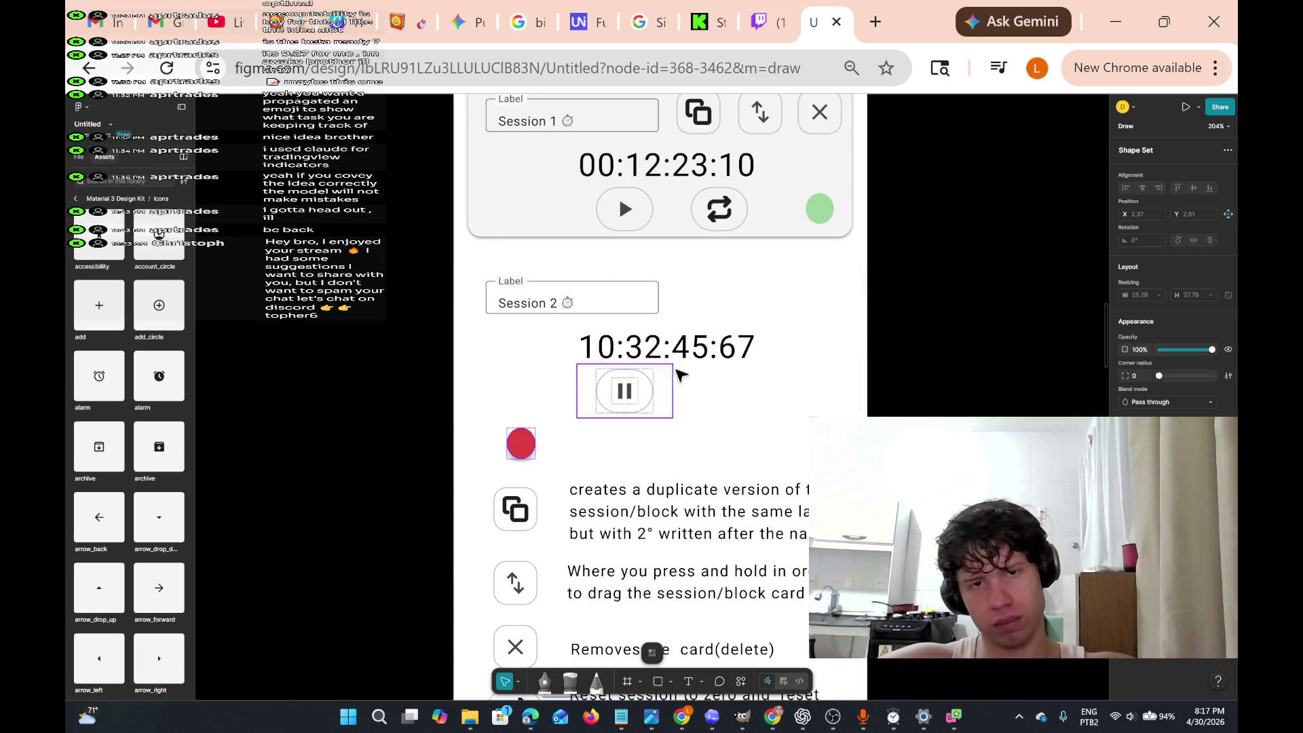
- Delete the Session 2 card's 10:32:45:67 timer and pause icon
{"action": "scroll", "coordinate": [699, 377], "scroll_direction": "up", "scroll_amount": 5, "text": "ctrl"}
{"action": "scroll", "coordinate": [635, 431], "scroll_direction": "down", "scroll_amount": 4, "text": "ctrl"}
{"action": "scroll", "coordinate": [619, 451], "scroll_direction": "up", "scroll_amount": 2, "text": "ctrl"}
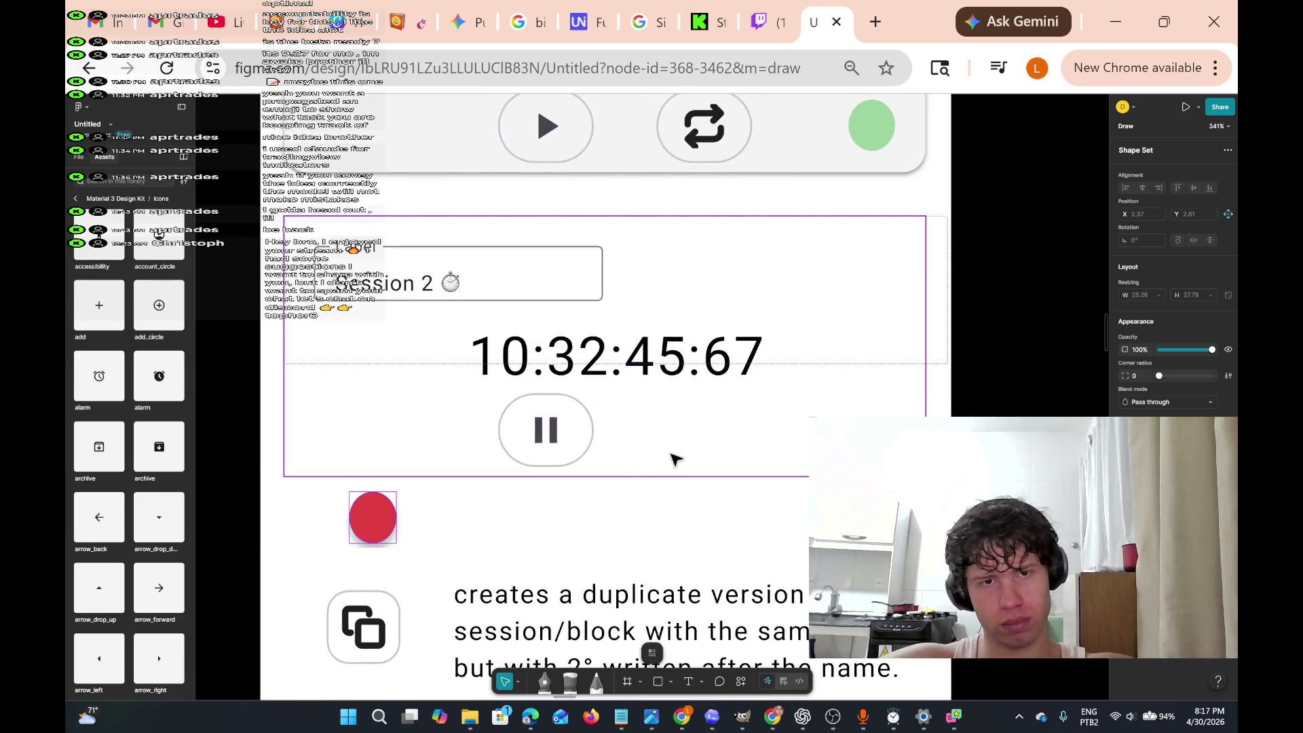
{"action": "mouse_move", "coordinate": [721, 451]}
{"action": "left_mouse_down"}
{"action": "mouse_move", "coordinate": [442, 416]}
{"action": "mouse_move", "coordinate": [445, 337]}
{"action": "left_mouse_up"}
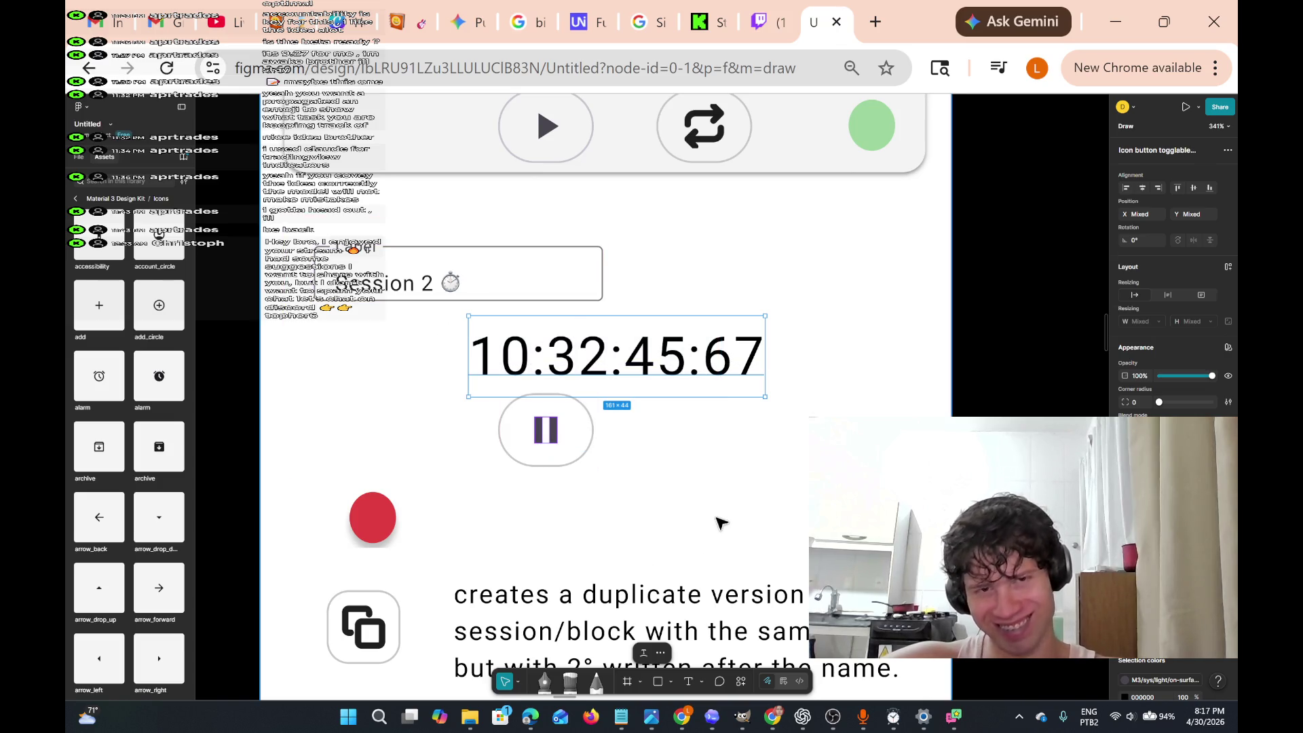
{"action": "key", "text": "Delete"}
- Delete the leftover empty pause button from the Session 2 card
{"action": "mouse_move", "coordinate": [624, 459]}
{"action": "left_mouse_down"}
{"action": "mouse_move", "coordinate": [475, 380]}
{"action": "mouse_move", "coordinate": [617, 509]}
{"action": "mouse_move", "coordinate": [653, 514]}
{"action": "left_mouse_up"}
{"action": "key", "text": "Delete"}
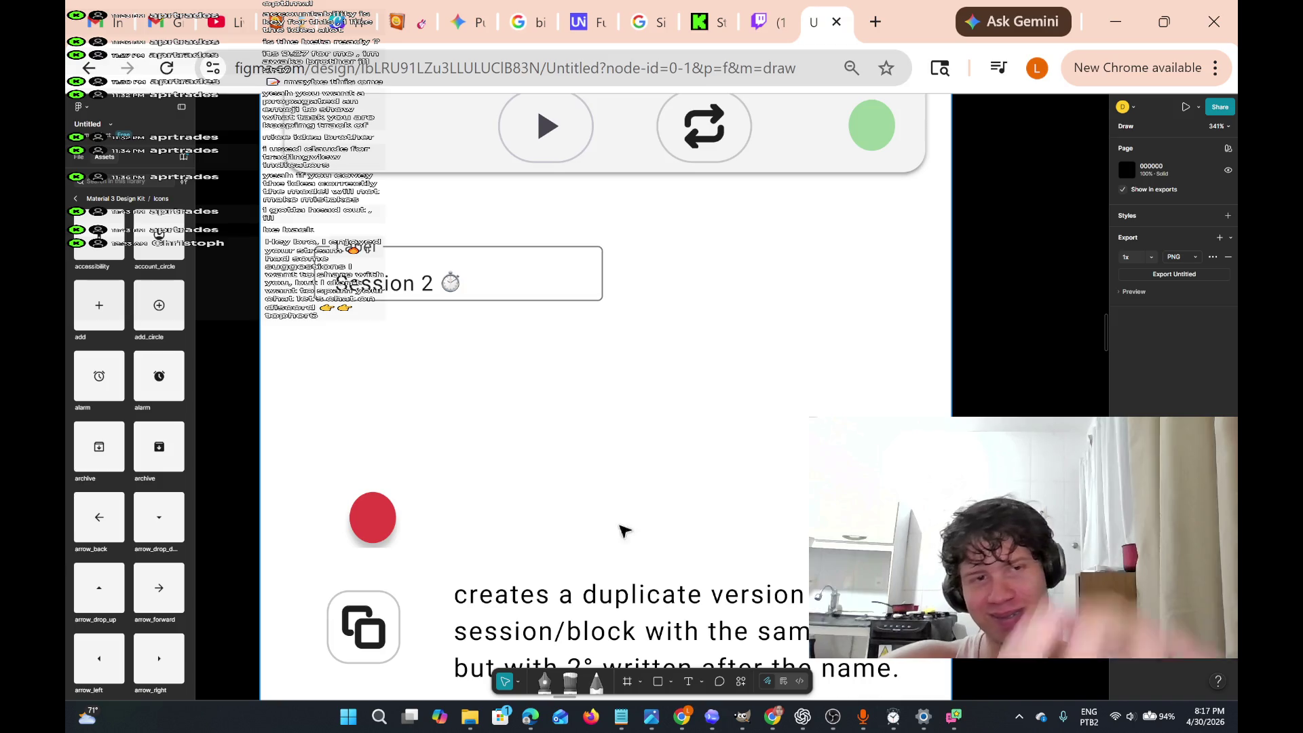
{"action": "scroll", "coordinate": [611, 399], "scroll_direction": "up", "scroll_amount": 3}
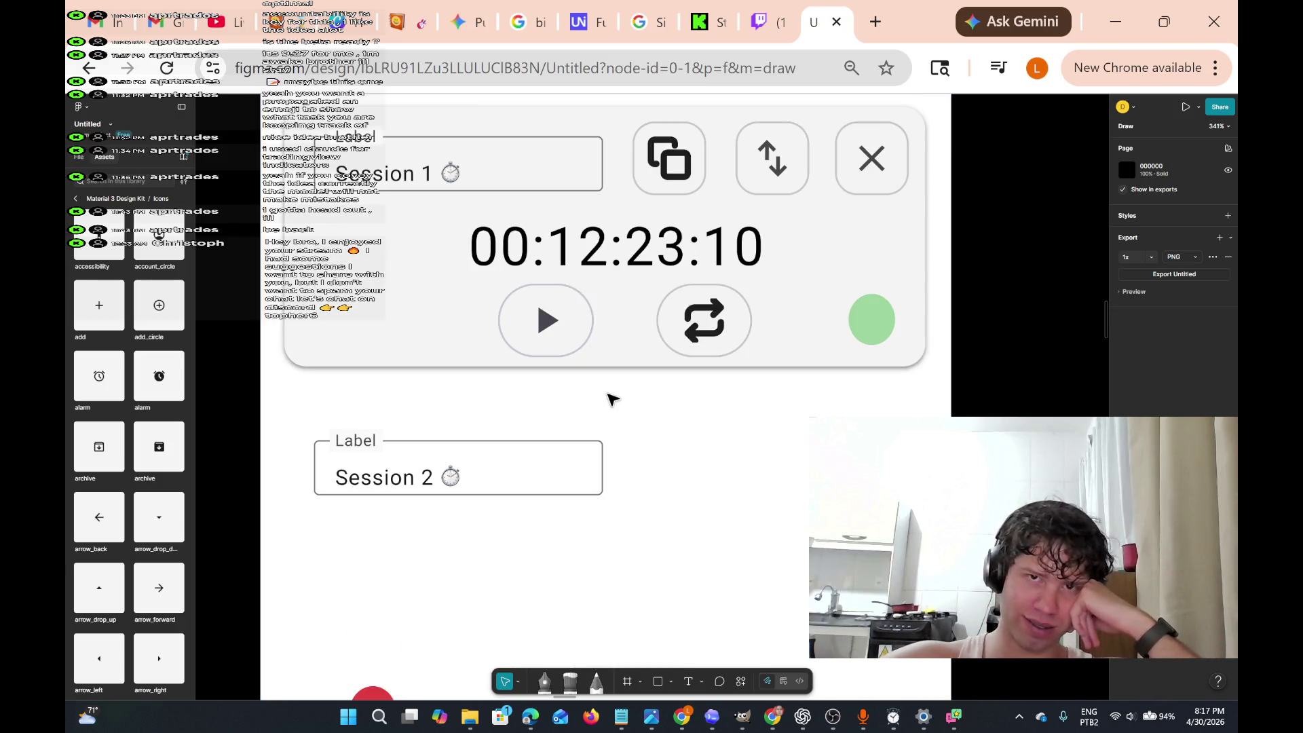
{"action": "scroll", "coordinate": [610, 398], "scroll_direction": "up", "scroll_amount": 3}
{"action": "scroll", "coordinate": [611, 398], "scroll_direction": "down", "scroll_amount": 6}
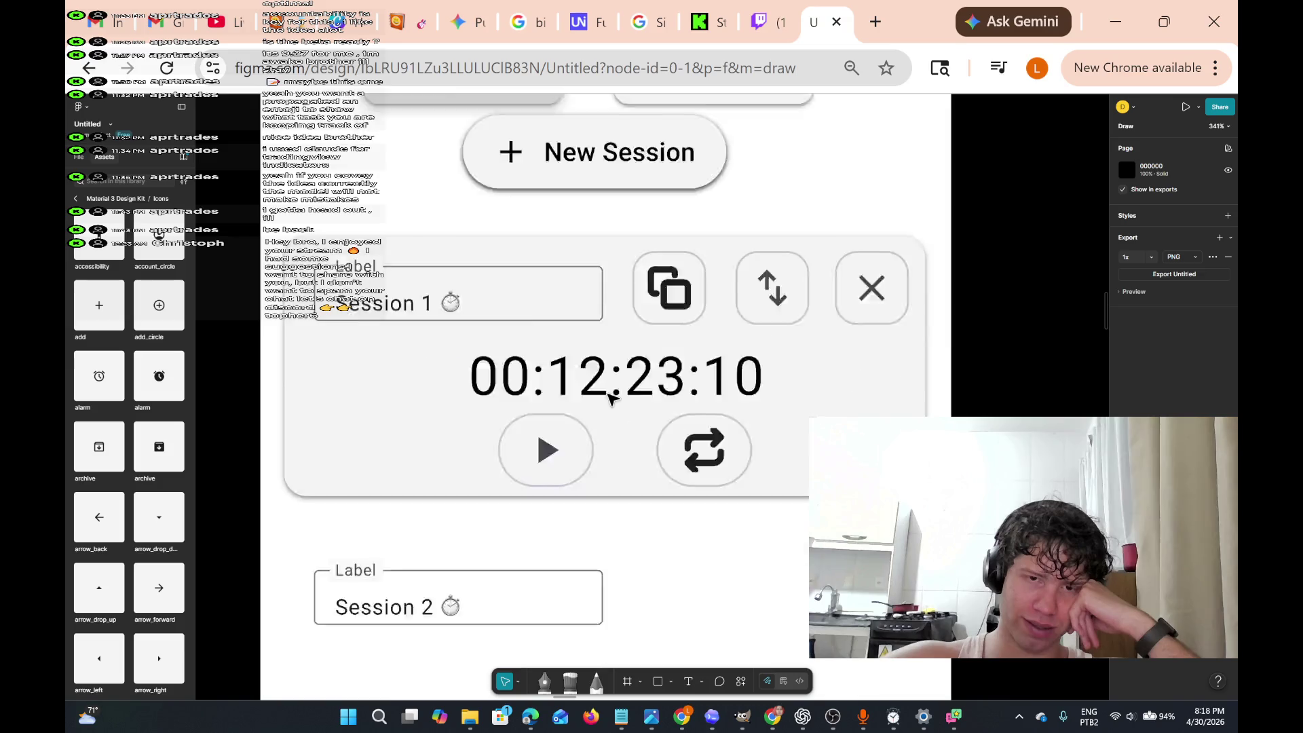
{"action": "scroll", "coordinate": [610, 398], "scroll_direction": "down", "scroll_amount": 2}
{"action": "scroll", "coordinate": [604, 407], "scroll_direction": "up", "scroll_amount": 10}
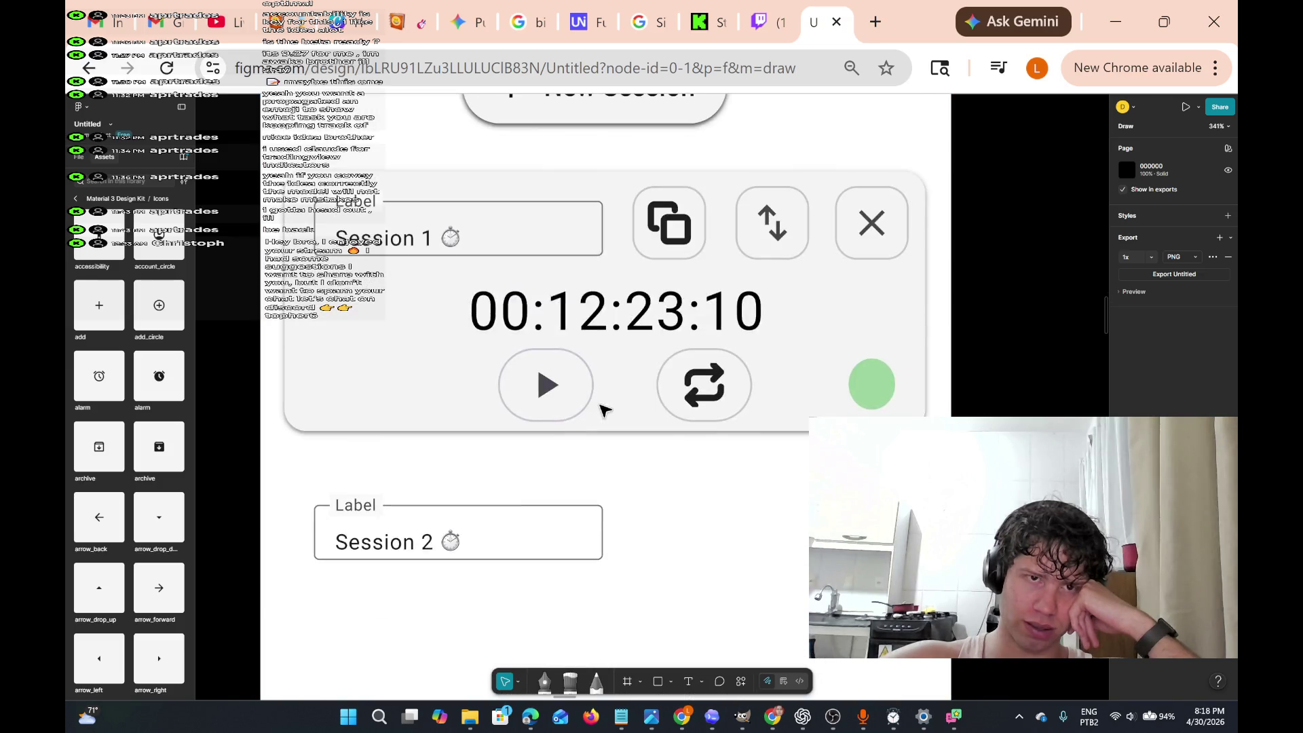
{"action": "scroll", "coordinate": [600, 418], "scroll_direction": "up", "scroll_amount": 3}
{"action": "scroll", "coordinate": [600, 417], "scroll_direction": "down", "scroll_amount": 4}
{"action": "scroll", "coordinate": [597, 419], "scroll_direction": "down", "scroll_amount": 2}
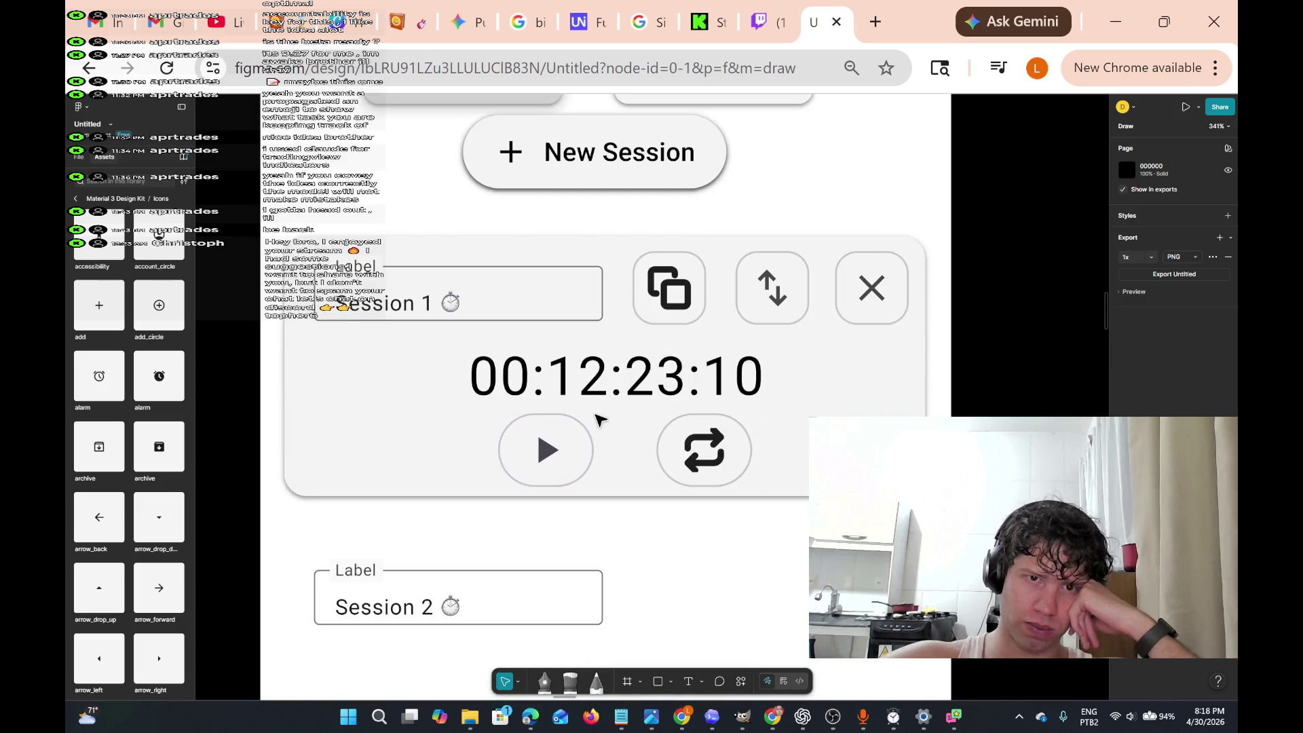
{"action": "scroll", "coordinate": [591, 434], "scroll_direction": "down", "scroll_amount": 6}
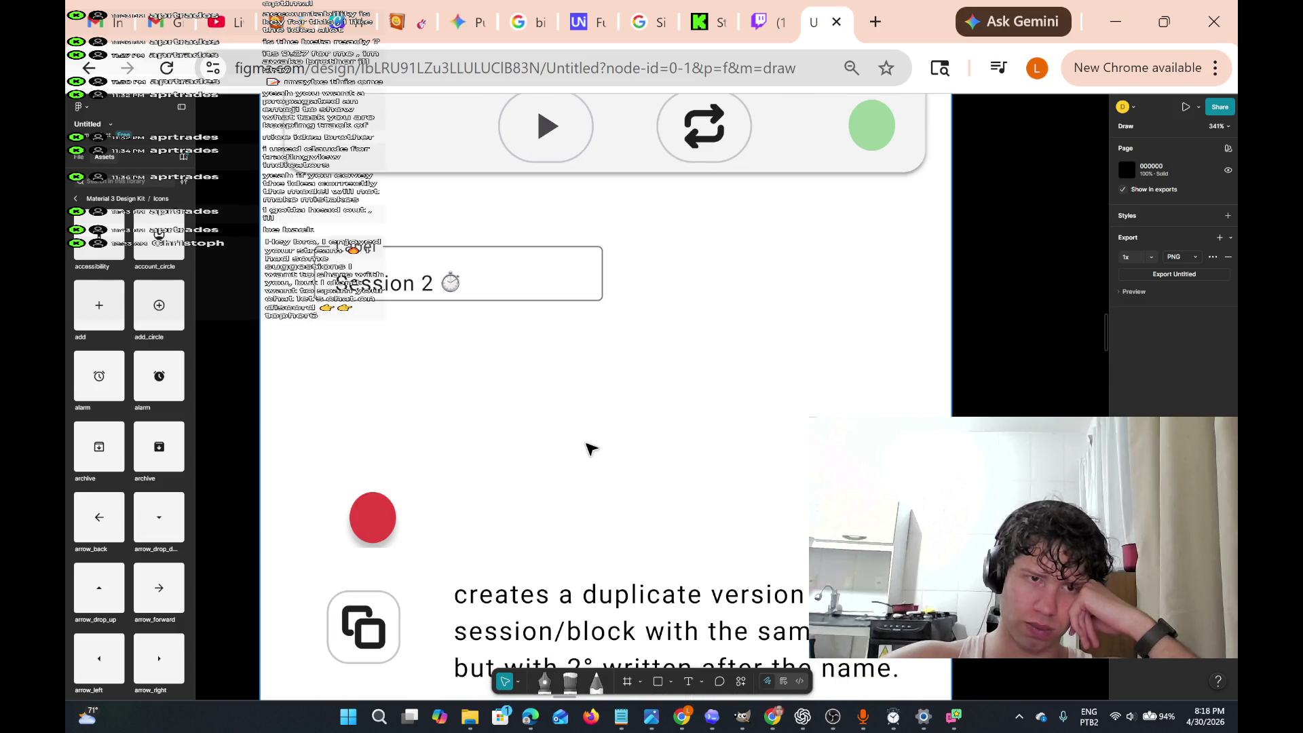
{"action": "scroll", "coordinate": [588, 445], "scroll_direction": "up", "scroll_amount": 1}
{"action": "scroll", "coordinate": [588, 445], "scroll_direction": "down", "scroll_amount": 4}
- Select the red dot, undo once, then clear the selection
{"action": "left_click", "coordinate": [373, 338]}
{"action": "key", "text": "ctrl+z"}
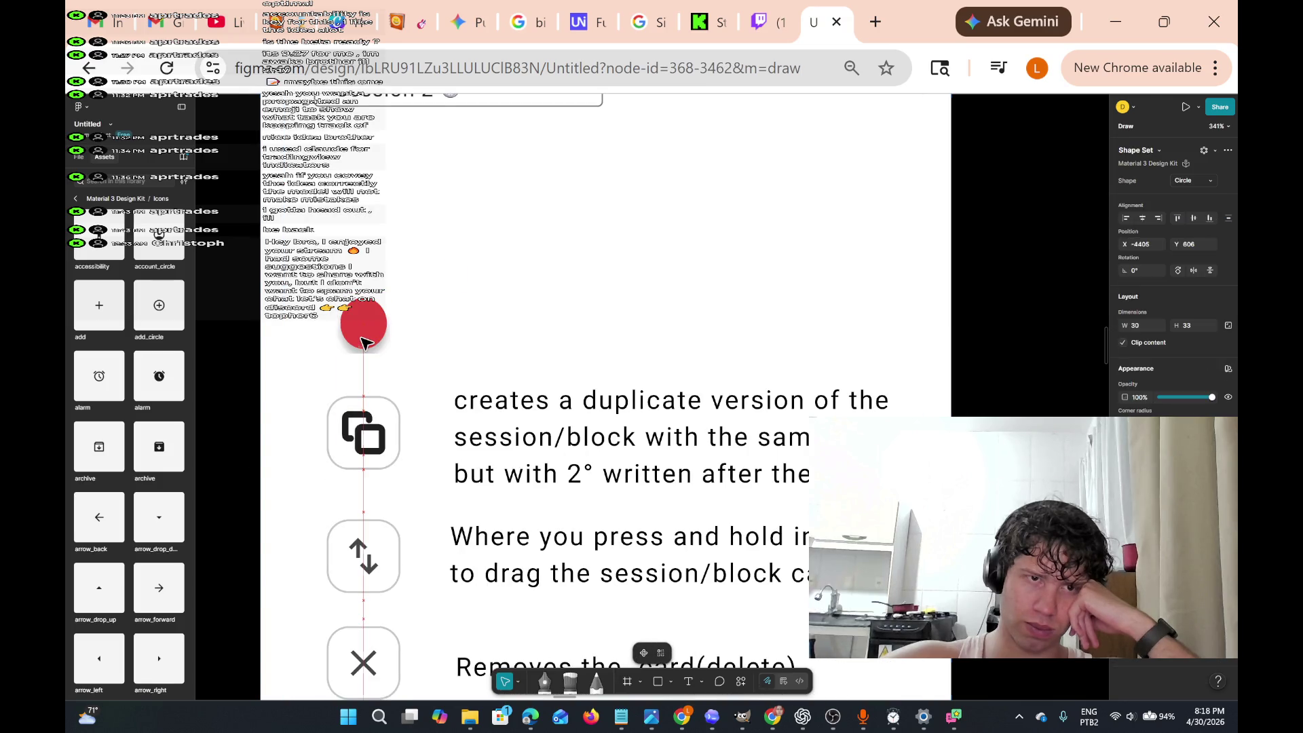
{"action": "left_click", "coordinate": [448, 338]}
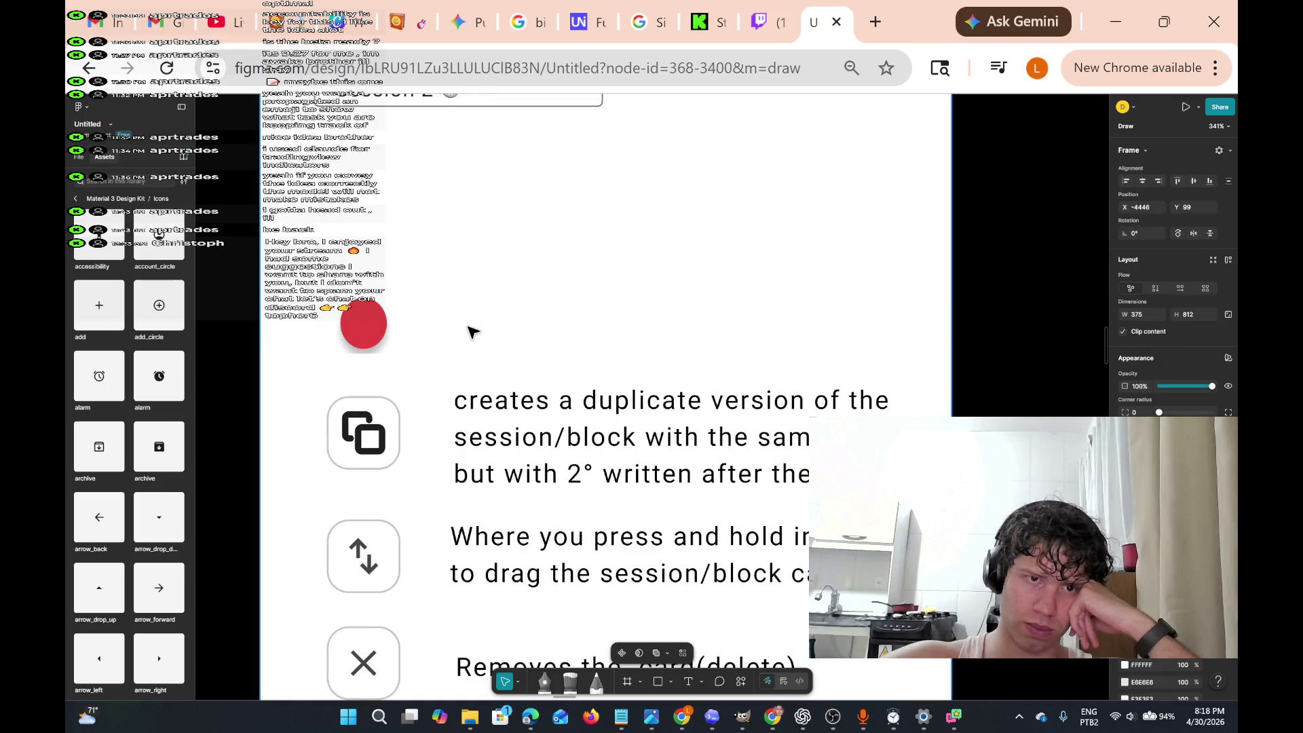
{"action": "scroll", "coordinate": [494, 346], "scroll_direction": "up", "scroll_amount": 1}
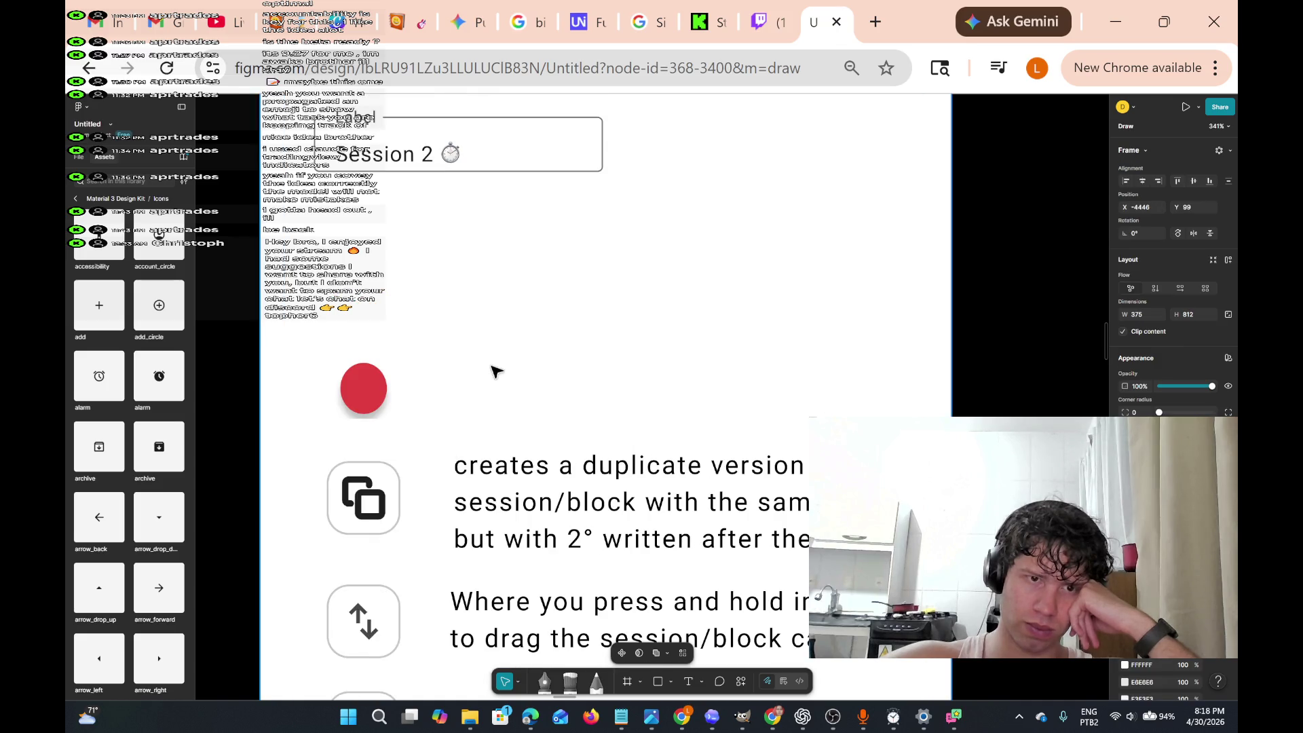
{"action": "scroll", "coordinate": [494, 369], "scroll_direction": "down", "scroll_amount": 2}
- Capitalise the first letter of the duplicate description so it reads 'Creates'
{"action": "left_click", "coordinate": [882, 370]}
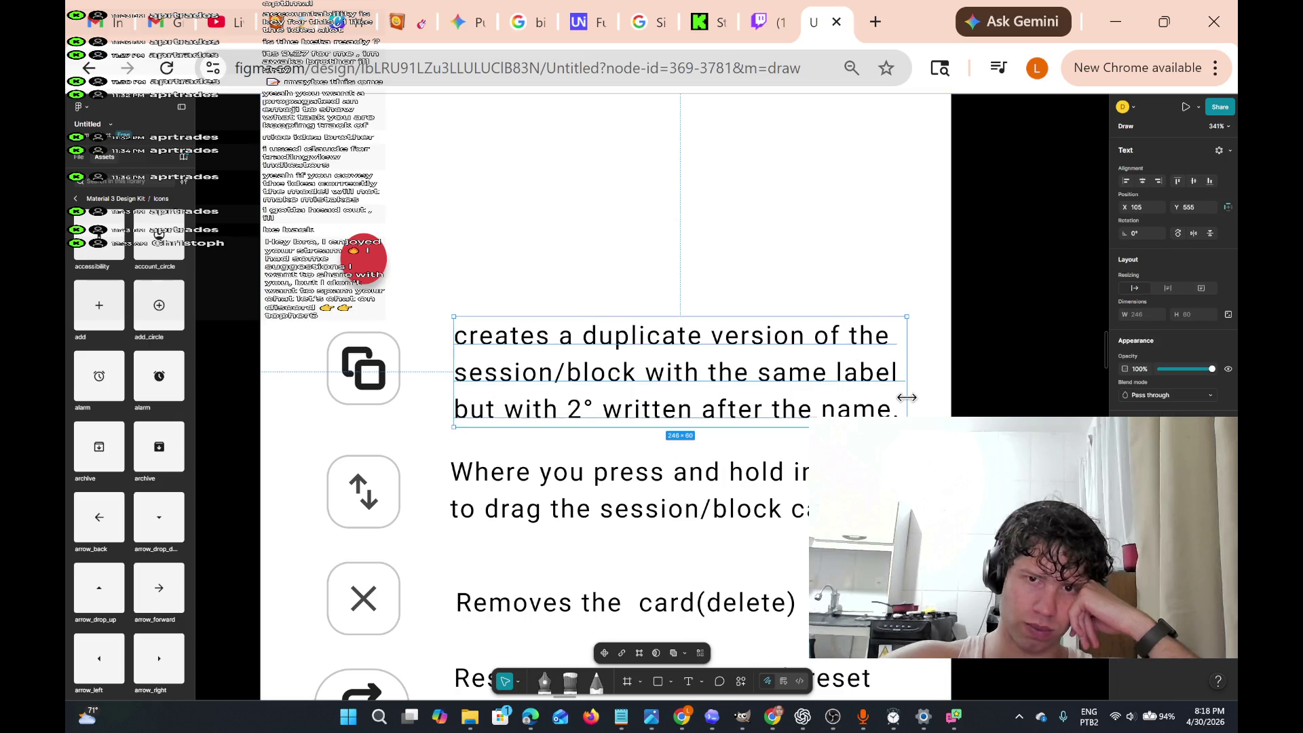
{"action": "key", "text": "Return"}
{"action": "left_click", "coordinate": [877, 409]}
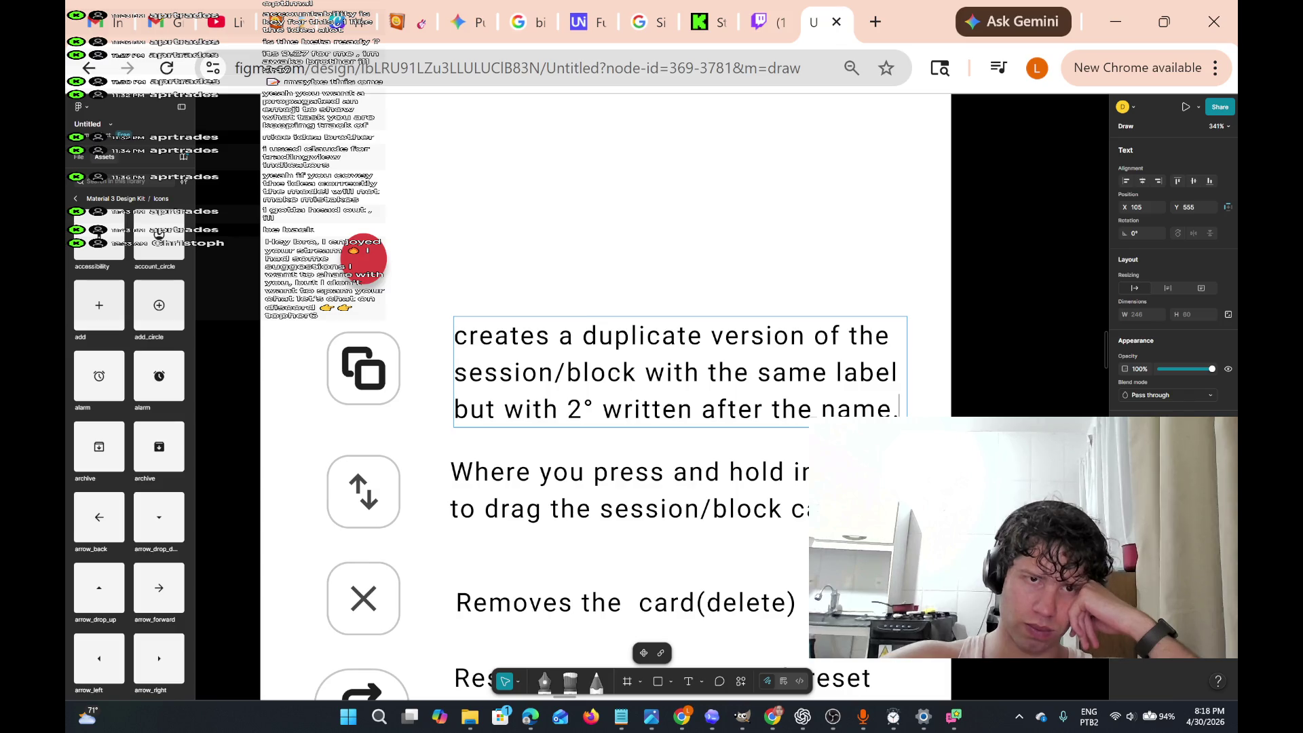
{"action": "scroll", "coordinate": [482, 370], "scroll_direction": "down", "scroll_amount": 3}
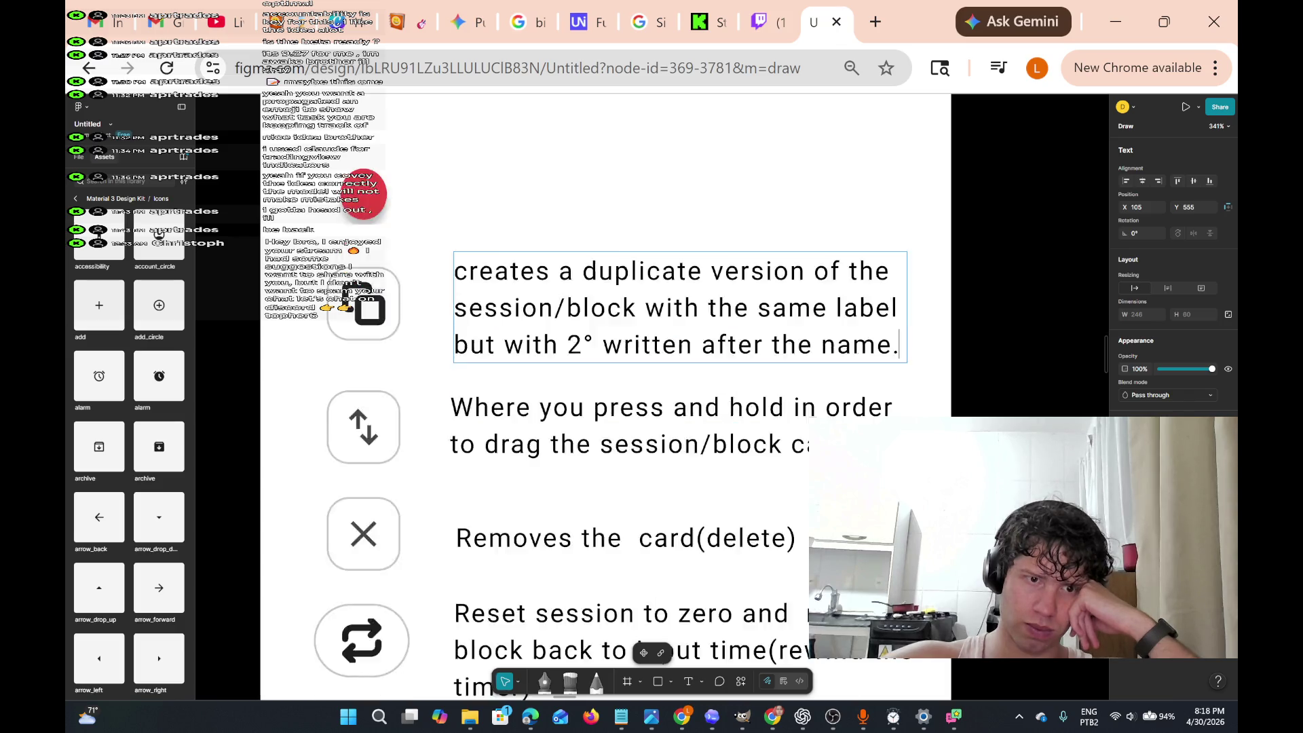
{"action": "scroll", "coordinate": [482, 371], "scroll_direction": "up", "scroll_amount": 2}
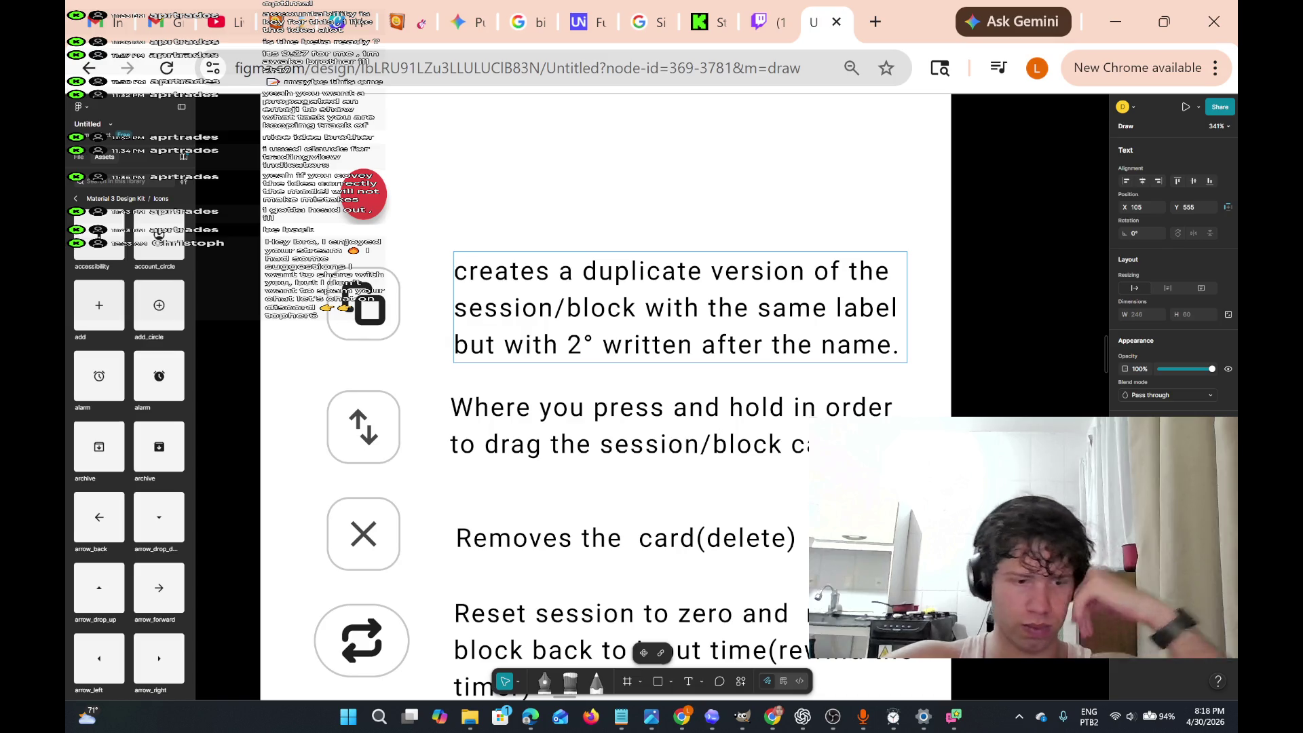
{"action": "key", "text": "BackSpace"}
{"action": "type", "text": "C"}
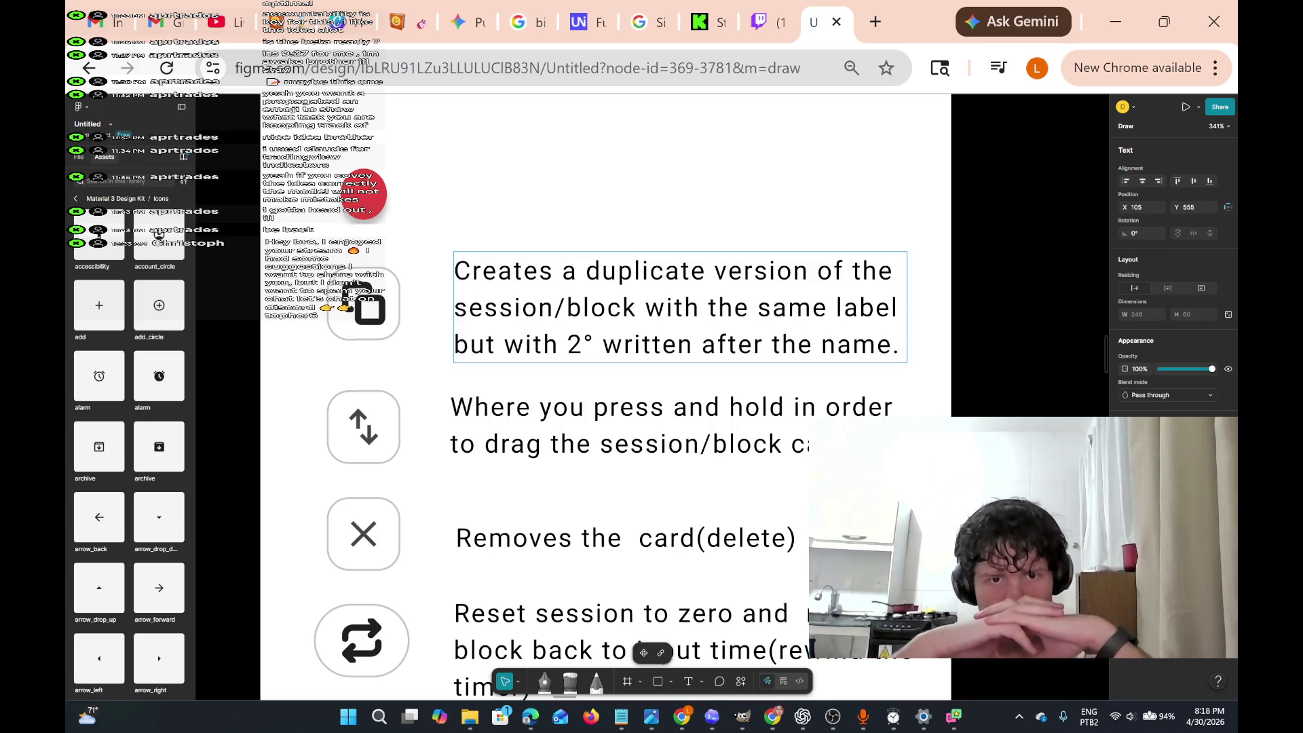
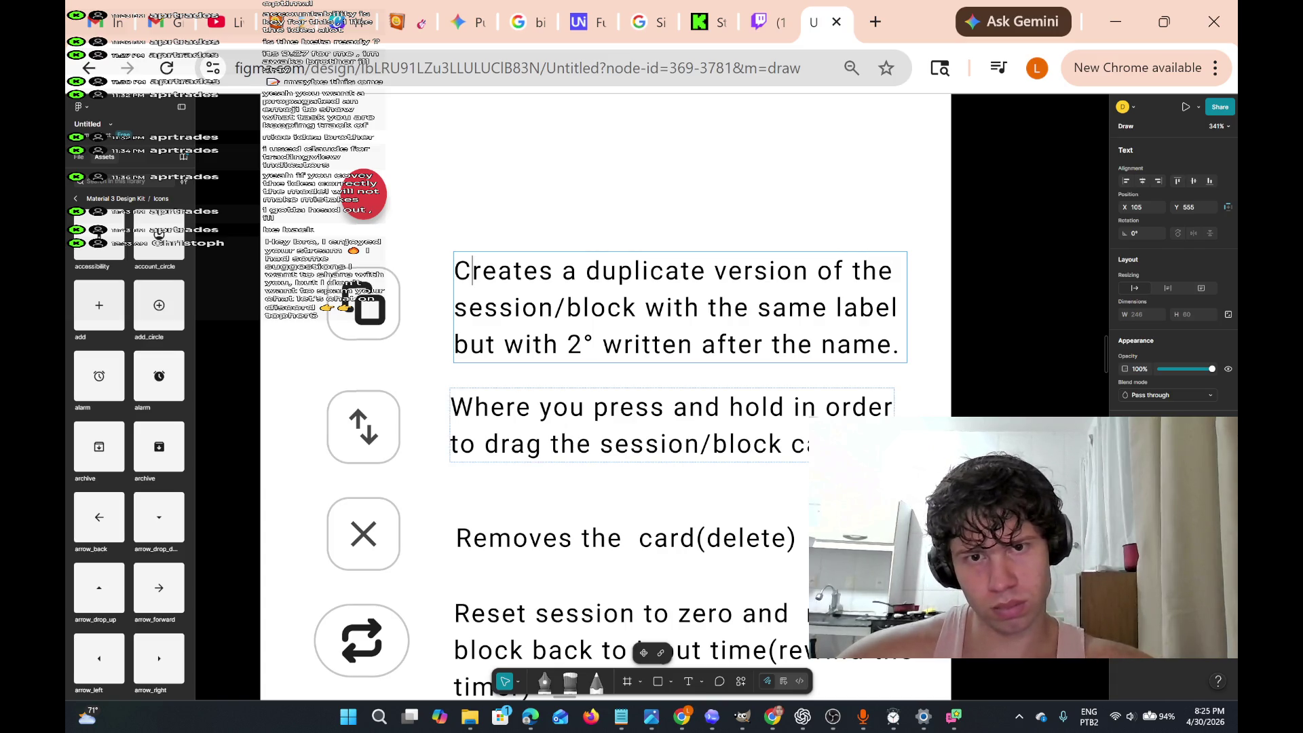
- Frame the timer mockup, both Session cards and the icon legend, then select the word 'duplicate'
{"action": "scroll", "coordinate": [696, 426], "scroll_direction": "down", "scroll_amount": 5}
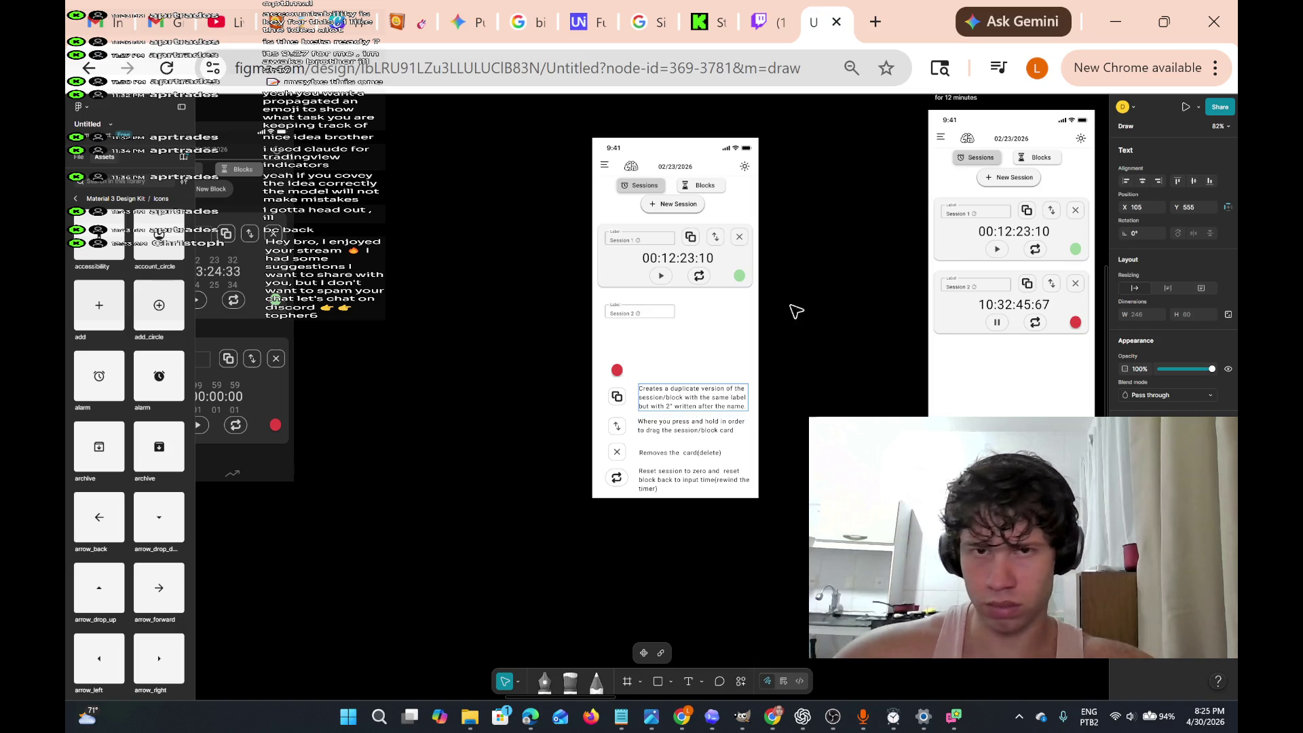
{"action": "scroll", "coordinate": [805, 387], "scroll_direction": "up", "scroll_amount": 5, "text": "ctrl"}
{"action": "scroll", "coordinate": [839, 346], "scroll_direction": "right", "scroll_amount": 15}
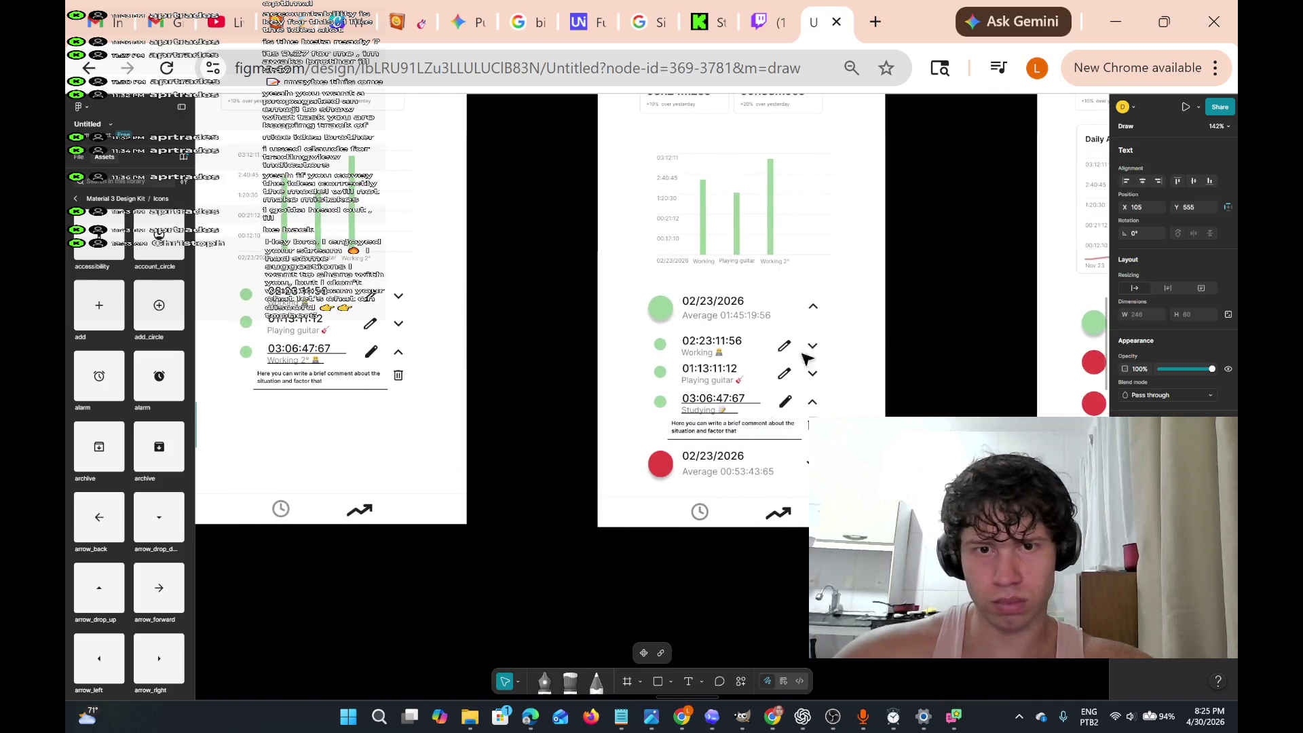
{"action": "scroll", "coordinate": [813, 349], "scroll_direction": "right", "scroll_amount": 3}
{"action": "scroll", "coordinate": [747, 332], "scroll_direction": "left", "scroll_amount": 8}
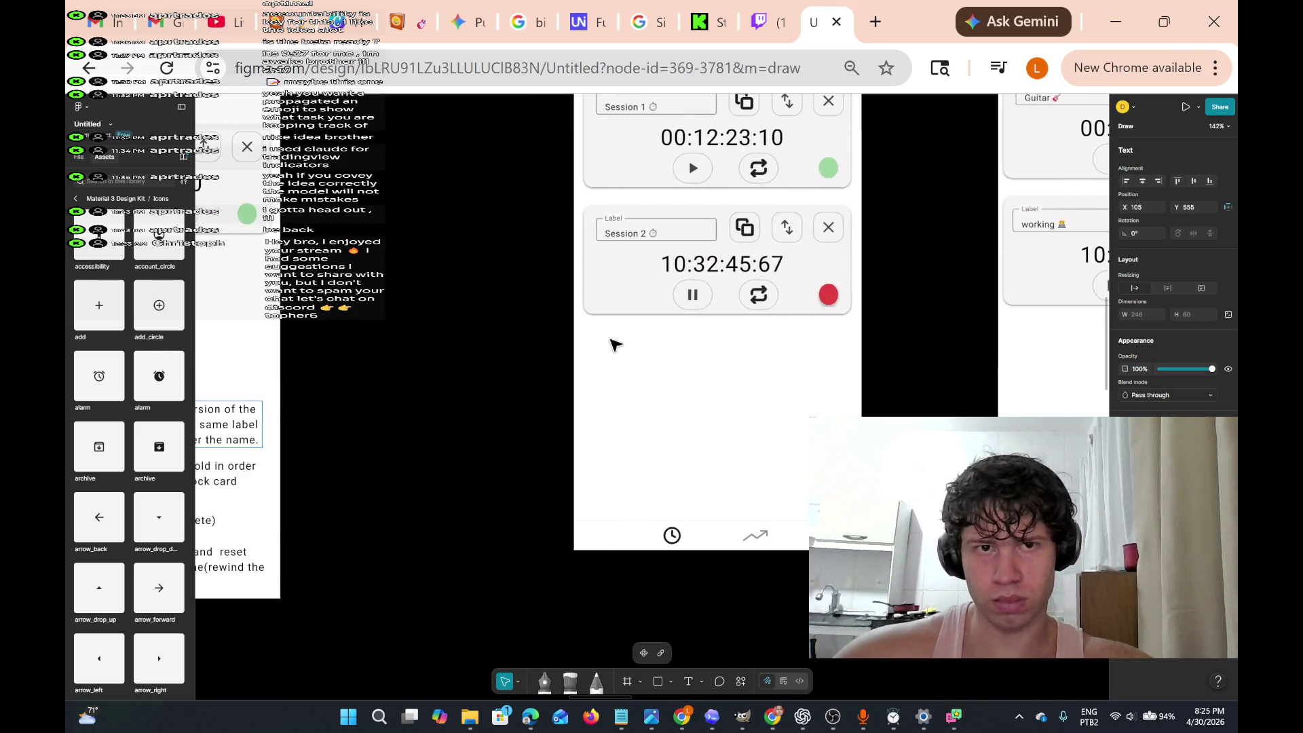
{"action": "scroll", "coordinate": [614, 345], "scroll_direction": "right", "scroll_amount": 3}
{"action": "double_click", "coordinate": [529, 408]}
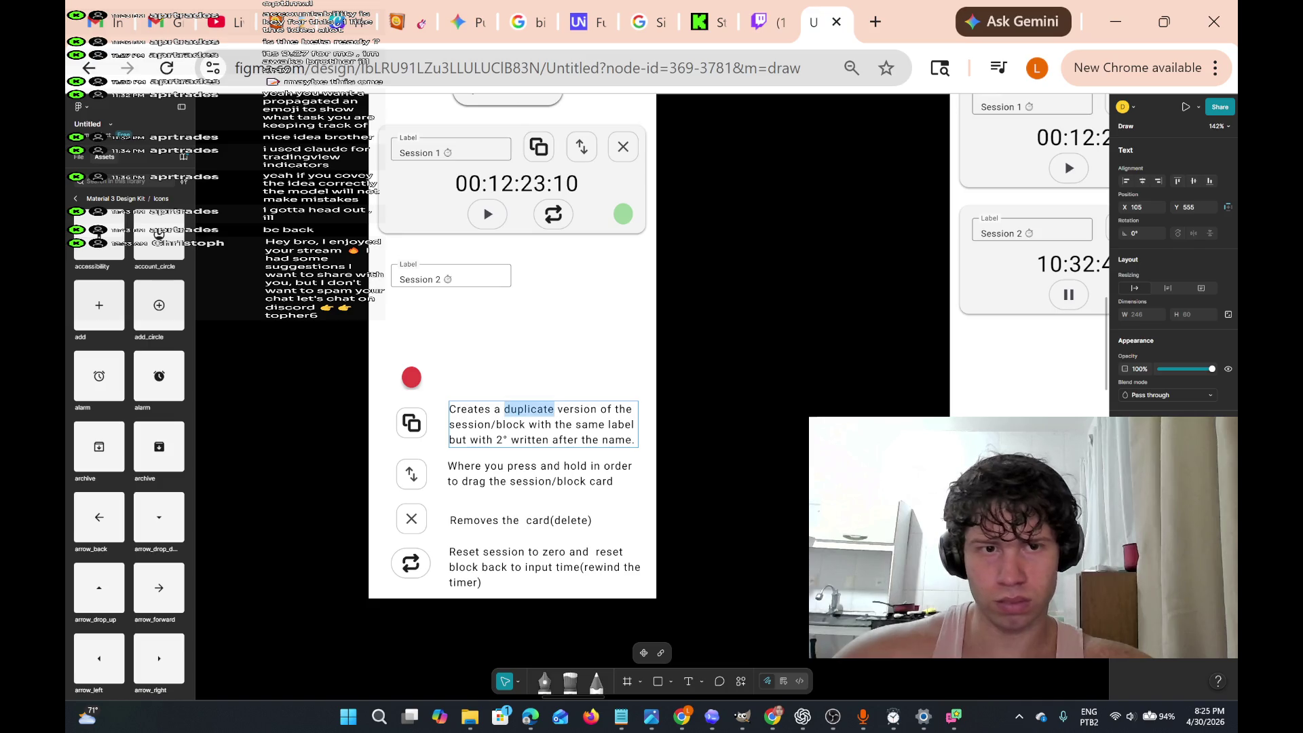
- Copy the duplicate description text box and paste it beside the red dot
{"action": "key", "text": "ctrl+a"}
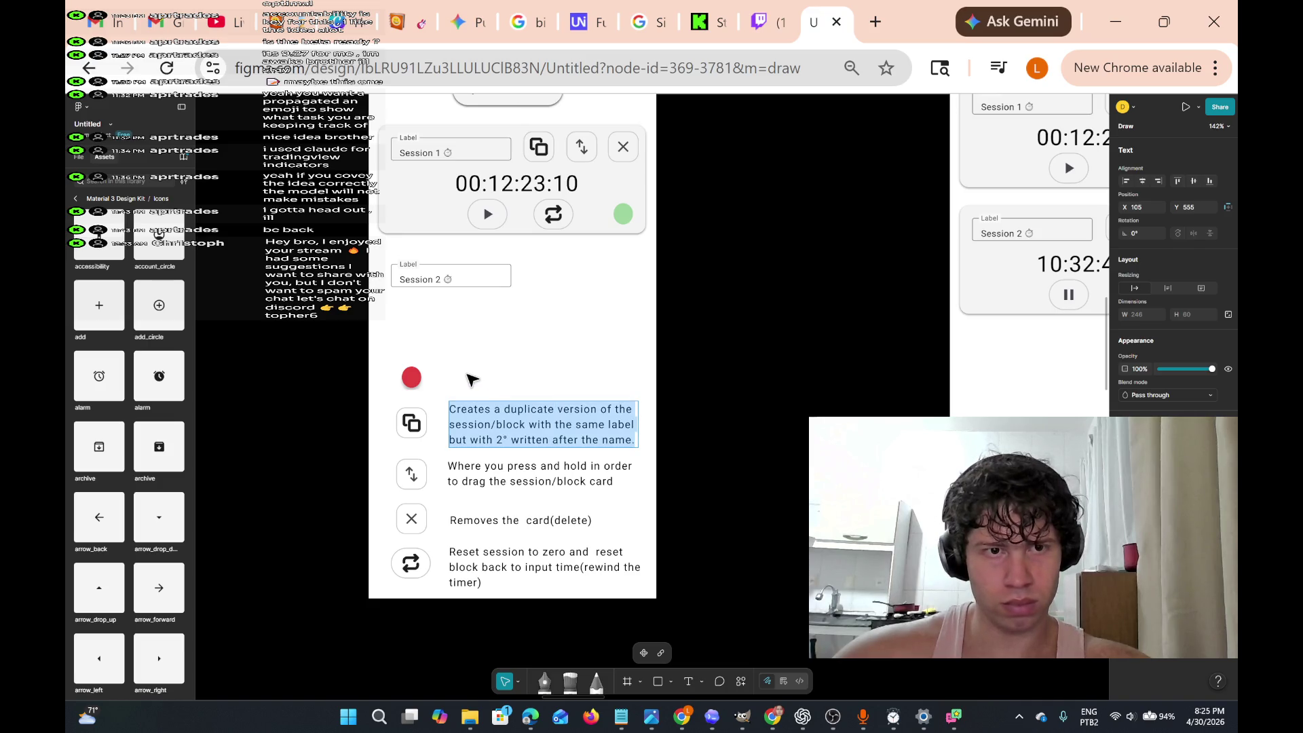
{"action": "left_click", "coordinate": [466, 375]}
{"action": "left_click", "coordinate": [496, 420]}
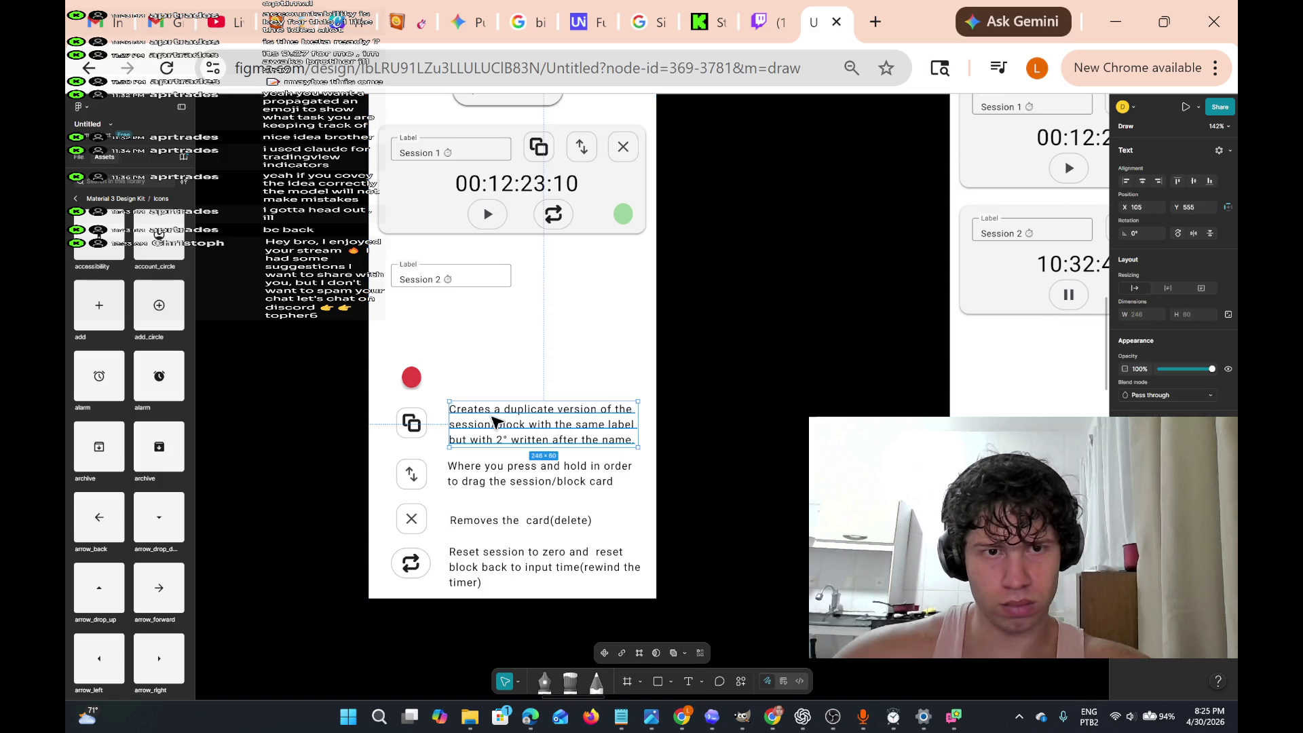
{"action": "key", "text": "Return"}
{"action": "left_click", "coordinate": [467, 373]}
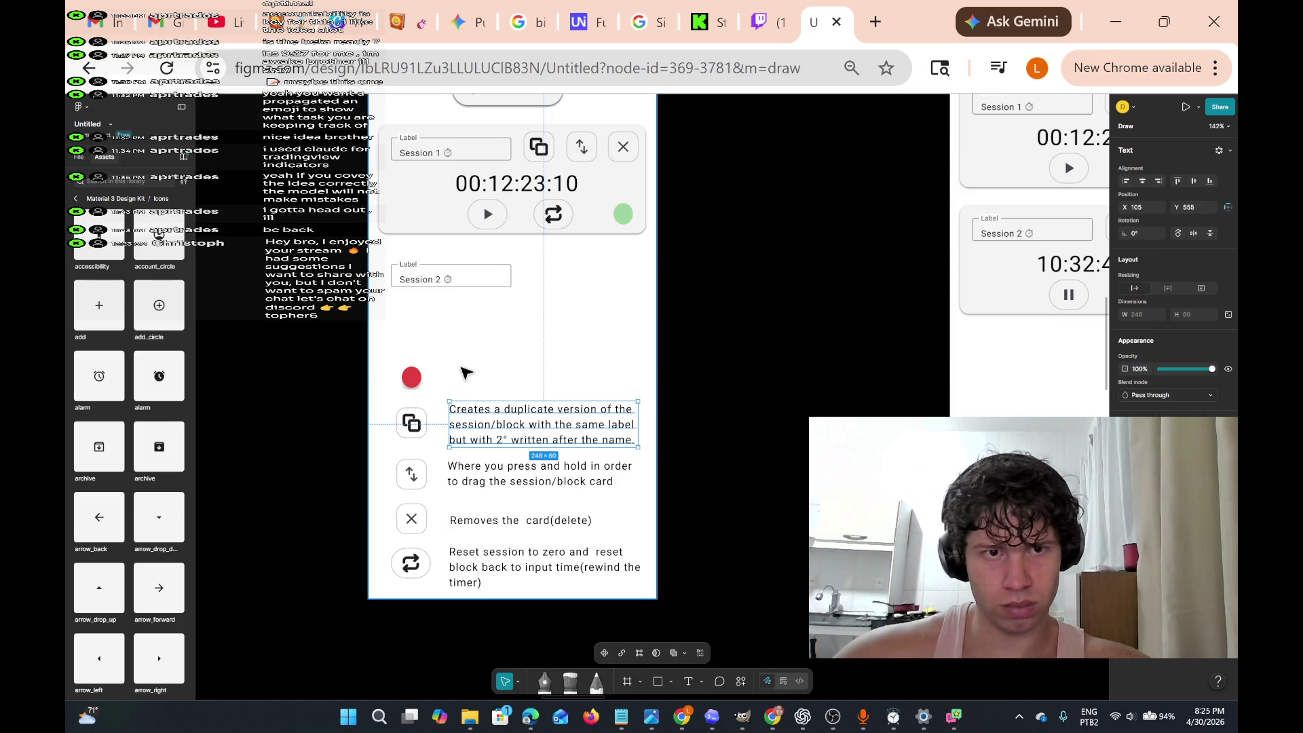
{"action": "right_click", "coordinate": [461, 373]}
{"action": "left_click", "coordinate": [535, 302]}
{"action": "left_click_drag", "start_coordinate": [529, 388], "coordinate": [546, 377]}
- Replace the copied text with 'Select a color to group' and align it with the red dot
{"action": "double_click", "coordinate": [546, 378]}
{"action": "double_click", "coordinate": [553, 359]}
{"action": "triple_click", "coordinate": [554, 389]}
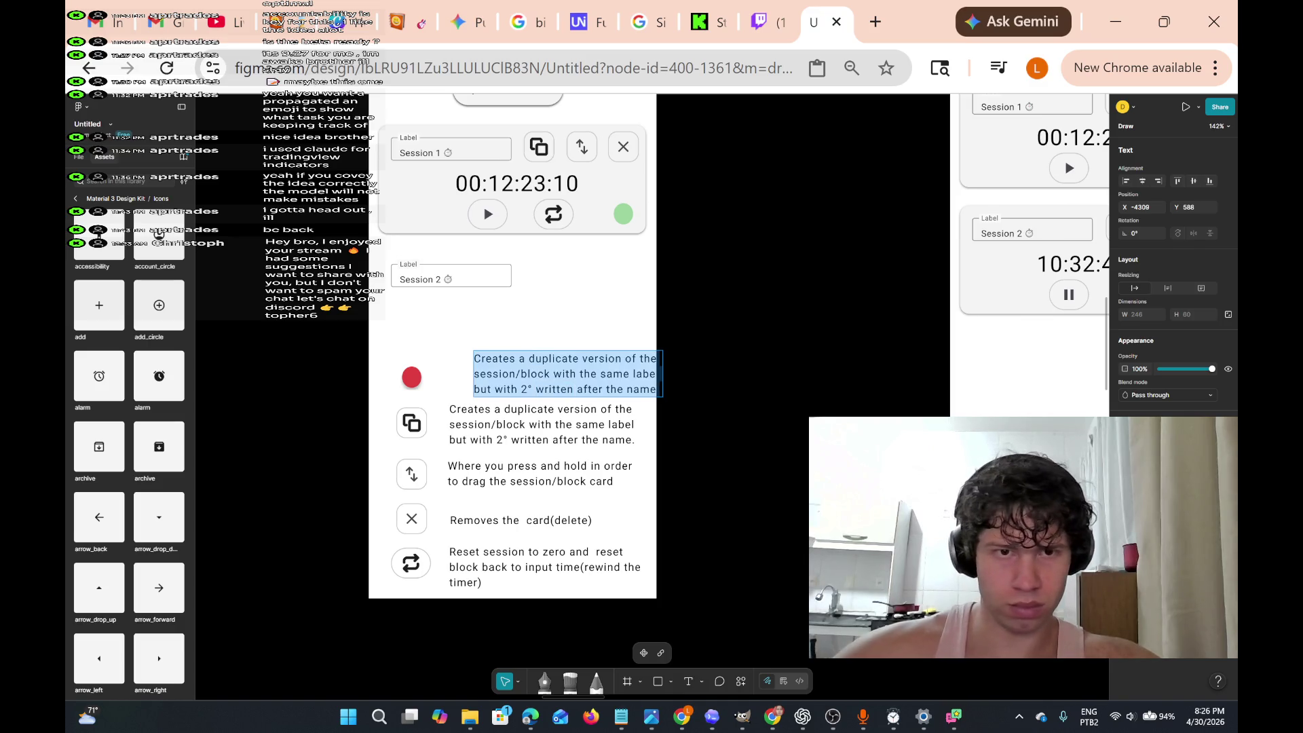
{"action": "type", "text": "e"}
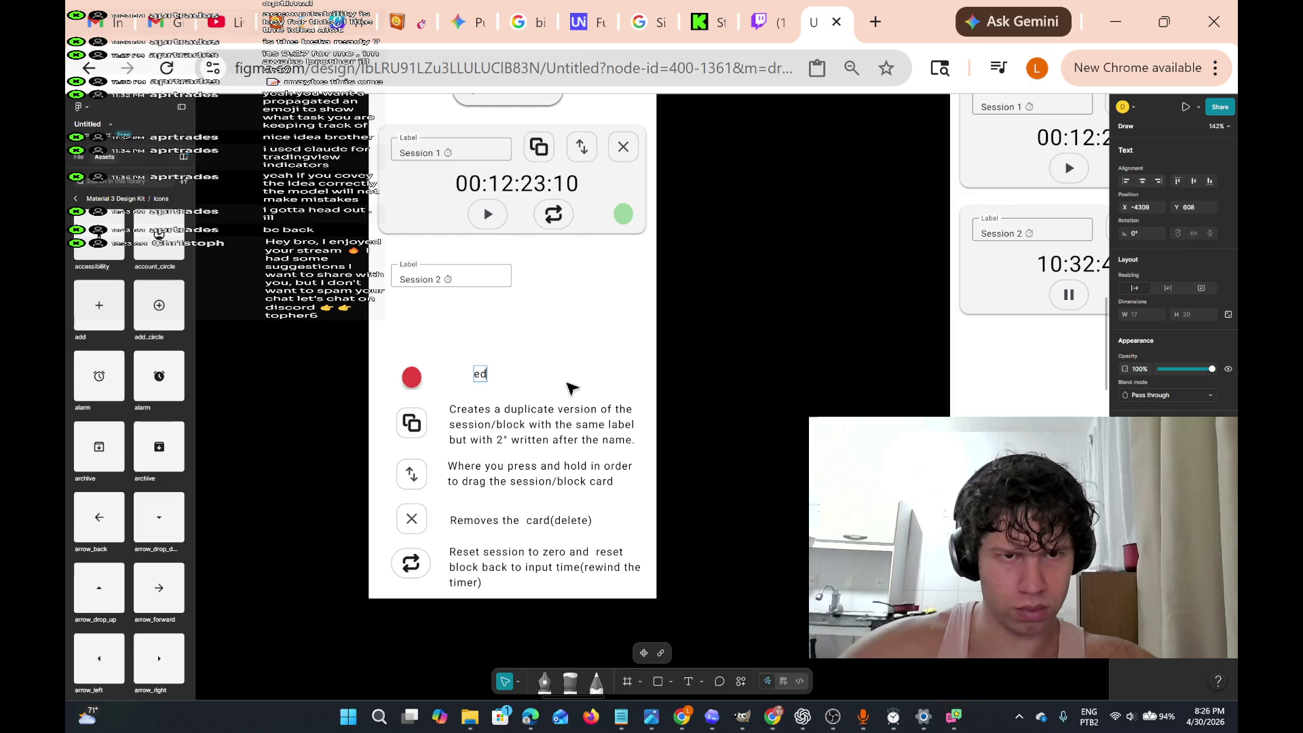
{"action": "type", "text": "d"}
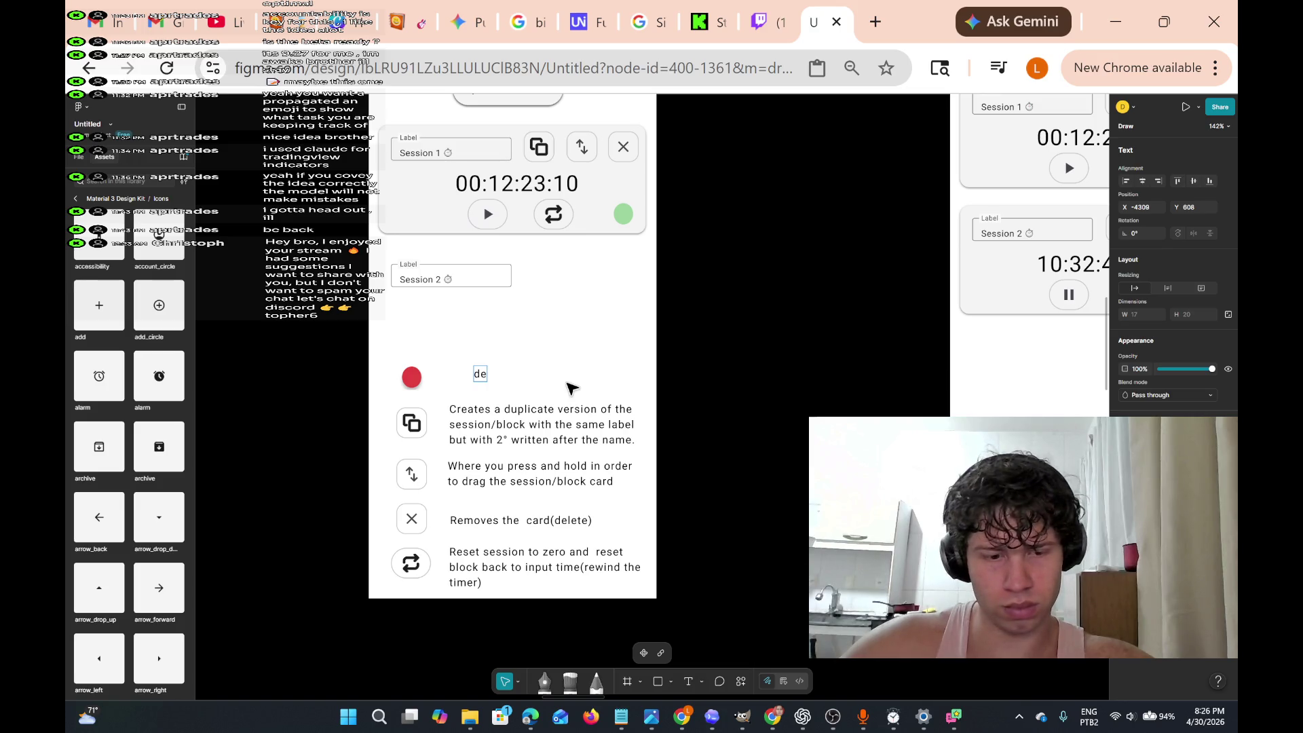
{"action": "key", "text": "BackSpace"}
{"action": "key", "text": "BackSpace"}
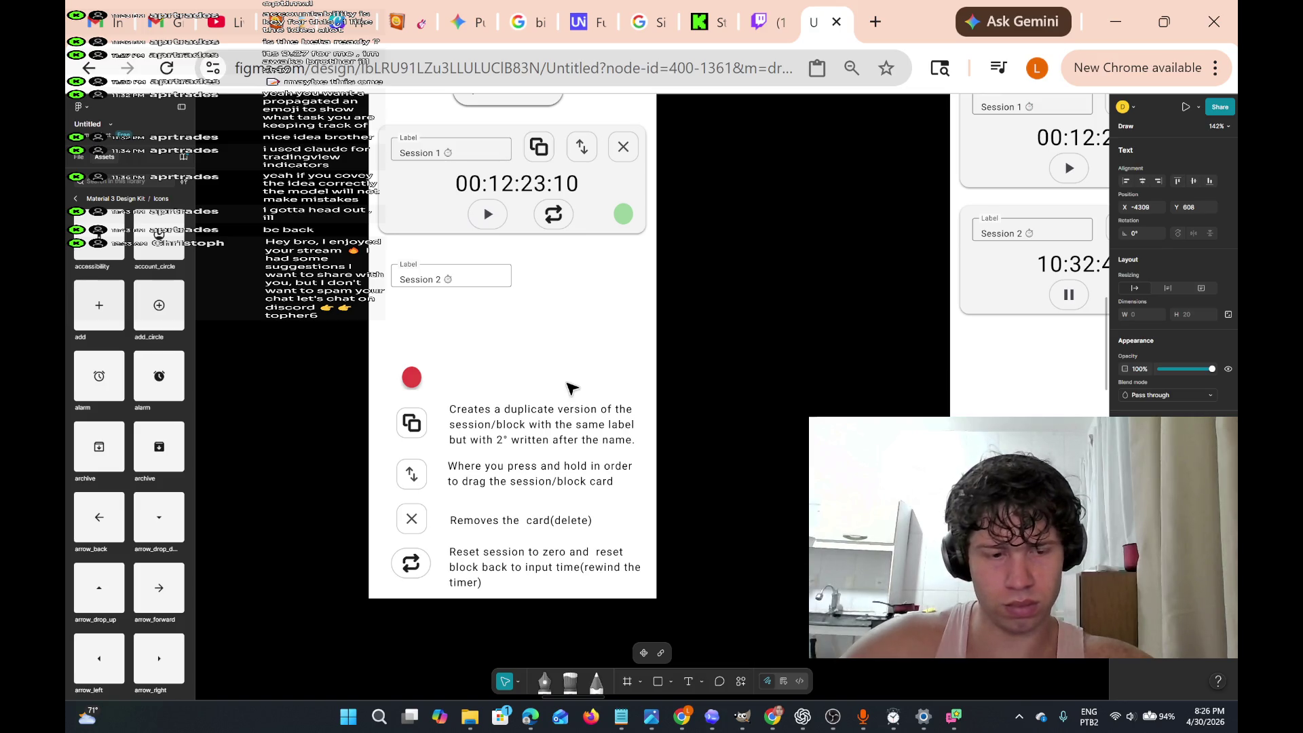
{"action": "type", "text": "s"}
{"action": "key", "text": "BackSpace"}
{"action": "type", "text": "Select"}
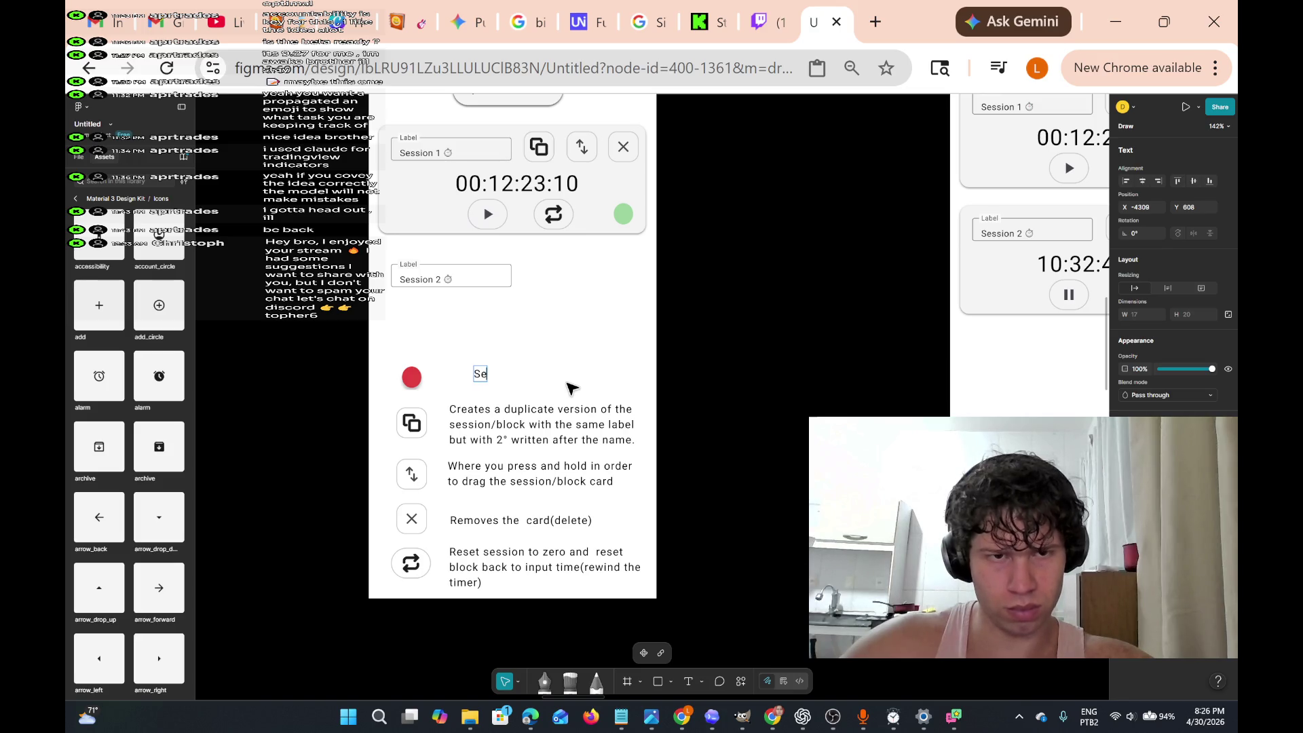
{"action": "type", "text": " a color to group"}
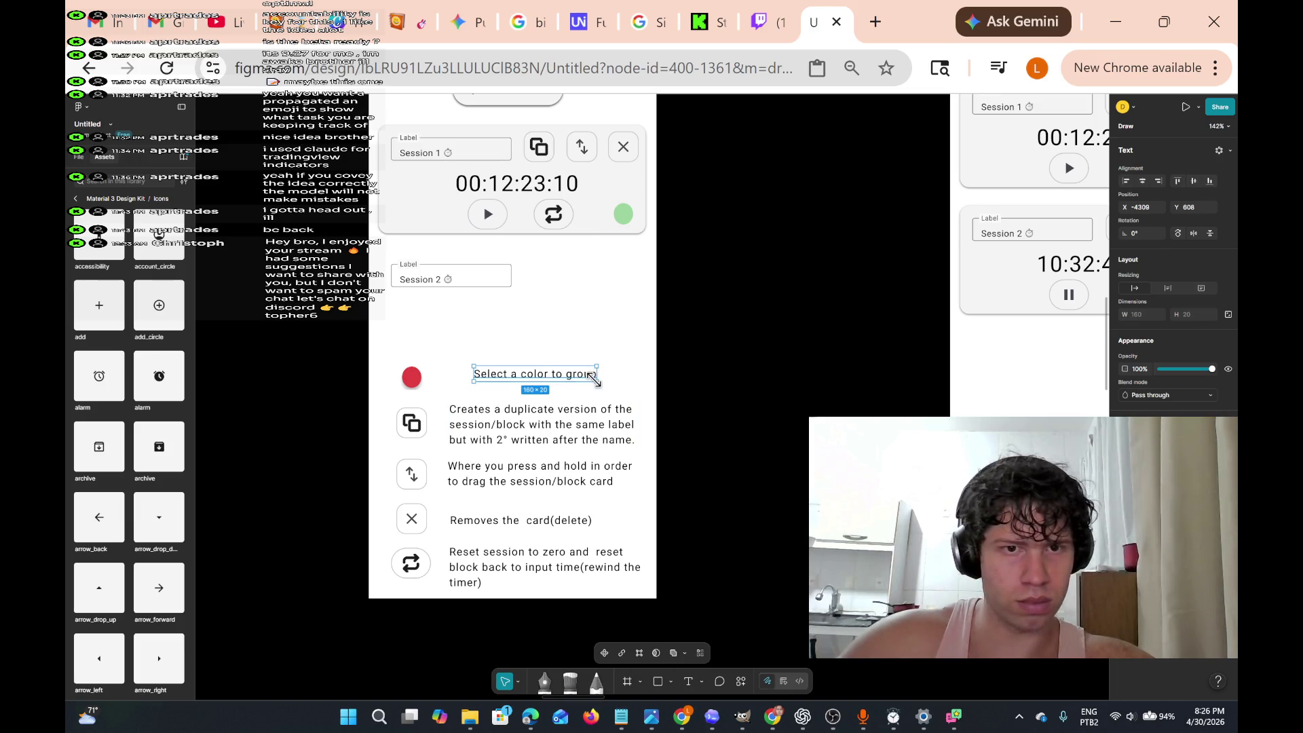
{"action": "left_click_drag", "start_coordinate": [579, 378], "coordinate": [553, 384]}
{"action": "key", "text": "Return"}
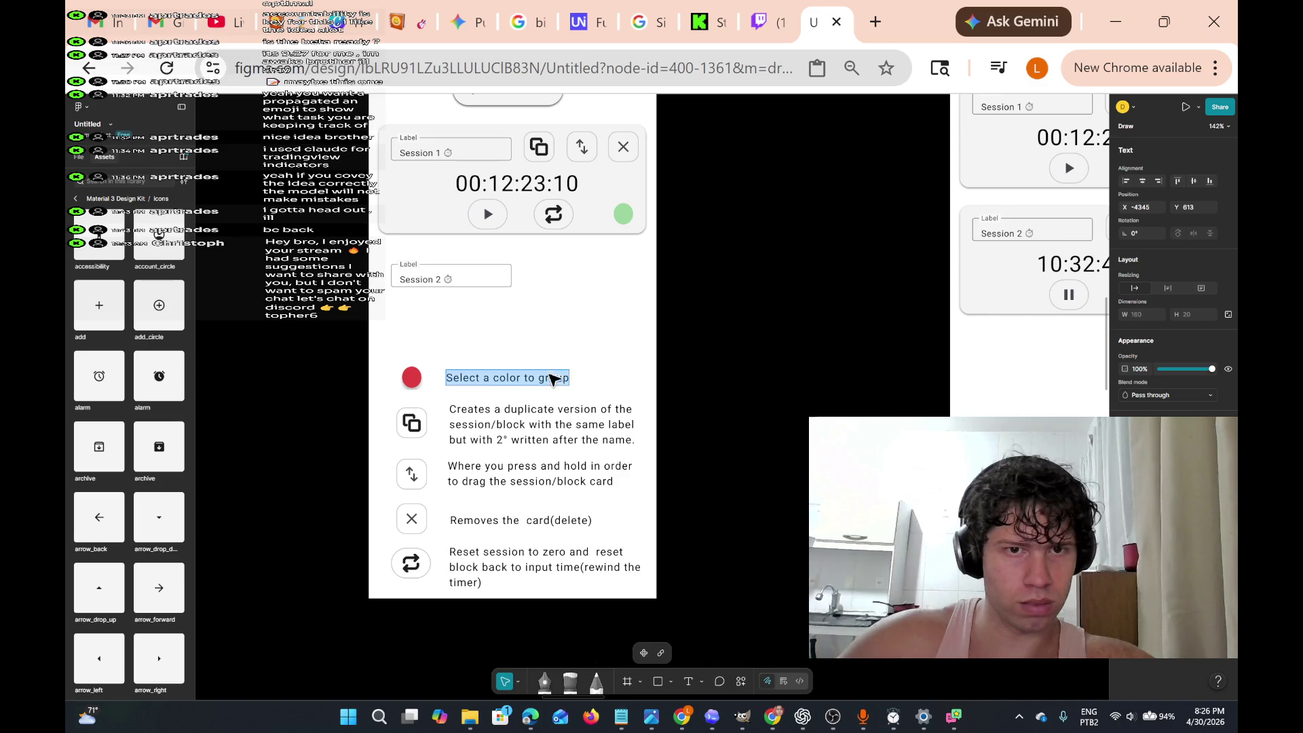
{"action": "double_click", "coordinate": [553, 377]}
- Put the caret after 'group' in the red dot's note and type 'de'
{"action": "left_click", "coordinate": [569, 377]}
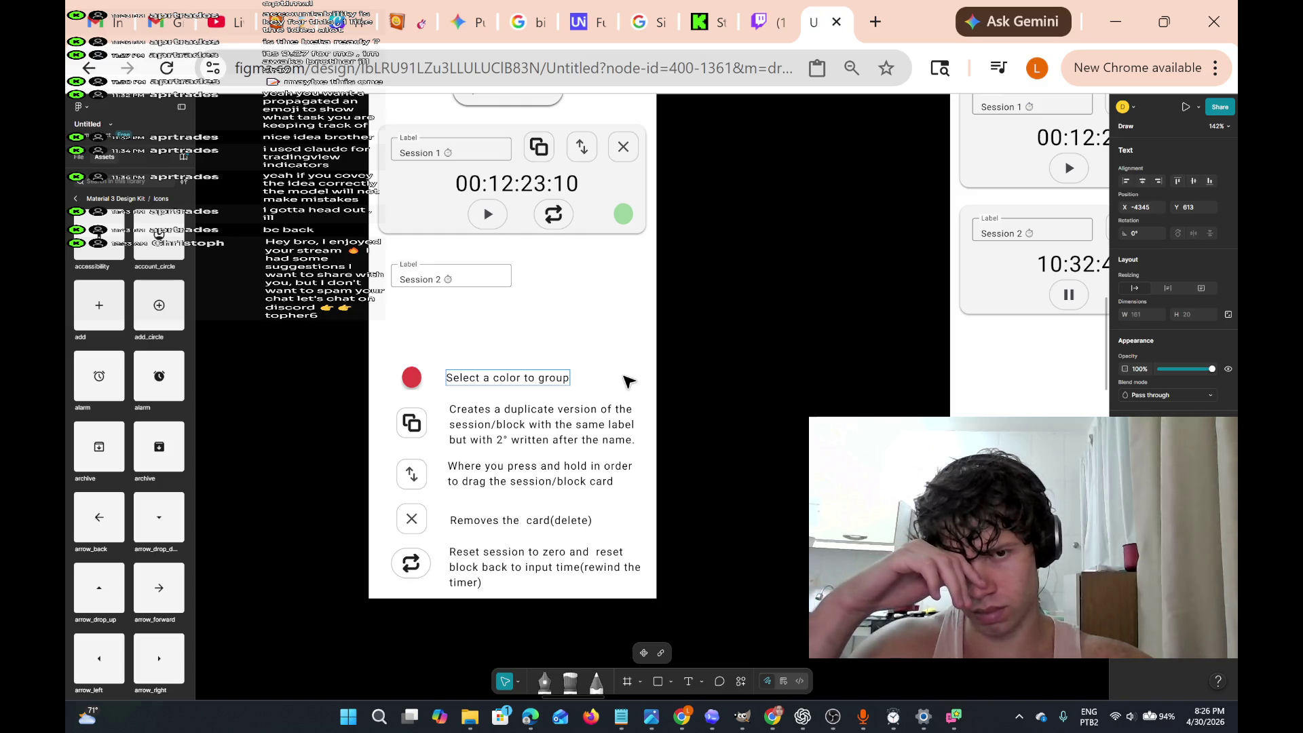
{"action": "type", "text": " de"}
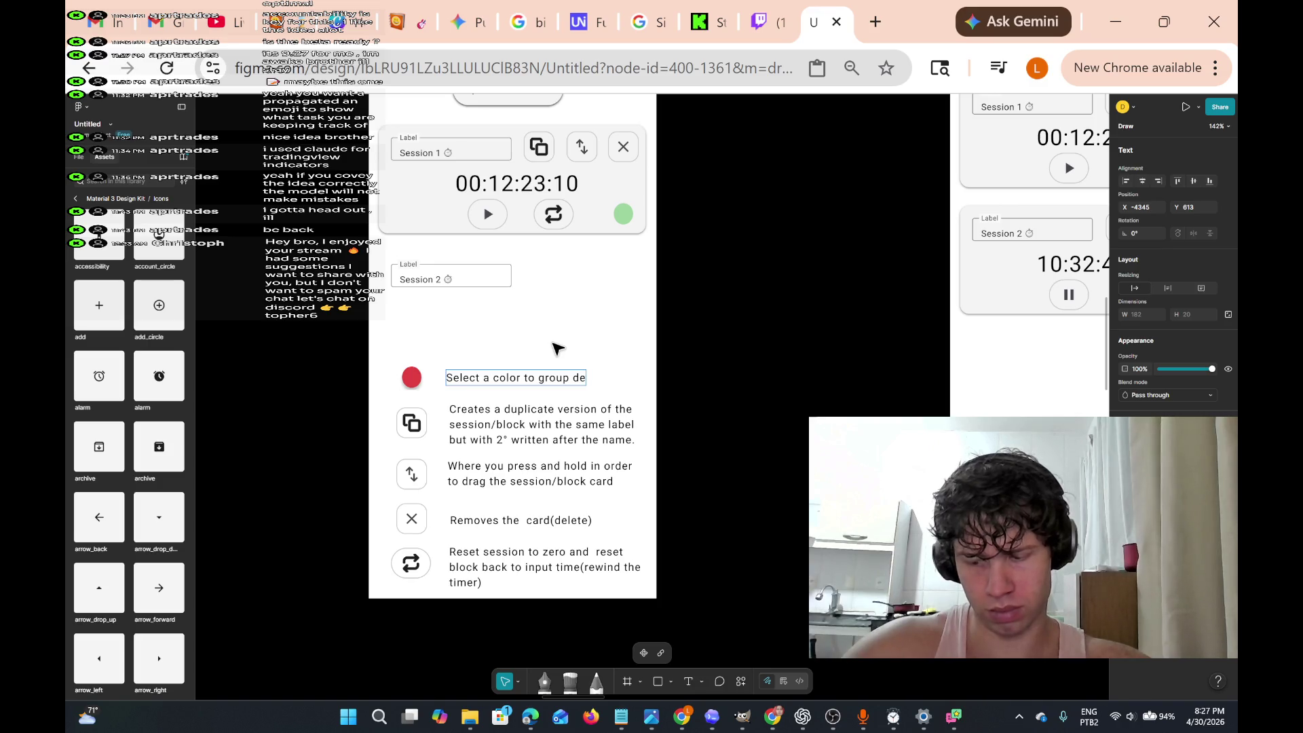
- Make the red dot's note read 'Select a color to group and sessions', wrapping 'sessions' onto line two
{"action": "scroll", "coordinate": [563, 391], "scroll_direction": "up", "scroll_amount": 5}
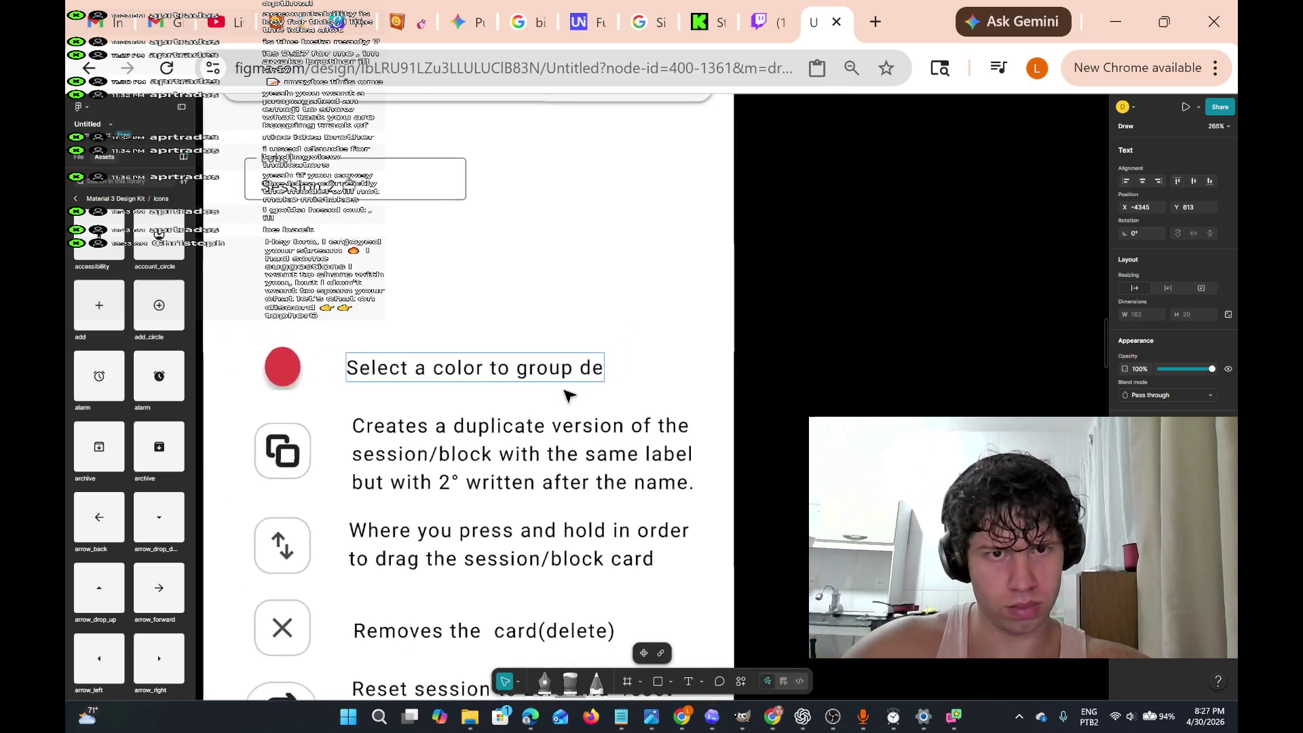
{"action": "type", "text": "fine"}
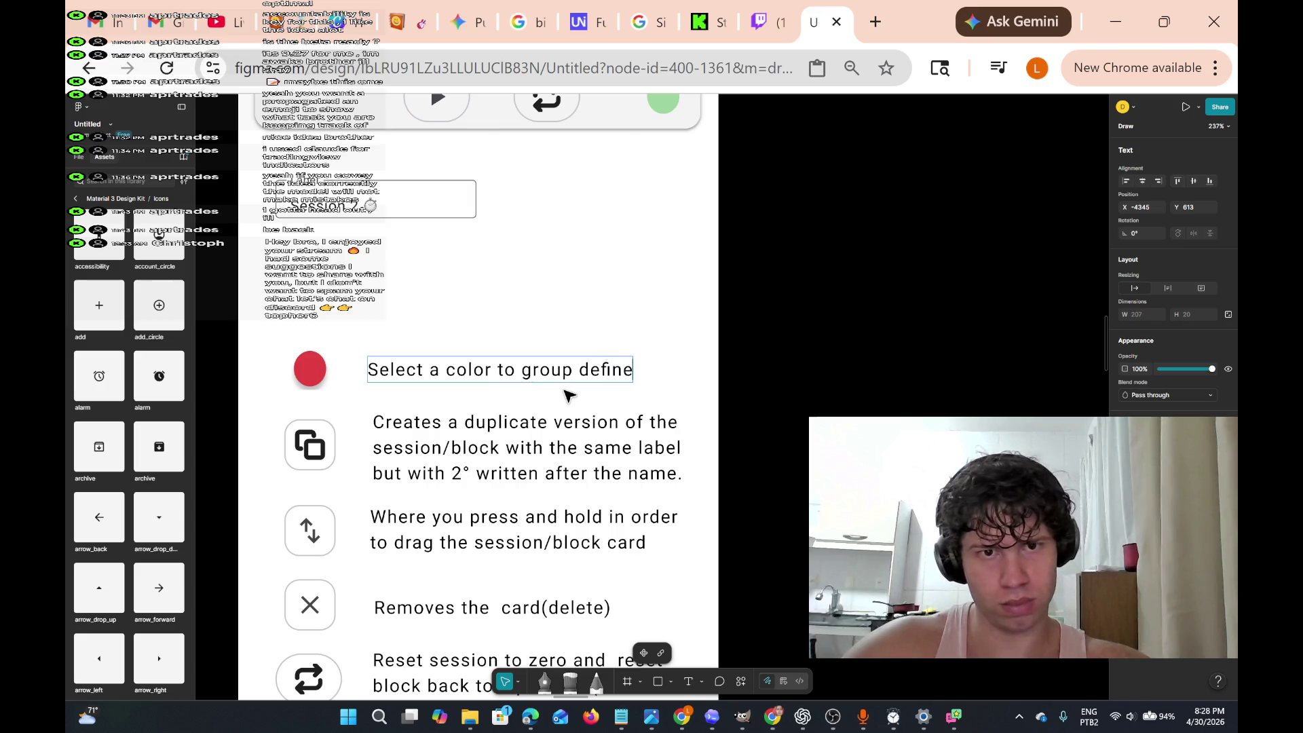
{"action": "key", "text": "BackSpace"}
{"action": "key", "text": "BackSpace"}
{"action": "key", "text": "BackSpace"}
{"action": "key", "text": "BackSpace"}
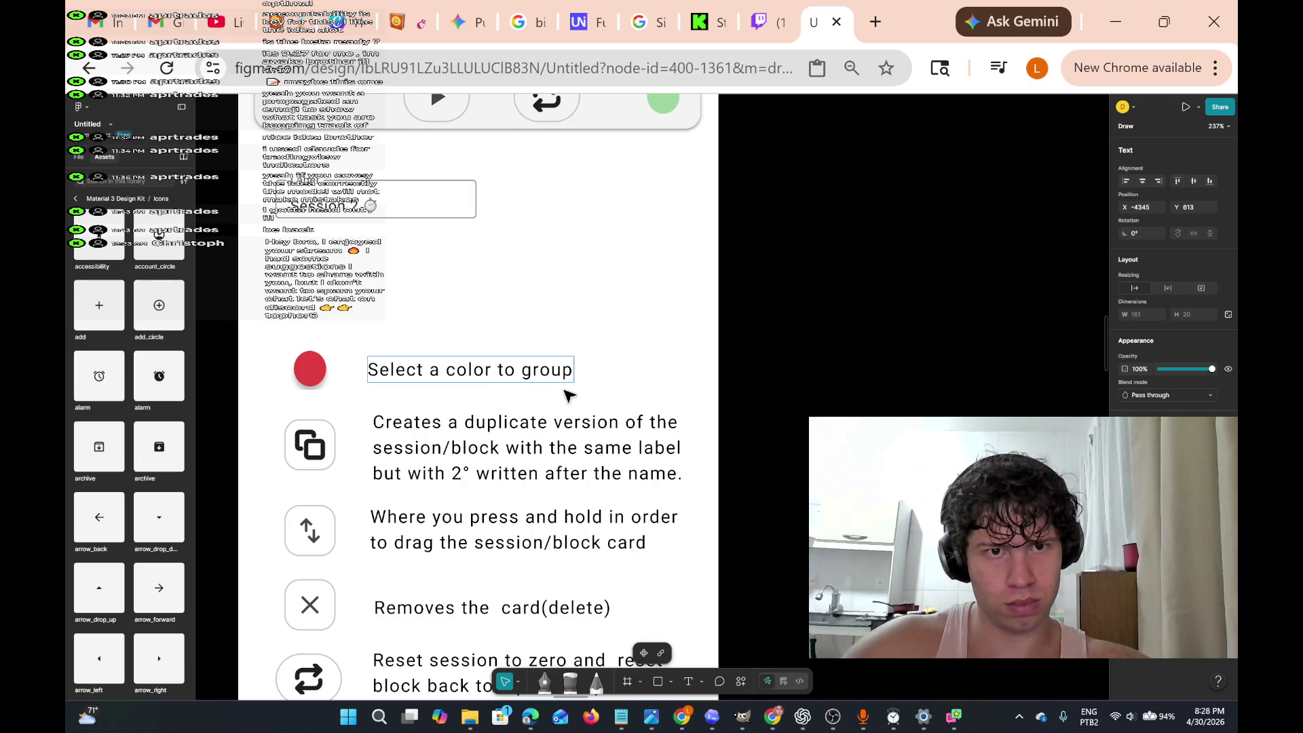
{"action": "type", "text": " se"}
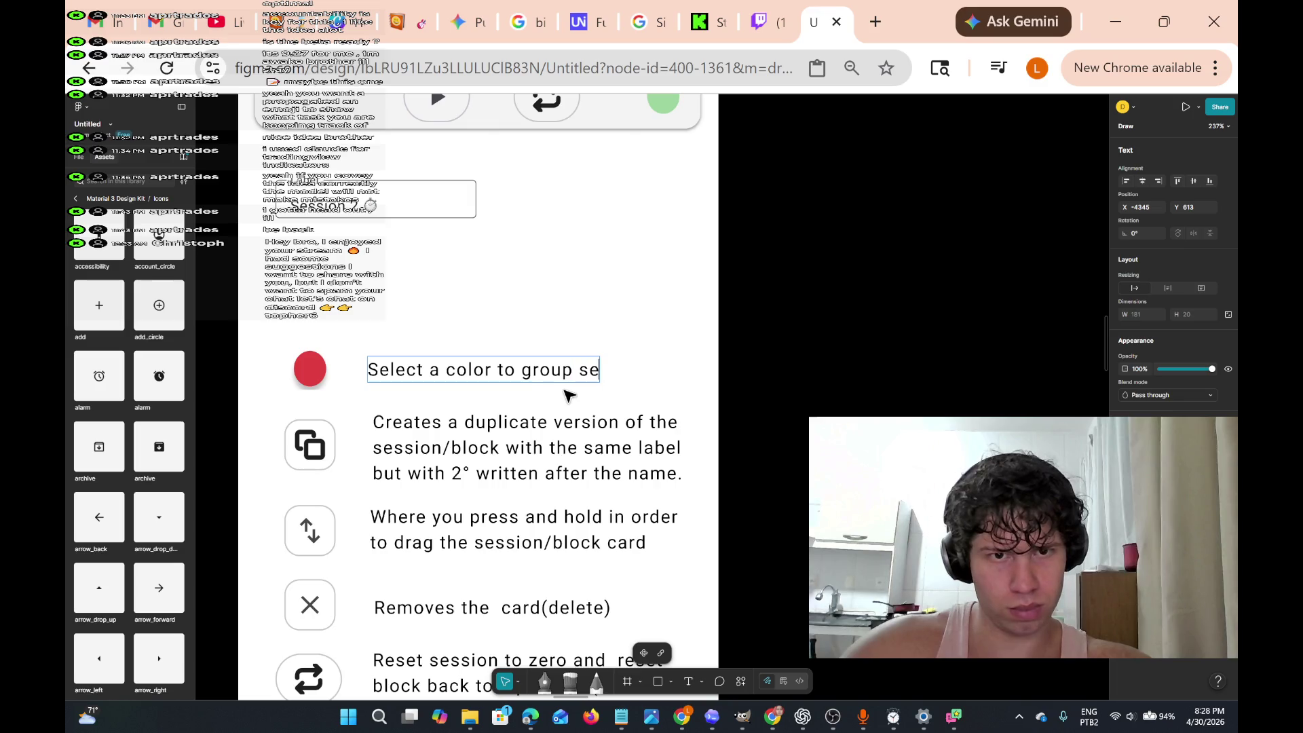
{"action": "type", "text": "ssions"}
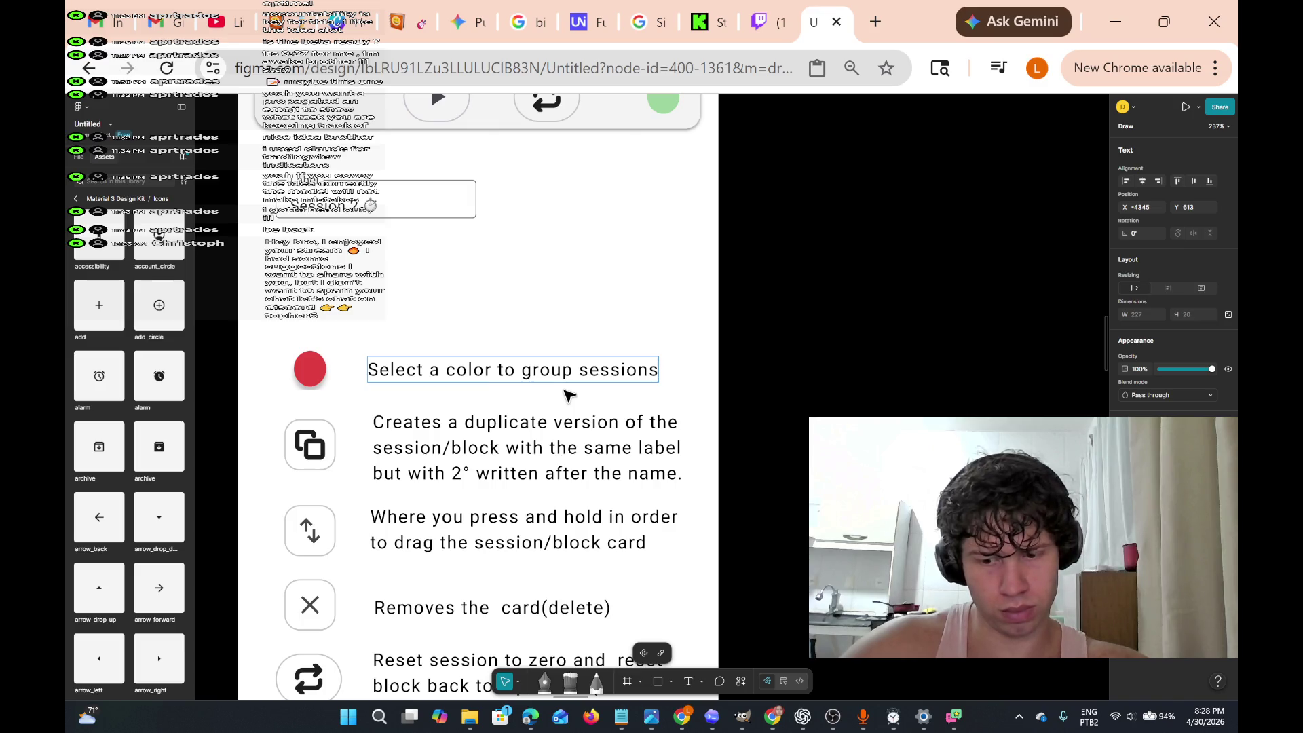
{"action": "key", "text": "Left"}
{"action": "key", "text": "Left"}
{"action": "key", "text": "Left"}
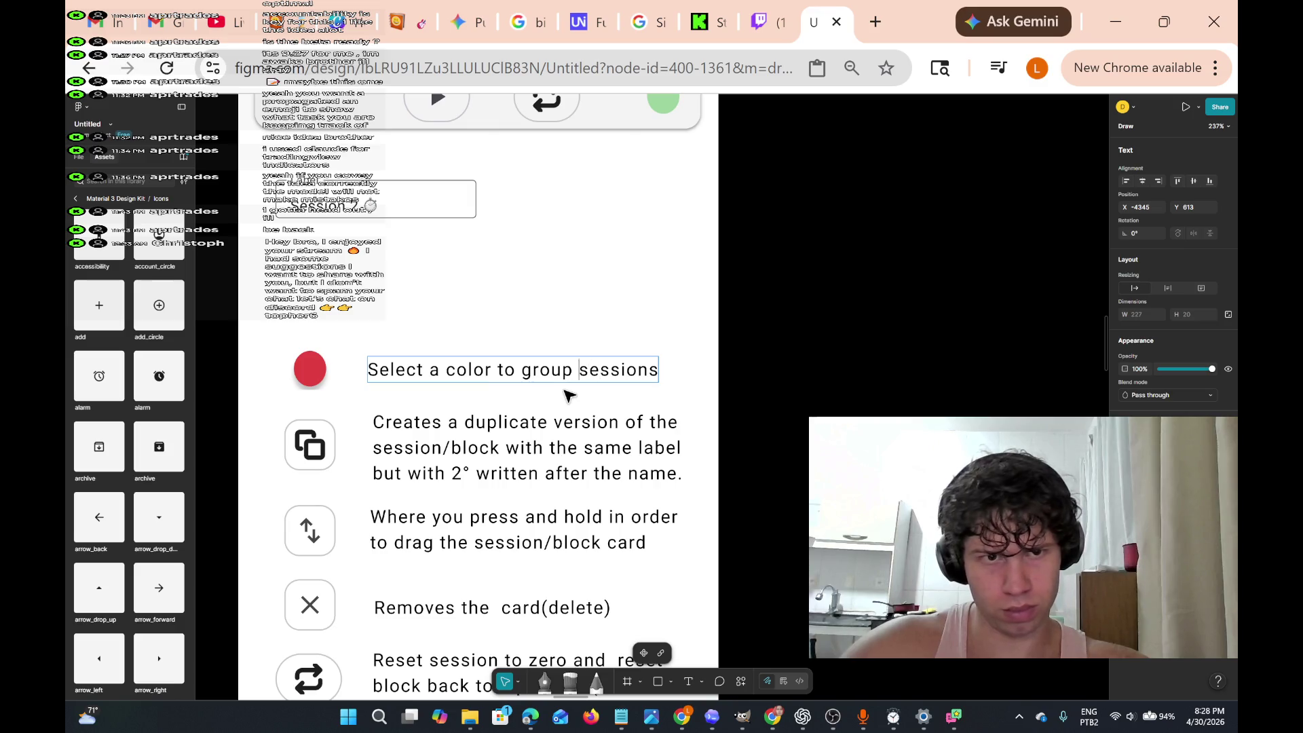
{"action": "key", "text": "Return"}
{"action": "type", "text": "and"}
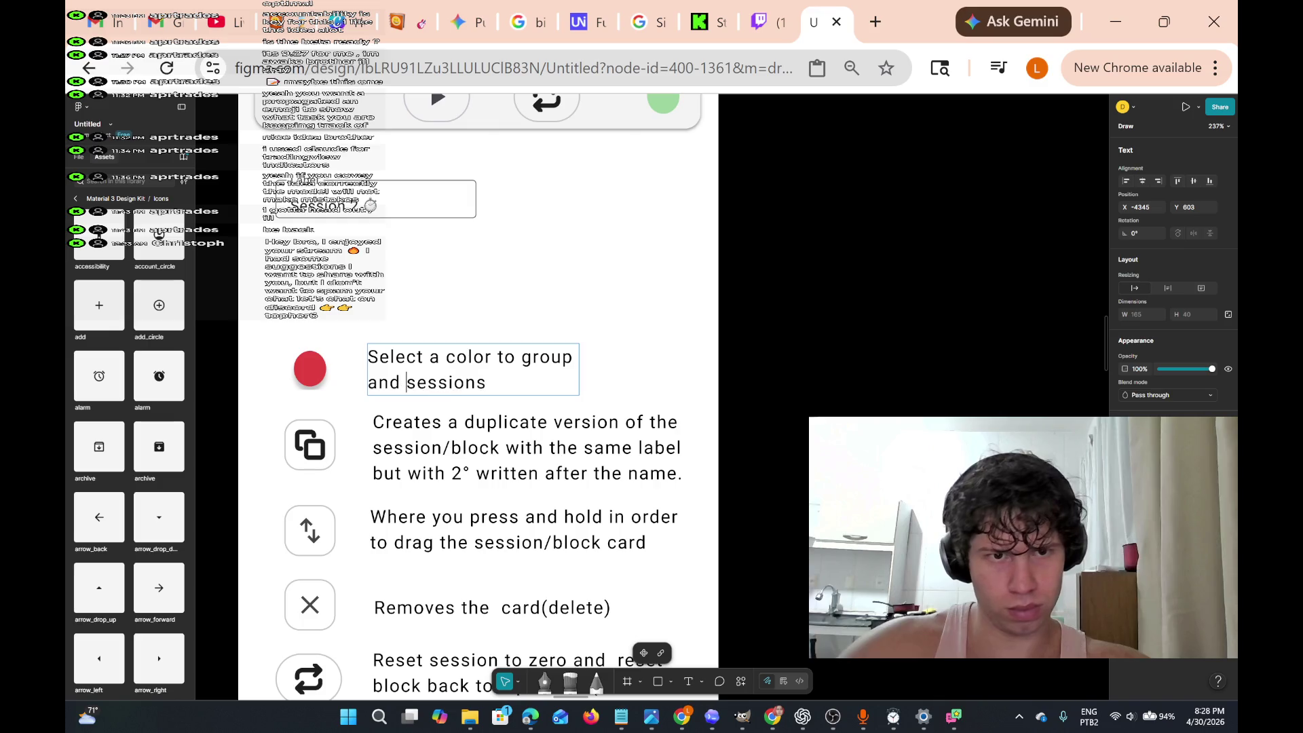
{"action": "key", "text": "Right"}
{"action": "key", "text": "Right"}
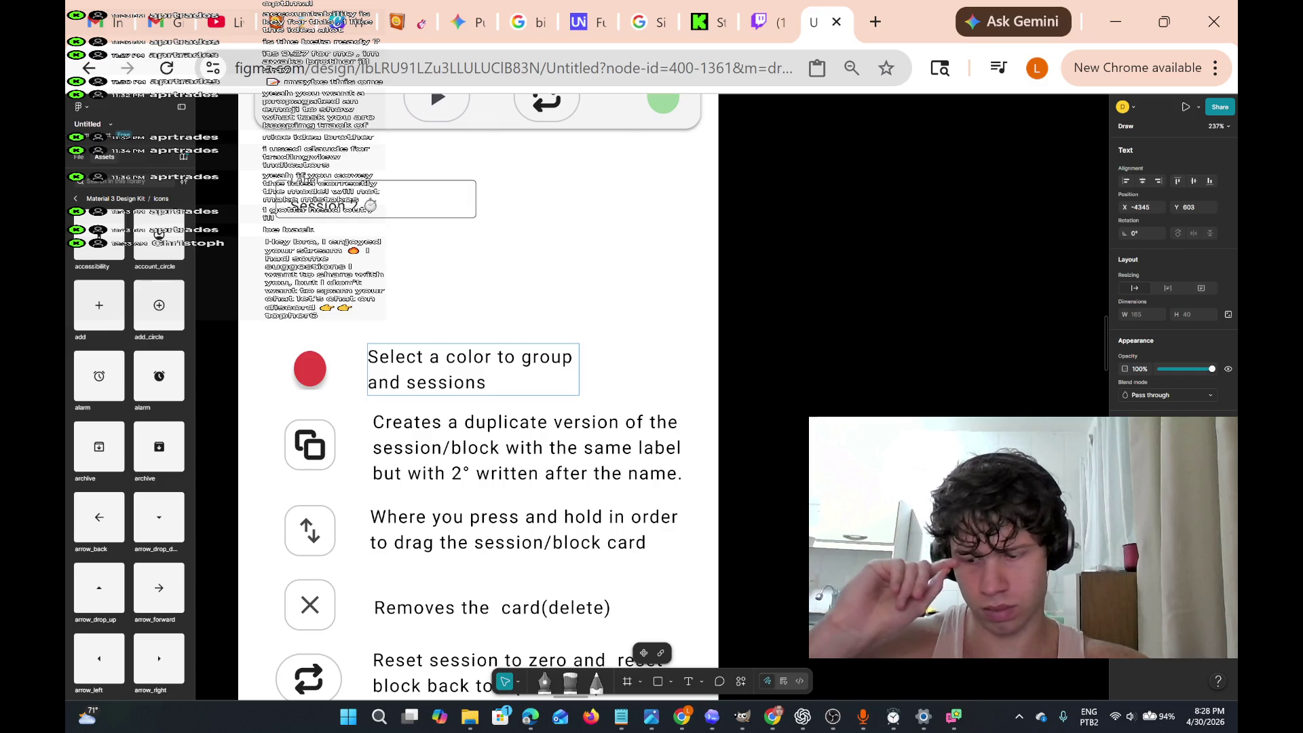
{"action": "key", "text": "Left"}
{"action": "key", "text": "Left"}
{"action": "key", "text": "Left"}
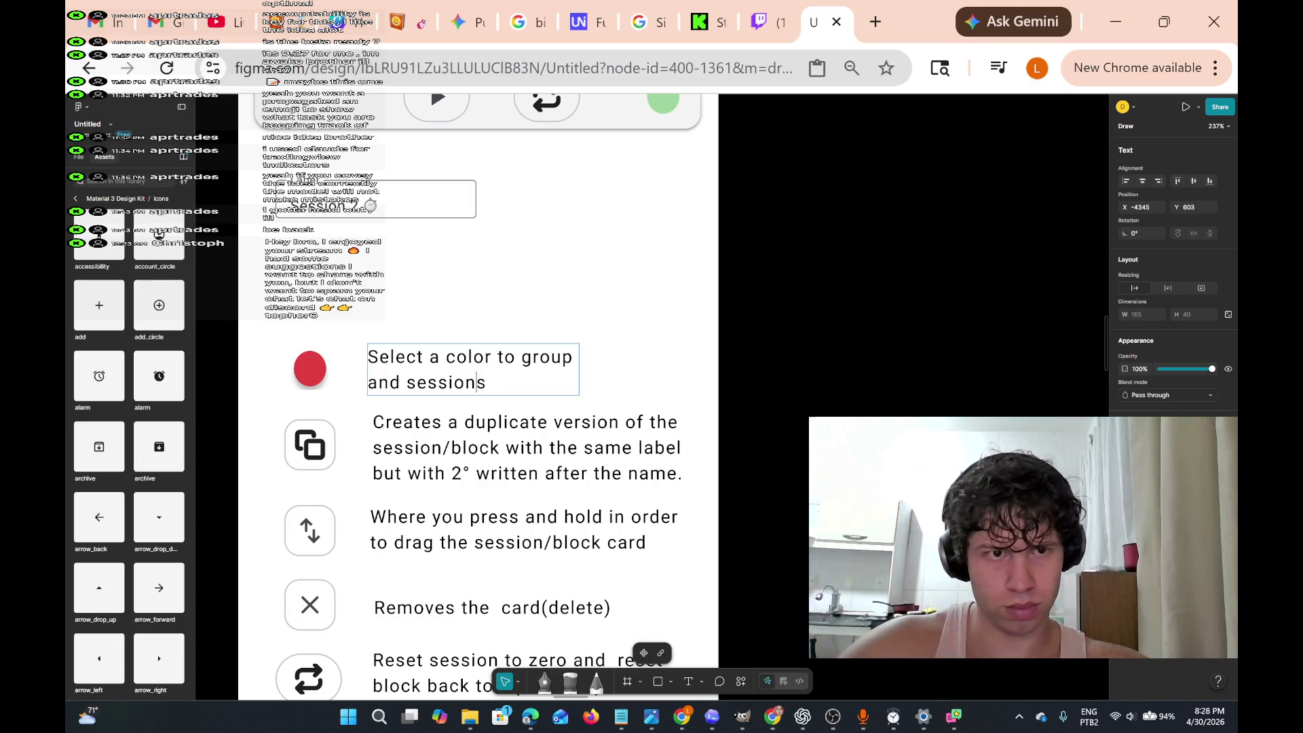
{"action": "key", "text": "BackSpace"}
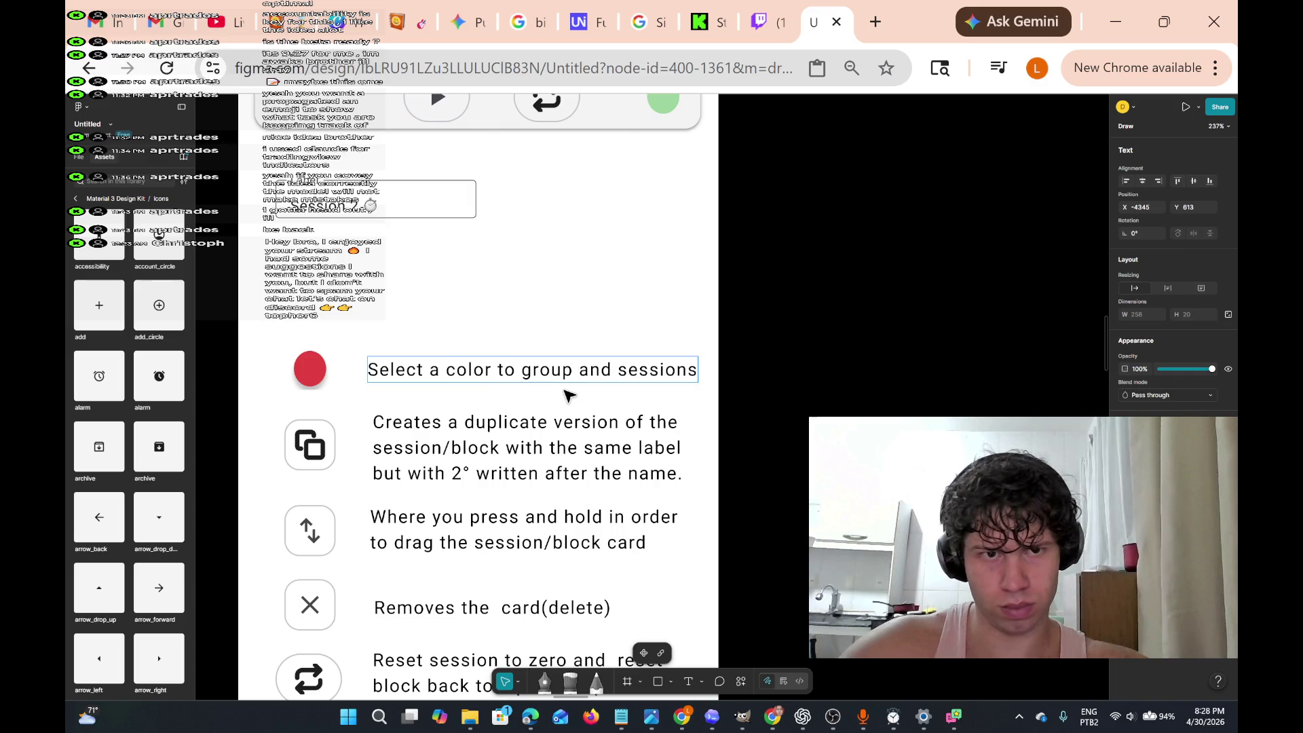
{"action": "key", "text": "Return"}
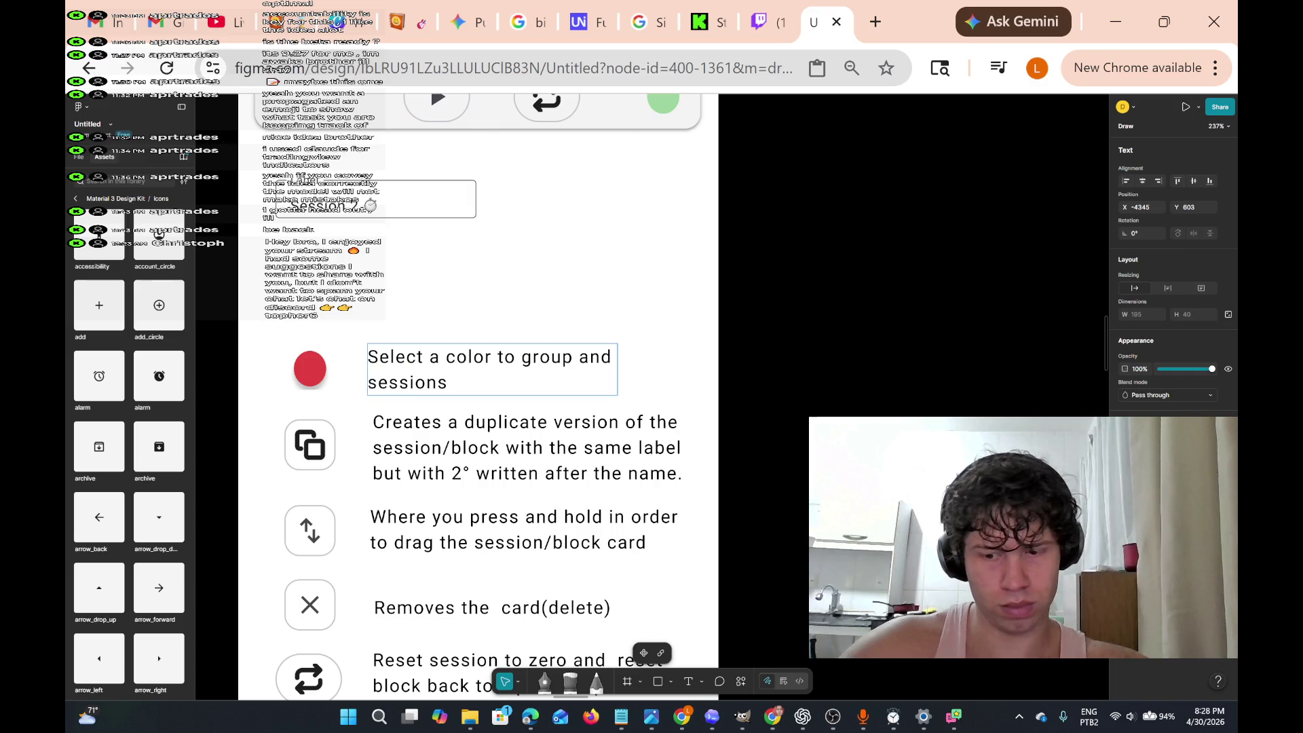
{"action": "key", "text": "Right"}
{"action": "key", "text": "Right"}
{"action": "key", "text": "Right"}
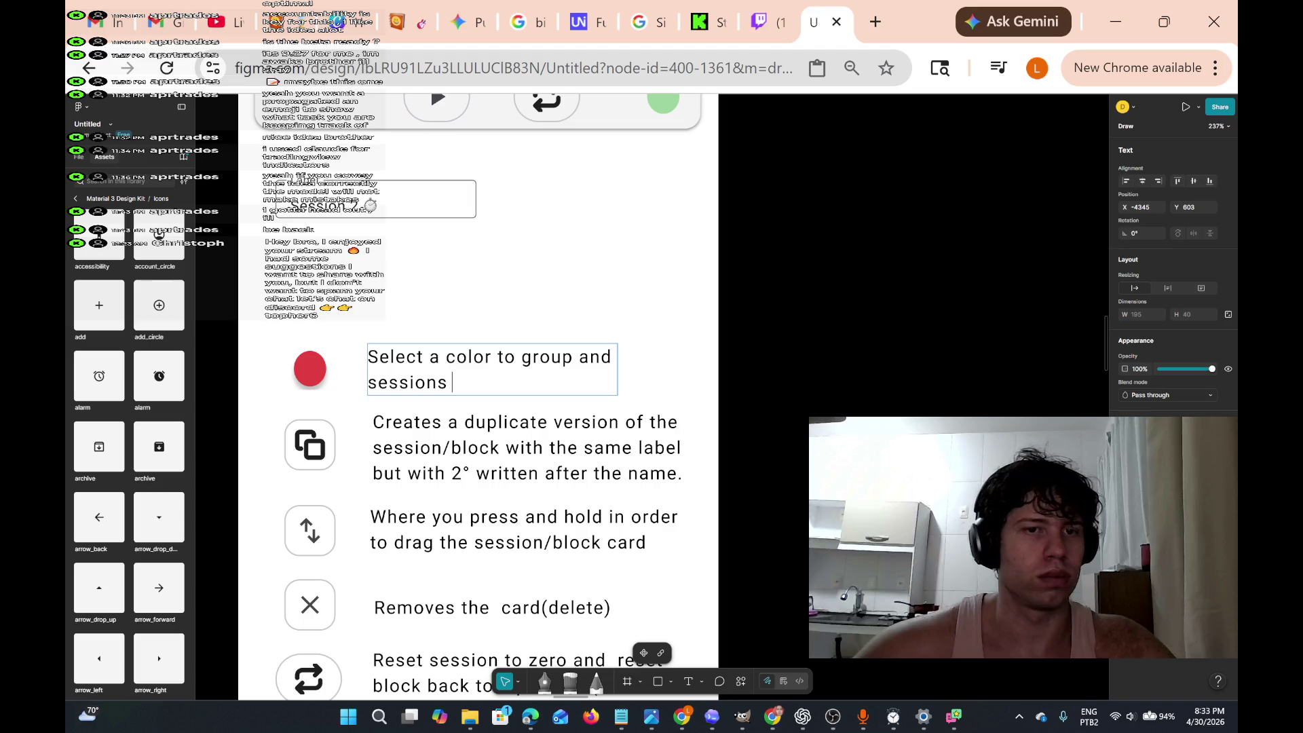
- Nudge the red circle's note slightly right and complete 'sessions/blocks'
{"action": "key", "text": "Escape"}
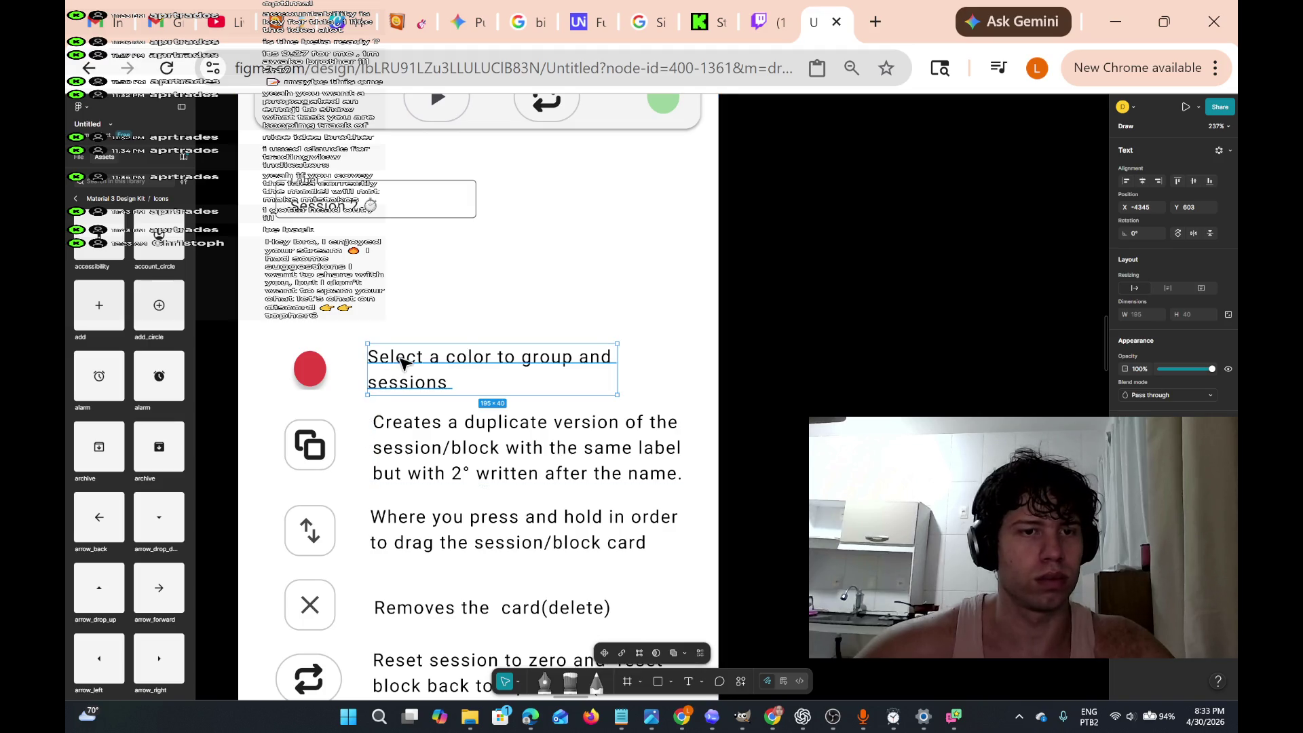
{"action": "left_click_drag", "start_coordinate": [403, 362], "coordinate": [410, 361]}
{"action": "key", "text": "Return"}
{"action": "key", "text": "Right"}
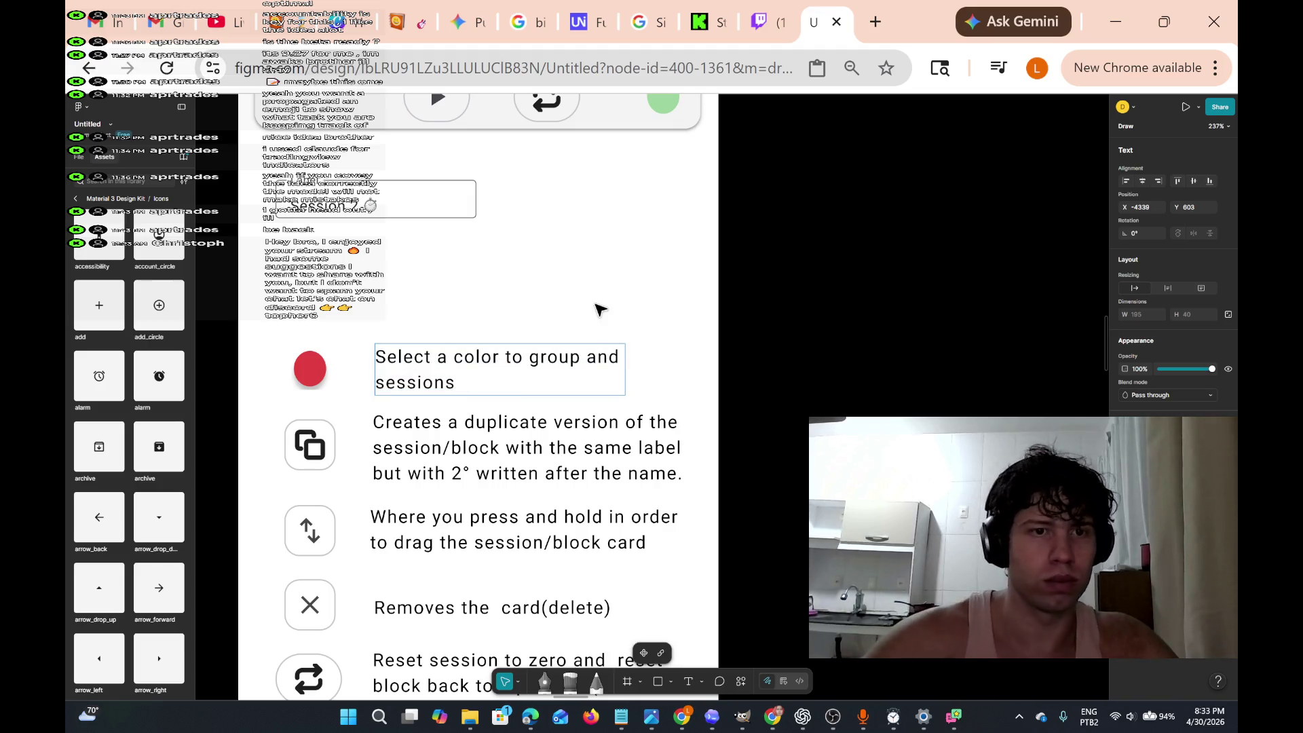
{"action": "type", "text": "/blocks"}
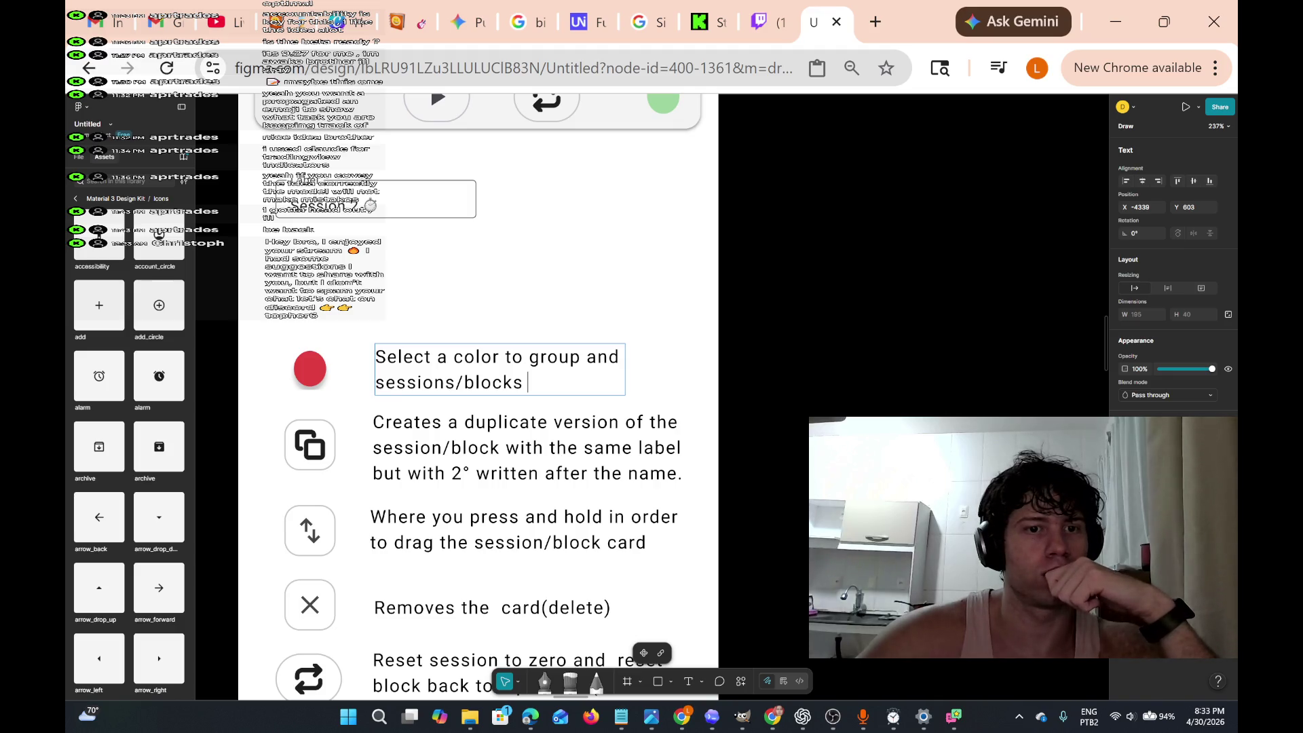
{"action": "scroll", "coordinate": [561, 369], "scroll_direction": "up", "scroll_amount": 3}
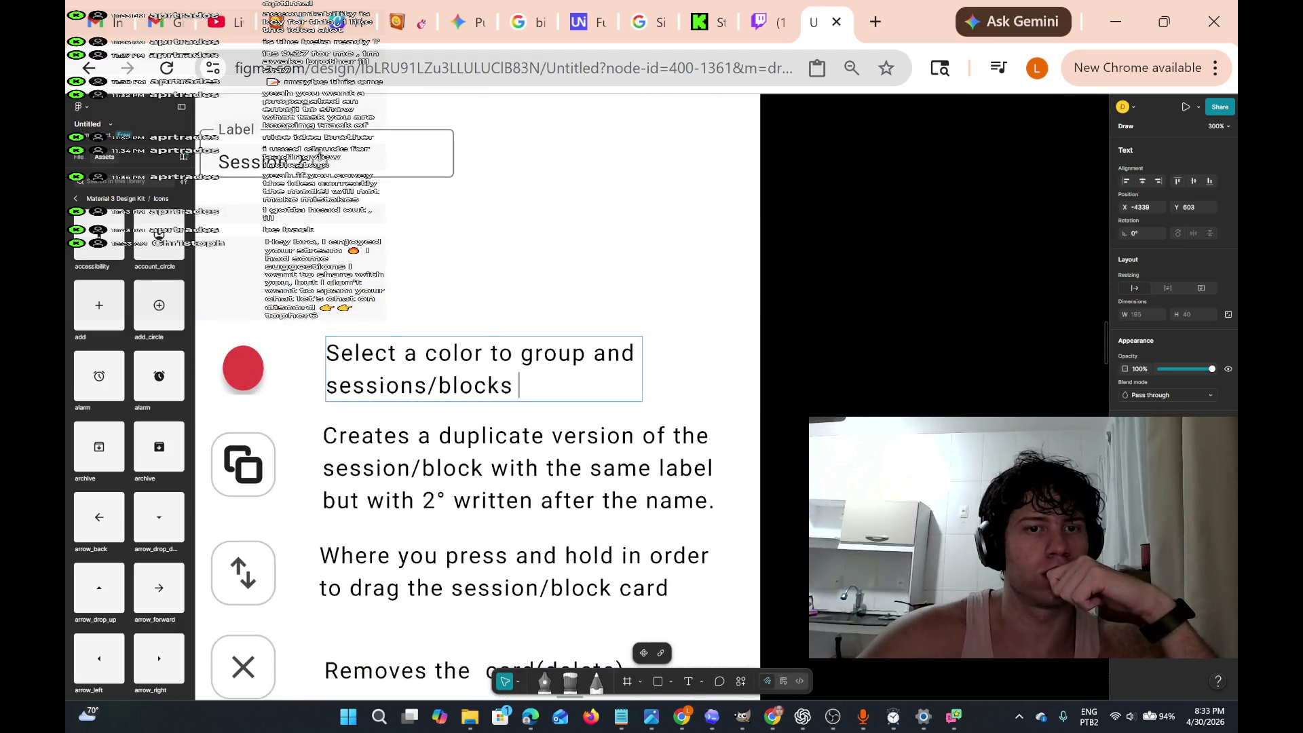
{"action": "scroll", "coordinate": [543, 407], "scroll_direction": "down", "scroll_amount": 1}
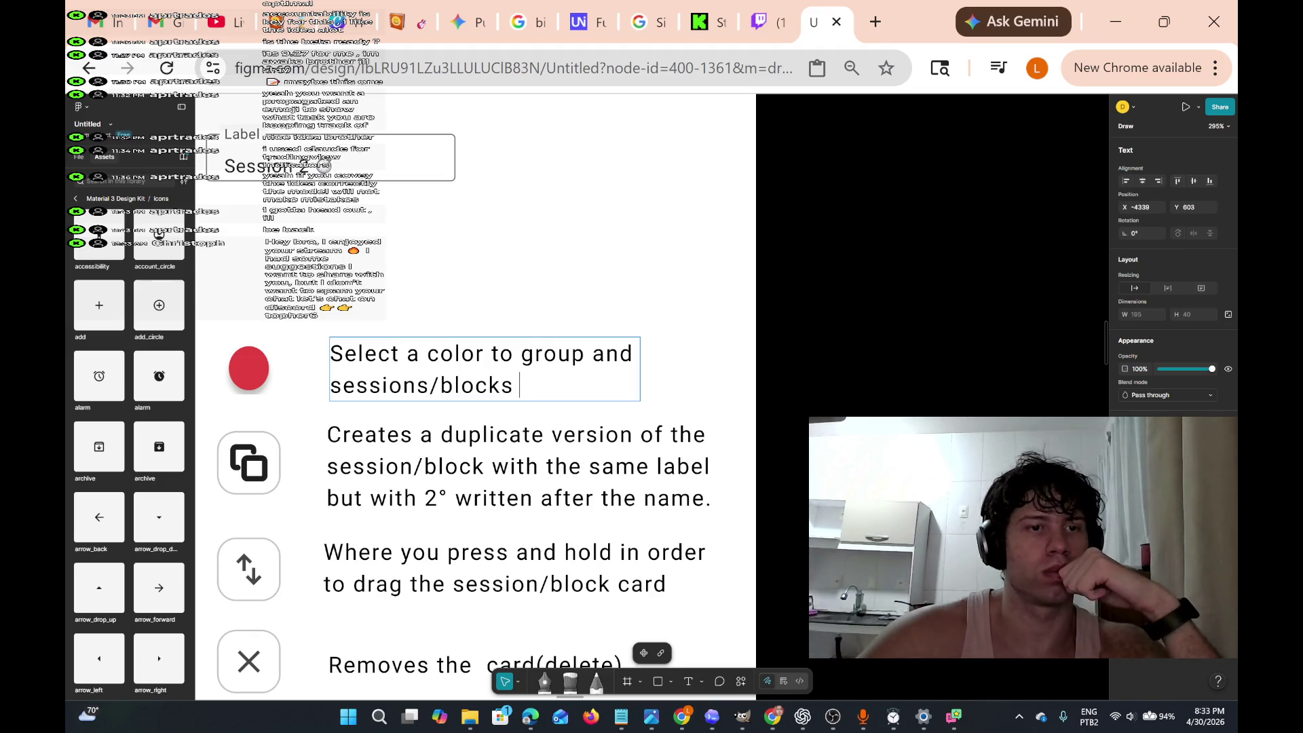
{"action": "scroll", "coordinate": [475, 397], "scroll_direction": "left", "scroll_amount": 2}
{"action": "scroll", "coordinate": [543, 407], "scroll_direction": "up", "scroll_amount": 2}
{"action": "scroll", "coordinate": [553, 368], "scroll_direction": "down", "scroll_amount": 2}
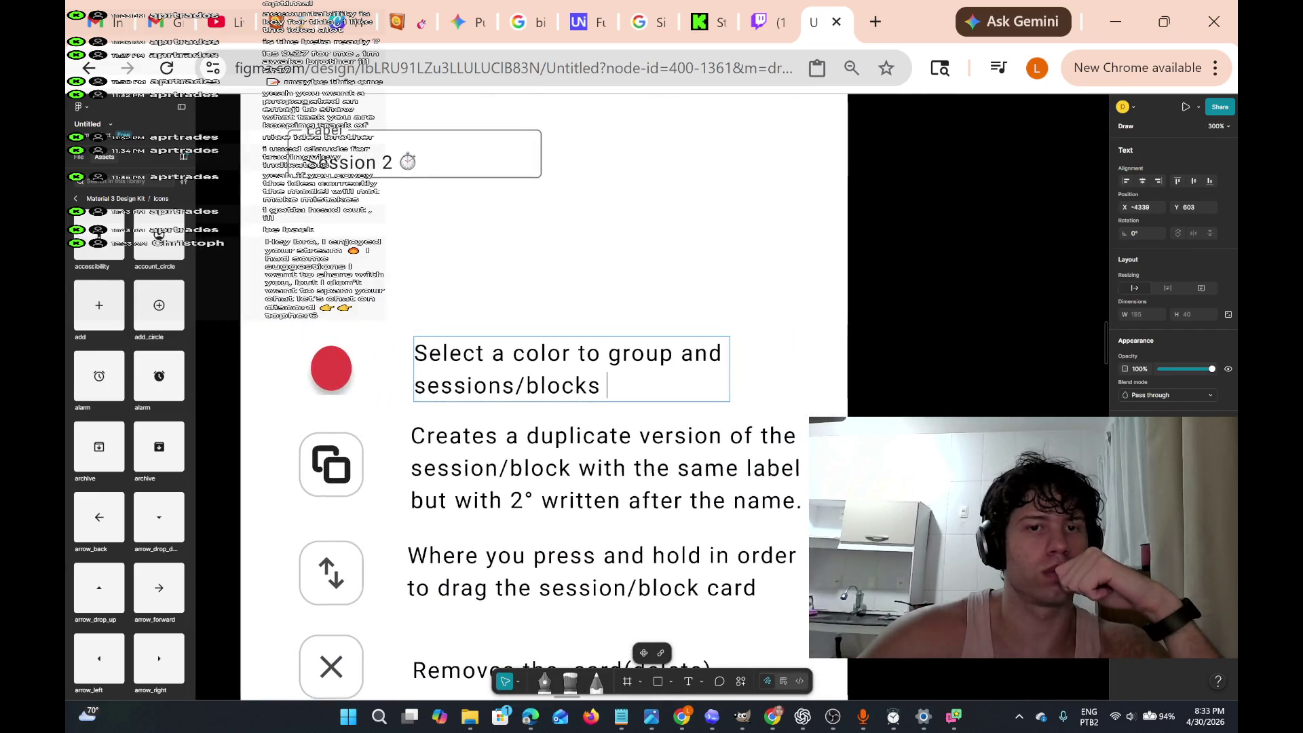
{"action": "scroll", "coordinate": [543, 380], "scroll_direction": "up", "scroll_amount": 1}
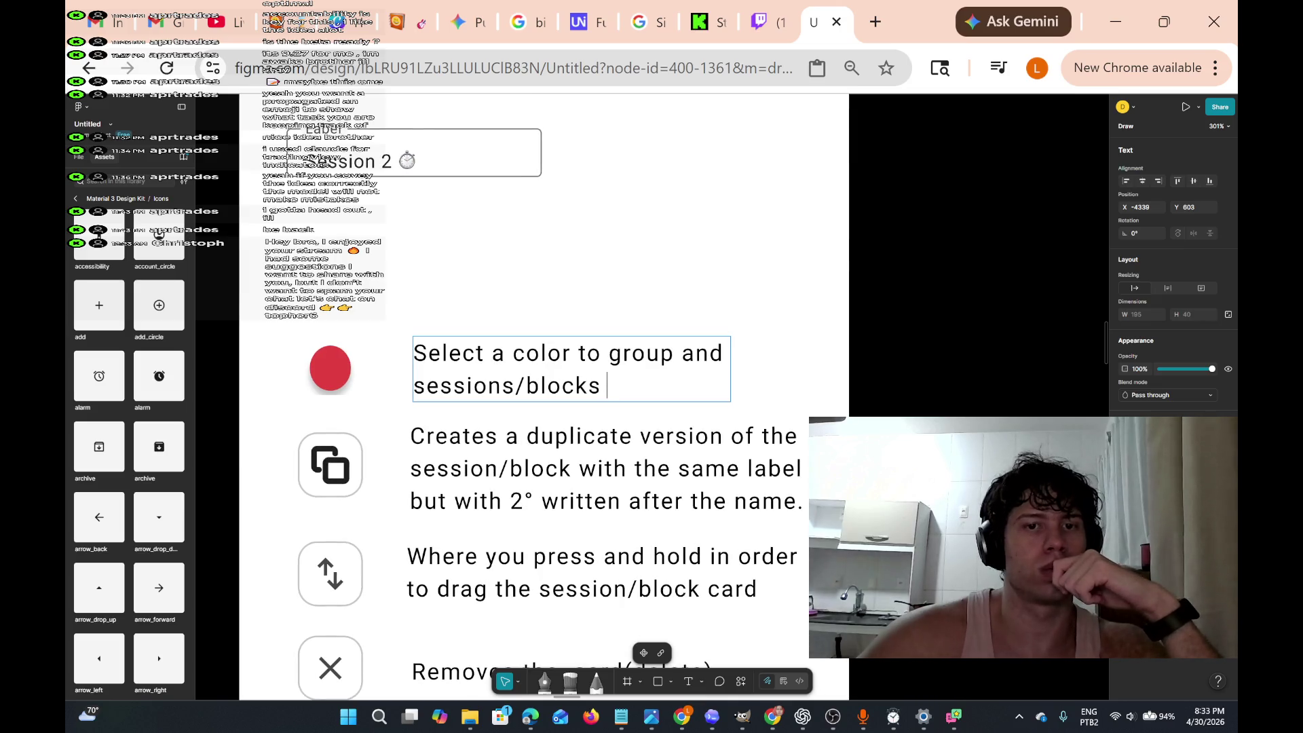
{"action": "scroll", "coordinate": [542, 393], "scroll_direction": "up", "scroll_amount": 1}
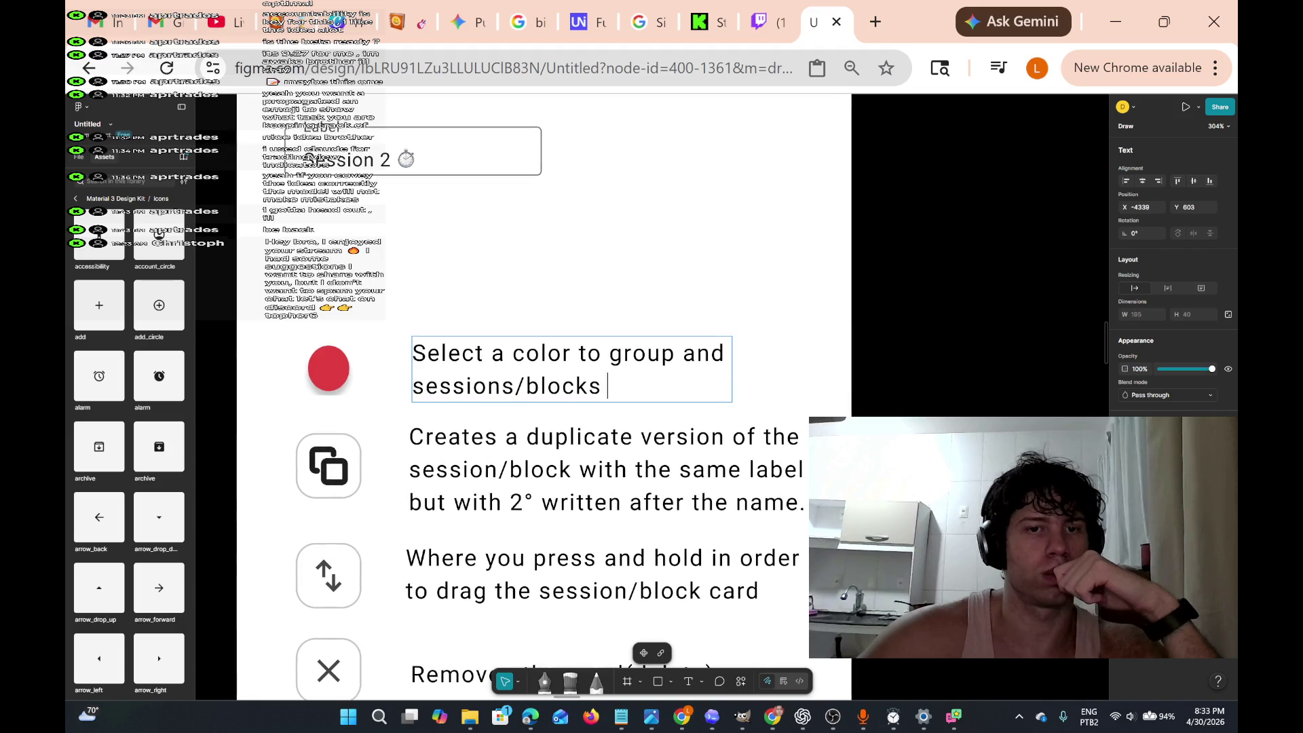
{"action": "scroll", "coordinate": [549, 376], "scroll_direction": "up", "scroll_amount": 3}
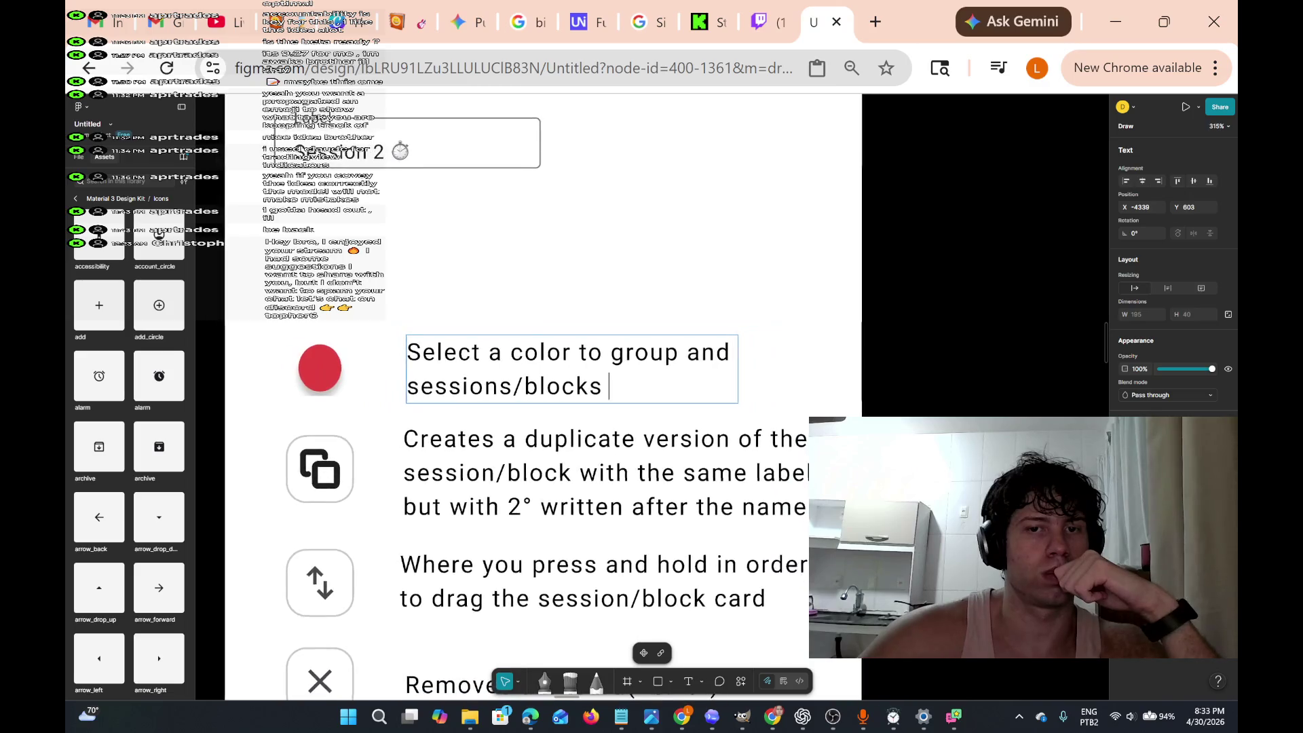
{"action": "scroll", "coordinate": [552, 365], "scroll_direction": "up", "scroll_amount": 3}
{"action": "scroll", "coordinate": [564, 370], "scroll_direction": "down", "scroll_amount": 3}
{"action": "scroll", "coordinate": [564, 370], "scroll_direction": "up", "scroll_amount": 6}
{"action": "scroll", "coordinate": [557, 370], "scroll_direction": "down", "scroll_amount": 5}
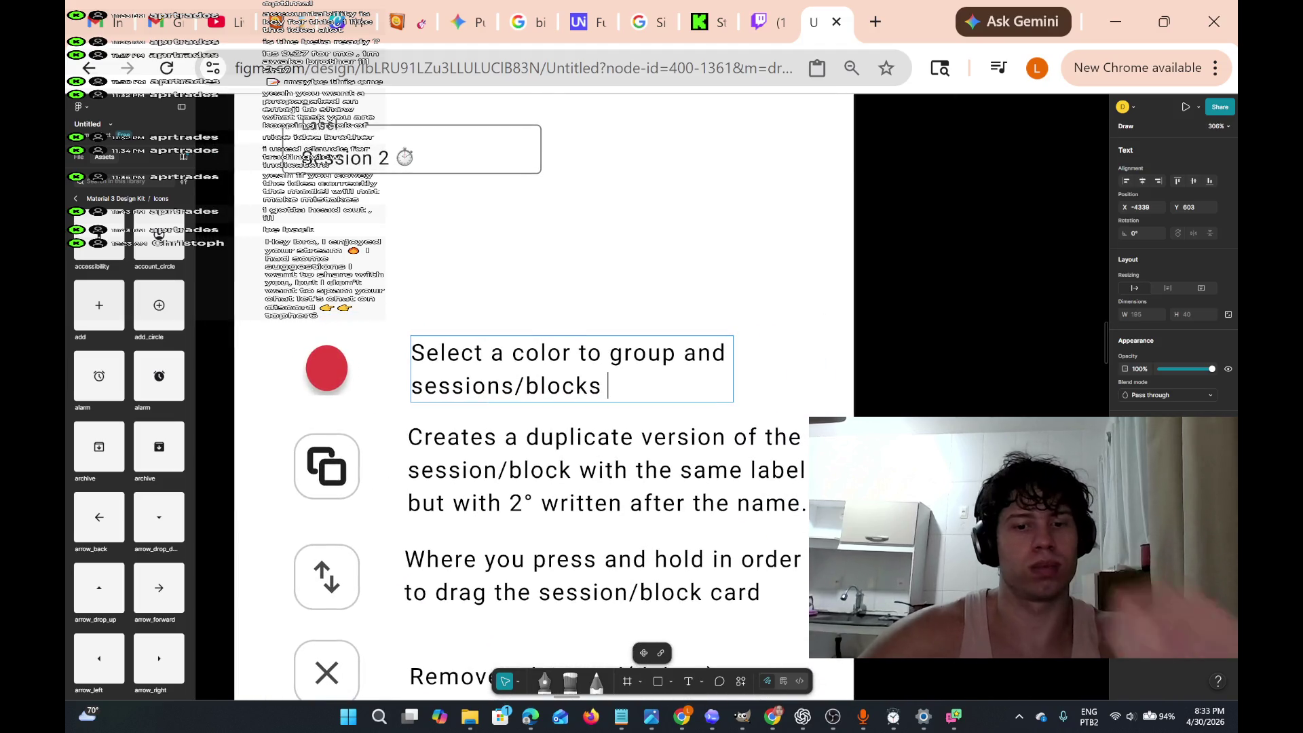
- Clear stray letters after 'sessions/blocks', delete 'and', and insert 'similar' before 'sessions/blocks'
{"action": "type", "text": "de"}
{"action": "key", "text": "BackSpace"}
{"action": "key", "text": "BackSpace"}
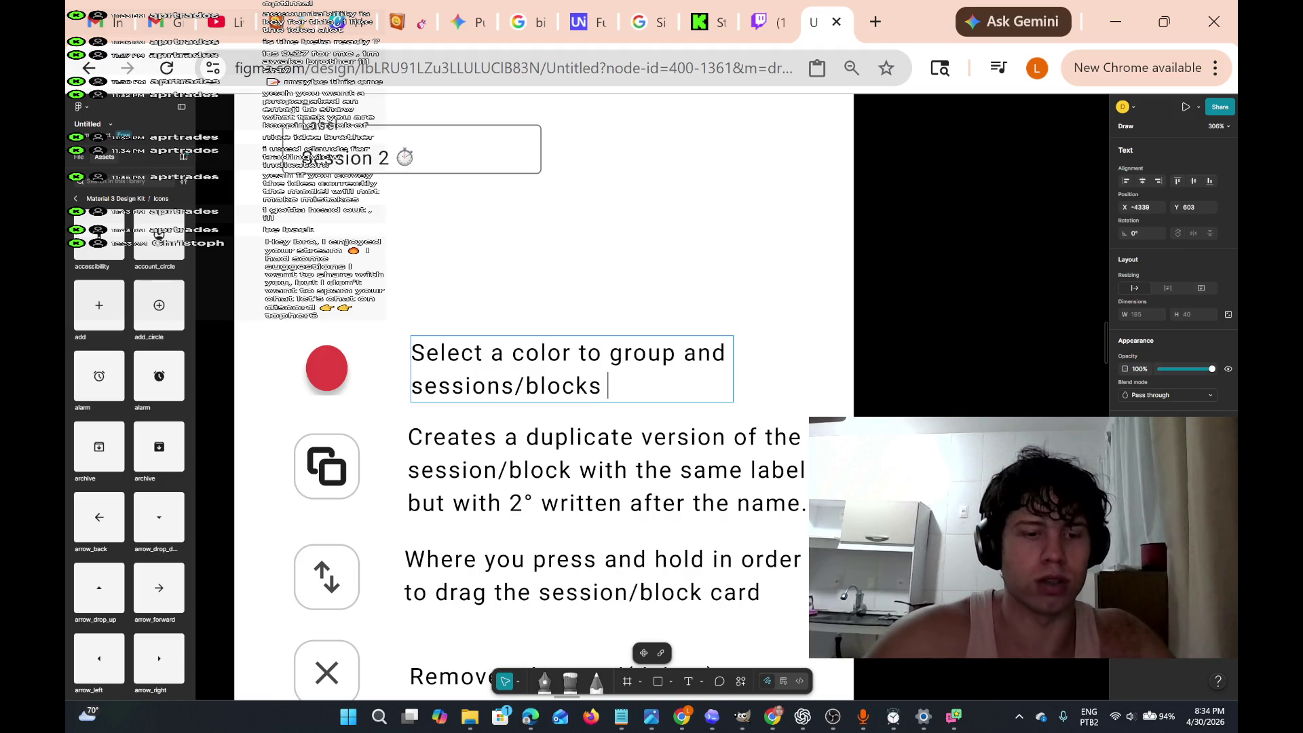
{"action": "key", "text": "BackSpace"}
{"action": "key", "text": "BackSpace"}
{"action": "key", "text": "BackSpace"}
{"action": "type", "text": "e"}
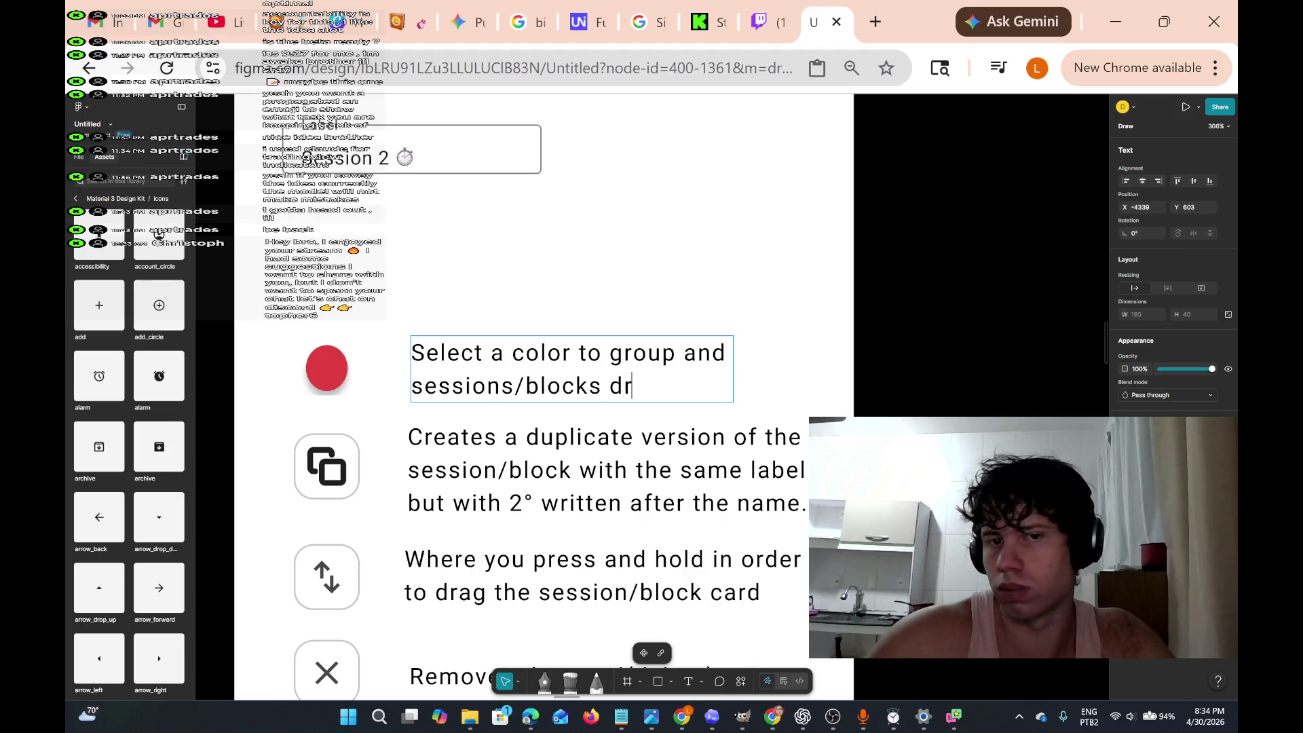
{"action": "key", "text": "BackSpace"}
{"action": "key", "text": "BackSpace"}
{"action": "type", "text": "sw"}
{"action": "key", "text": "BackSpace"}
{"action": "key", "text": "BackSpace"}
{"action": "type", "text": "w"}
{"action": "key", "text": "BackSpace"}
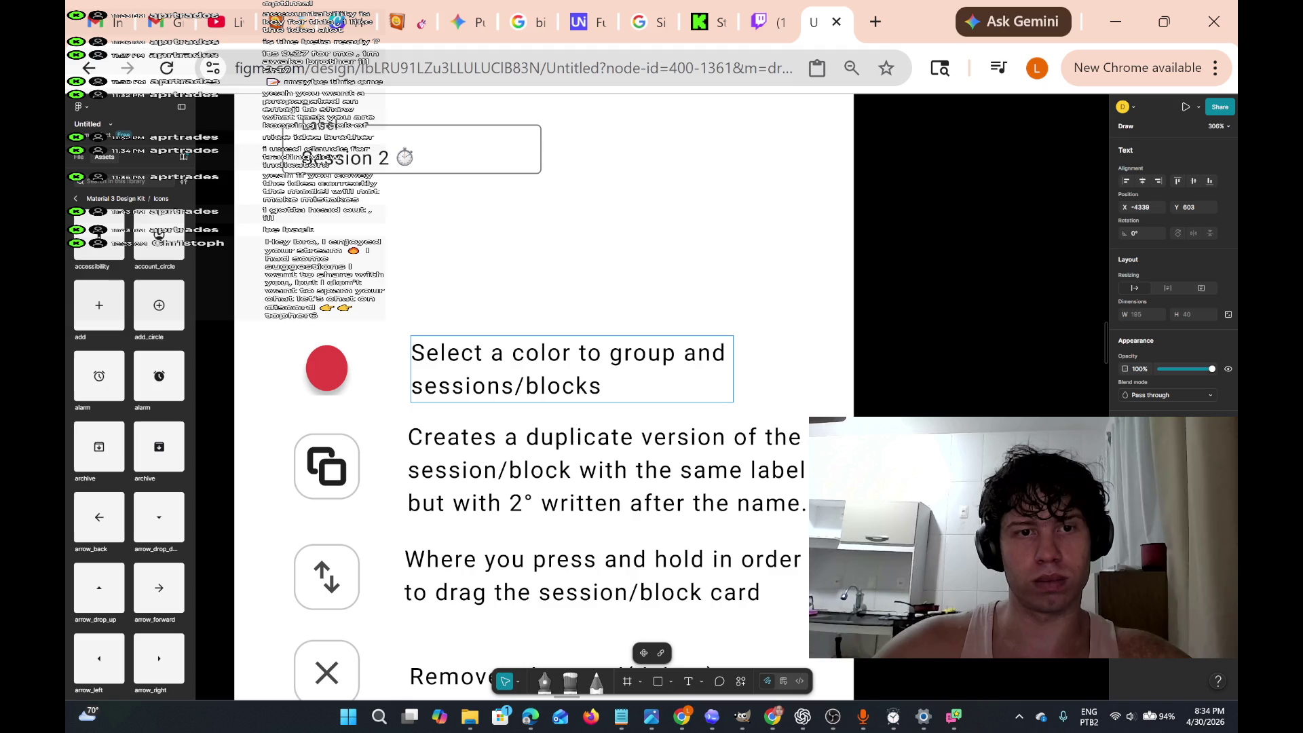
{"action": "key", "text": "BackSpace"}
{"action": "key", "text": "BackSpace"}
{"action": "key", "text": "BackSpace"}
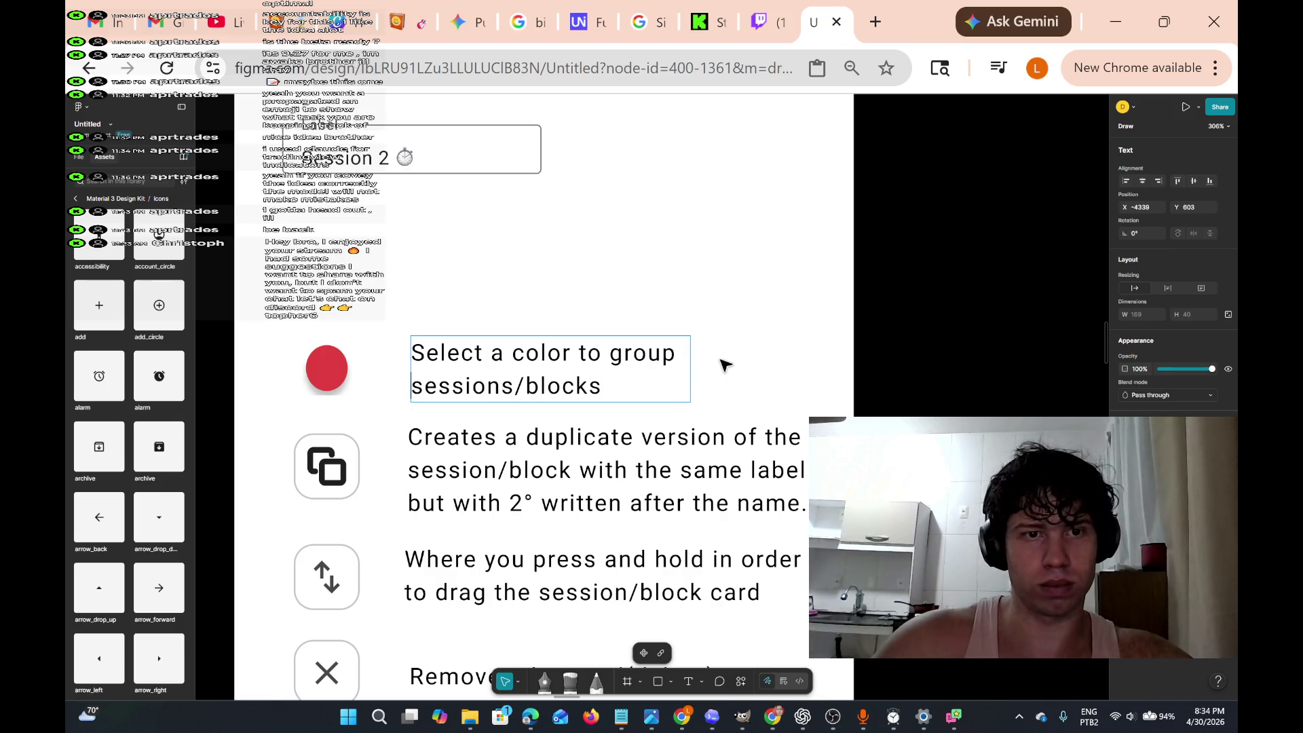
{"action": "type", "text": "simila"}
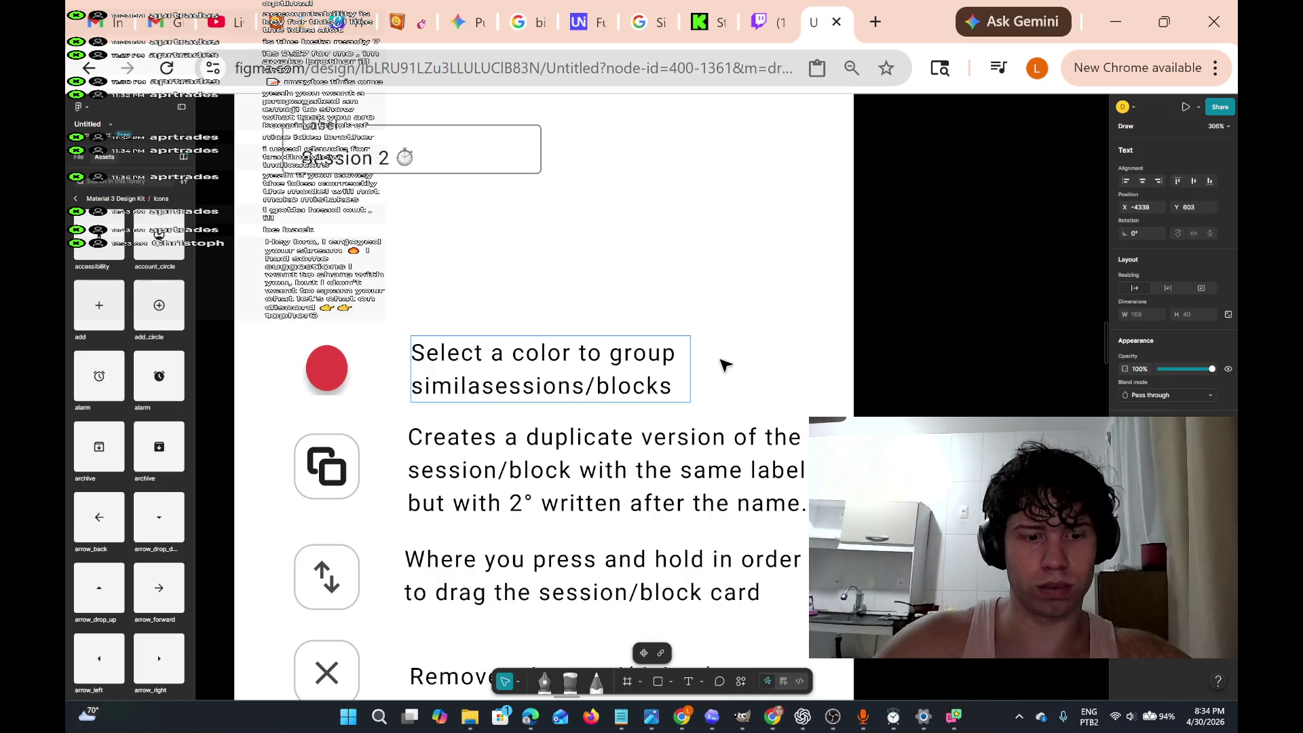
{"action": "type", "text": "r"}
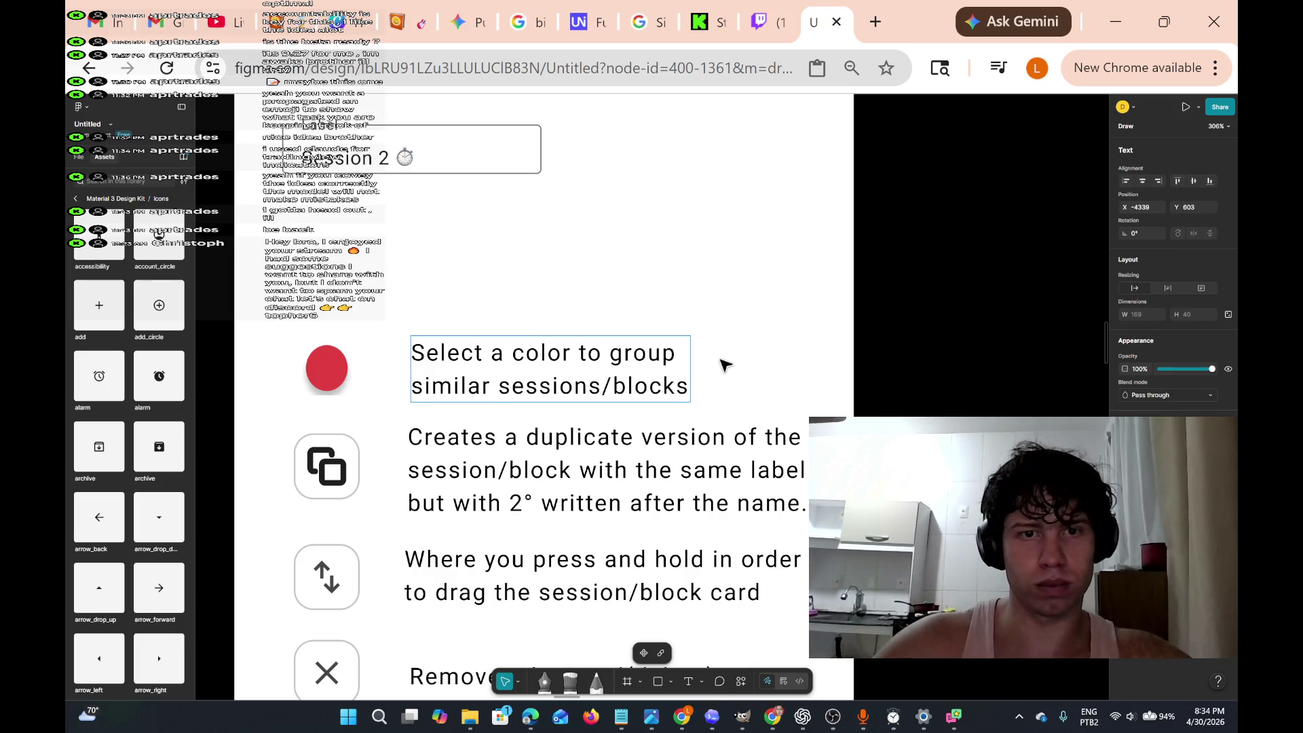
- Change the note's opening 'Select a color' to 'Open a color selector menu'
{"action": "scroll", "coordinate": [603, 461], "scroll_direction": "down", "scroll_amount": 3}
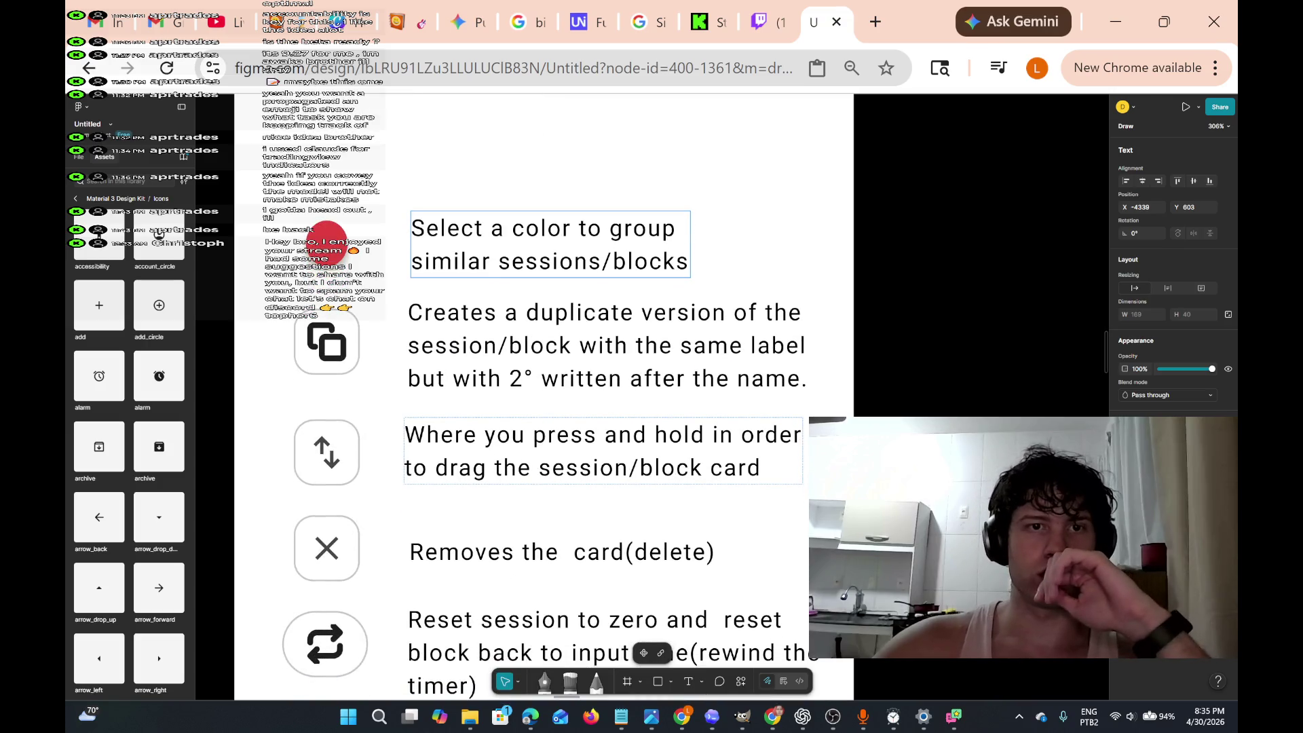
{"action": "scroll", "coordinate": [704, 451], "scroll_direction": "right", "scroll_amount": 4}
{"action": "scroll", "coordinate": [703, 451], "scroll_direction": "left", "scroll_amount": 3}
{"action": "double_click", "coordinate": [449, 261]}
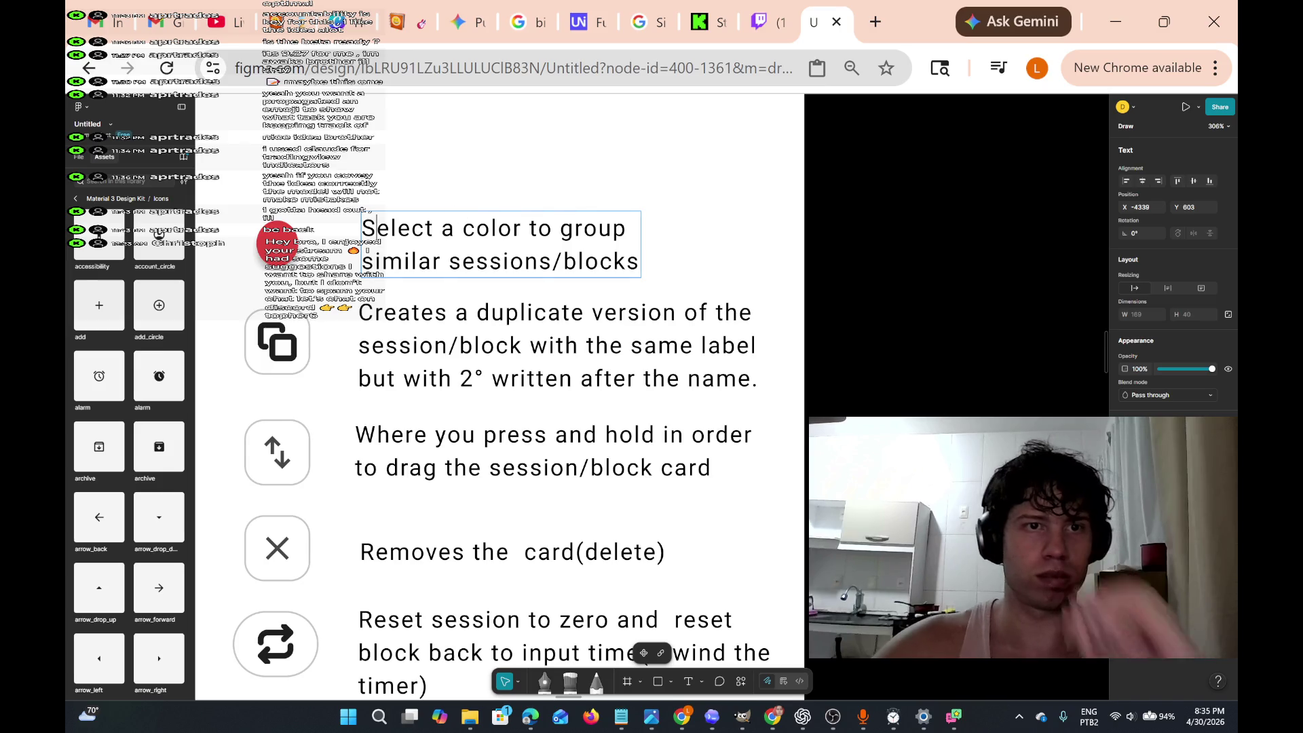
{"action": "type", "text": "Open"}
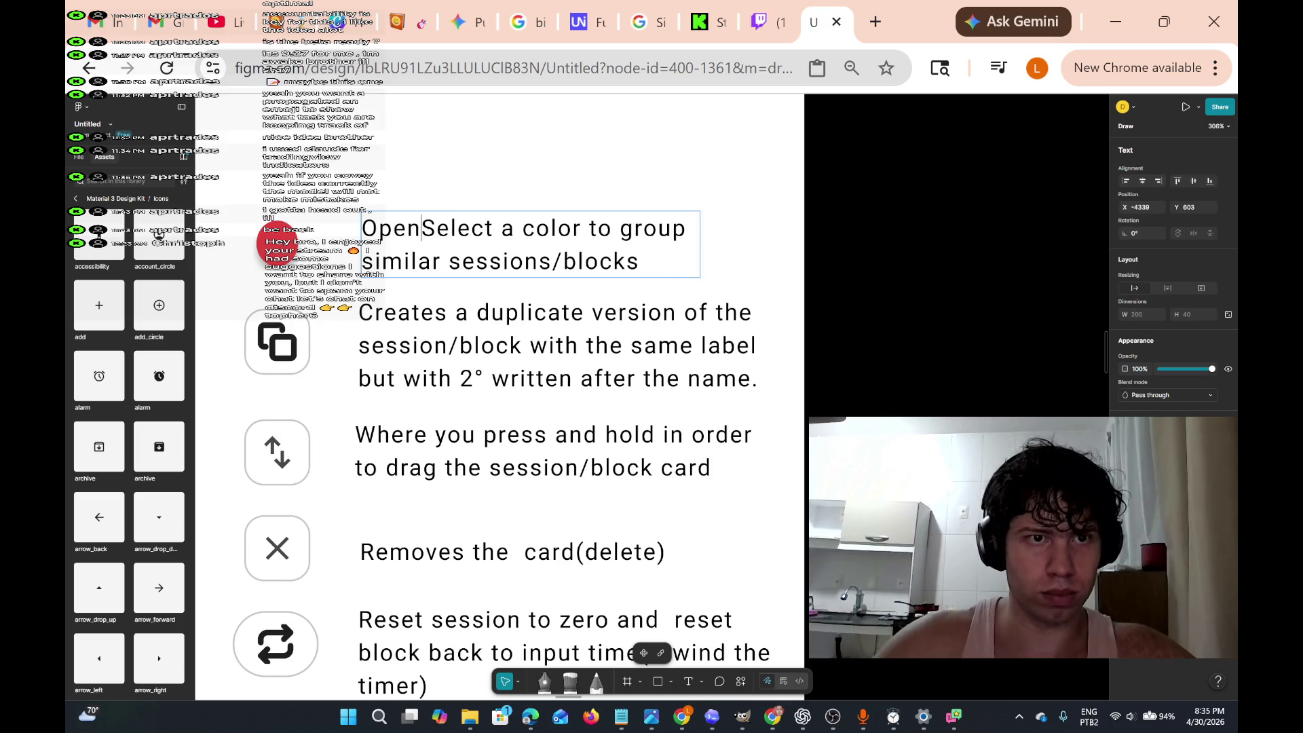
{"action": "type", "text": " a"}
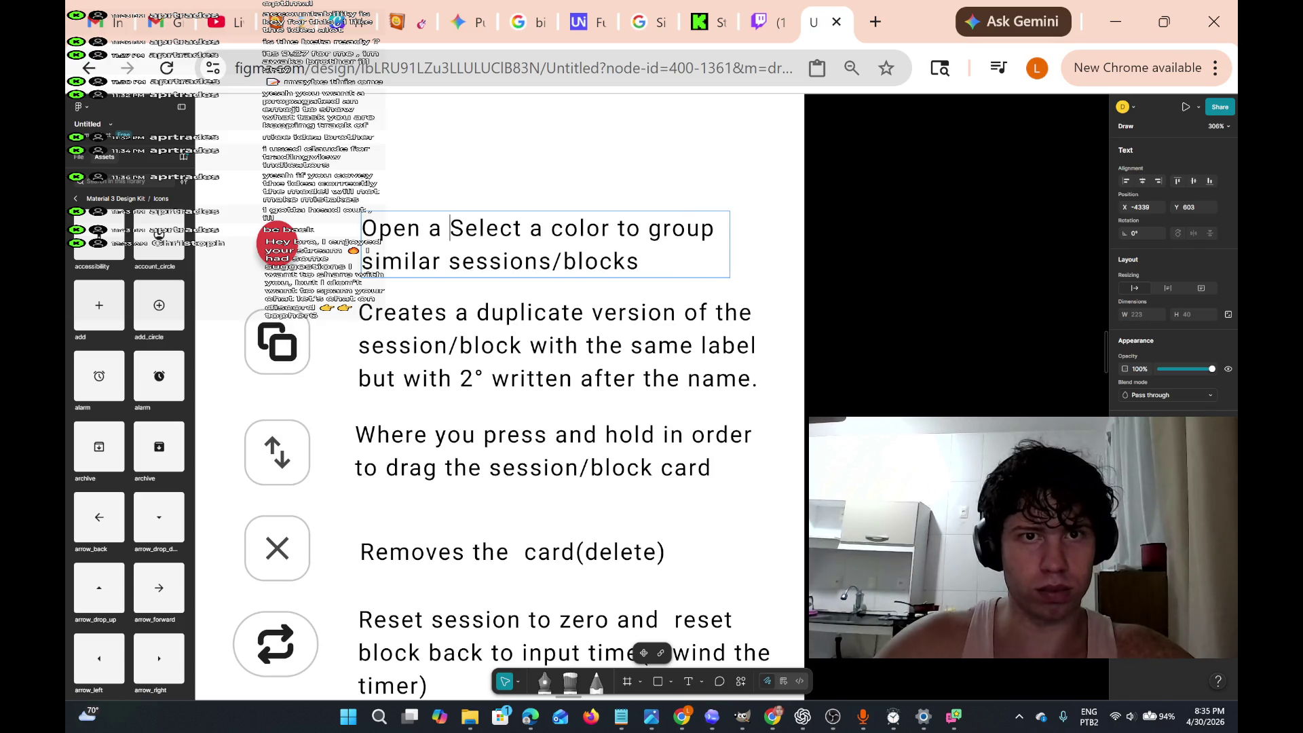
{"action": "key", "text": "Right"}
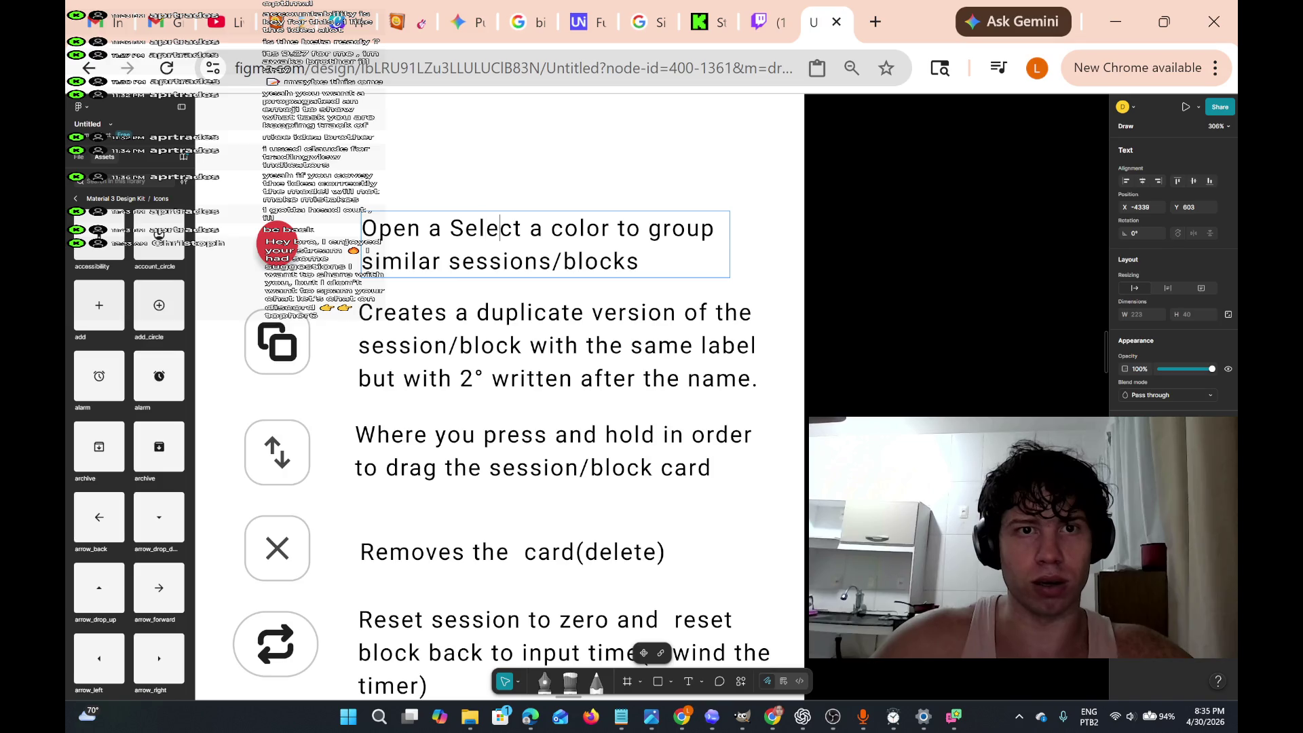
{"action": "key", "text": "BackSpace"}
{"action": "key", "text": "BackSpace"}
{"action": "key", "text": "BackSpace"}
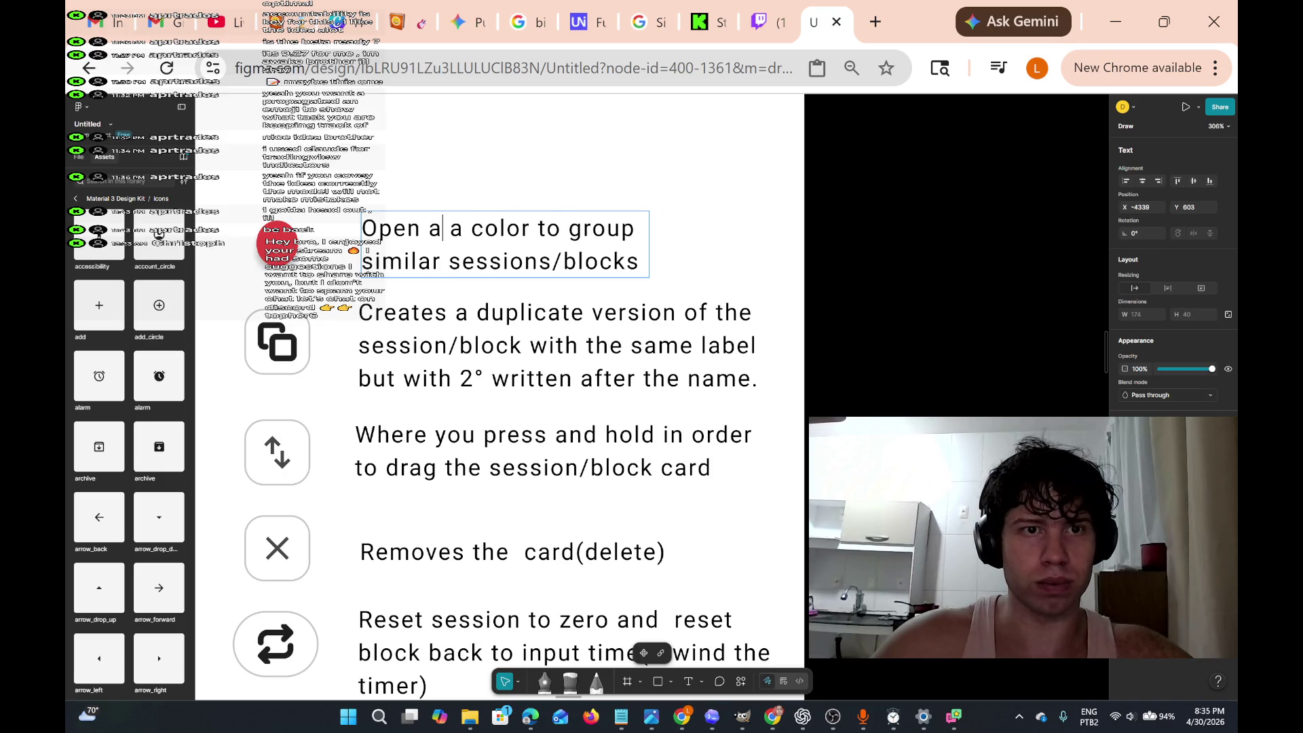
{"action": "key", "text": "BackSpace"}
{"action": "key", "text": "Right"}
{"action": "key", "text": "Right"}
{"action": "type", "text": "selector menu"}
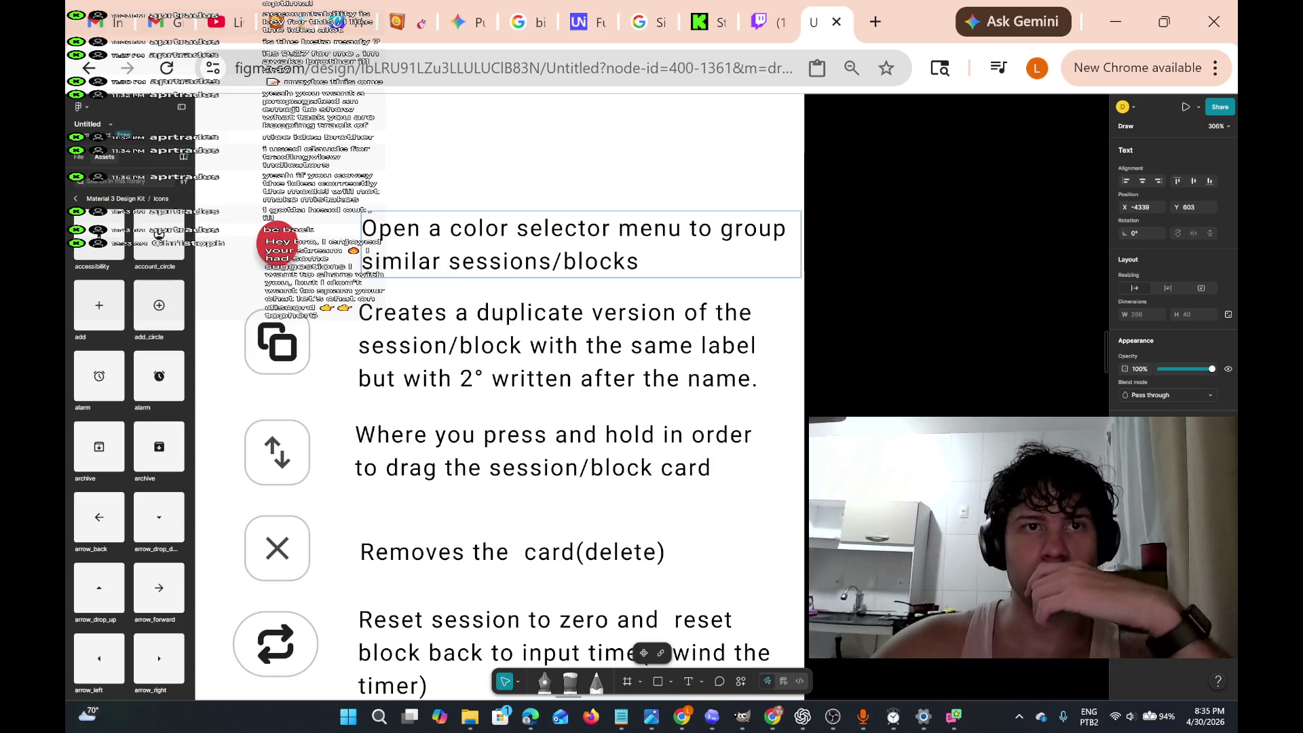
{"action": "mouse_move", "coordinate": [811, 724]}
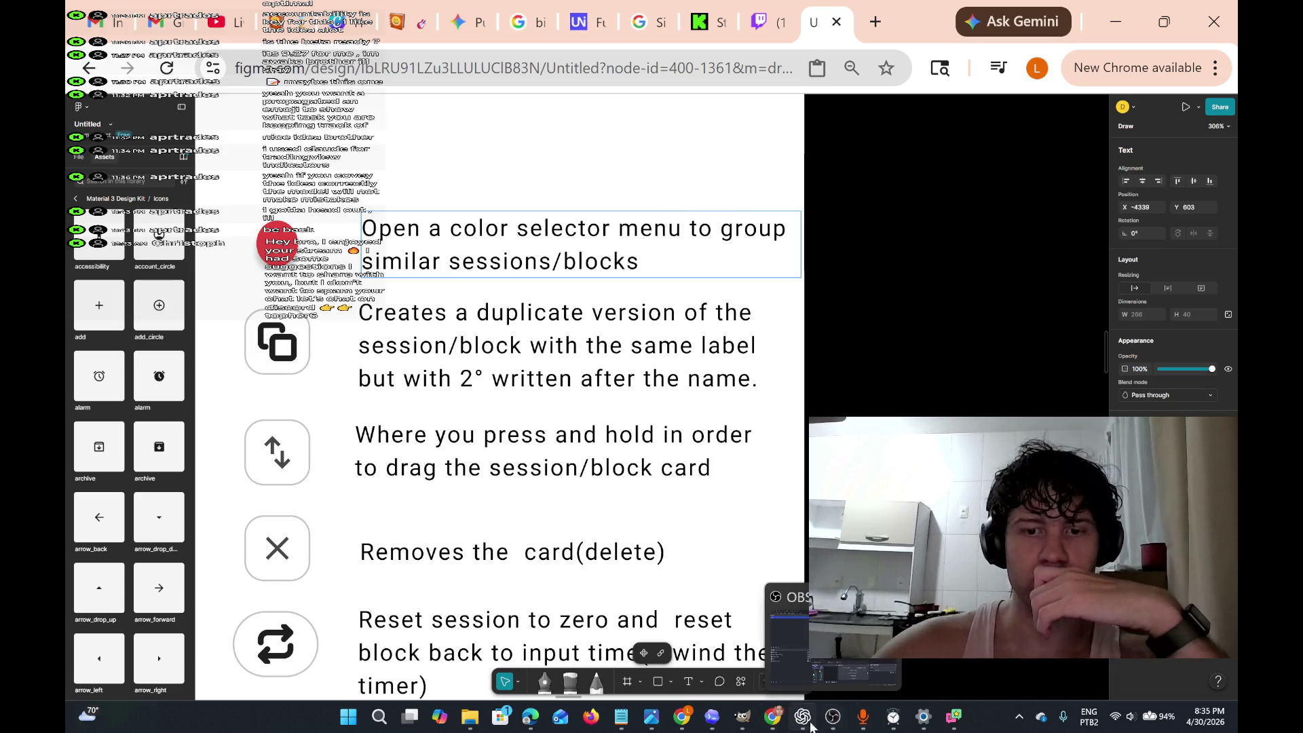
{"action": "mouse_move", "coordinate": [772, 725]}
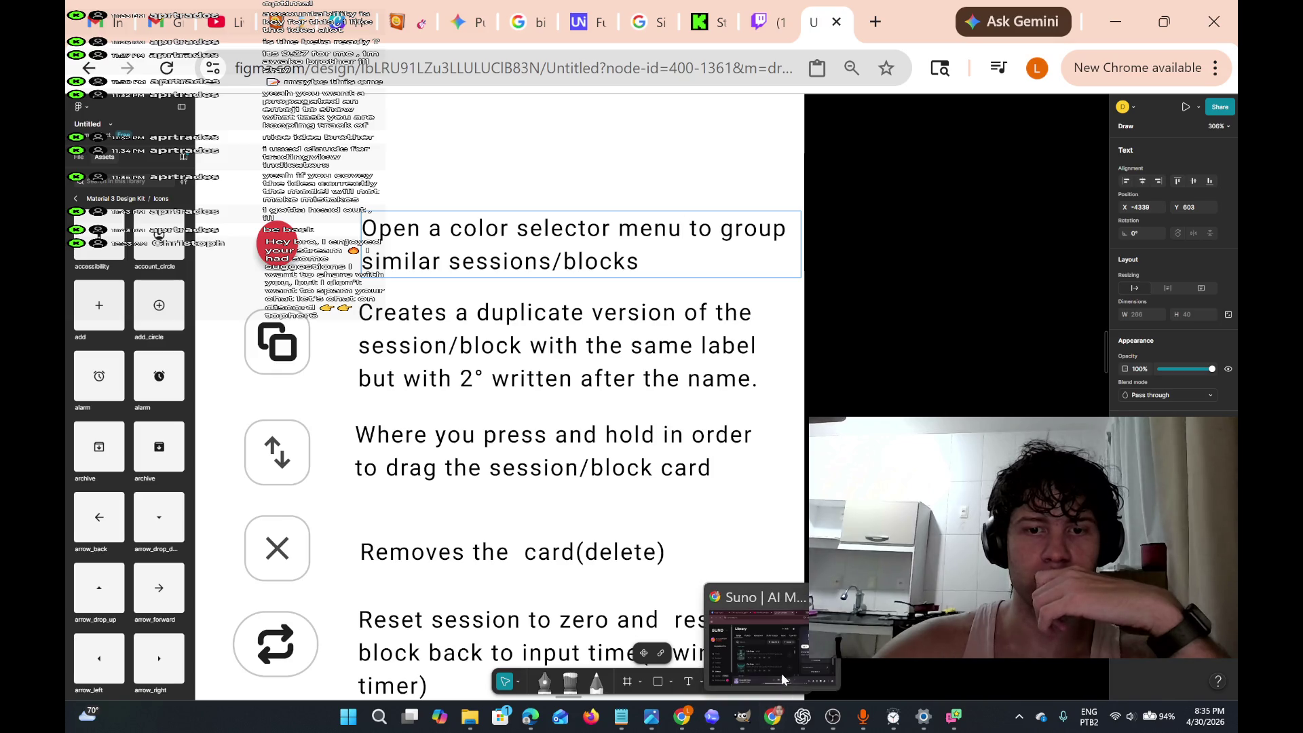
{"action": "left_click", "coordinate": [784, 668]}
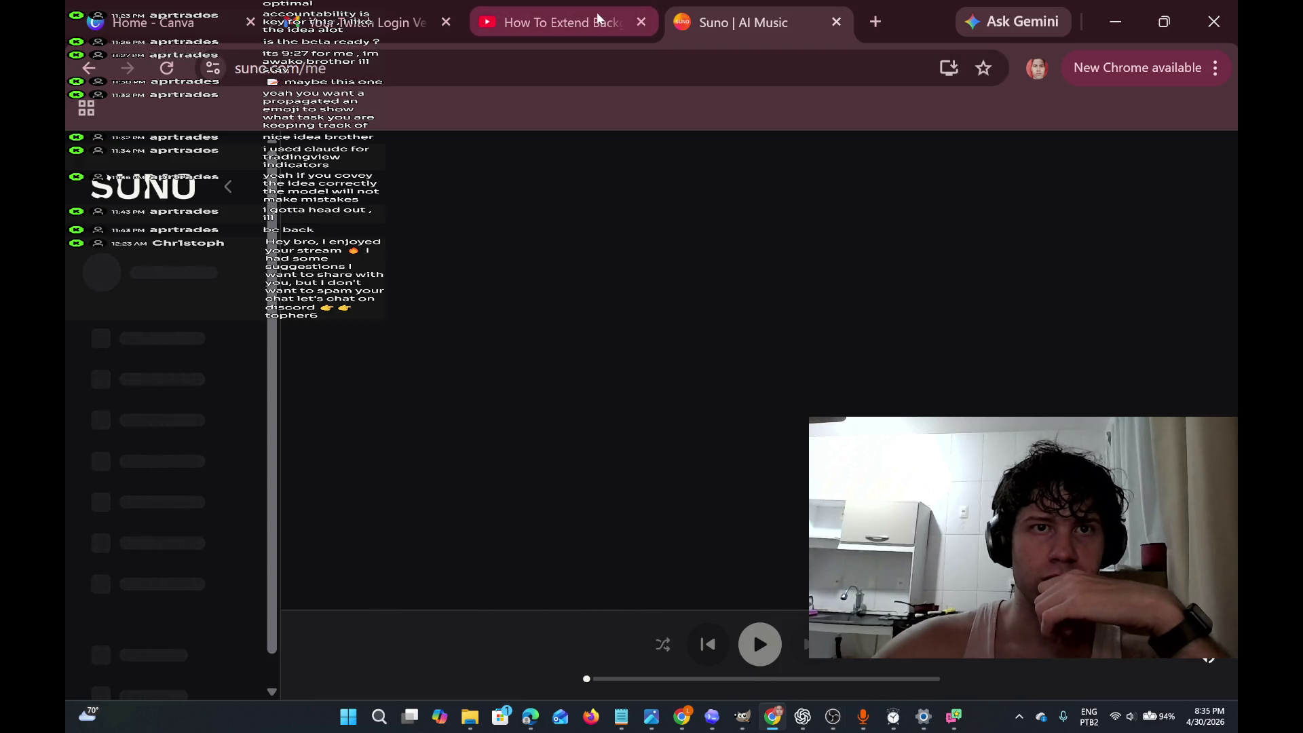
{"action": "left_click", "coordinate": [1115, 22]}
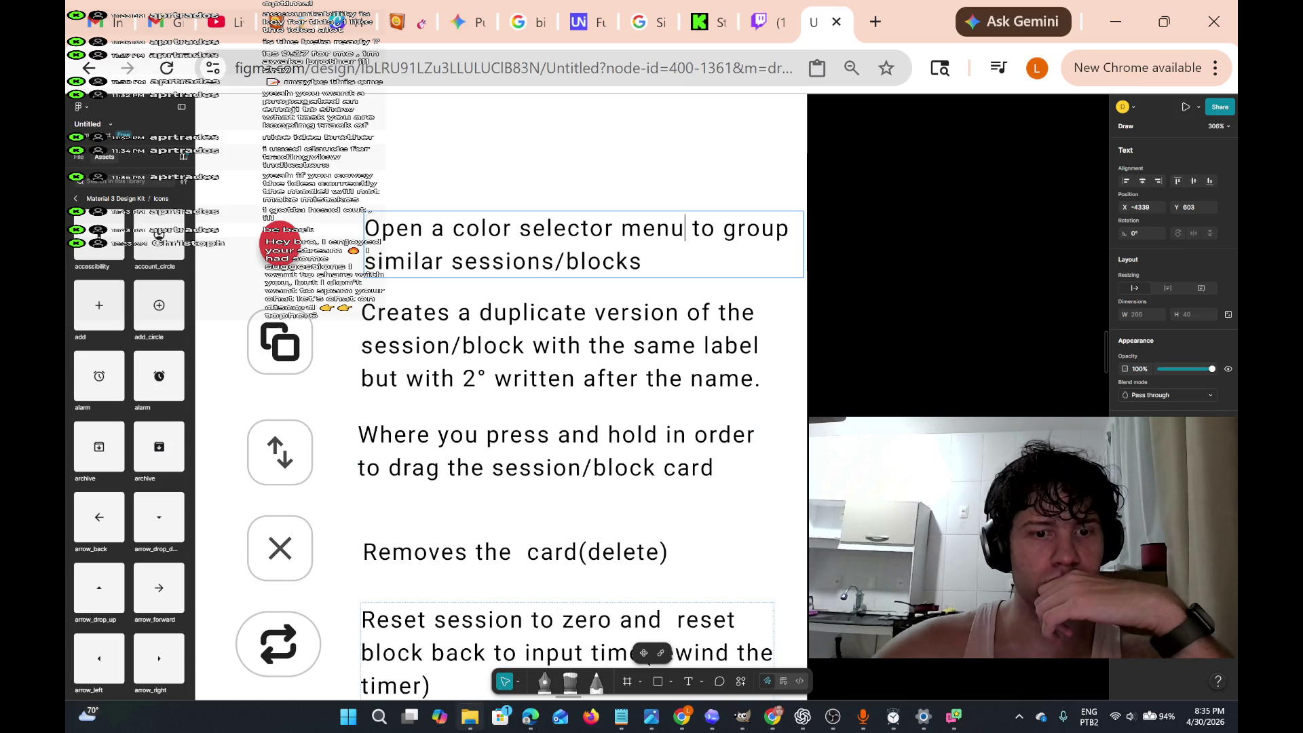
{"action": "mouse_move", "coordinate": [470, 716]}
{"action": "left_click", "coordinate": [479, 650]}
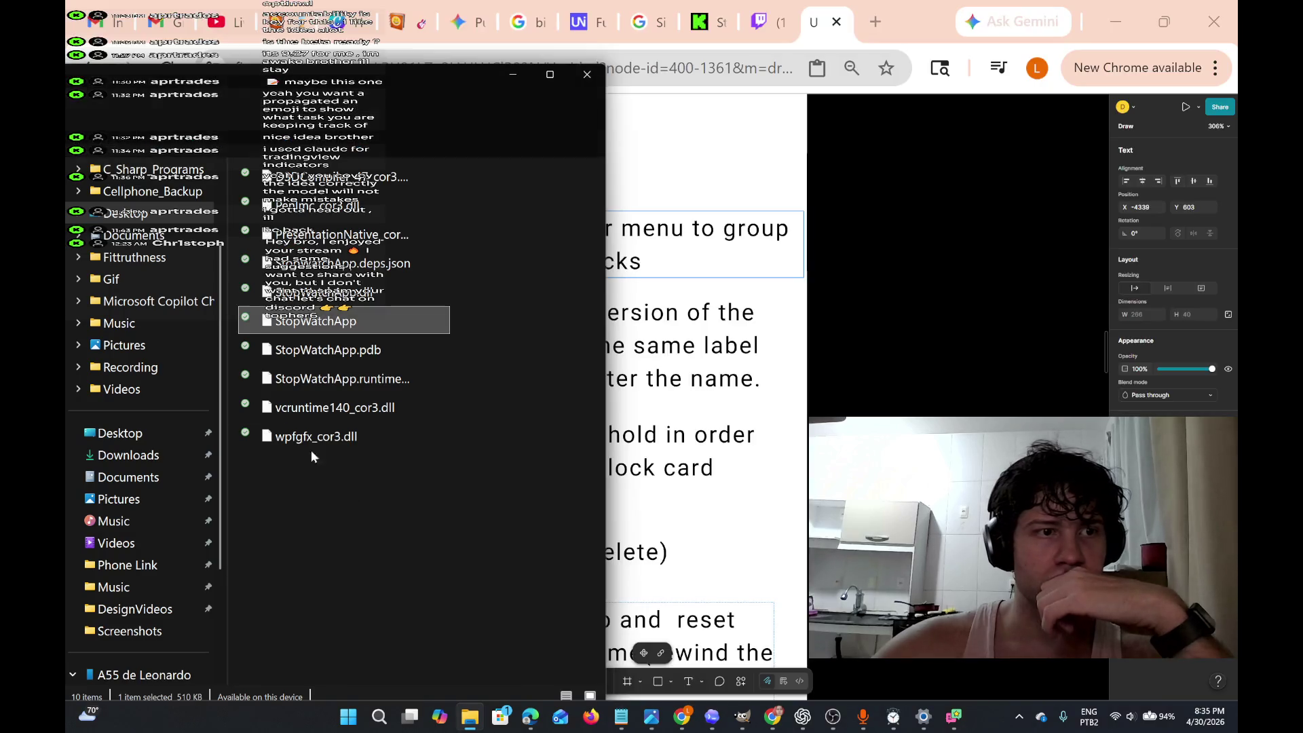
- Play the Paper Chase track from Downloads, minimize Media Player and close File Explorer
{"action": "left_click", "coordinate": [148, 458]}
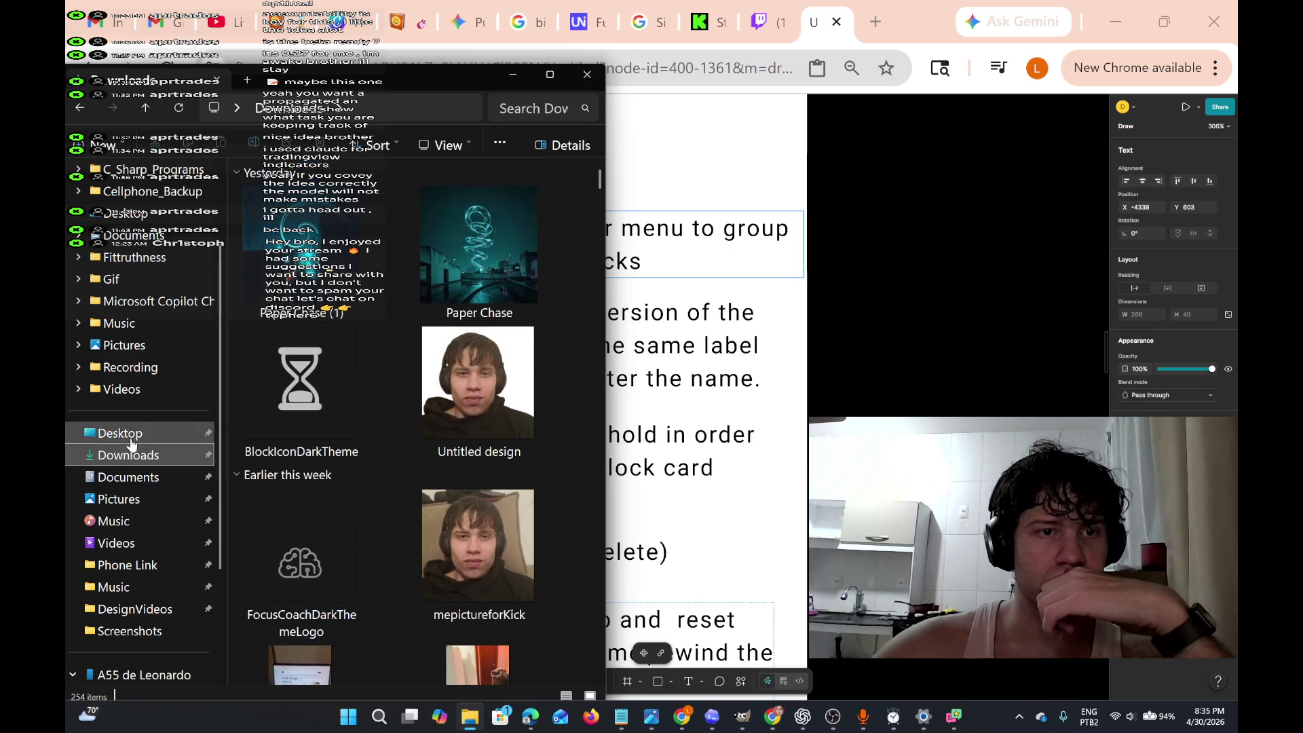
{"action": "scroll", "coordinate": [315, 402], "scroll_direction": "down", "scroll_amount": 5}
{"action": "scroll", "coordinate": [316, 402], "scroll_direction": "up", "scroll_amount": 5}
{"action": "double_click", "coordinate": [301, 244]}
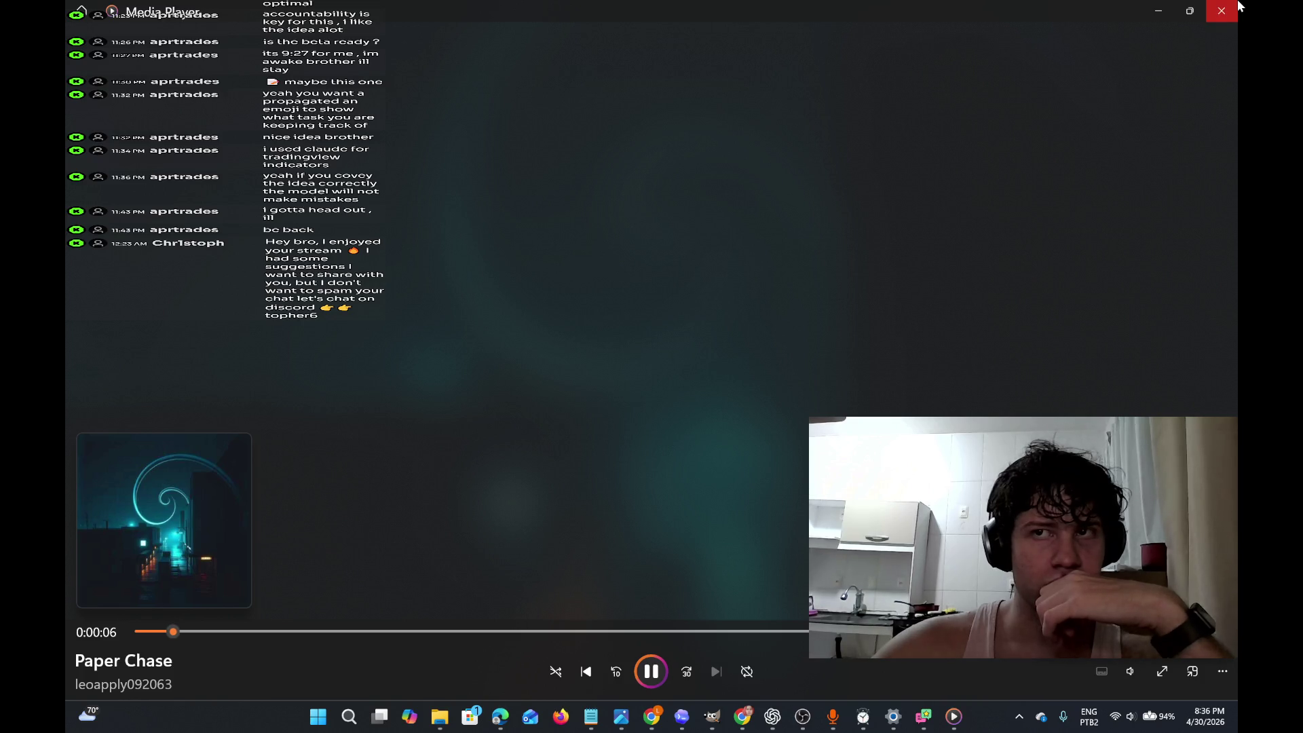
{"action": "left_click", "coordinate": [1158, 10]}
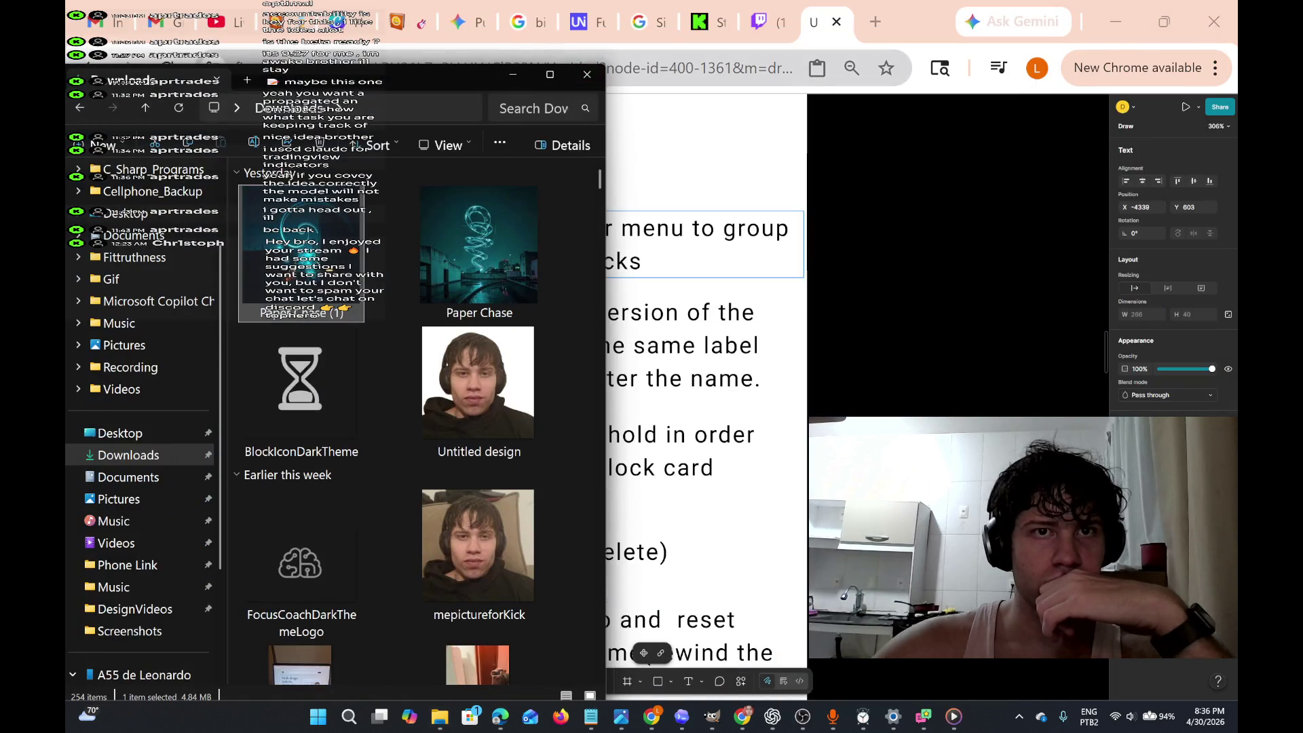
{"action": "left_click", "coordinate": [587, 74]}
{"action": "mouse_move", "coordinate": [278, 243]}
{"action": "left_mouse_down"}
{"action": "mouse_move", "coordinate": [203, 241]}
{"action": "mouse_move", "coordinate": [303, 242]}
{"action": "left_mouse_up"}
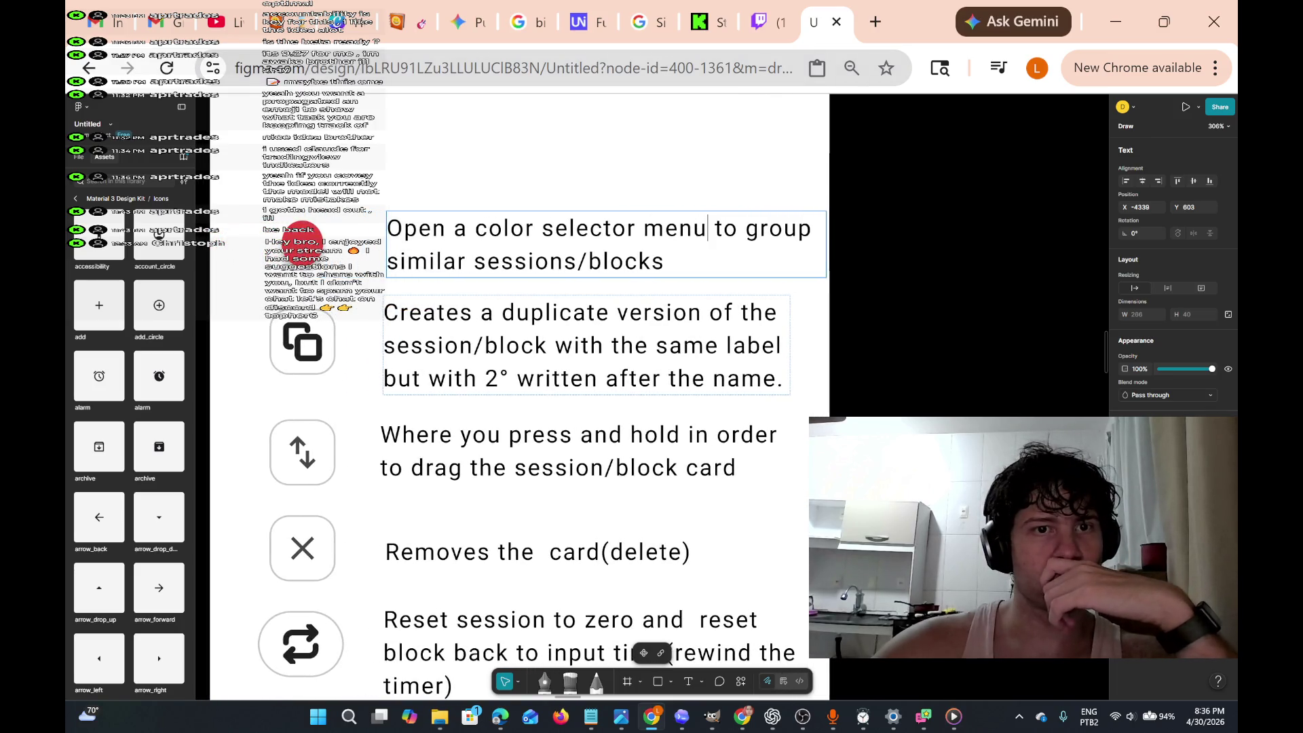
- Nudge the duplicate icon's description box up and left, to Y 541
{"action": "scroll", "coordinate": [636, 303], "scroll_direction": "up", "scroll_amount": 5}
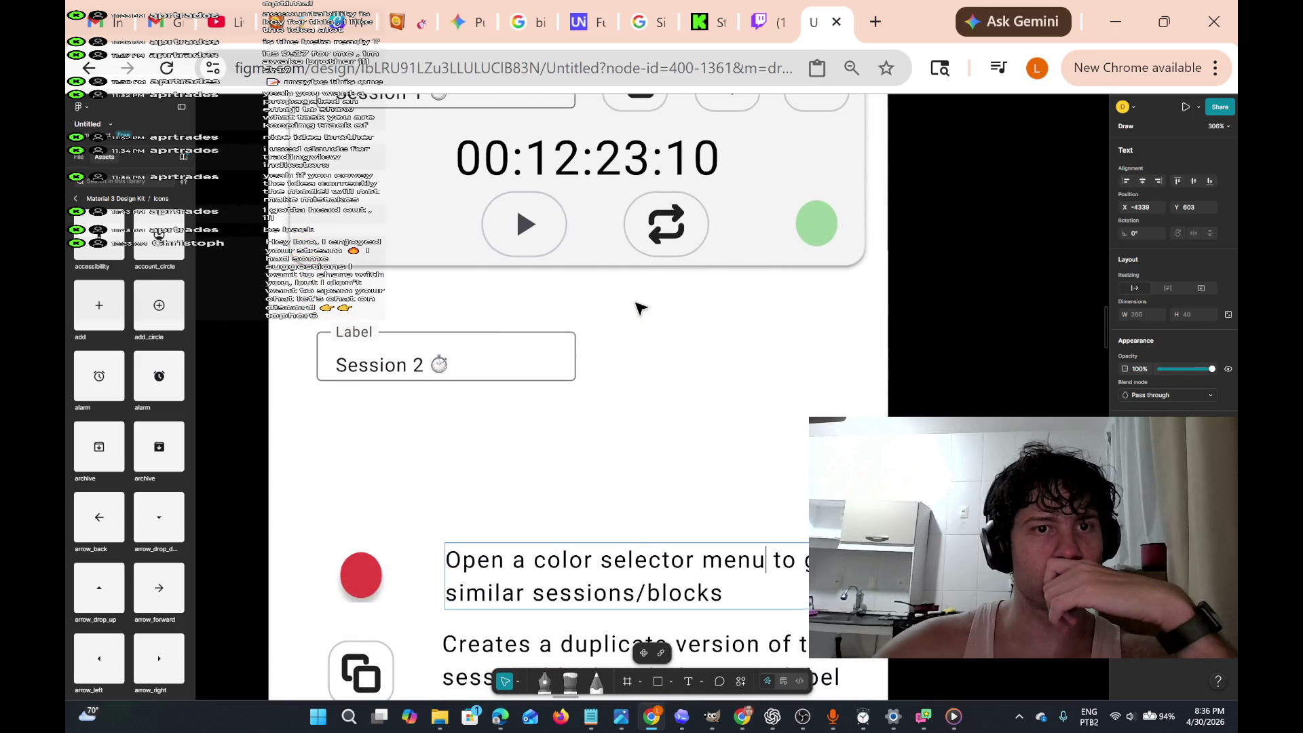
{"action": "double_click", "coordinate": [439, 365]}
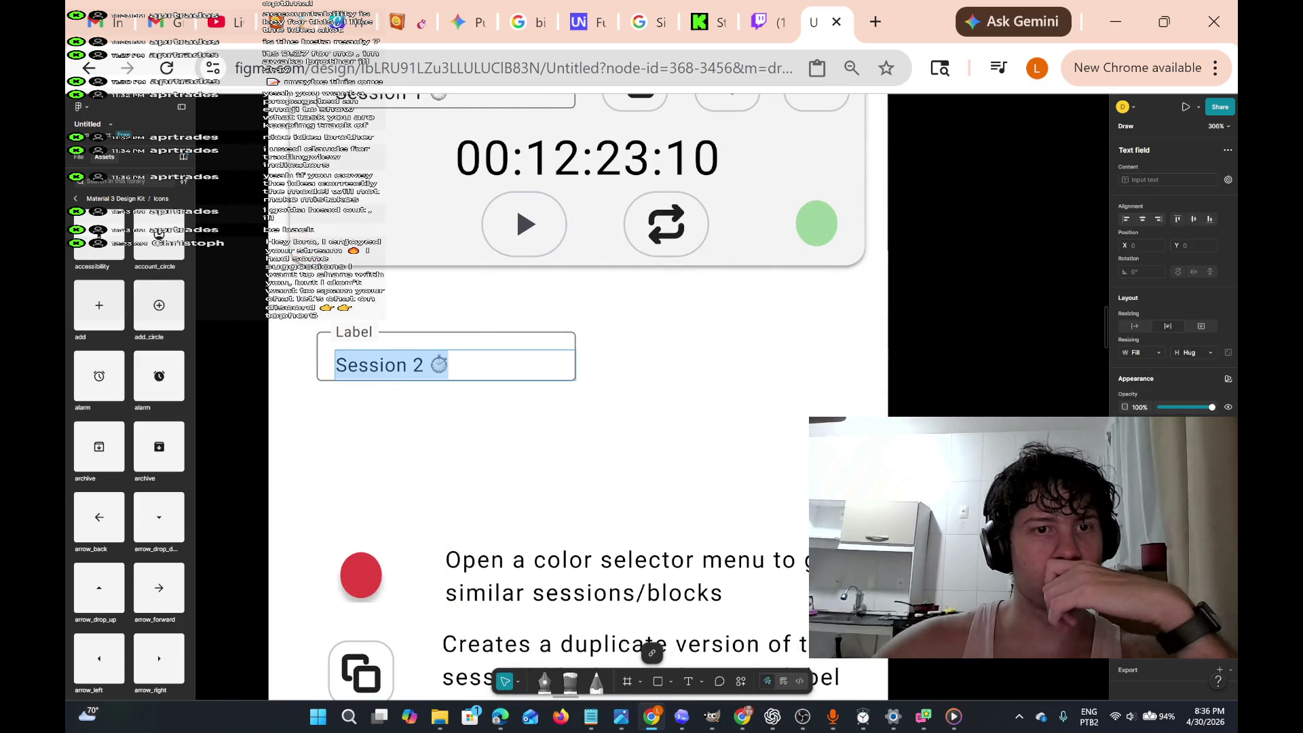
{"action": "scroll", "coordinate": [480, 364], "scroll_direction": "up", "scroll_amount": 2}
{"action": "scroll", "coordinate": [479, 364], "scroll_direction": "down", "scroll_amount": 8}
{"action": "scroll", "coordinate": [479, 346], "scroll_direction": "down", "scroll_amount": 4}
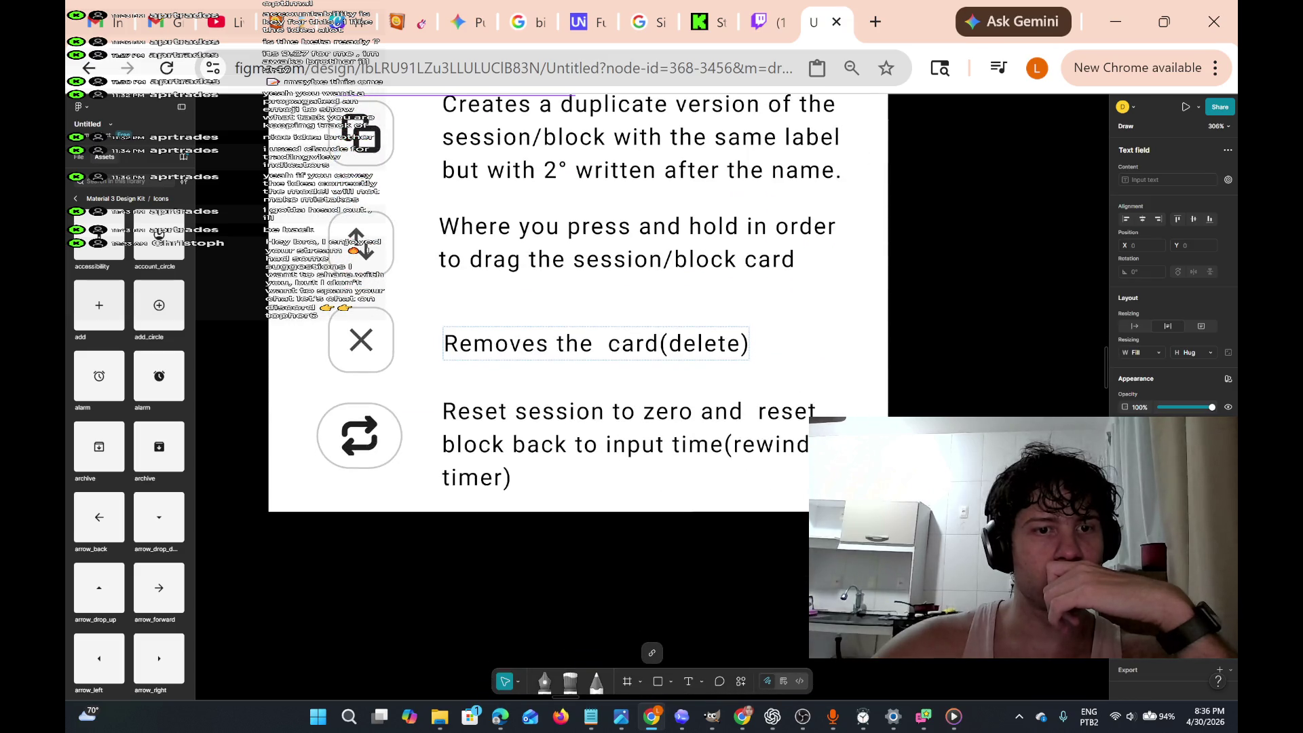
{"action": "scroll", "coordinate": [480, 346], "scroll_direction": "up", "scroll_amount": 3}
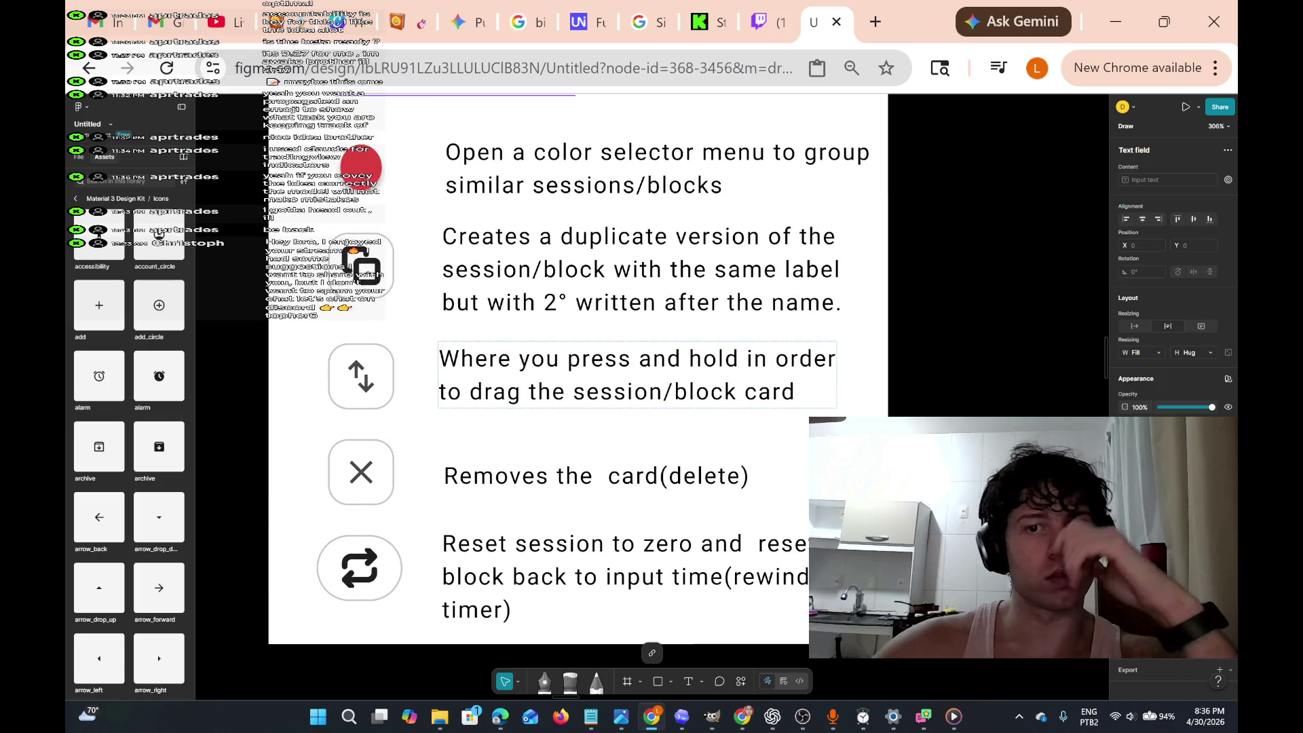
{"action": "scroll", "coordinate": [479, 366], "scroll_direction": "up", "scroll_amount": 2}
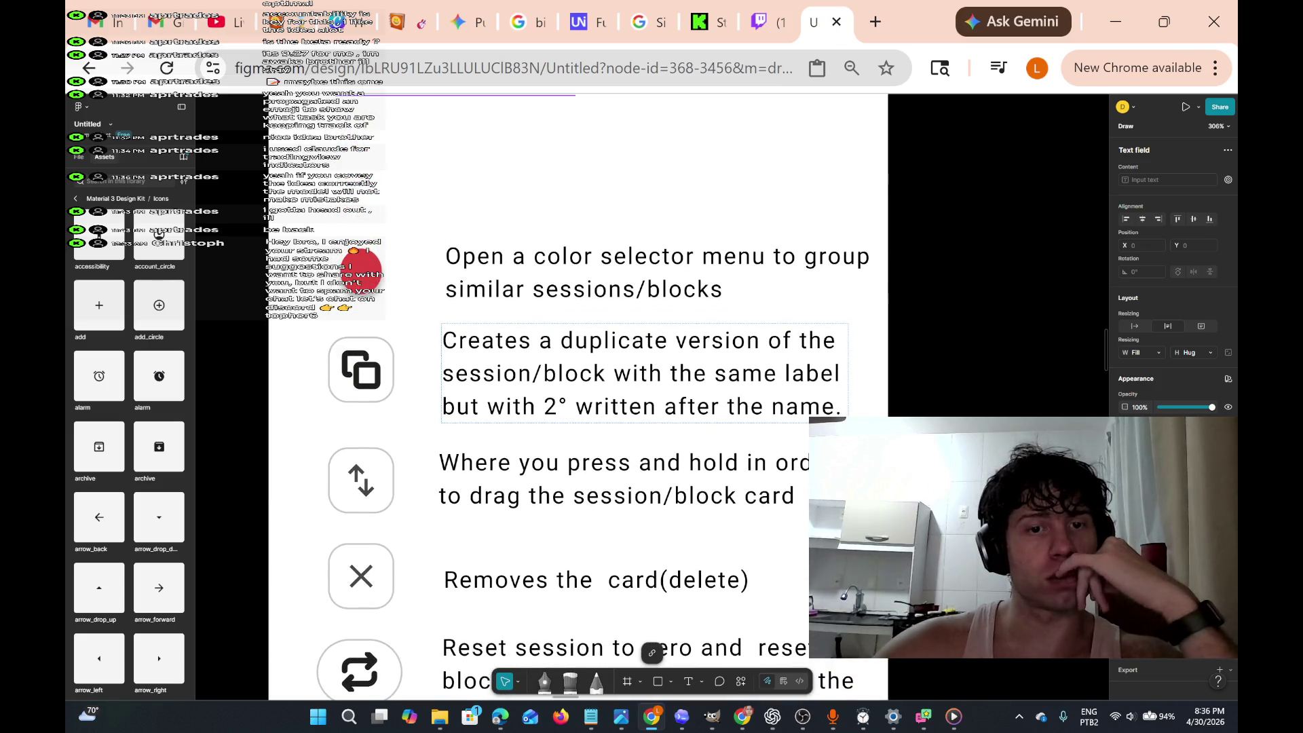
{"action": "scroll", "coordinate": [732, 445], "scroll_direction": "up", "scroll_amount": 2}
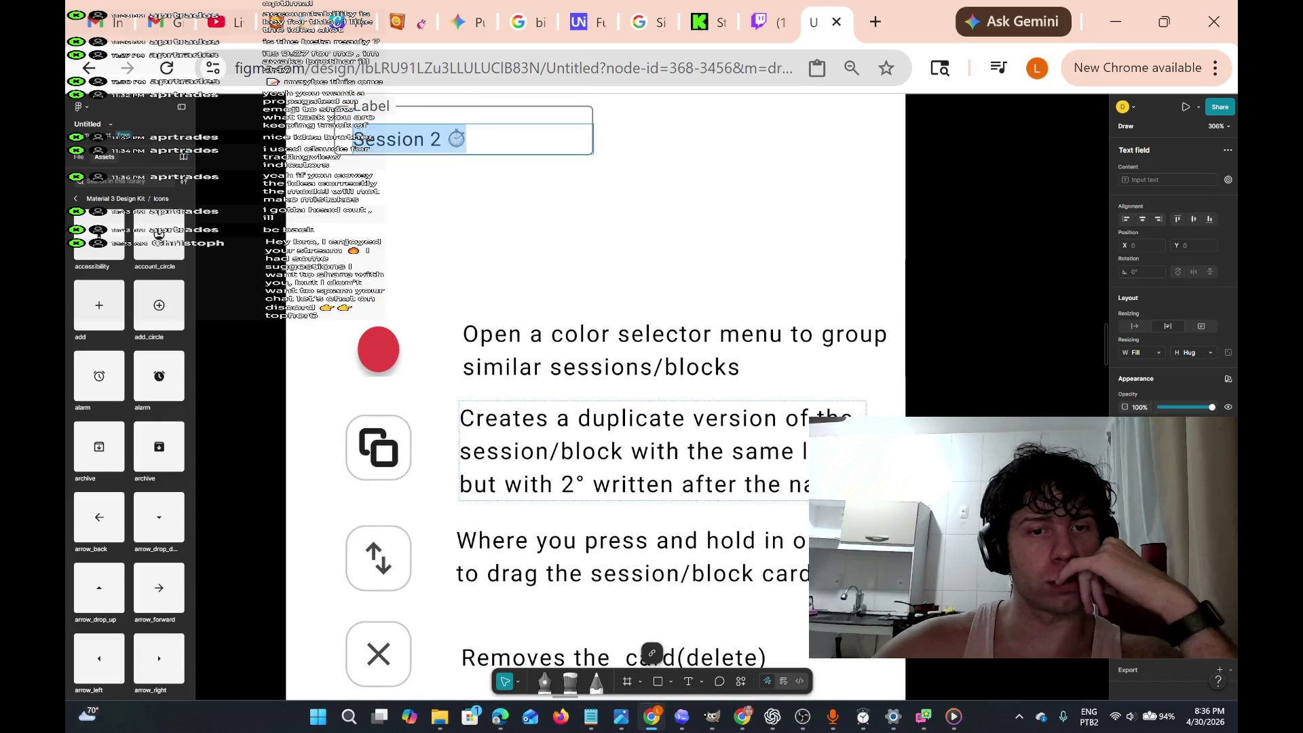
{"action": "left_click", "coordinate": [536, 418]}
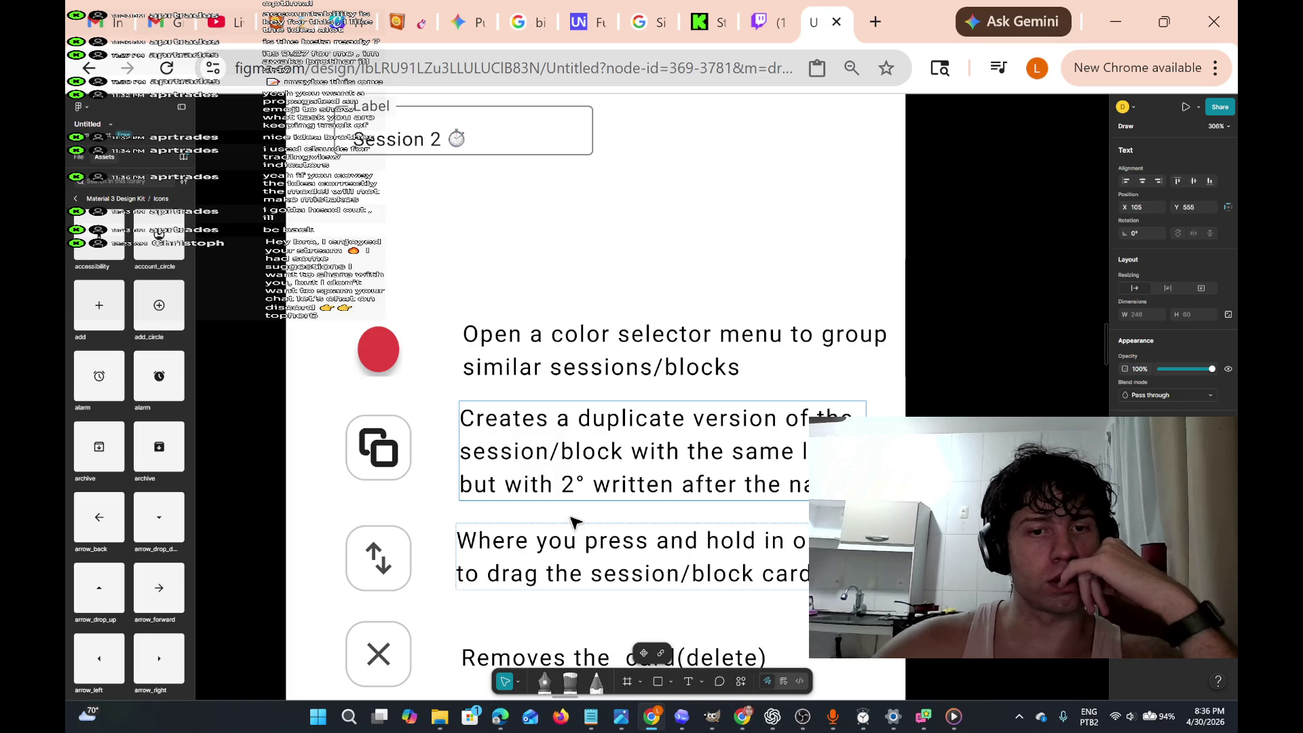
{"action": "key", "text": "Escape"}
{"action": "left_click_drag", "start_coordinate": [610, 460], "coordinate": [602, 455]}
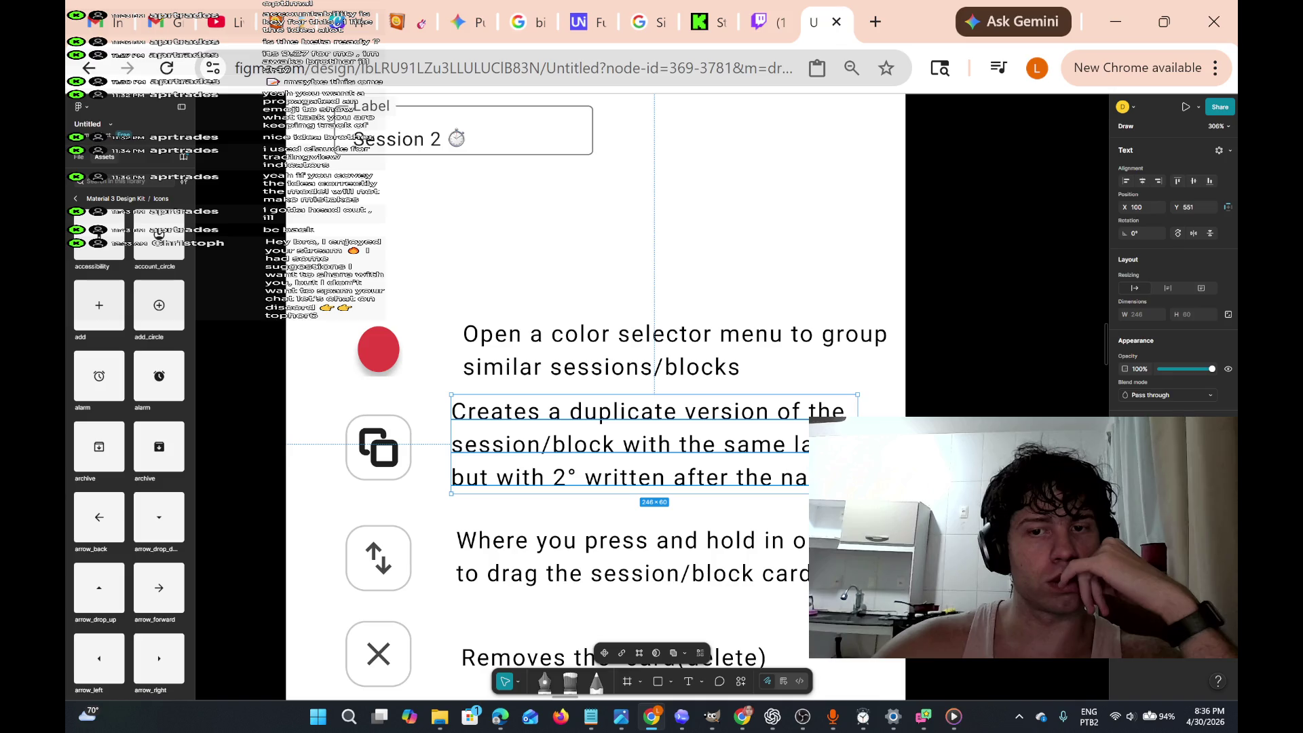
- Start a new empty line after 'name.' in the duplicate description
{"action": "key", "text": "Return"}
{"action": "key", "text": "Right"}
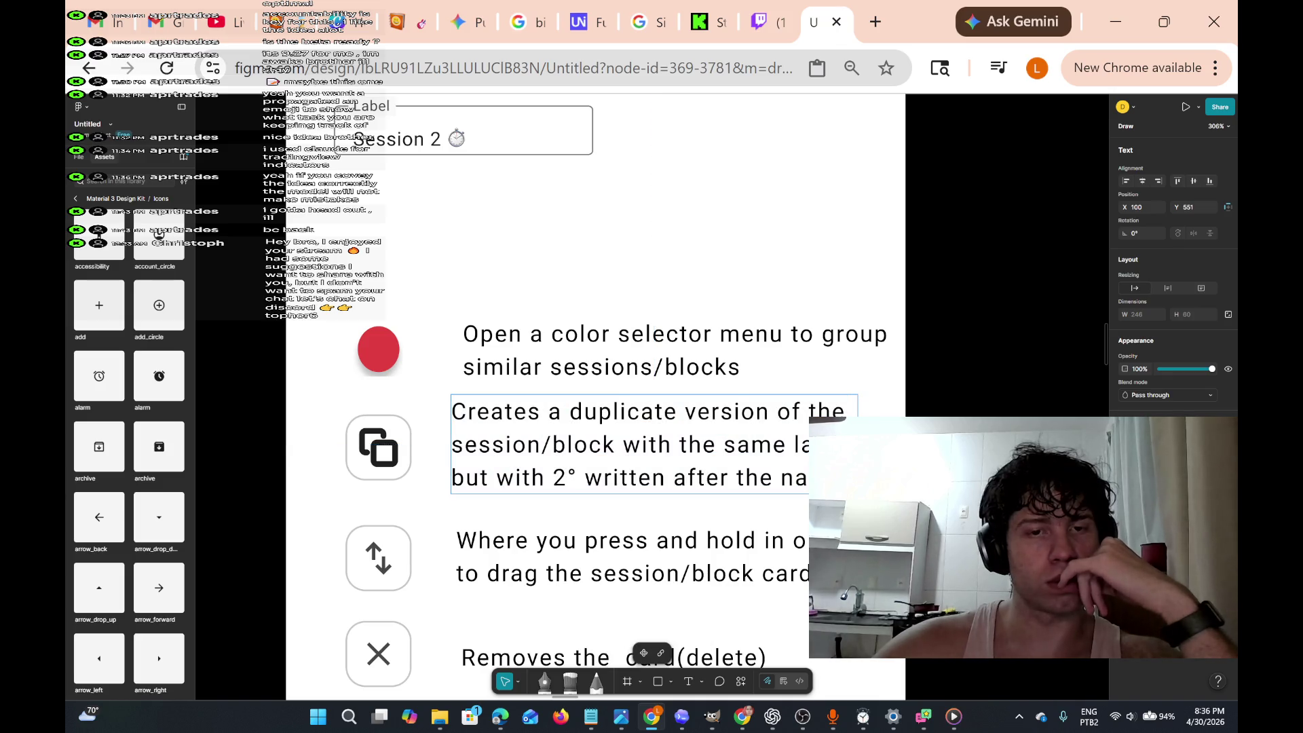
{"action": "scroll", "coordinate": [597, 393], "scroll_direction": "up", "scroll_amount": 3}
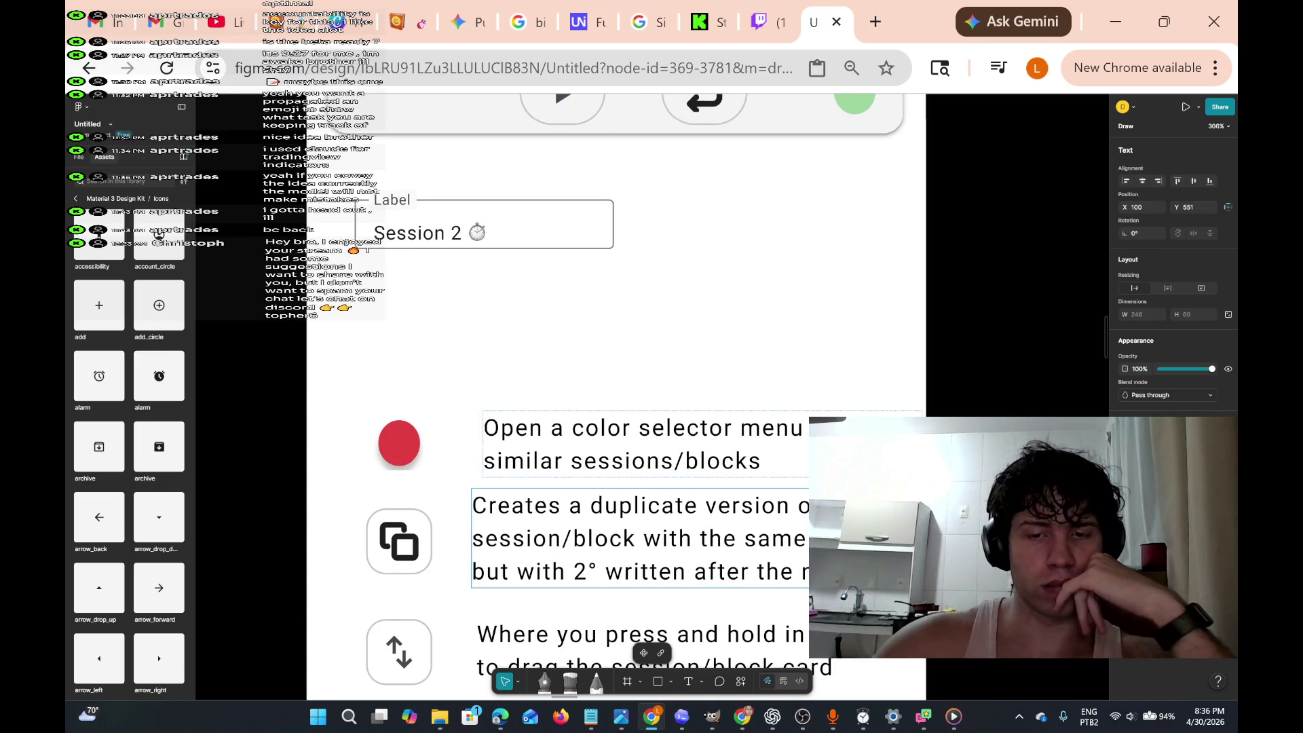
{"action": "scroll", "coordinate": [597, 393], "scroll_direction": "up", "scroll_amount": 4}
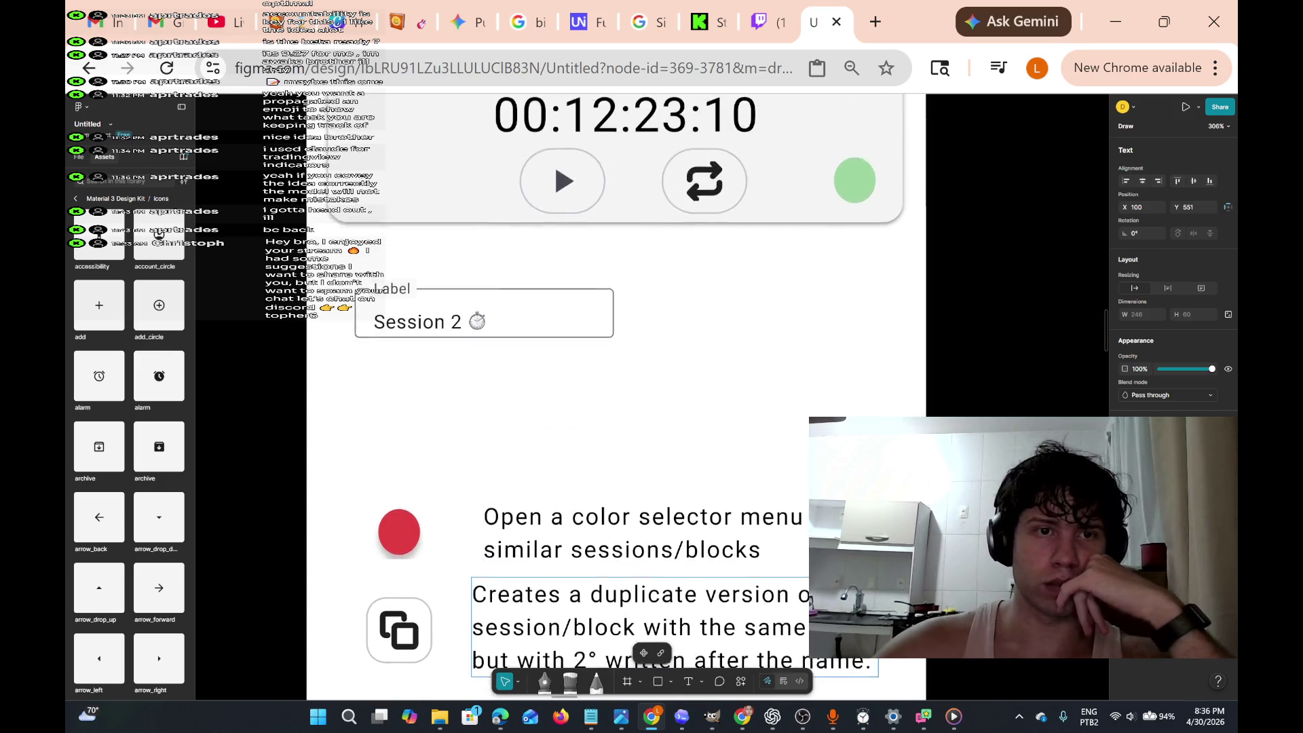
{"action": "scroll", "coordinate": [597, 393], "scroll_direction": "up", "scroll_amount": 2}
{"action": "scroll", "coordinate": [597, 393], "scroll_direction": "right", "scroll_amount": 2}
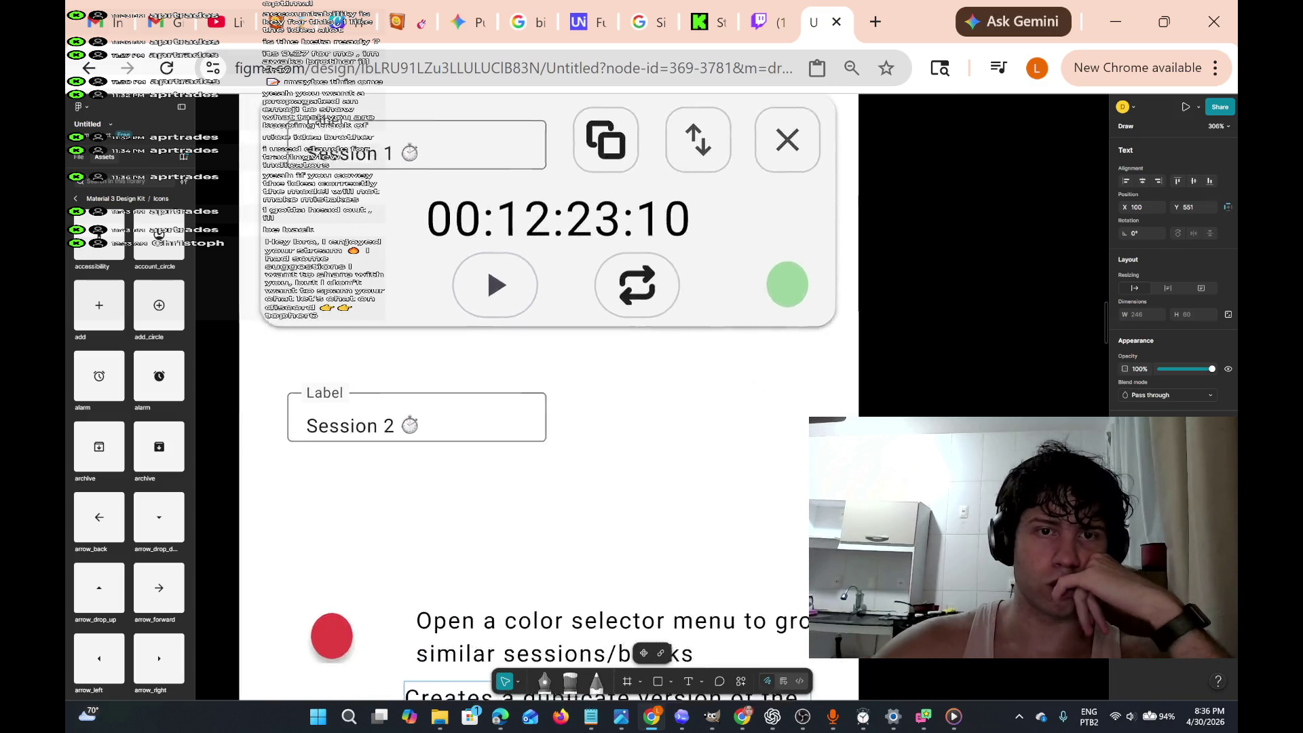
{"action": "scroll", "coordinate": [597, 394], "scroll_direction": "down", "scroll_amount": 8}
{"action": "scroll", "coordinate": [597, 393], "scroll_direction": "left", "scroll_amount": 1}
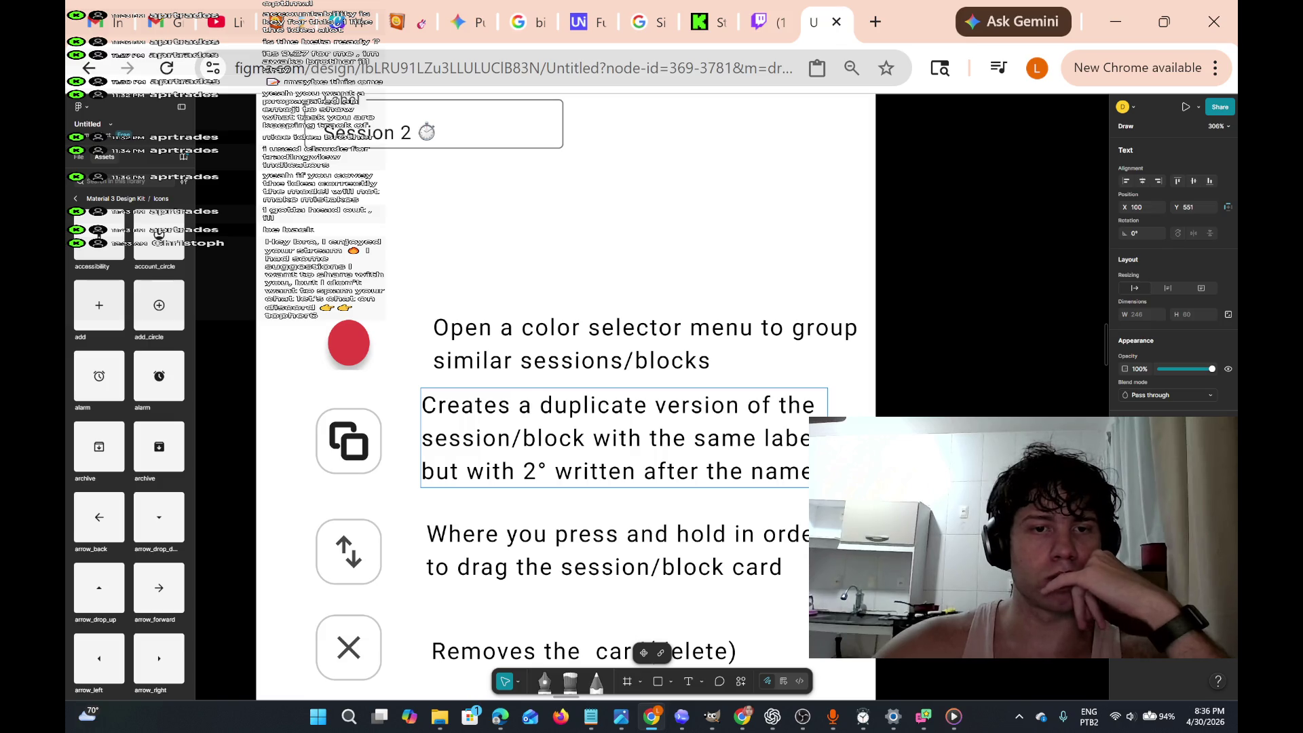
{"action": "scroll", "coordinate": [565, 397], "scroll_direction": "up", "scroll_amount": 2}
{"action": "scroll", "coordinate": [565, 397], "scroll_direction": "down", "scroll_amount": 4}
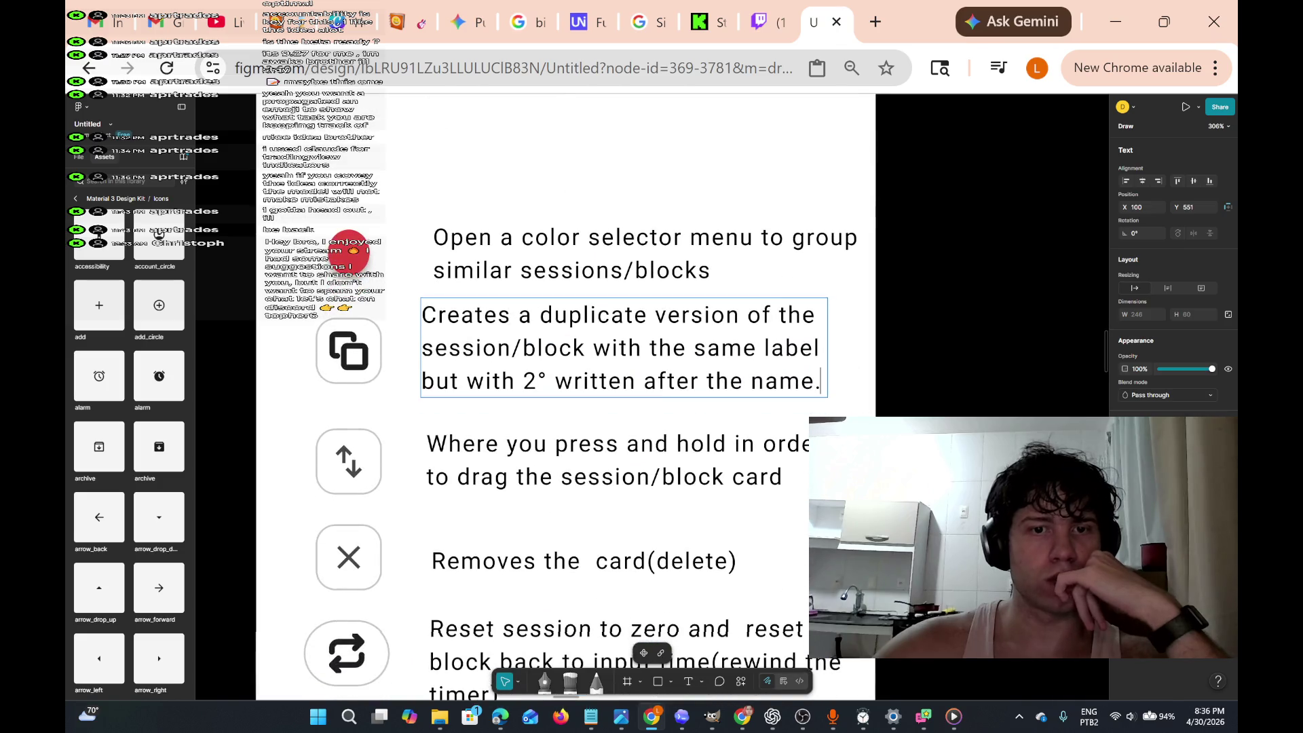
{"action": "key", "text": "Return"}
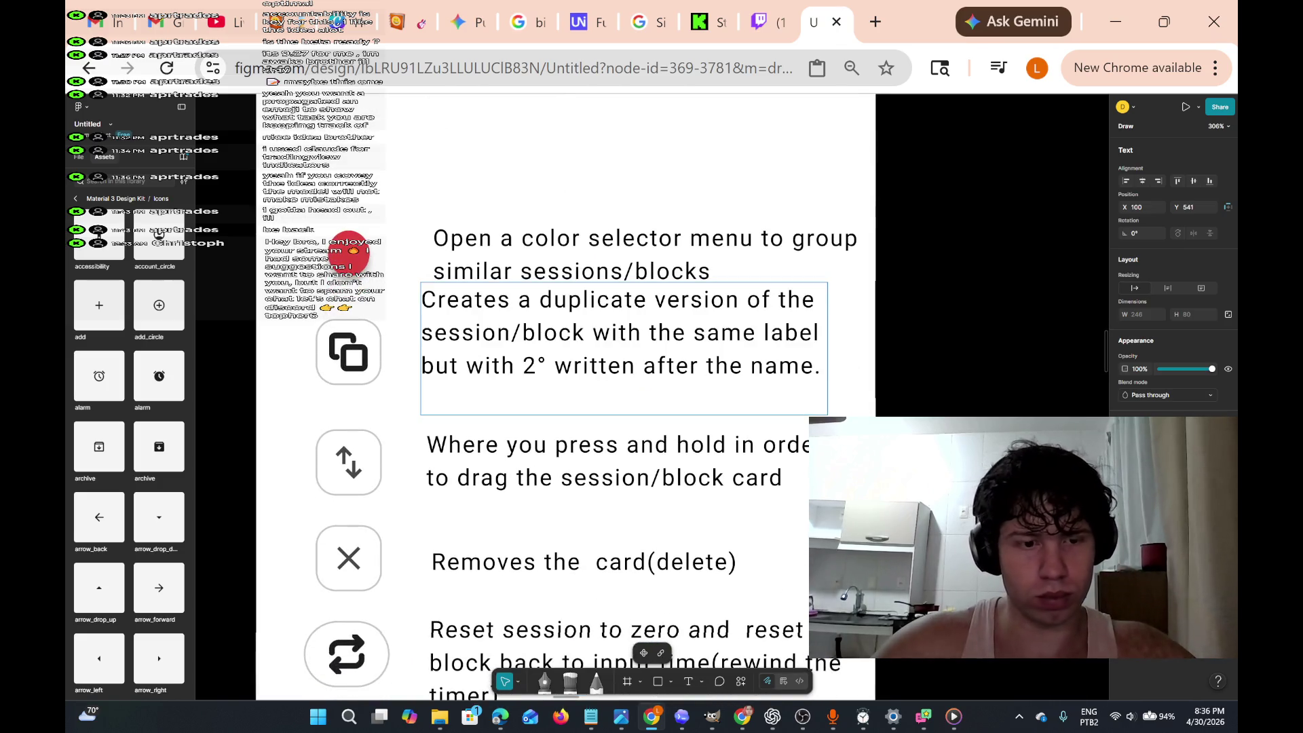
- Add the sentence 'The duplicate should be positioned above the' to the duplicate description
{"action": "type", "text": "the du"}
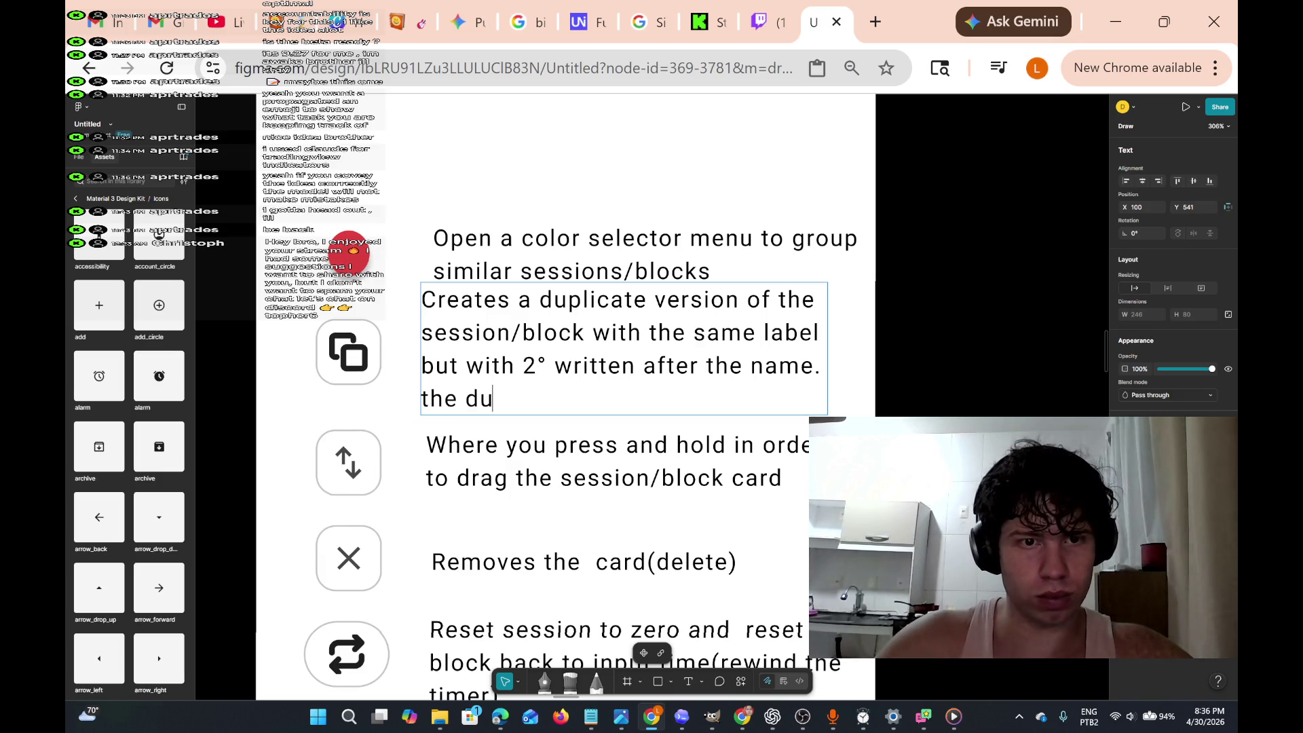
{"action": "key", "text": "BackSpace"}
{"action": "key", "text": "BackSpace"}
{"action": "key", "text": "BackSpace"}
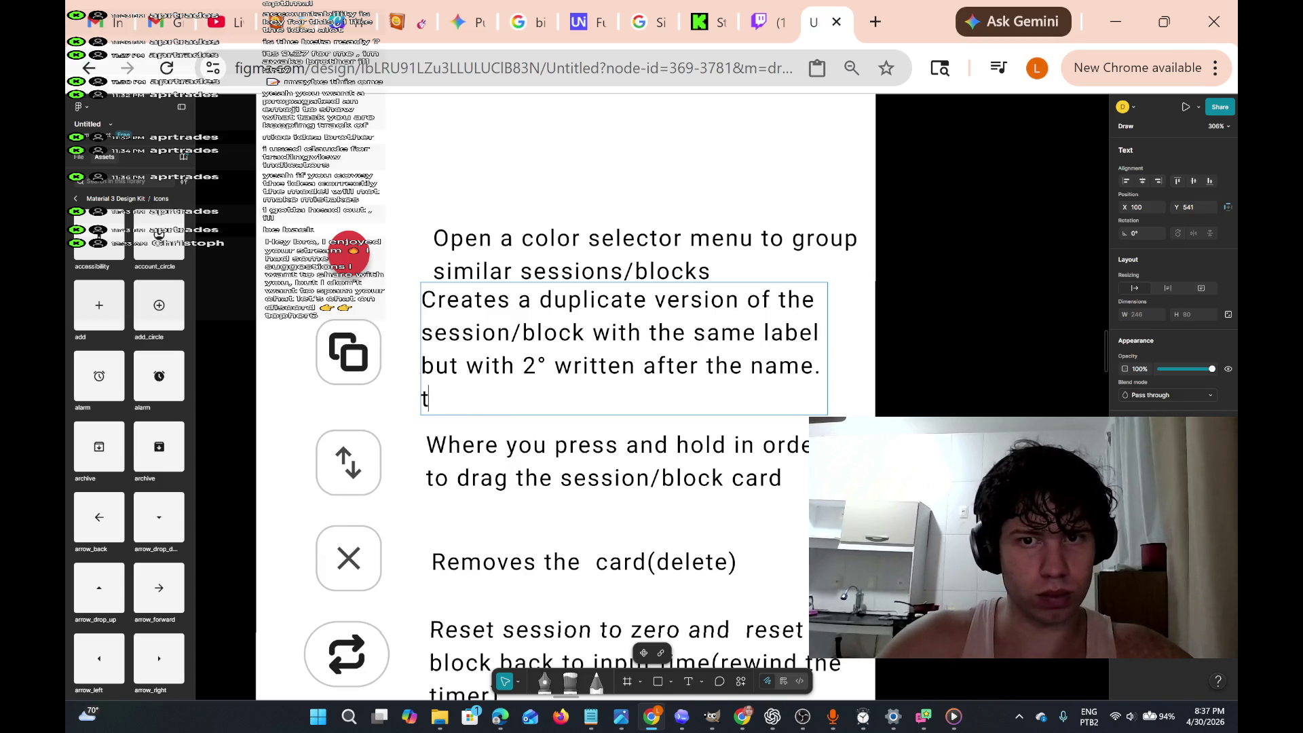
{"action": "key", "text": "BackSpace"}
{"action": "type", "text": "The"}
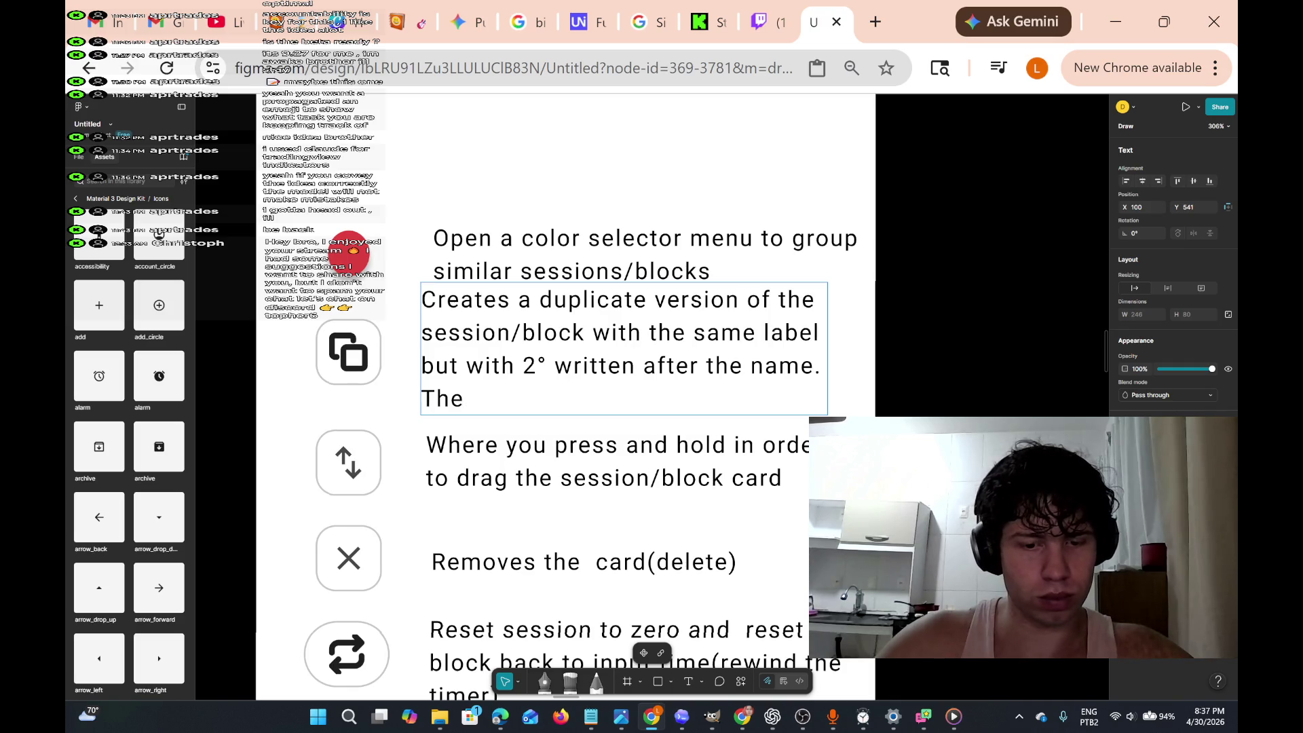
{"action": "type", "text": " dupluca"}
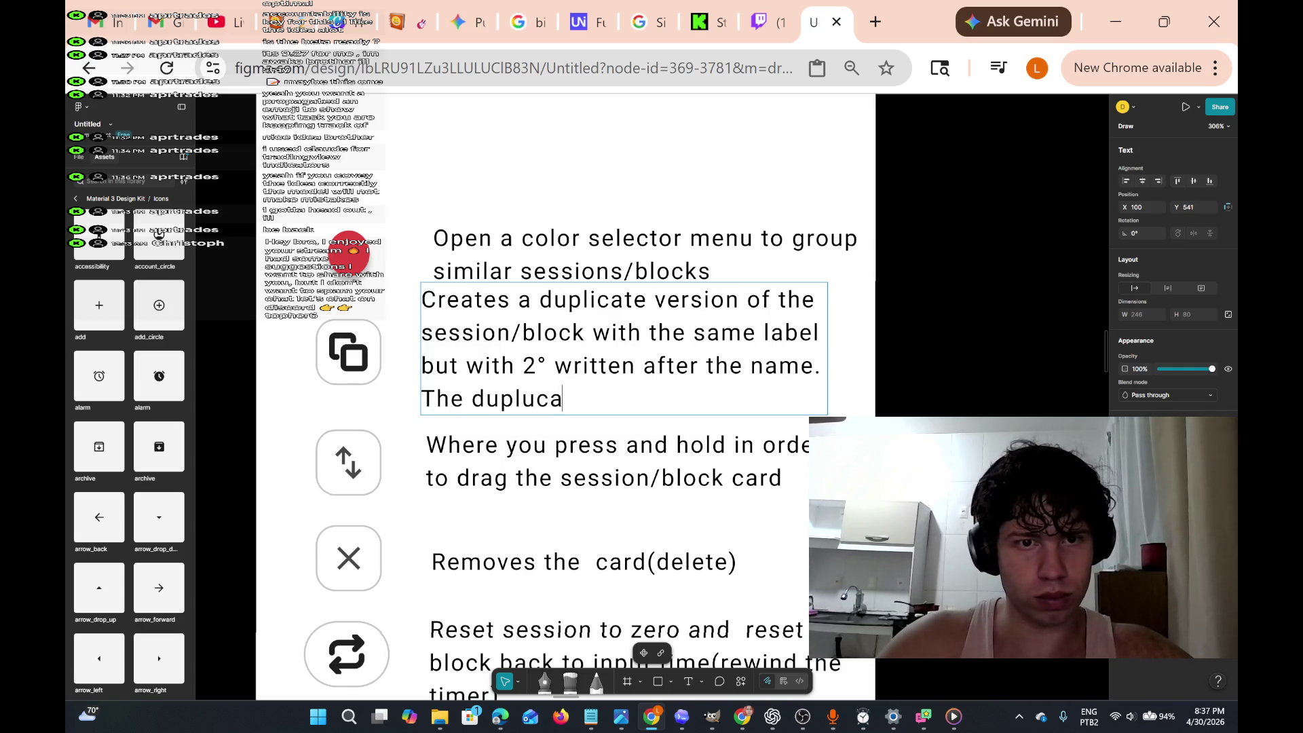
{"action": "type", "text": "te should be s"}
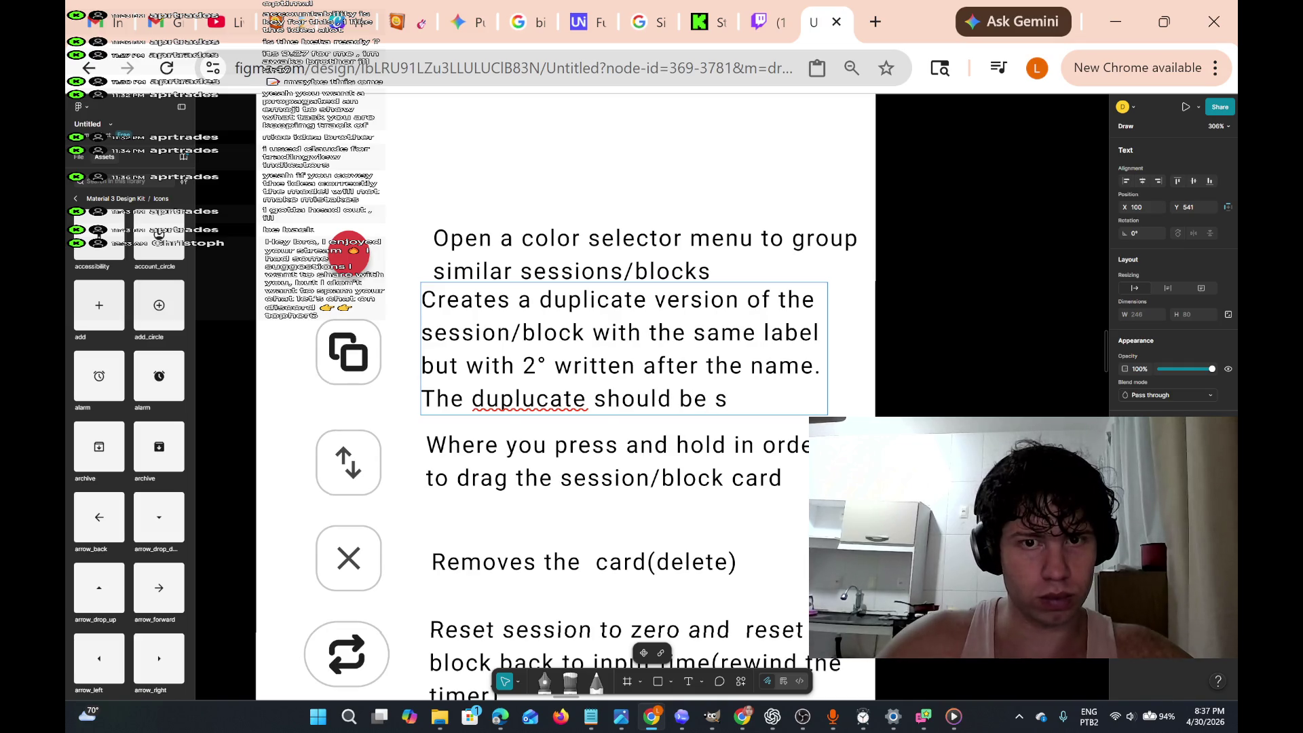
{"action": "key", "text": "BackSpace"}
{"action": "type", "text": "positioned"}
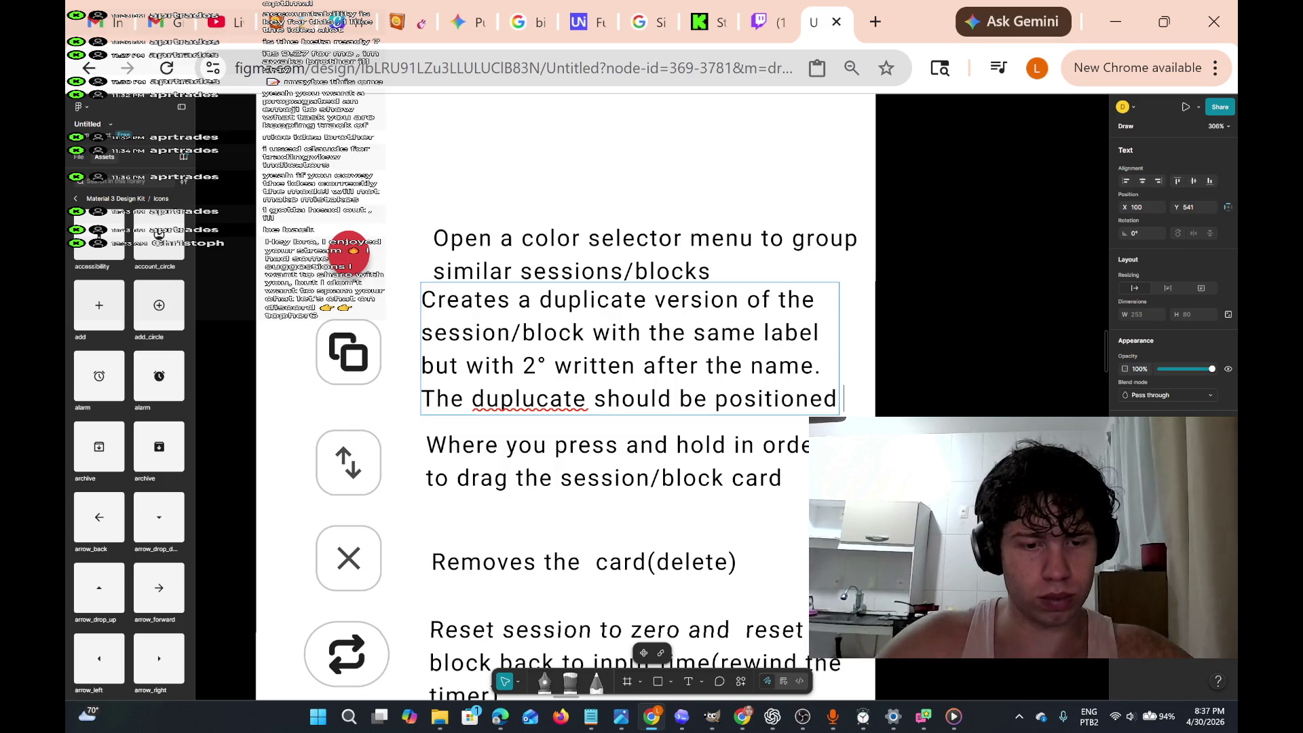
{"action": "type", "text": " ab"}
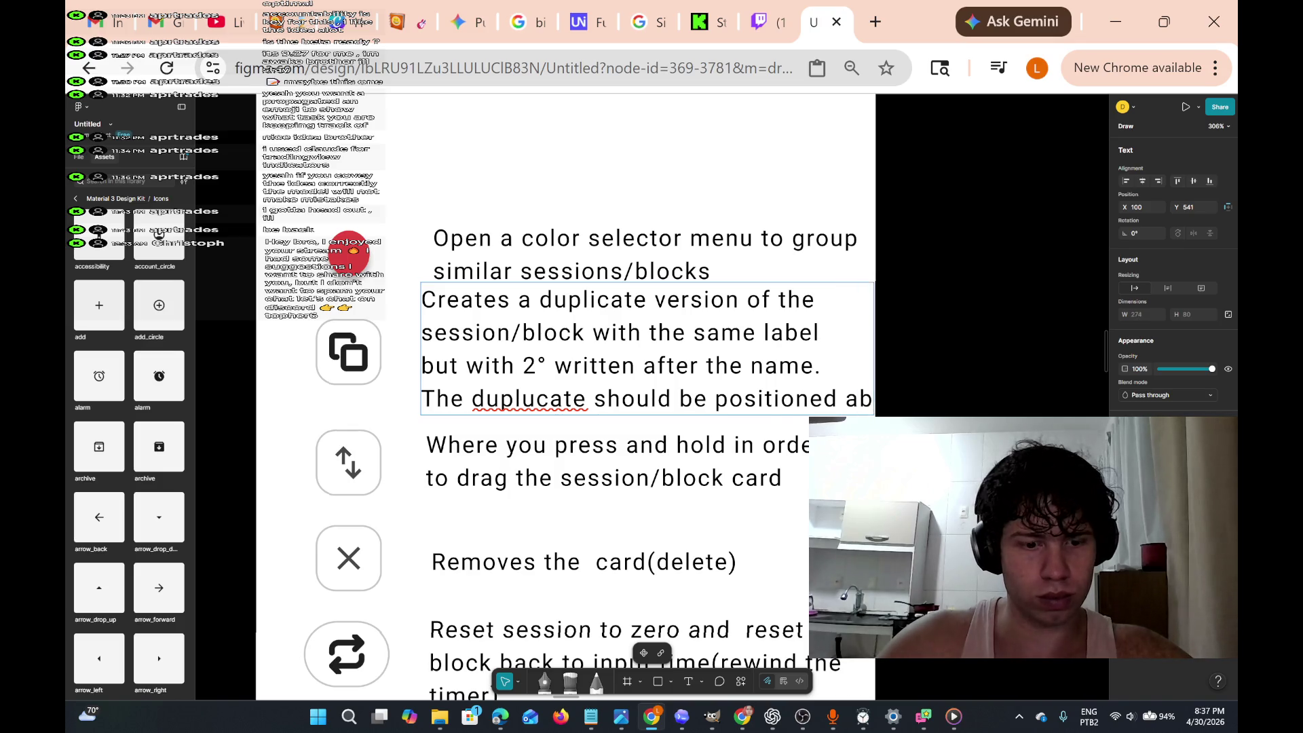
{"action": "key", "text": "BackSpace"}
{"action": "key", "text": "BackSpace"}
{"action": "key", "text": "BackSpace"}
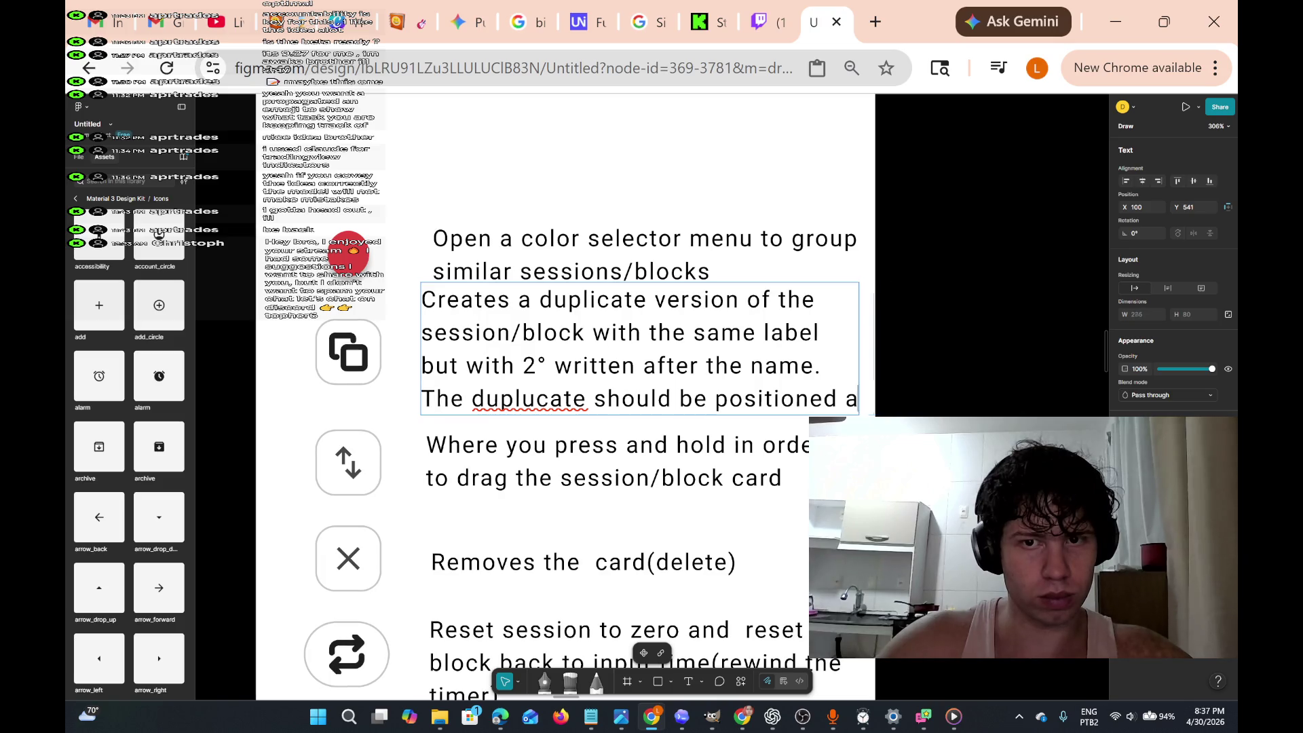
{"action": "key", "text": "Return"}
{"action": "type", "text": "abov"}
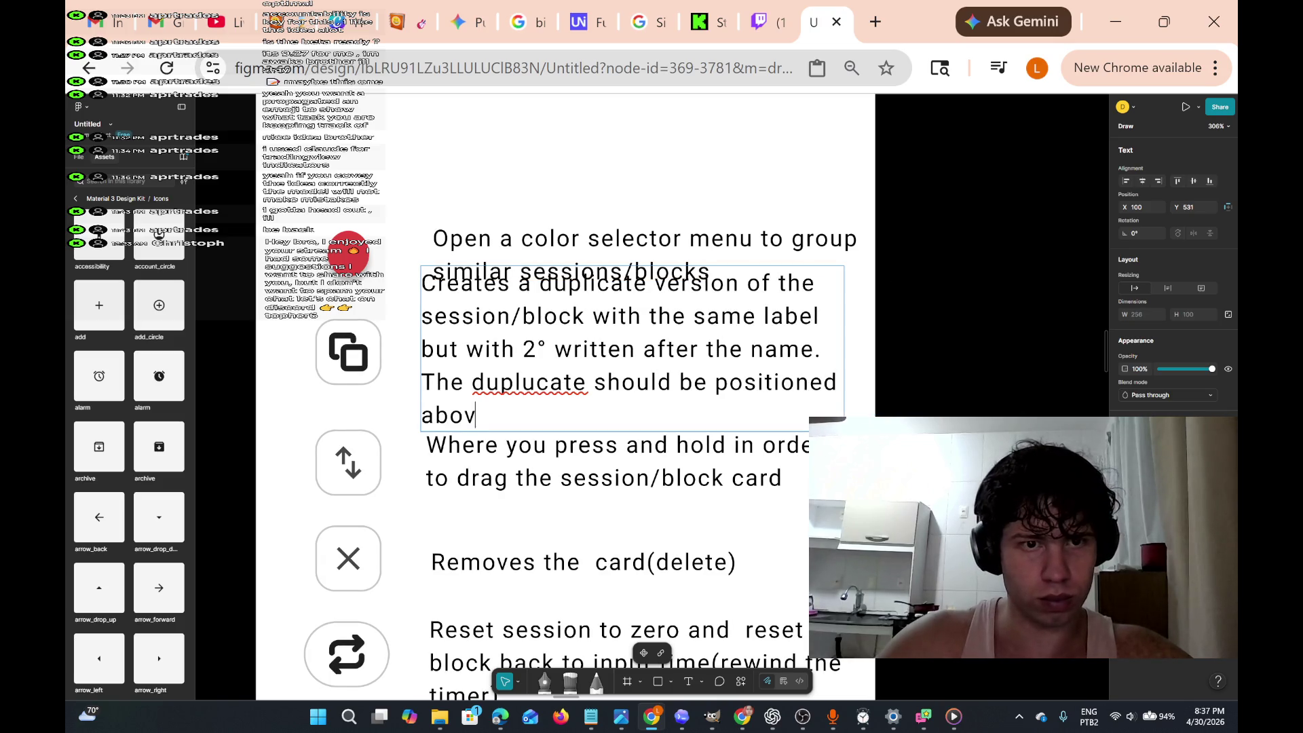
{"action": "type", "text": "e the"}
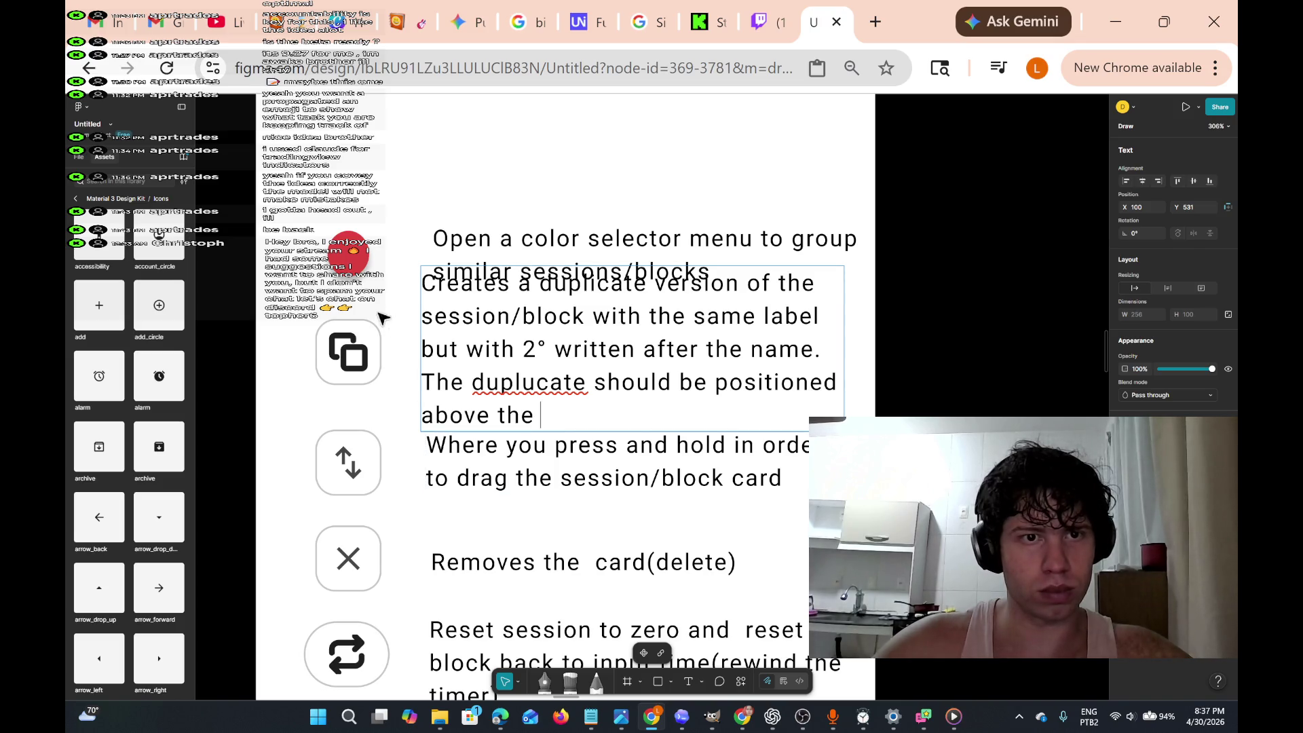
{"action": "key", "text": "Escape"}
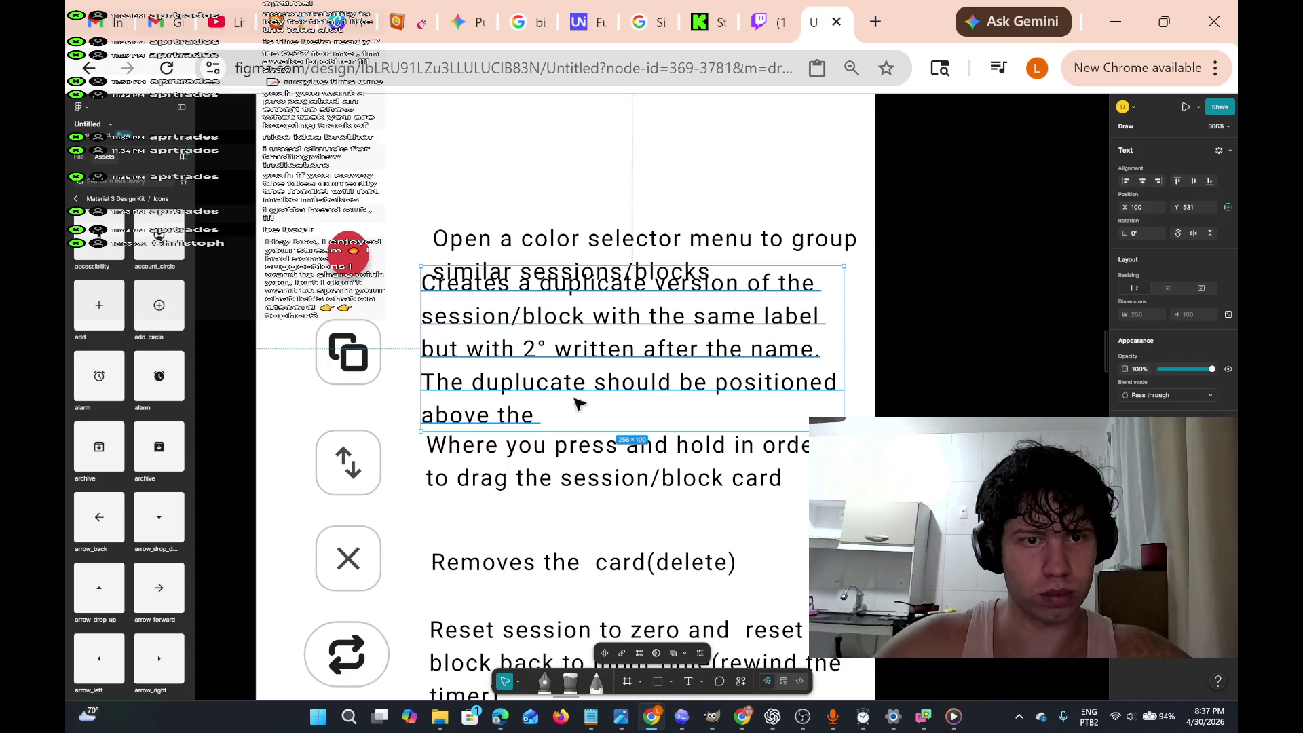
{"action": "left_click_drag", "start_coordinate": [309, 426], "coordinate": [355, 456]}
- Move the drag icon with its description, and the duplicate description, down about 20 px to stop overlapping
{"action": "left_click_drag", "start_coordinate": [492, 509], "coordinate": [742, 529]}
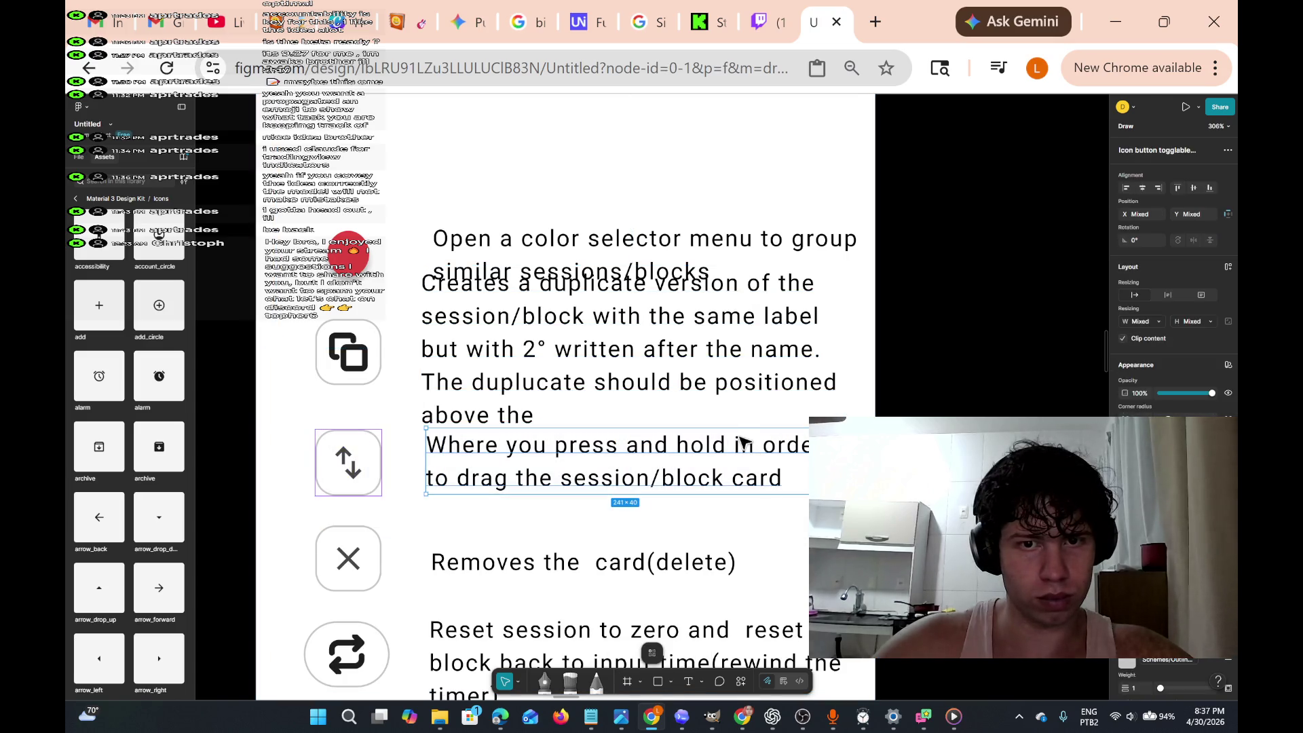
{"action": "left_click_drag", "start_coordinate": [739, 438], "coordinate": [741, 454]}
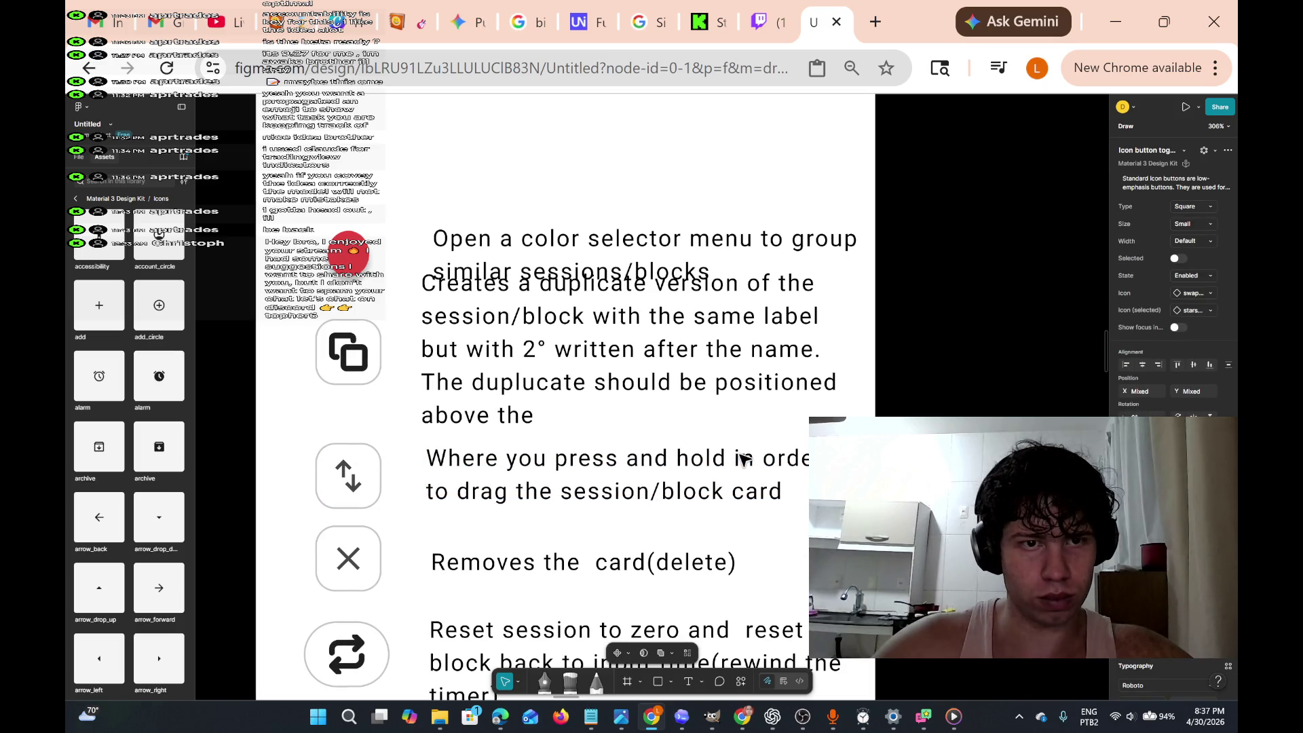
{"action": "left_click_drag", "start_coordinate": [580, 362], "coordinate": [580, 374]}
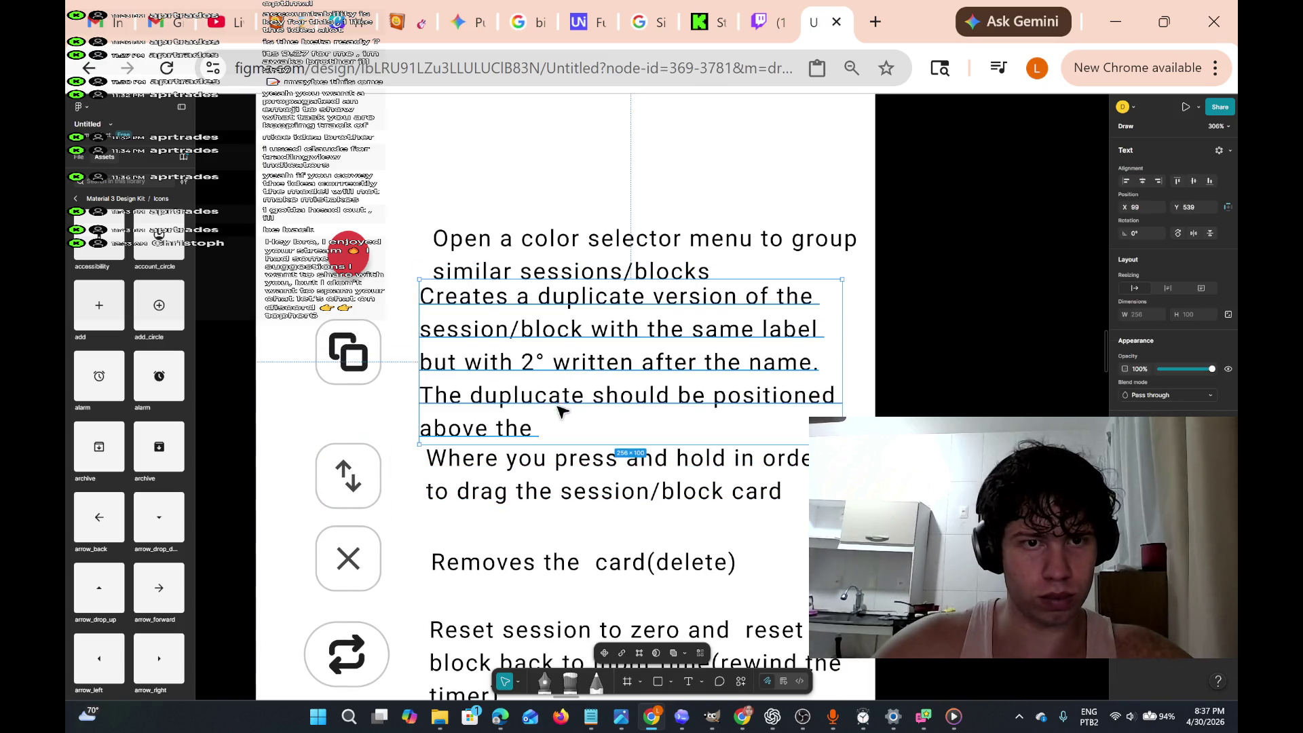
{"action": "double_click", "coordinate": [539, 429]}
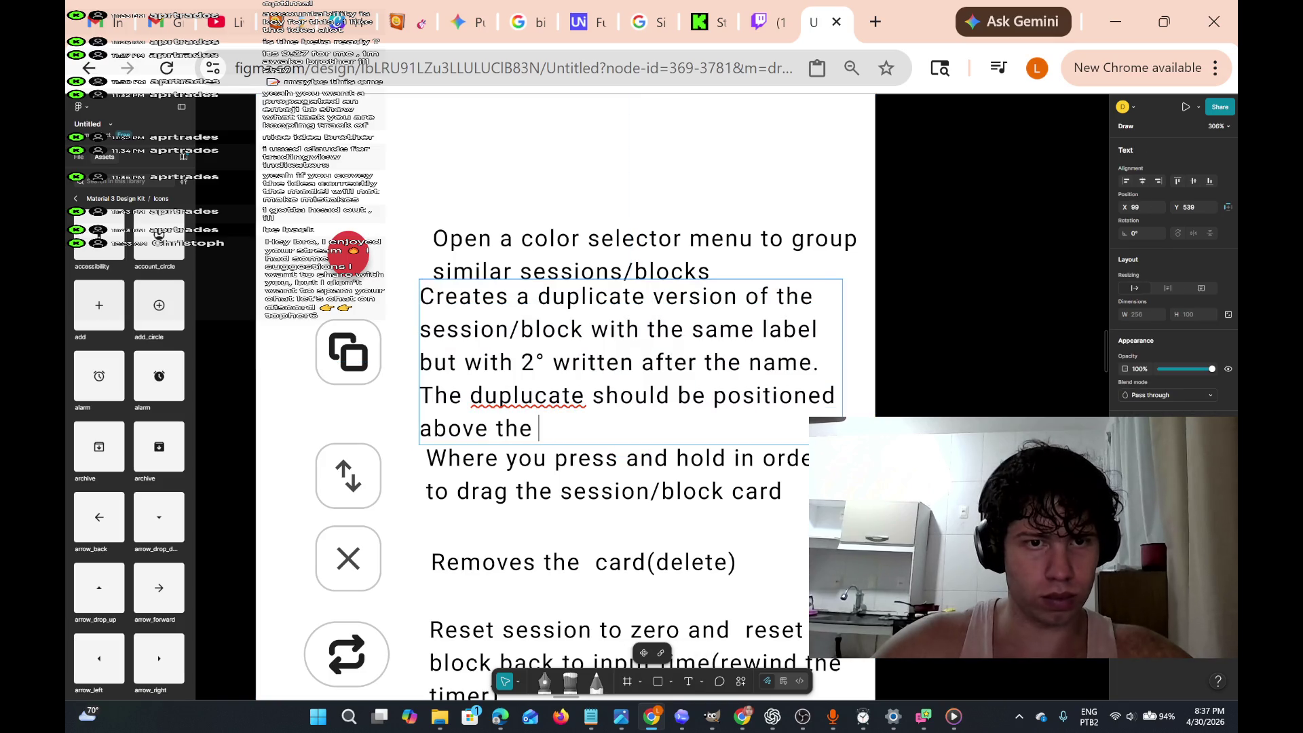
- Finish the duplicate note with 'above the card source' and correct 'duplucate' to 'duplicate'
{"action": "type", "text": "sourc"}
{"action": "key", "text": "BackSpace"}
{"action": "key", "text": "BackSpace"}
{"action": "key", "text": "BackSpace"}
{"action": "type", "text": "car"}
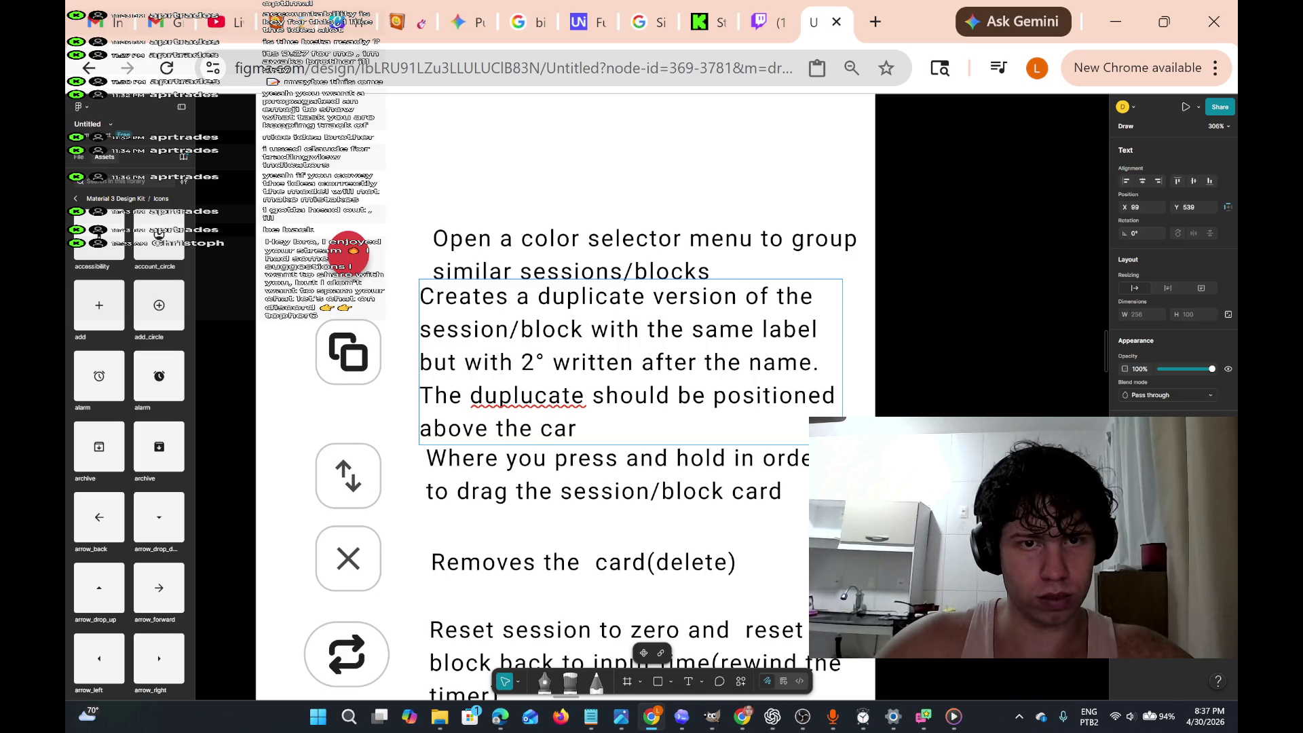
{"action": "type", "text": "source"}
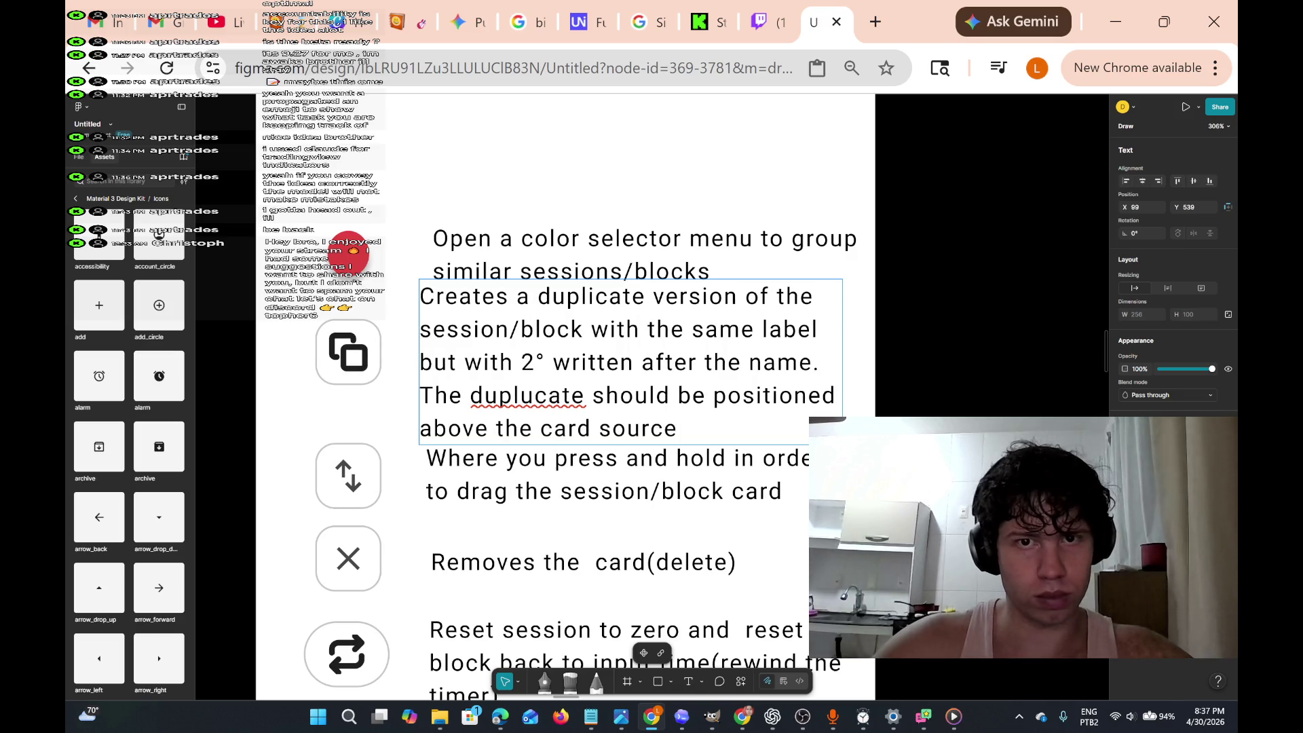
{"action": "type", "text": " card"}
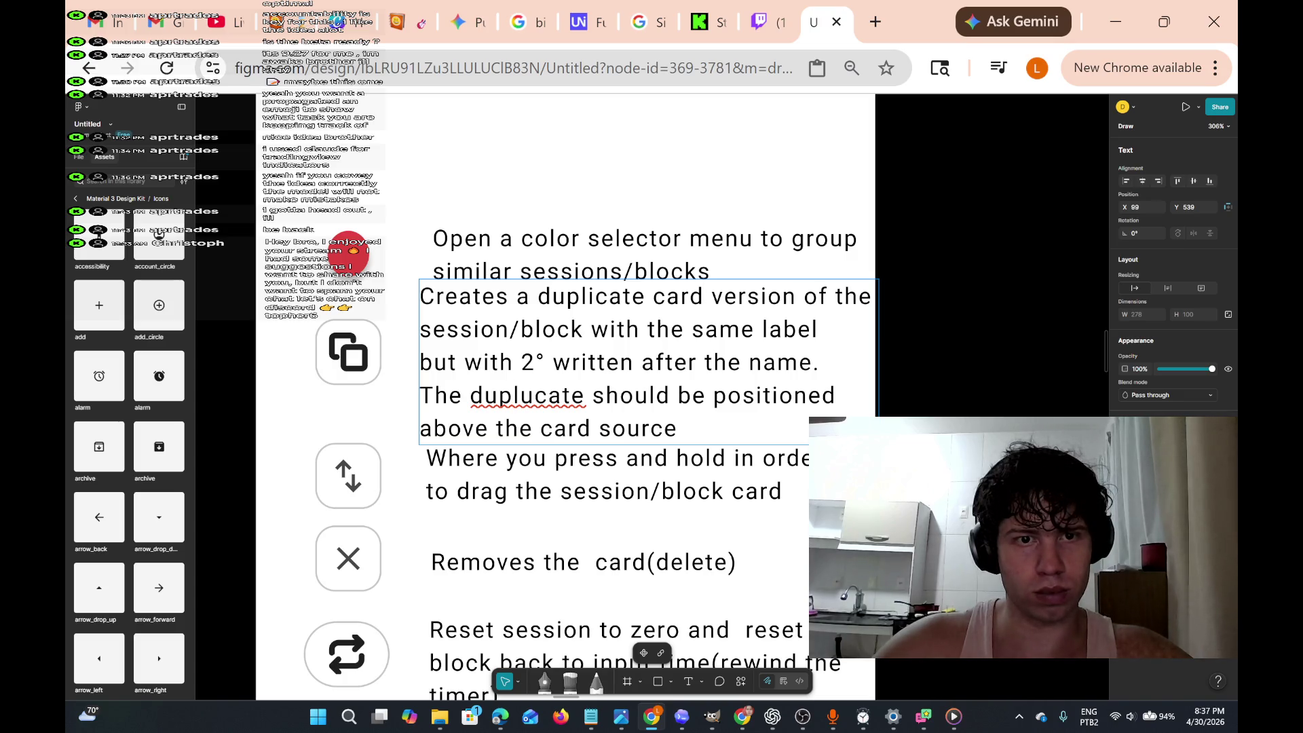
{"action": "key", "text": "BackSpace"}
{"action": "type", "text": "i"}
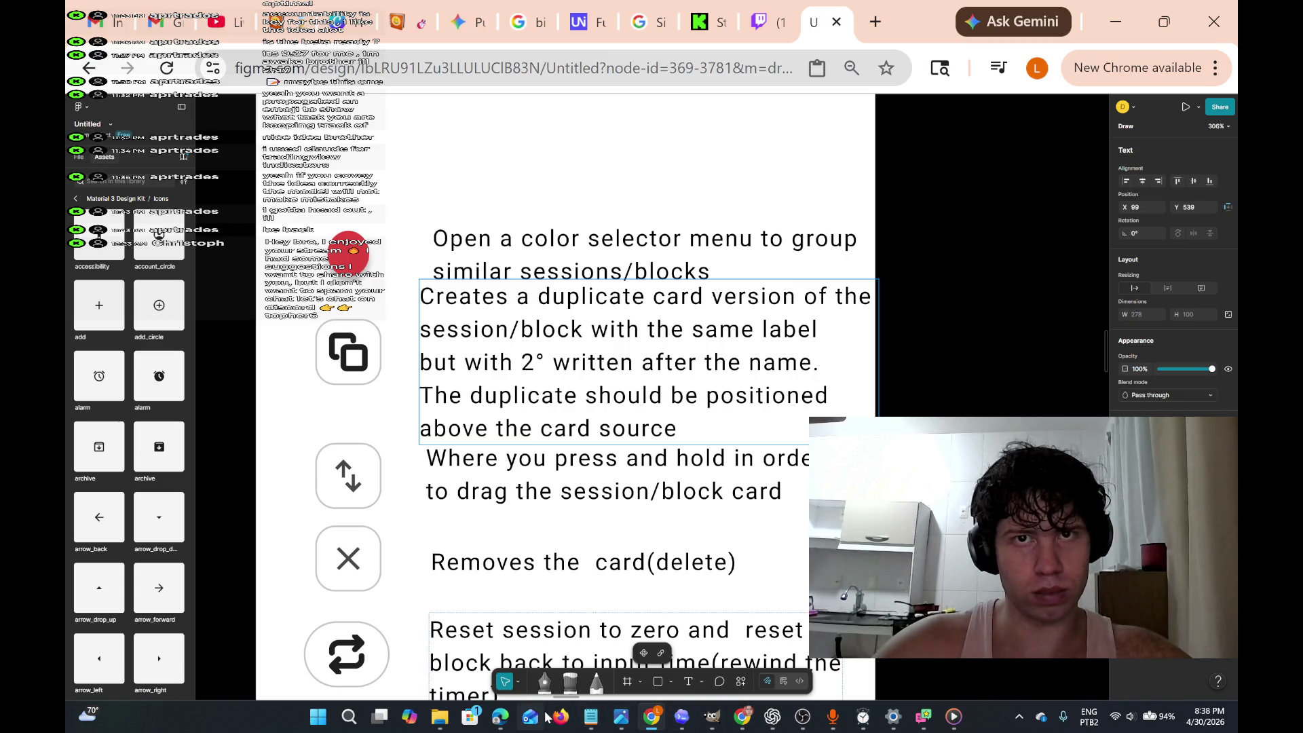
{"action": "scroll", "coordinate": [645, 396], "scroll_direction": "down", "scroll_amount": 2}
{"action": "scroll", "coordinate": [646, 395], "scroll_direction": "up", "scroll_amount": 3}
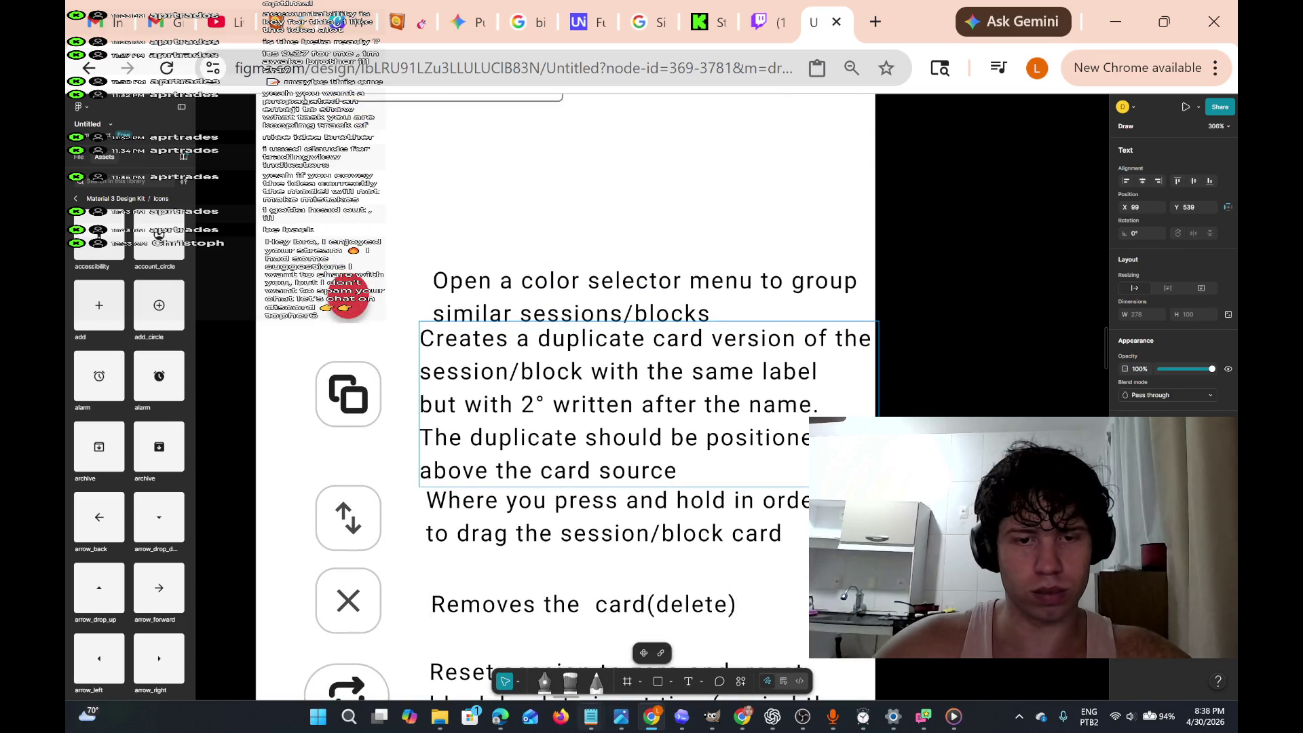
{"action": "left_click", "coordinate": [953, 716]}
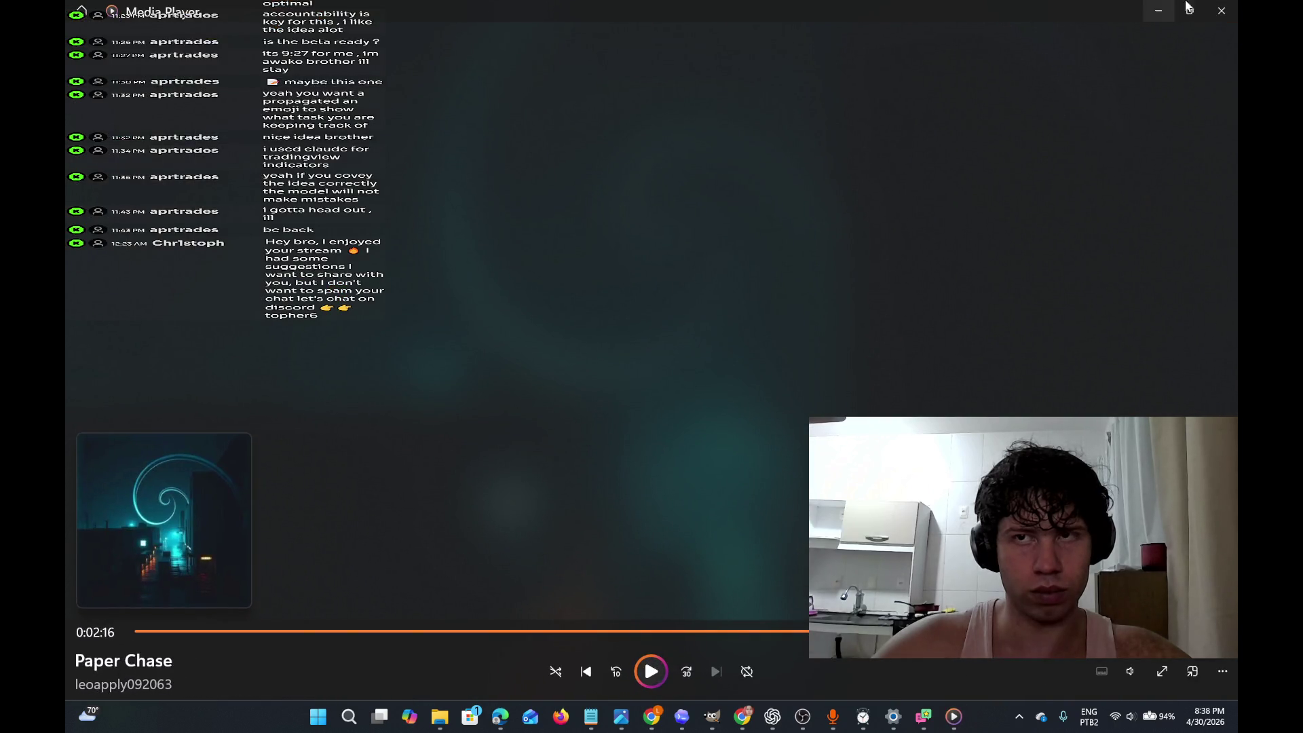
{"action": "left_click", "coordinate": [1158, 11]}
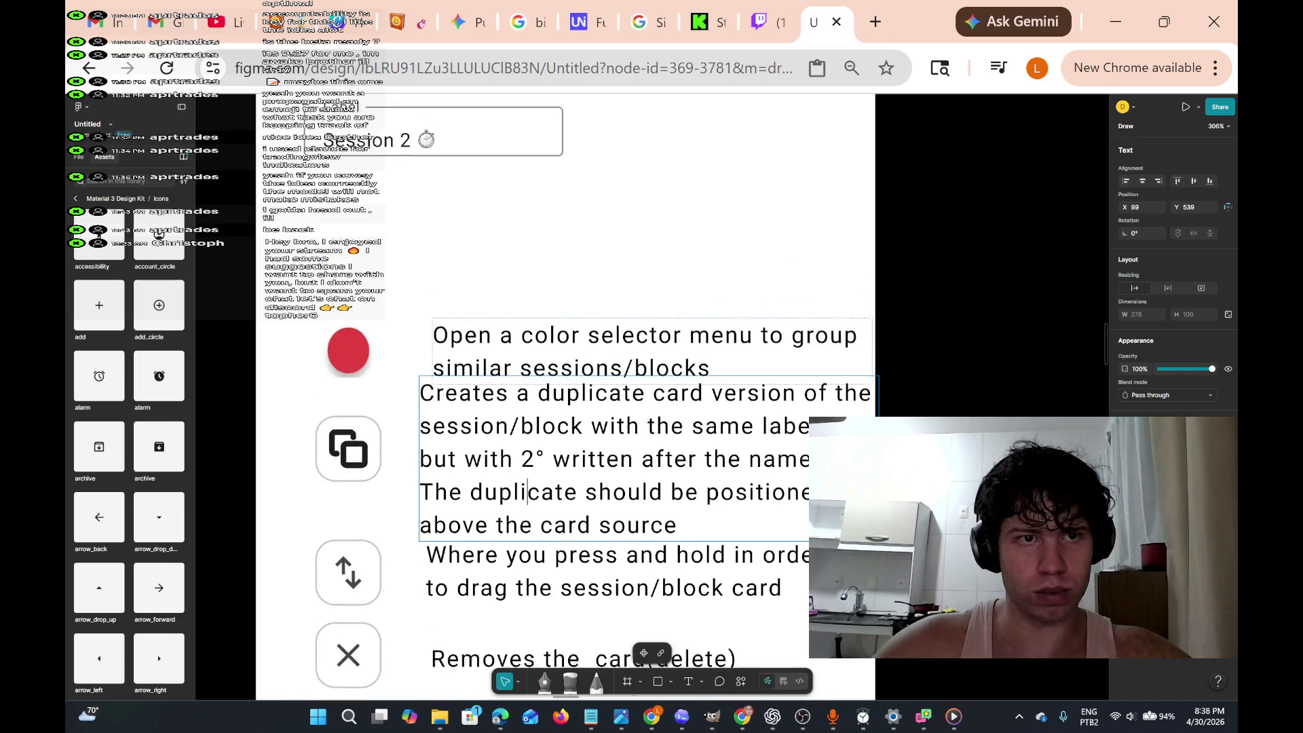
- Marquee-select the red circle with its note, apply auto layout (Shift+A) and nudge them up-right
{"action": "scroll", "coordinate": [523, 330], "scroll_direction": "up", "scroll_amount": 1}
{"action": "key", "text": "Escape"}
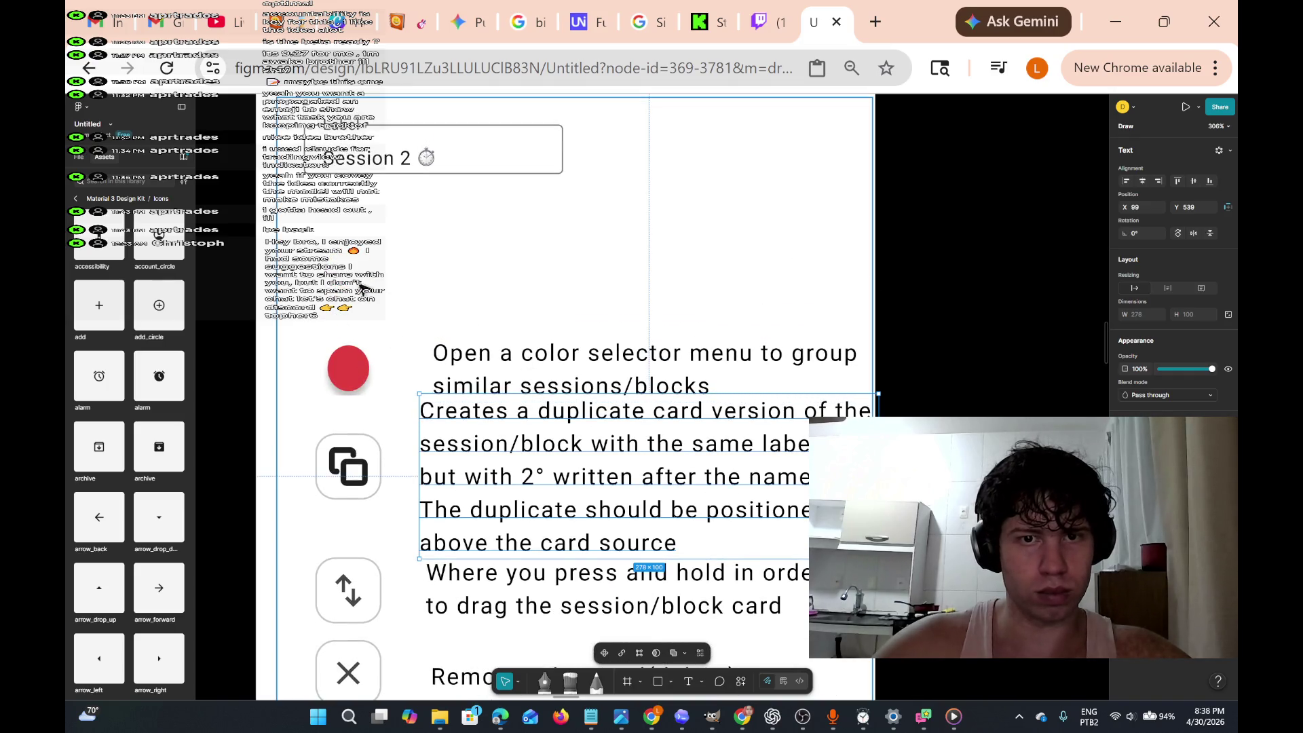
{"action": "key", "text": "ctrl+z"}
{"action": "key", "text": "ctrl+z"}
{"action": "key", "text": "ctrl+z"}
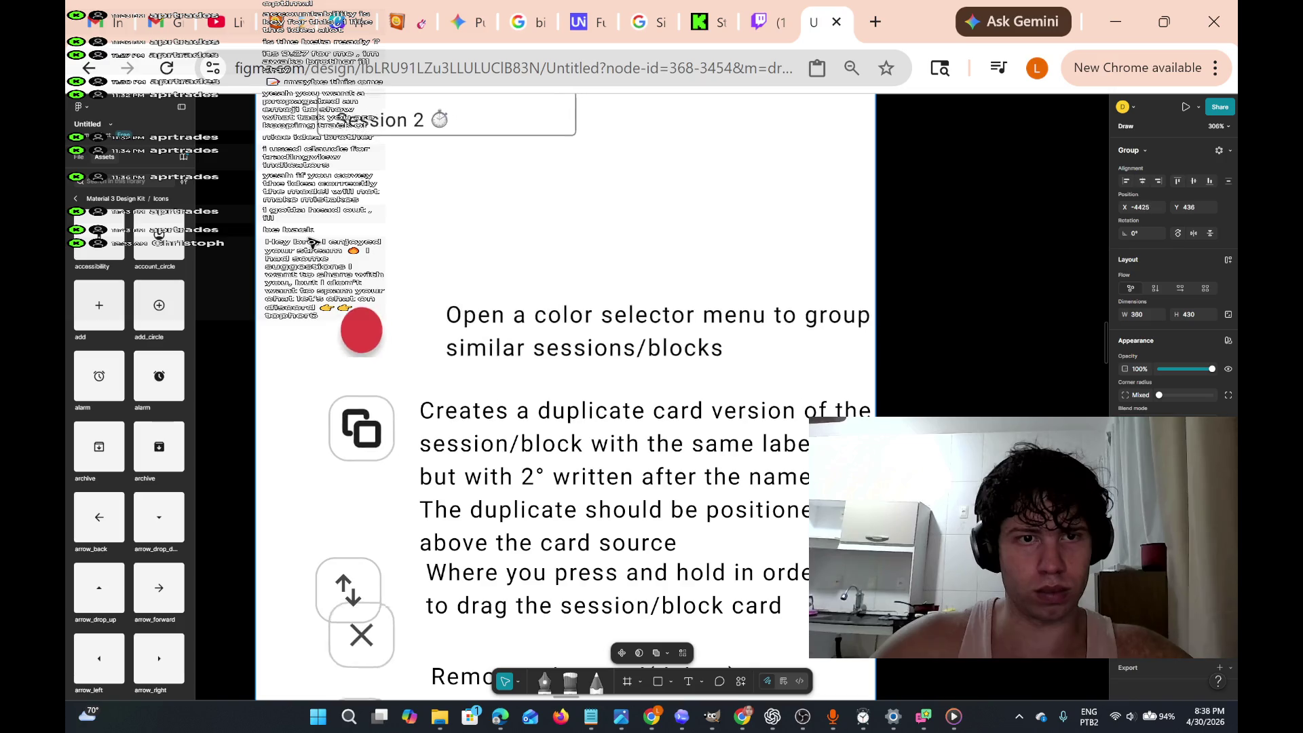
{"action": "key", "text": "ctrl+shift+z"}
{"action": "key", "text": "ctrl+shift+z"}
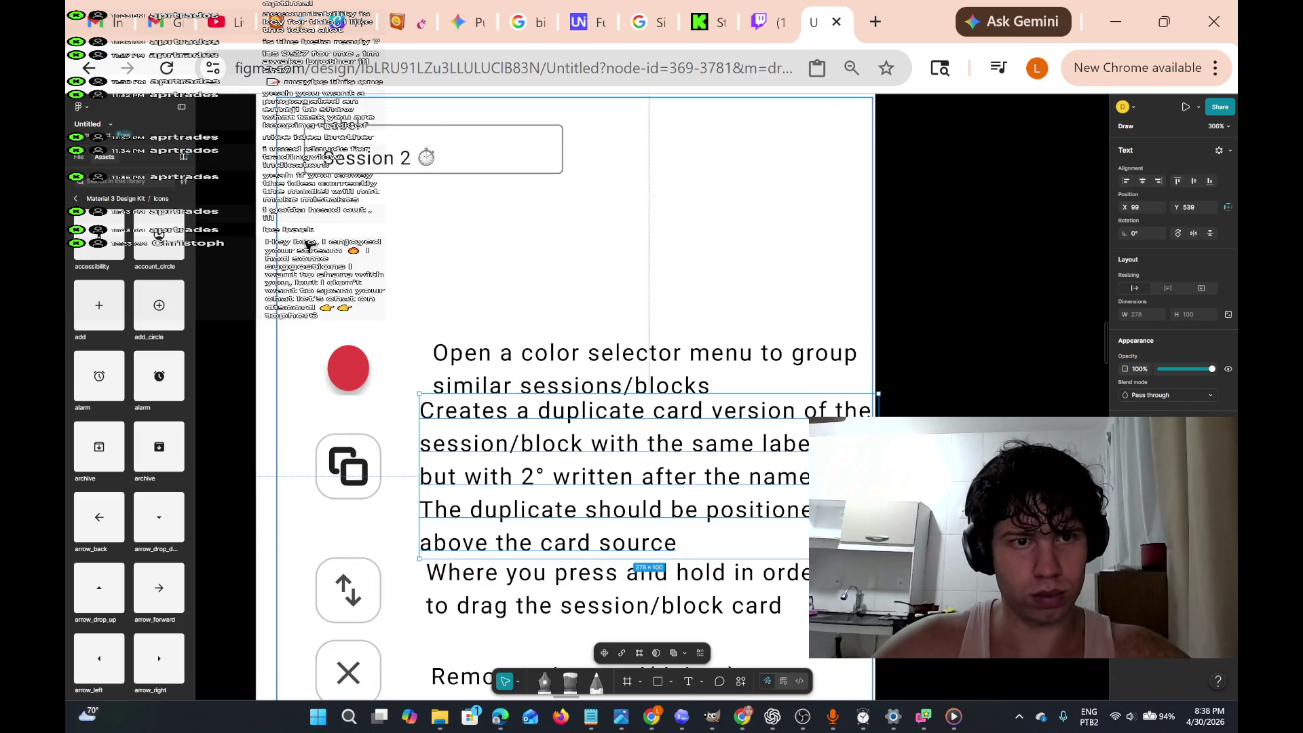
{"action": "left_click", "coordinate": [380, 258]}
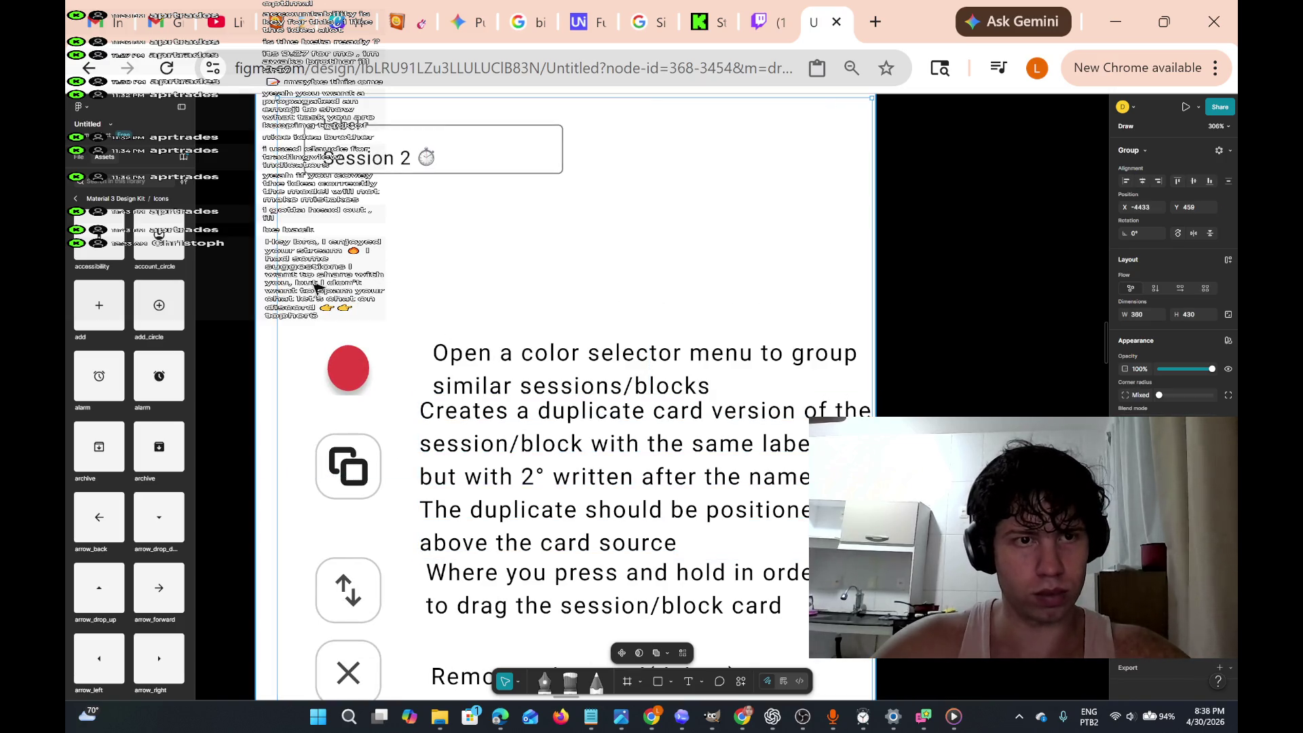
{"action": "mouse_move", "coordinate": [312, 283]}
{"action": "left_mouse_down"}
{"action": "mouse_move", "coordinate": [430, 407]}
{"action": "mouse_move", "coordinate": [841, 398]}
{"action": "left_mouse_up"}
{"action": "key", "text": "shift+a"}
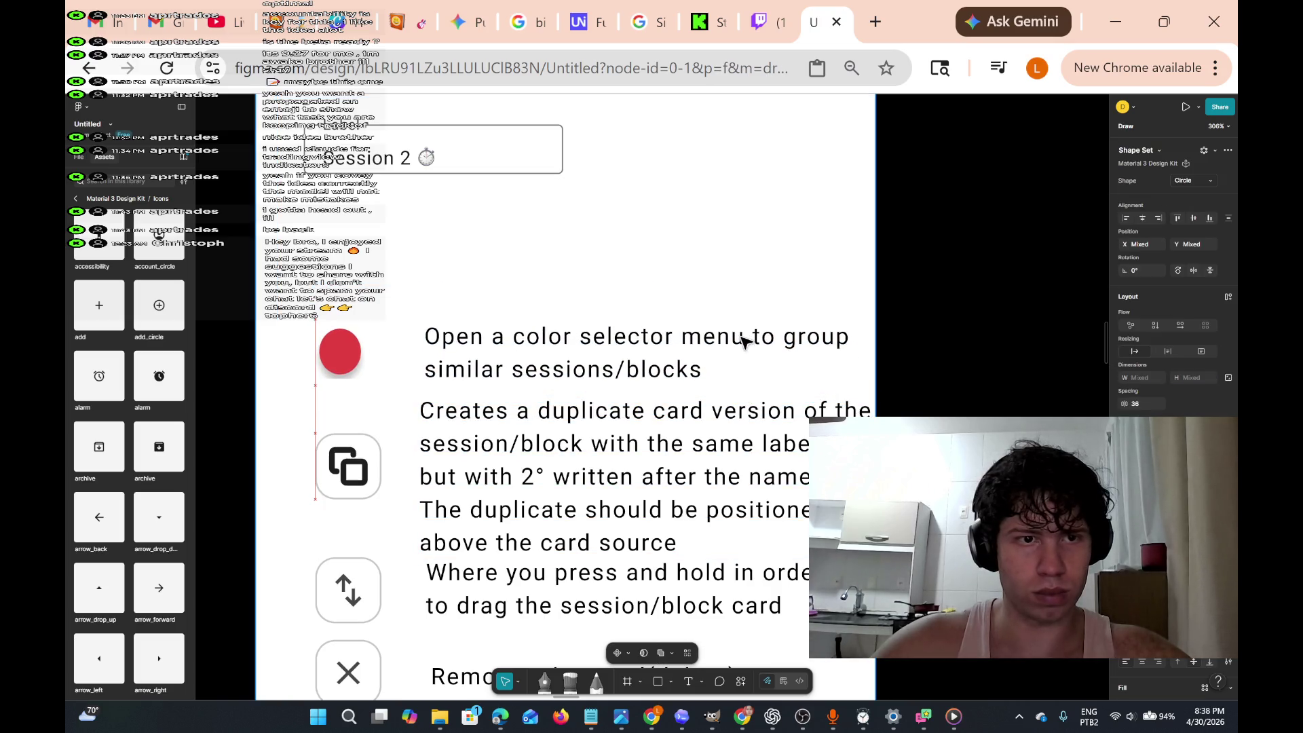
{"action": "left_click_drag", "start_coordinate": [745, 342], "coordinate": [751, 336]}
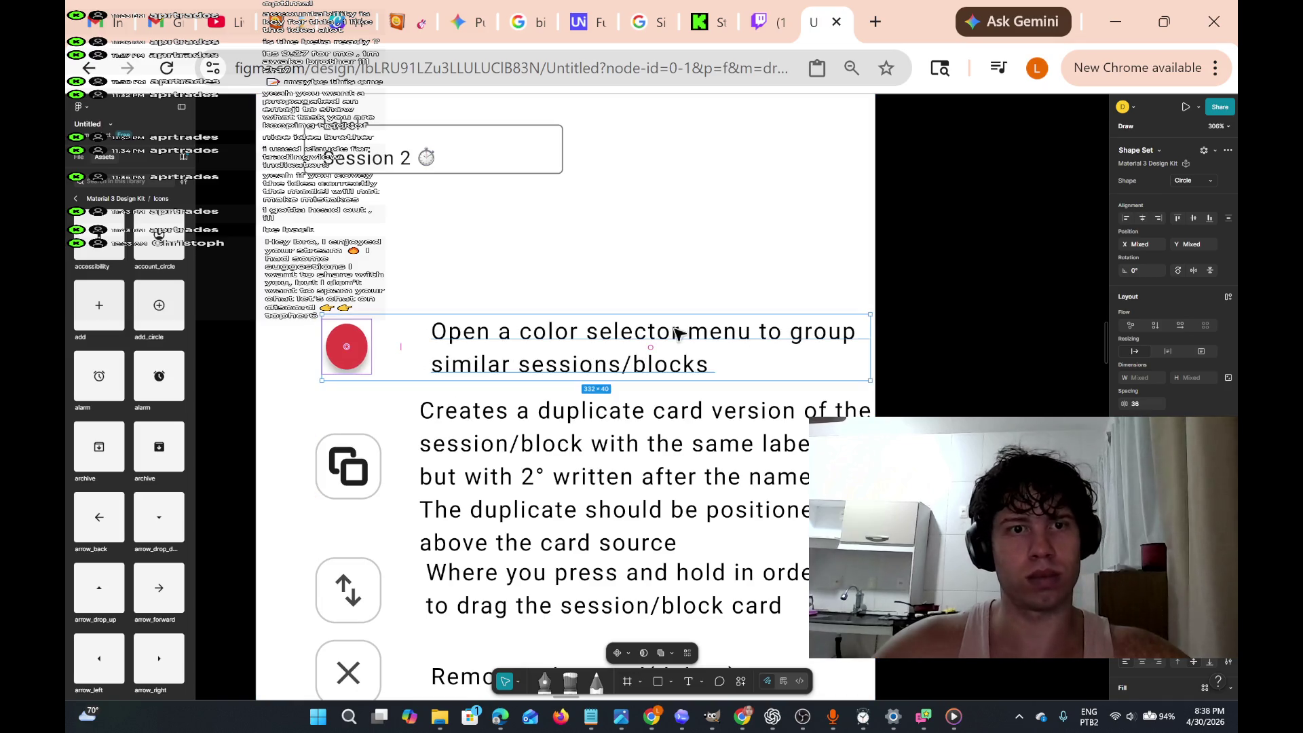
- Straighten the 'Open a color selector menu' note to about -0.02° rotation at Y 588.84
{"action": "left_click", "coordinate": [464, 255]}
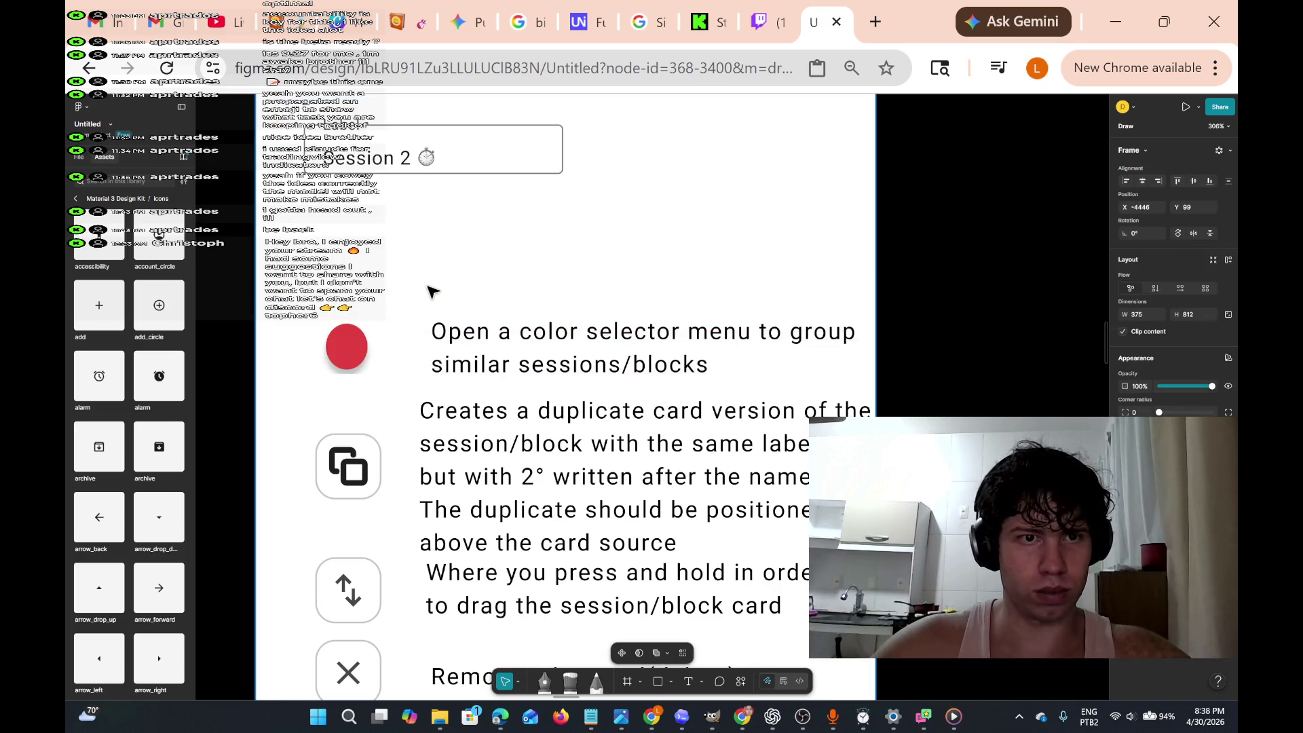
{"action": "mouse_move", "coordinate": [418, 282]}
{"action": "left_mouse_down"}
{"action": "mouse_move", "coordinate": [508, 336]}
{"action": "mouse_move", "coordinate": [861, 377]}
{"action": "mouse_move", "coordinate": [816, 337]}
{"action": "left_mouse_up"}
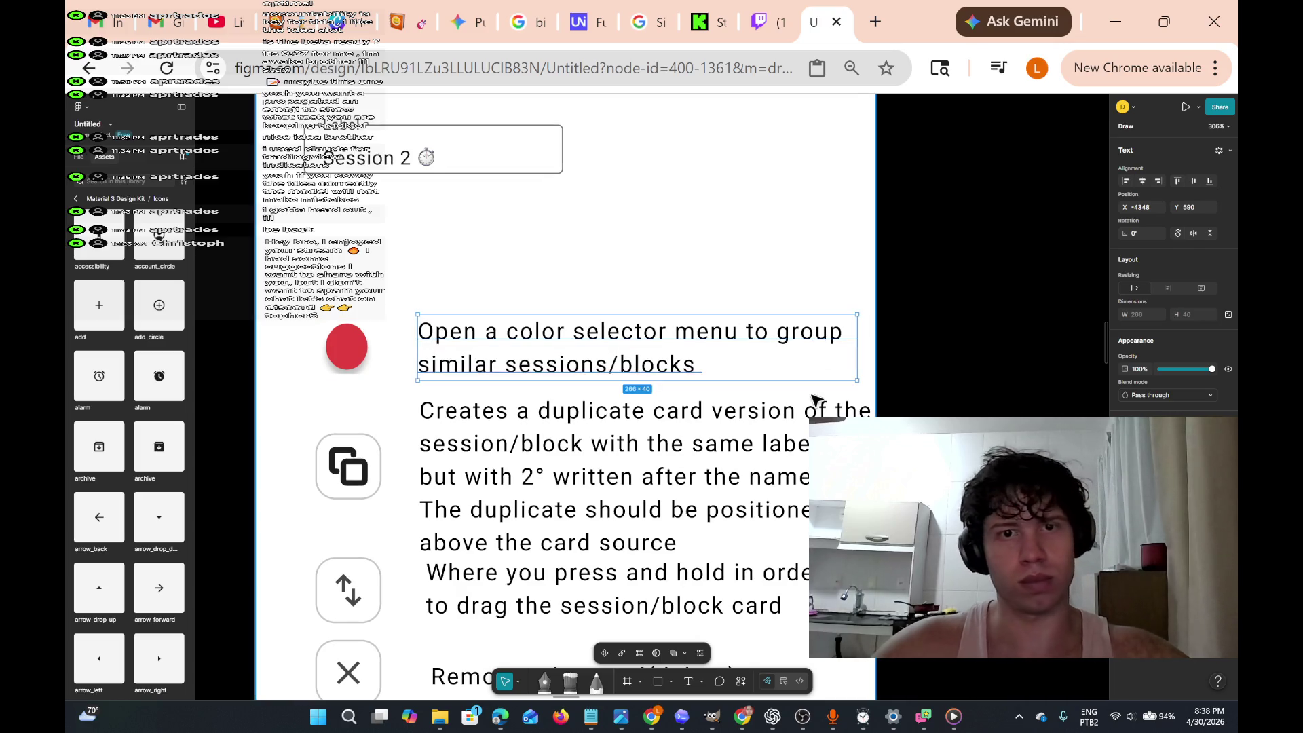
{"action": "scroll", "coordinate": [817, 407], "scroll_direction": "down", "scroll_amount": 3}
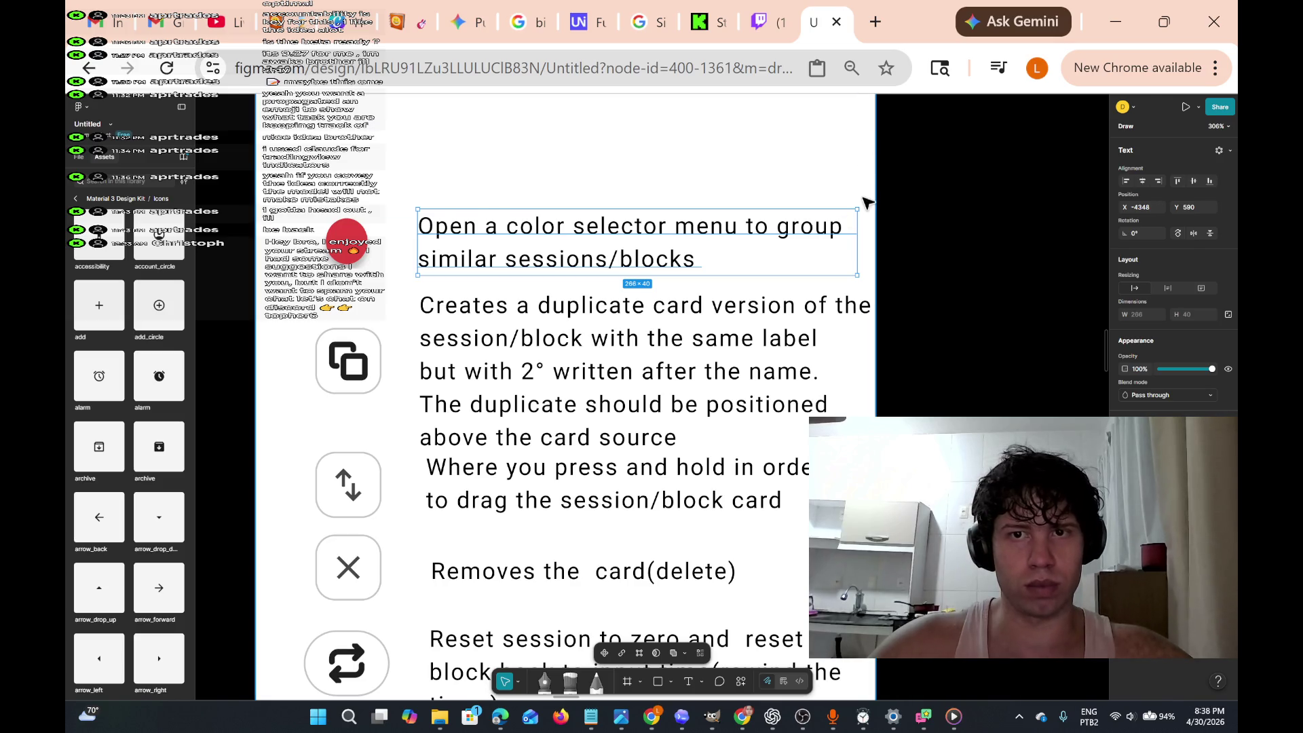
{"action": "left_click_drag", "start_coordinate": [857, 202], "coordinate": [855, 198]}
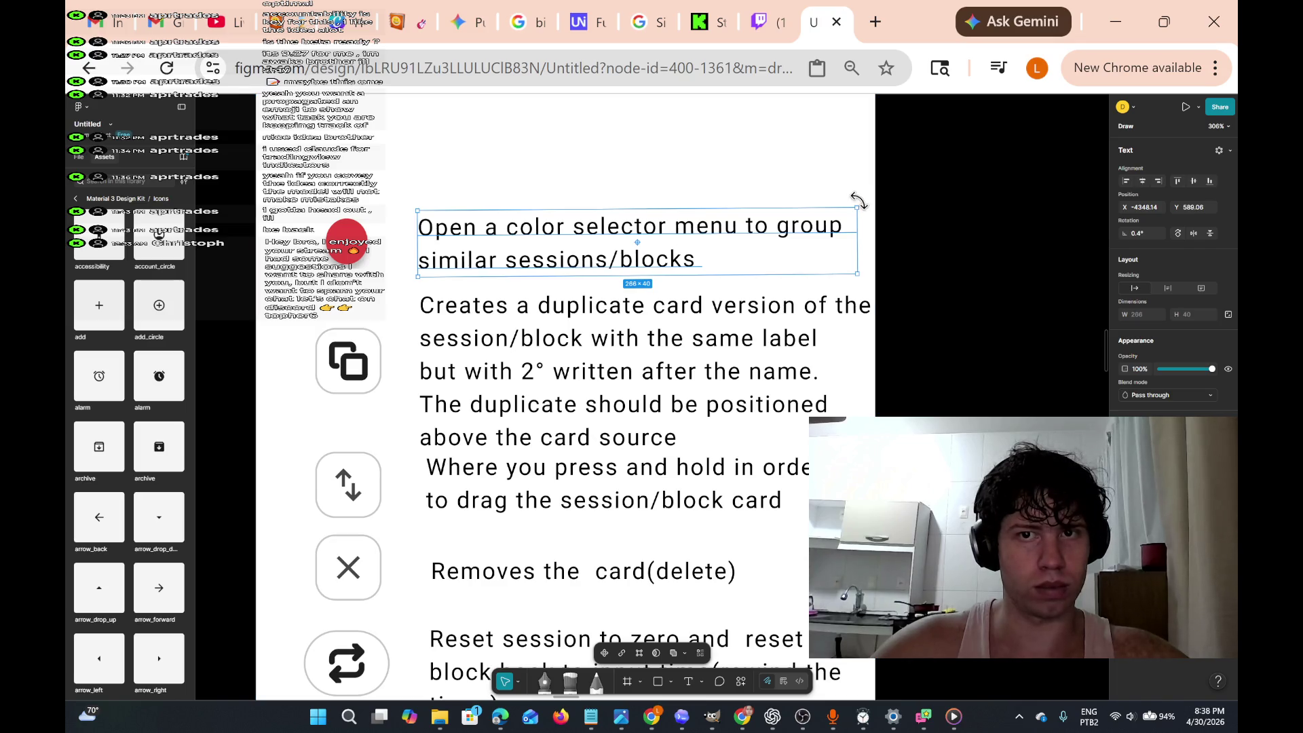
{"action": "left_click_drag", "start_coordinate": [859, 200], "coordinate": [857, 203]}
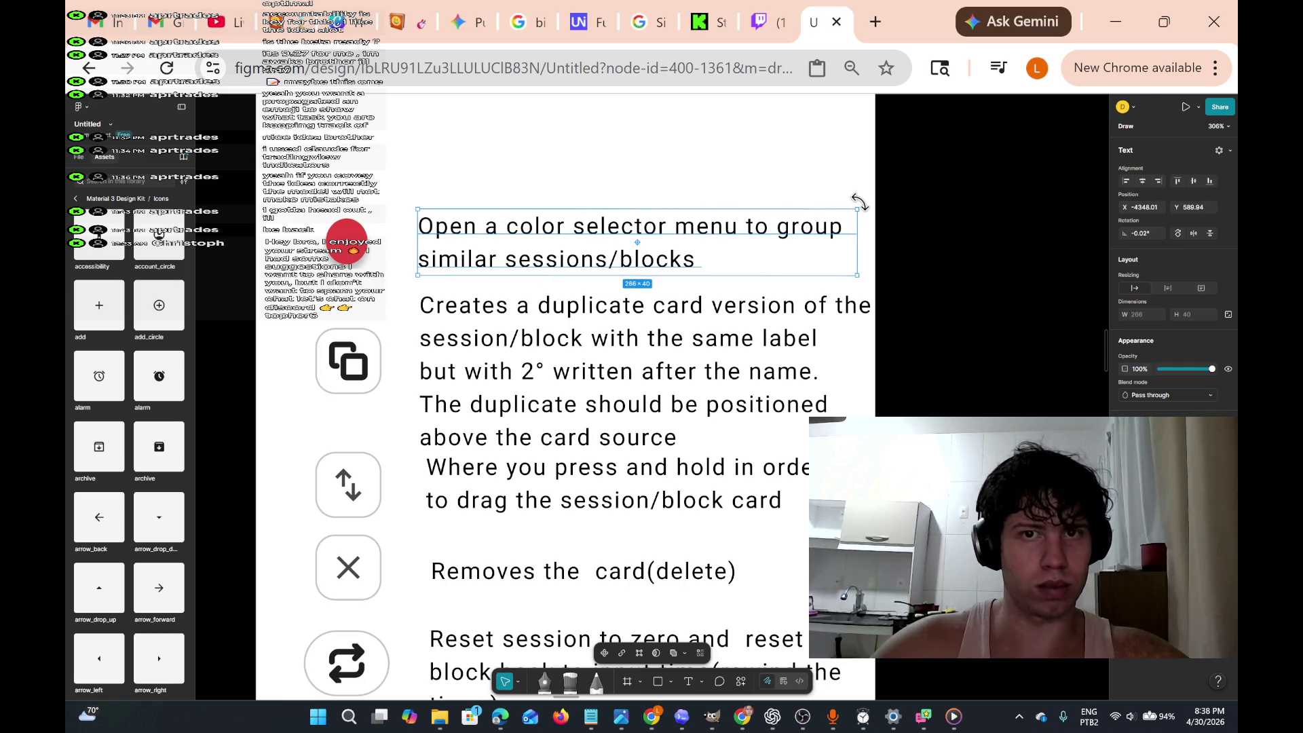
{"action": "scroll", "coordinate": [872, 313], "scroll_direction": "down", "scroll_amount": 2}
{"action": "scroll", "coordinate": [872, 312], "scroll_direction": "up", "scroll_amount": 3}
{"action": "scroll", "coordinate": [872, 312], "scroll_direction": "left", "scroll_amount": 3}
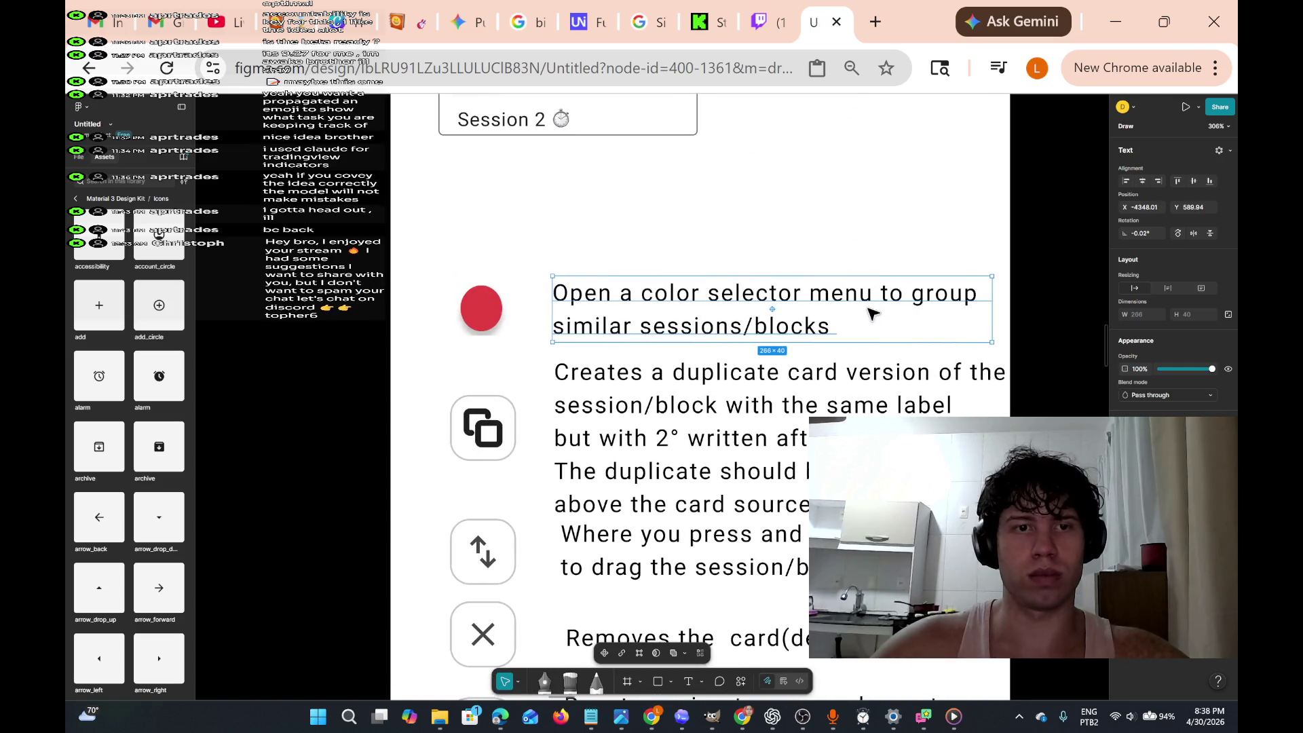
{"action": "scroll", "coordinate": [871, 312], "scroll_direction": "down", "scroll_amount": 5}
{"action": "scroll", "coordinate": [872, 312], "scroll_direction": "up", "scroll_amount": 4}
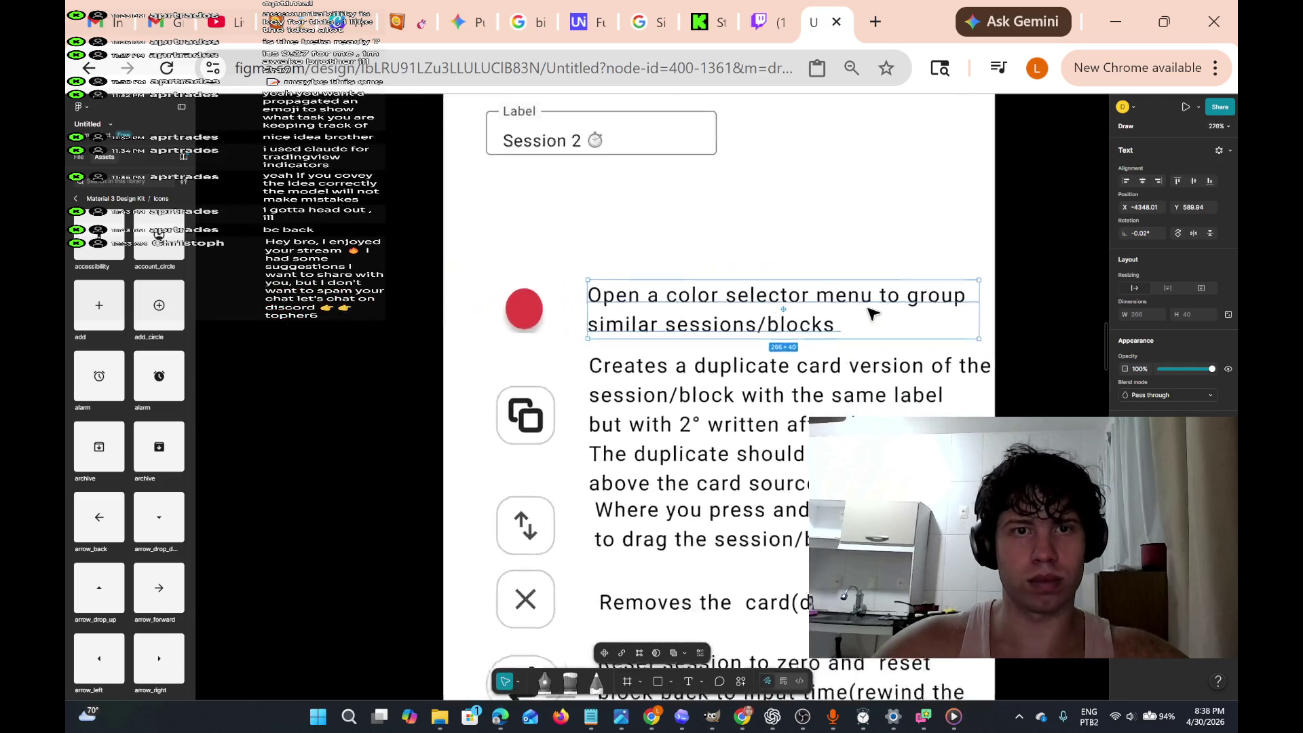
{"action": "scroll", "coordinate": [872, 312], "scroll_direction": "up", "scroll_amount": 2}
{"action": "scroll", "coordinate": [872, 313], "scroll_direction": "up", "scroll_amount": 1}
{"action": "scroll", "coordinate": [868, 312], "scroll_direction": "up", "scroll_amount": 1}
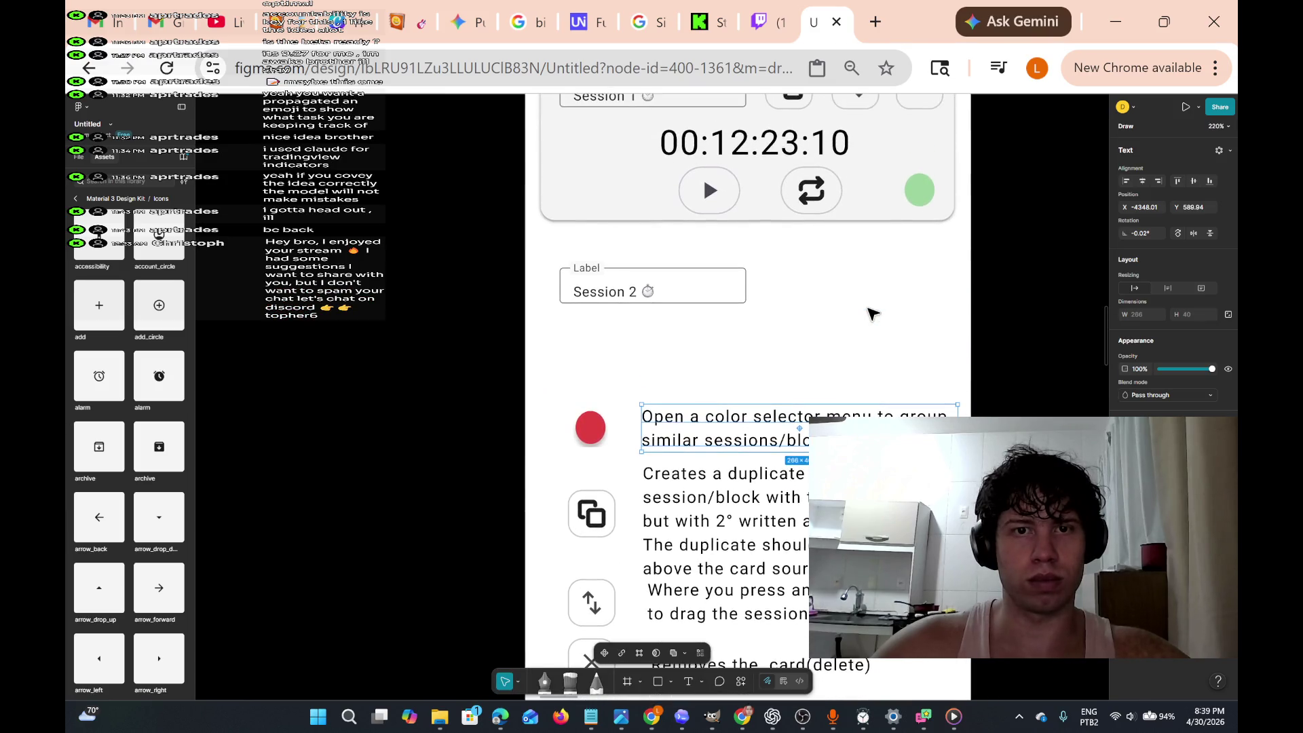
{"action": "scroll", "coordinate": [797, 318], "scroll_direction": "up", "scroll_amount": 5}
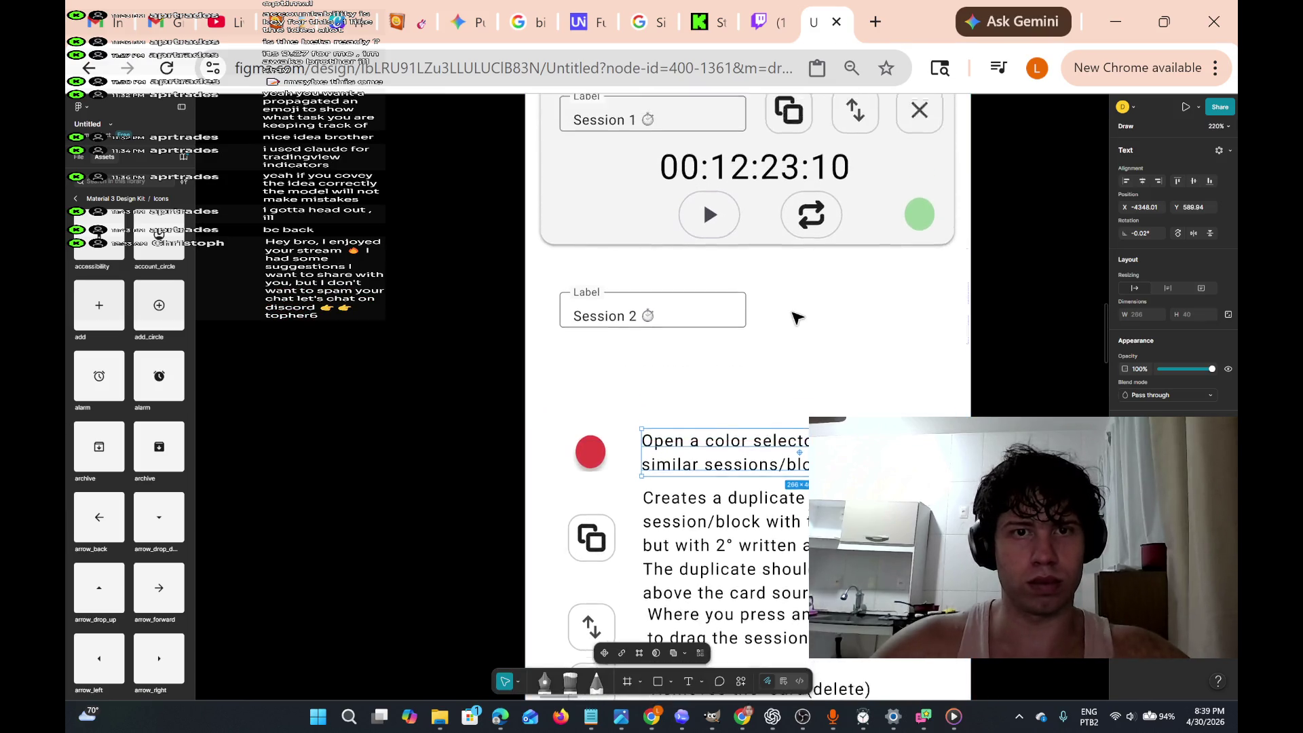
{"action": "scroll", "coordinate": [793, 315], "scroll_direction": "down", "scroll_amount": 10}
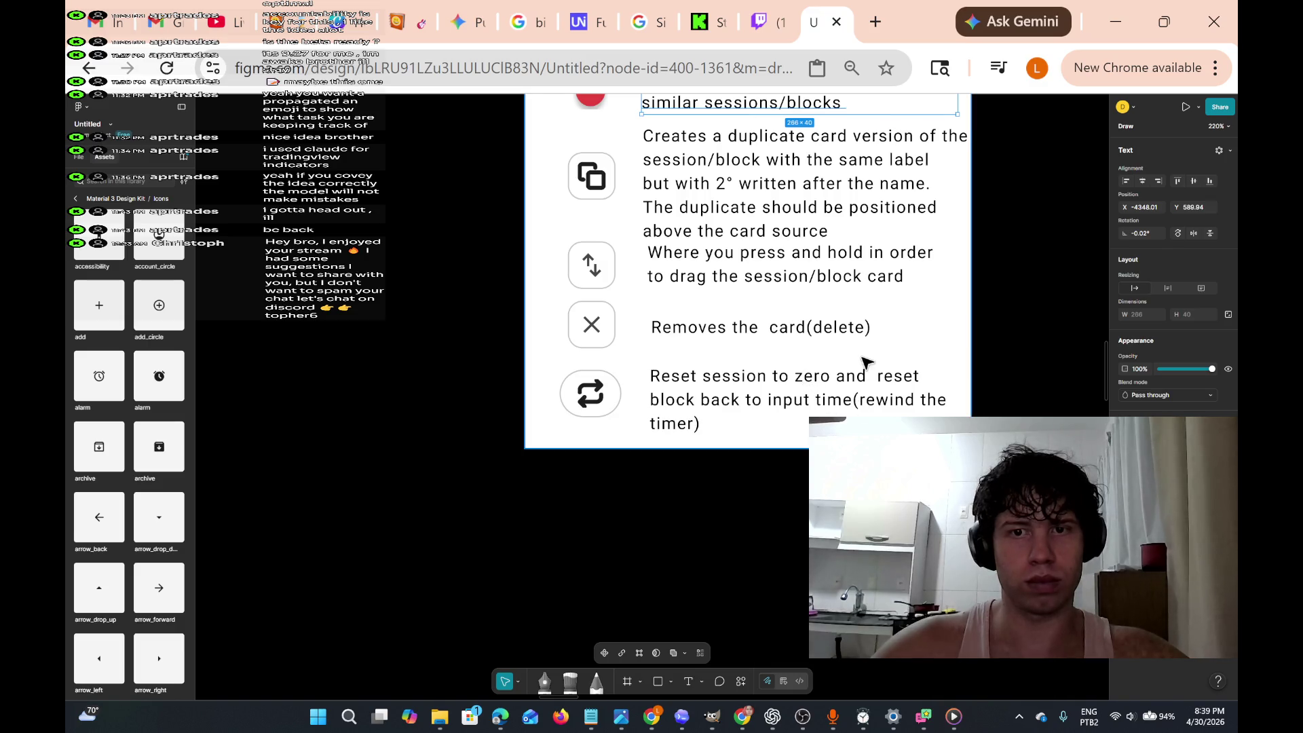
{"action": "scroll", "coordinate": [866, 362], "scroll_direction": "right", "scroll_amount": 2}
{"action": "scroll", "coordinate": [866, 362], "scroll_direction": "left", "scroll_amount": 2}
{"action": "scroll", "coordinate": [866, 362], "scroll_direction": "up", "scroll_amount": 1}
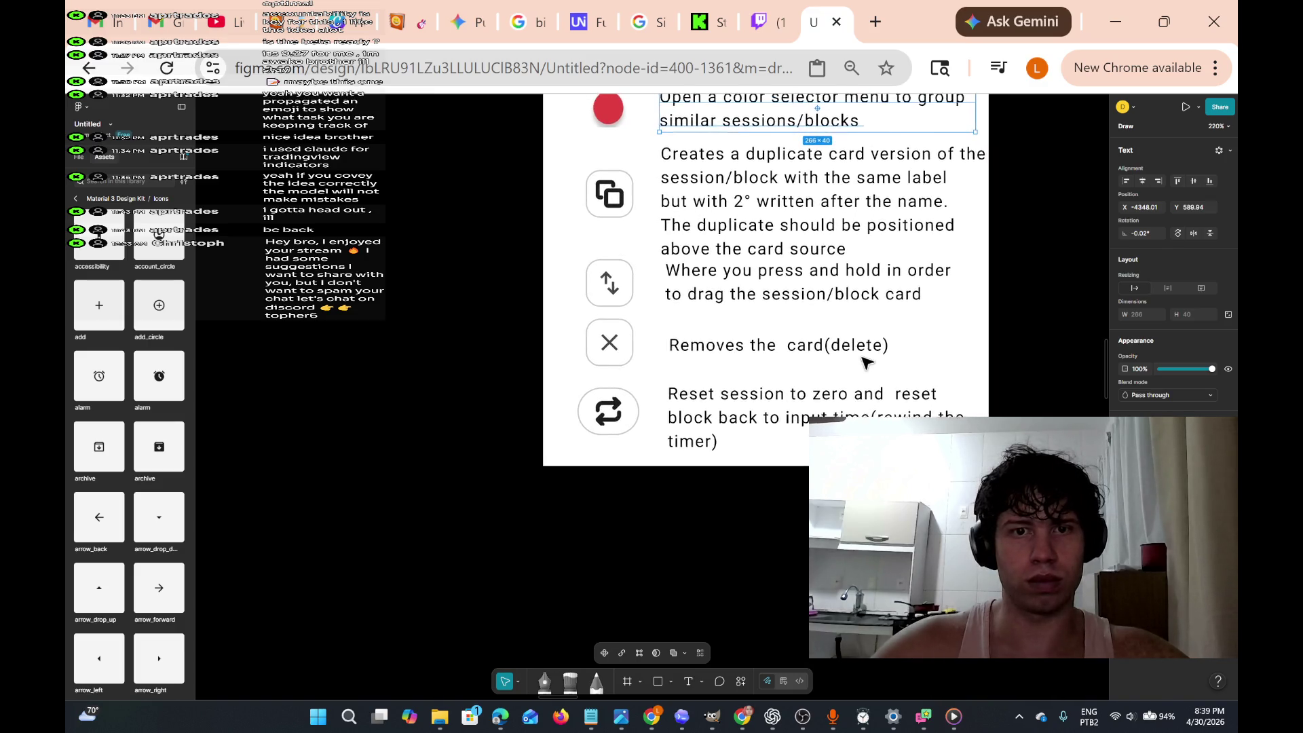
{"action": "scroll", "coordinate": [867, 362], "scroll_direction": "up", "scroll_amount": 1}
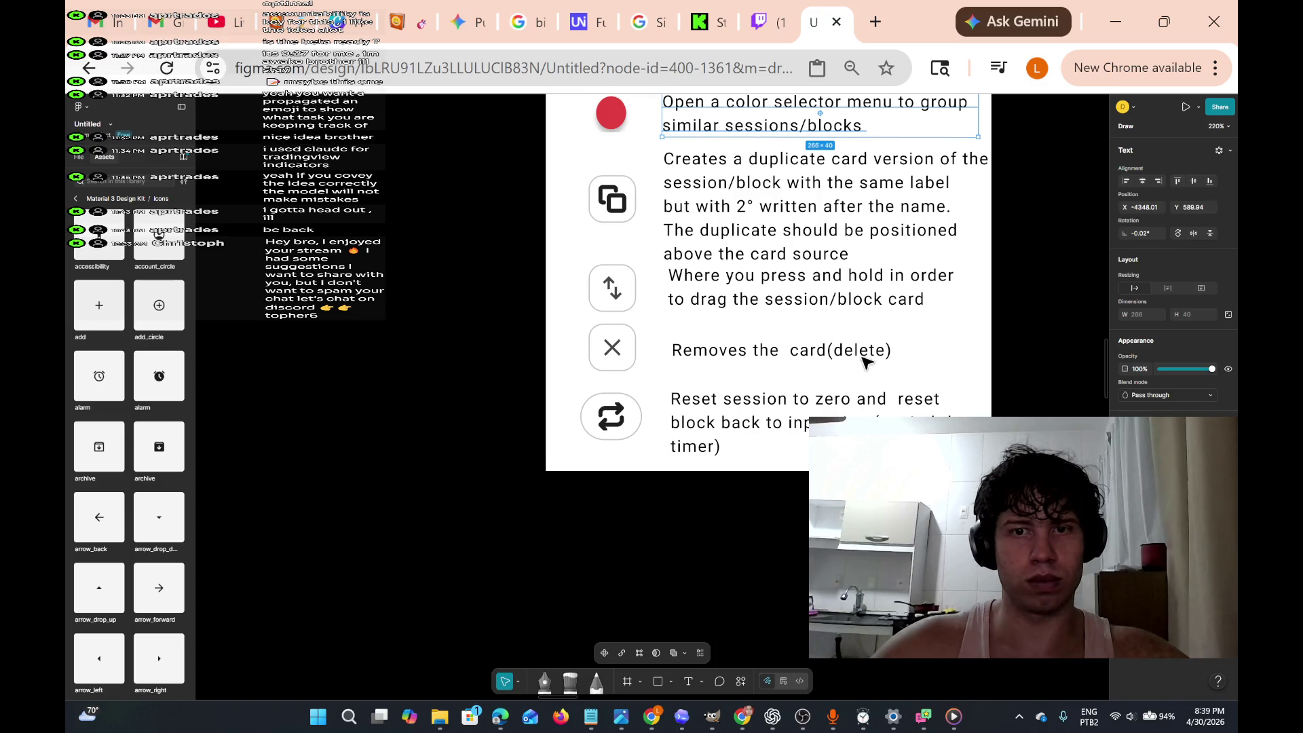
{"action": "scroll", "coordinate": [867, 362], "scroll_direction": "up", "scroll_amount": 3}
{"action": "scroll", "coordinate": [866, 362], "scroll_direction": "right", "scroll_amount": 1}
{"action": "scroll", "coordinate": [866, 362], "scroll_direction": "right", "scroll_amount": 1}
{"action": "scroll", "coordinate": [866, 362], "scroll_direction": "up", "scroll_amount": 2}
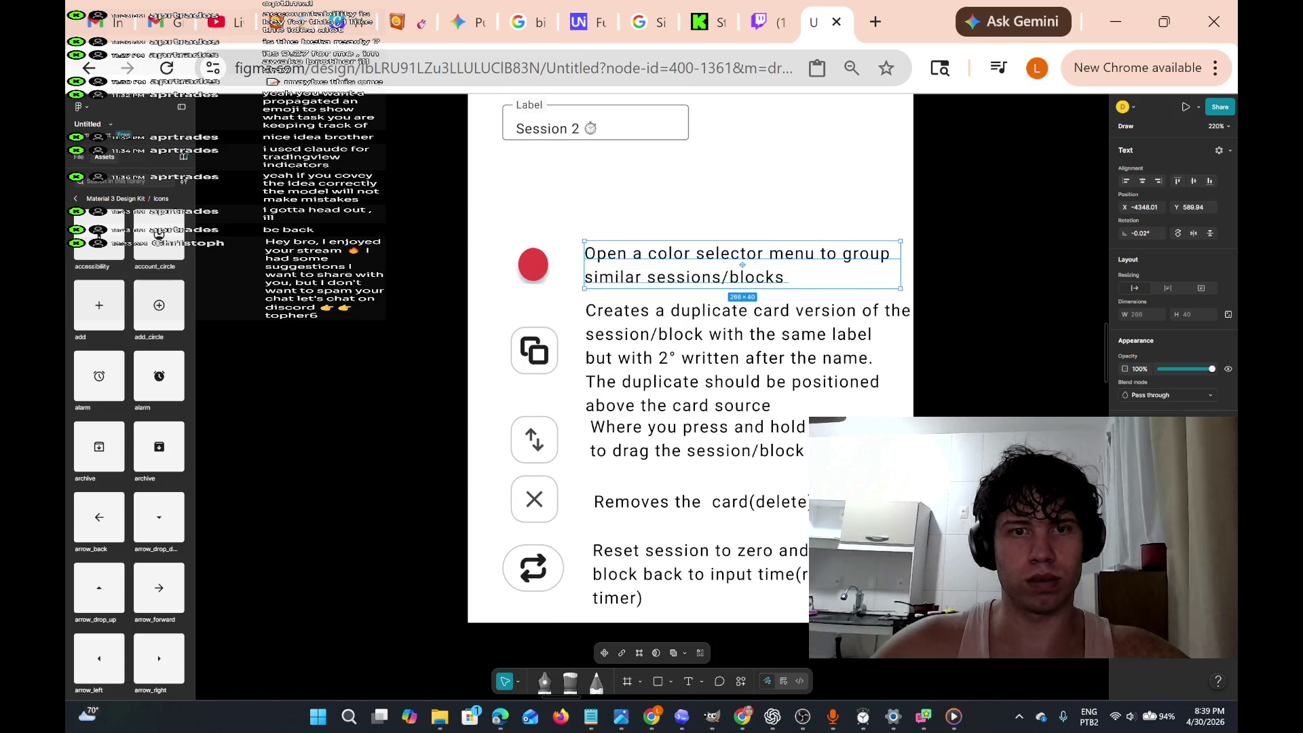
{"action": "scroll", "coordinate": [867, 362], "scroll_direction": "right", "scroll_amount": 1}
{"action": "left_click", "coordinate": [759, 442]}
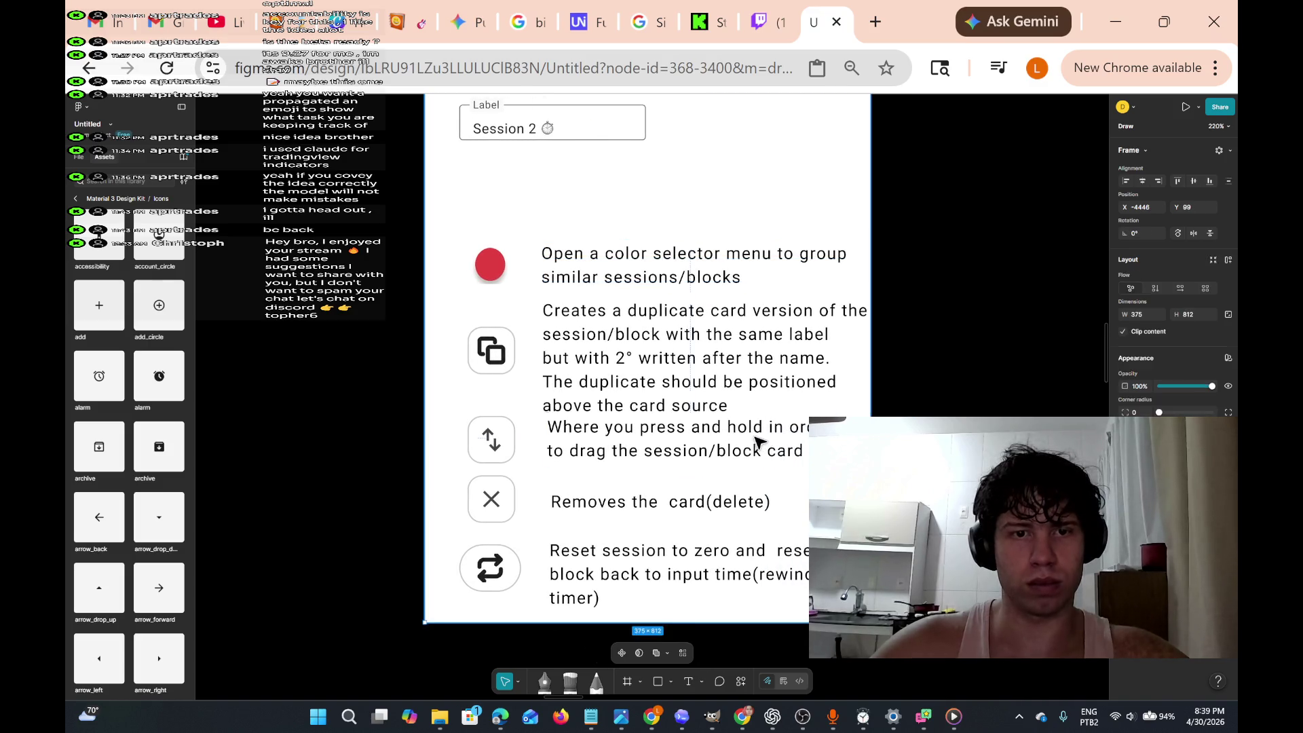
{"action": "left_click", "coordinate": [795, 451]}
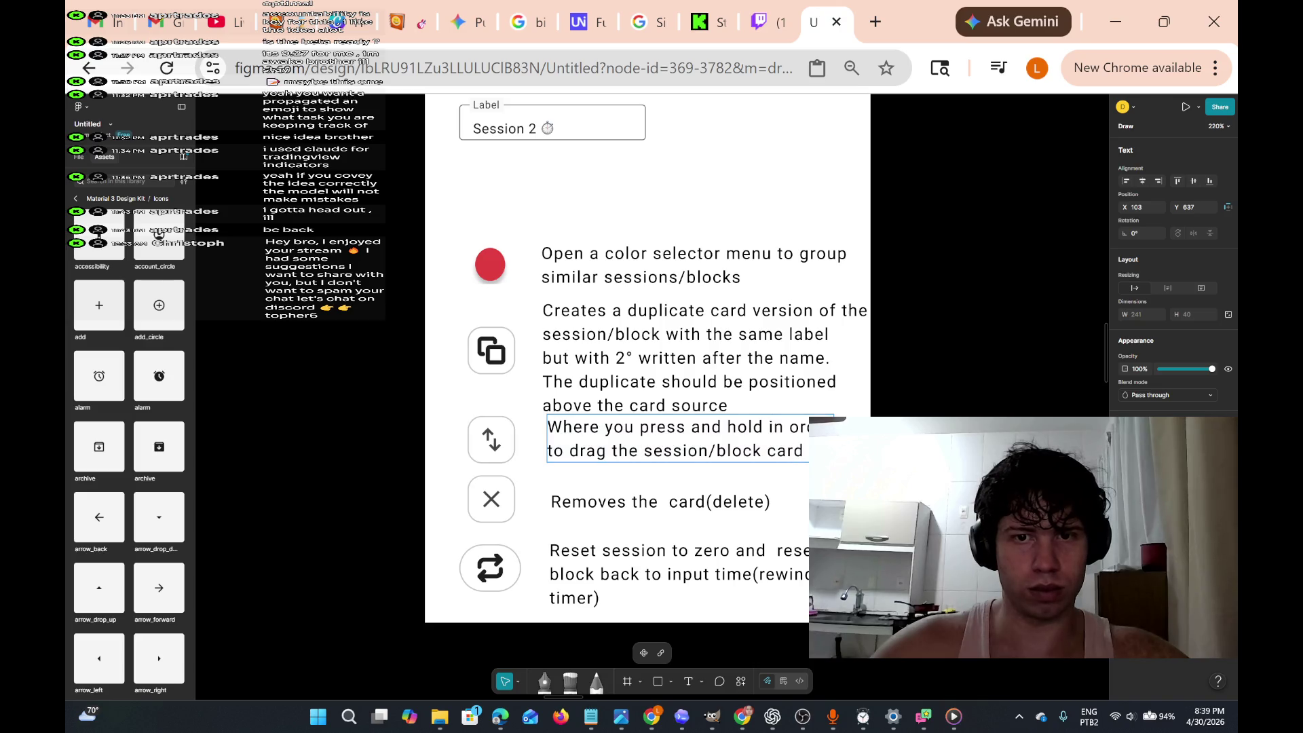
{"action": "left_click_drag", "start_coordinate": [804, 431], "coordinate": [799, 439]}
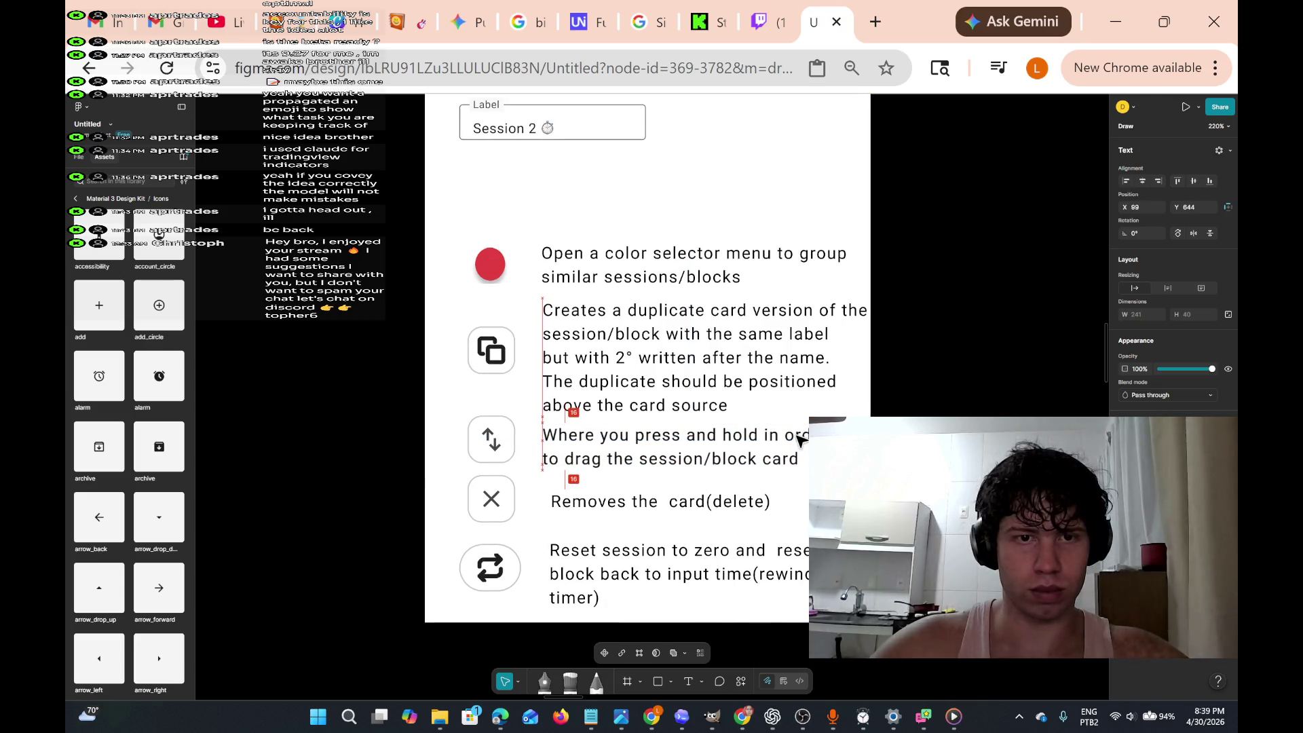
{"action": "scroll", "coordinate": [759, 285], "scroll_direction": "up", "scroll_amount": 2}
{"action": "scroll", "coordinate": [758, 285], "scroll_direction": "up", "scroll_amount": 5}
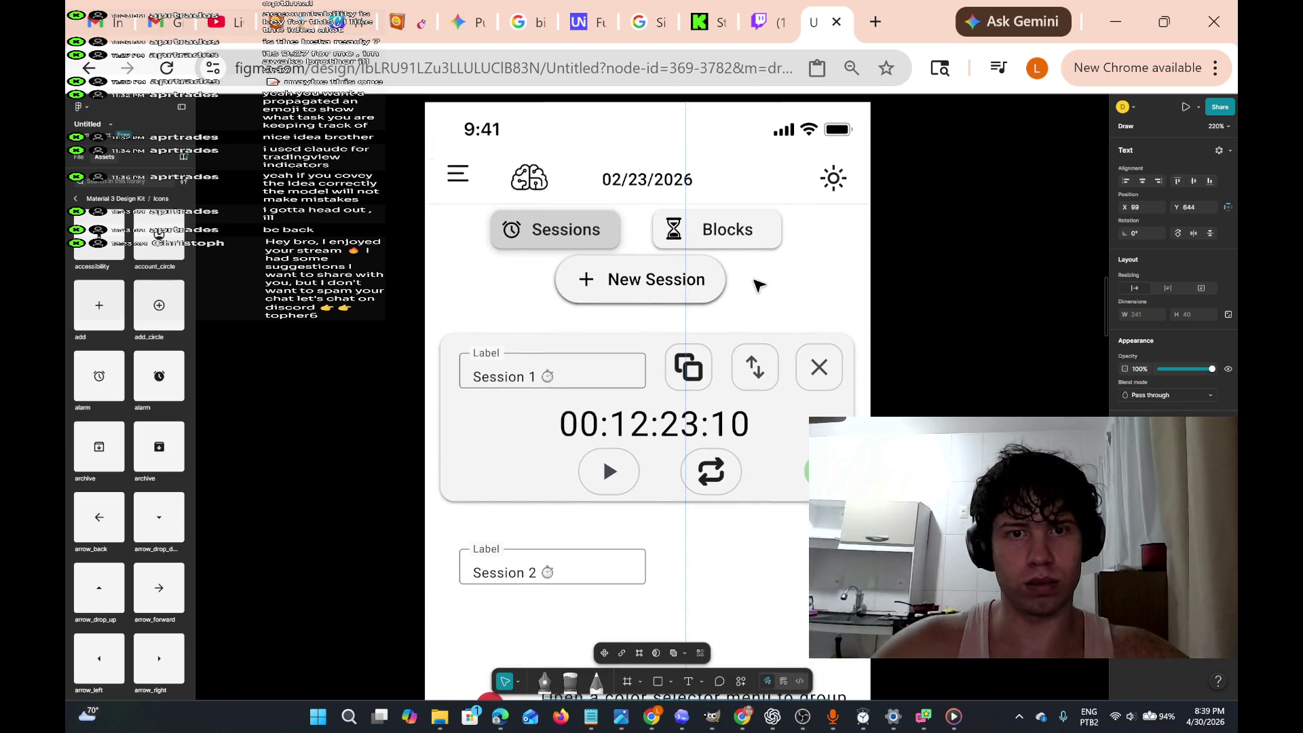
{"action": "scroll", "coordinate": [758, 285], "scroll_direction": "down", "scroll_amount": 8}
{"action": "scroll", "coordinate": [758, 285], "scroll_direction": "up", "scroll_amount": 8}
{"action": "scroll", "coordinate": [758, 284], "scroll_direction": "up", "scroll_amount": 1}
{"action": "scroll", "coordinate": [758, 285], "scroll_direction": "down", "scroll_amount": 3}
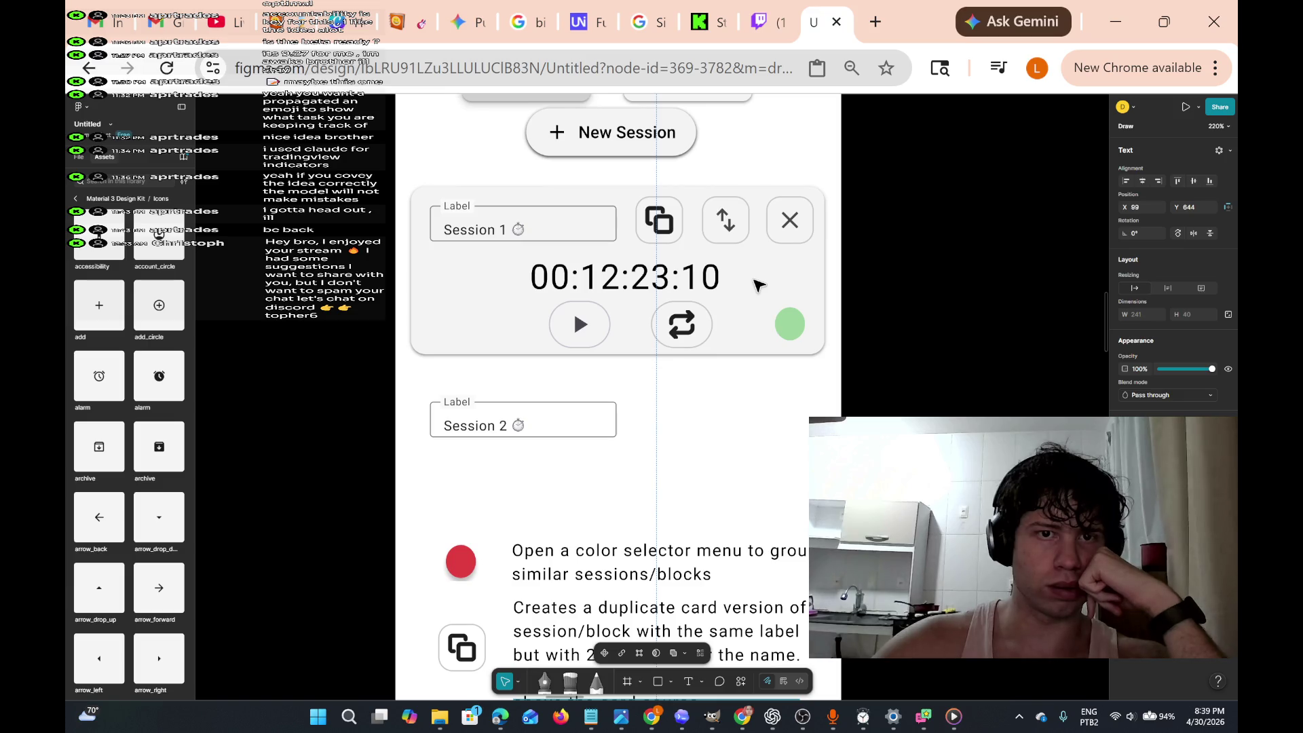
{"action": "scroll", "coordinate": [759, 285], "scroll_direction": "right", "scroll_amount": 1}
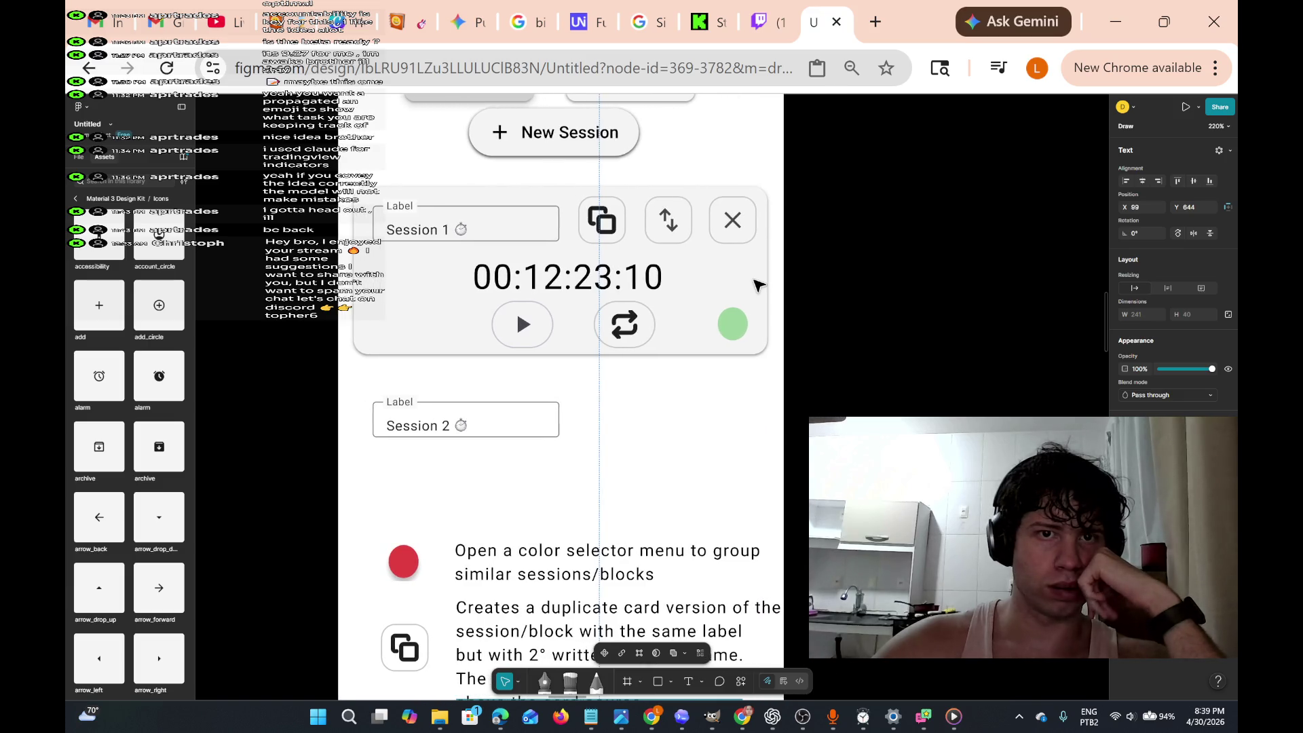
{"action": "scroll", "coordinate": [757, 285], "scroll_direction": "left", "scroll_amount": 2}
{"action": "scroll", "coordinate": [758, 285], "scroll_direction": "up", "scroll_amount": 2}
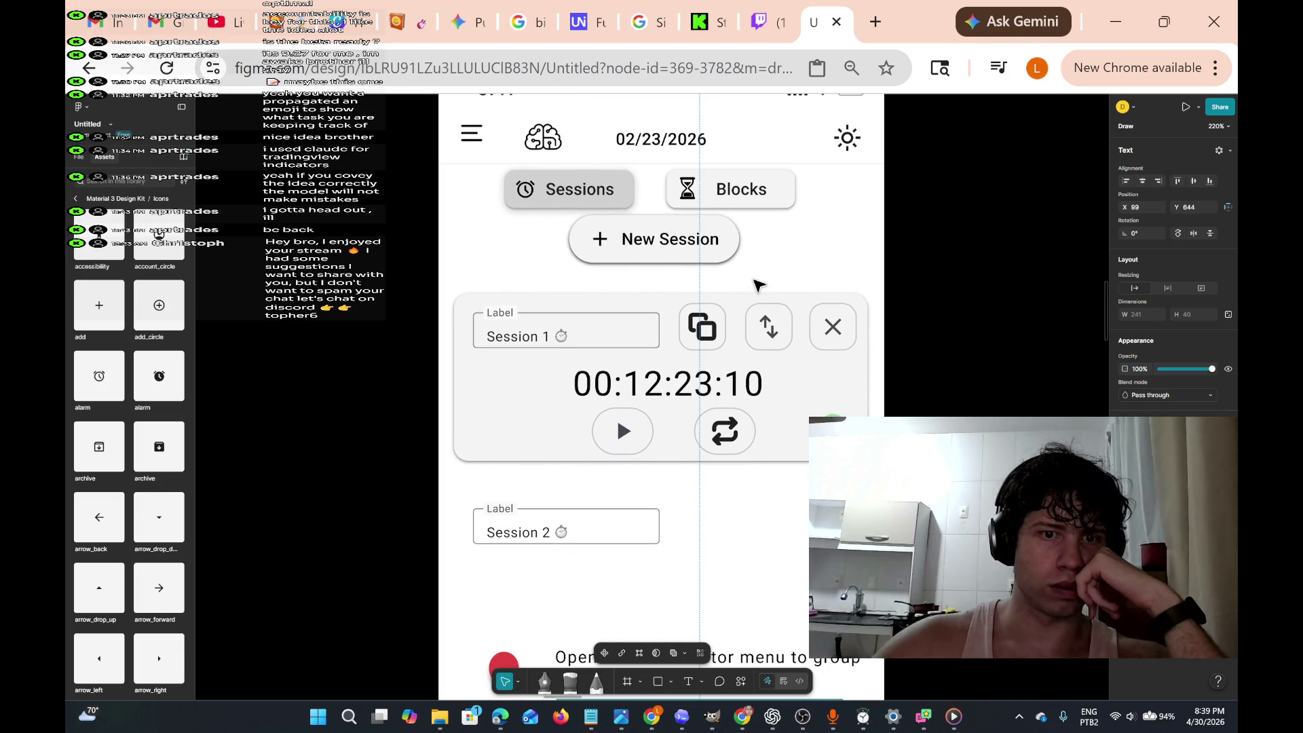
{"action": "scroll", "coordinate": [759, 285], "scroll_direction": "right", "scroll_amount": 3}
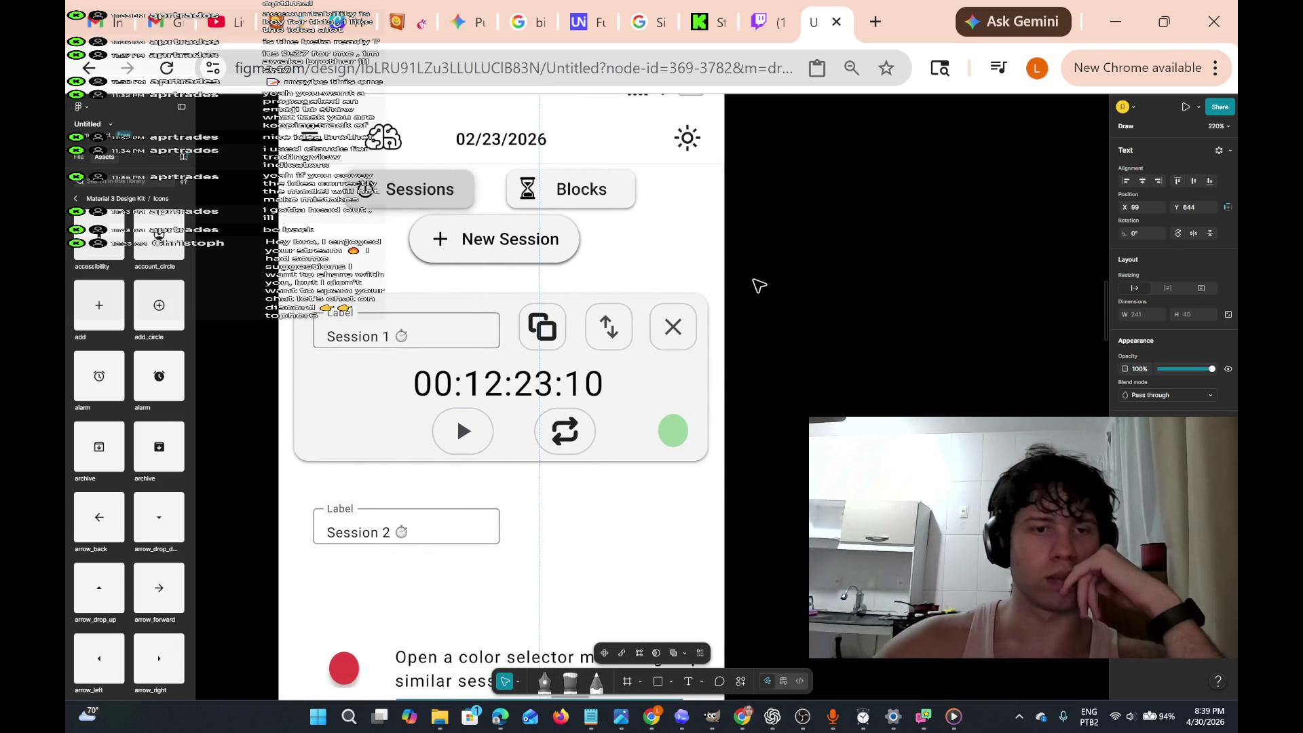
{"action": "scroll", "coordinate": [759, 285], "scroll_direction": "down", "scroll_amount": 2}
{"action": "scroll", "coordinate": [758, 285], "scroll_direction": "up", "scroll_amount": 2}
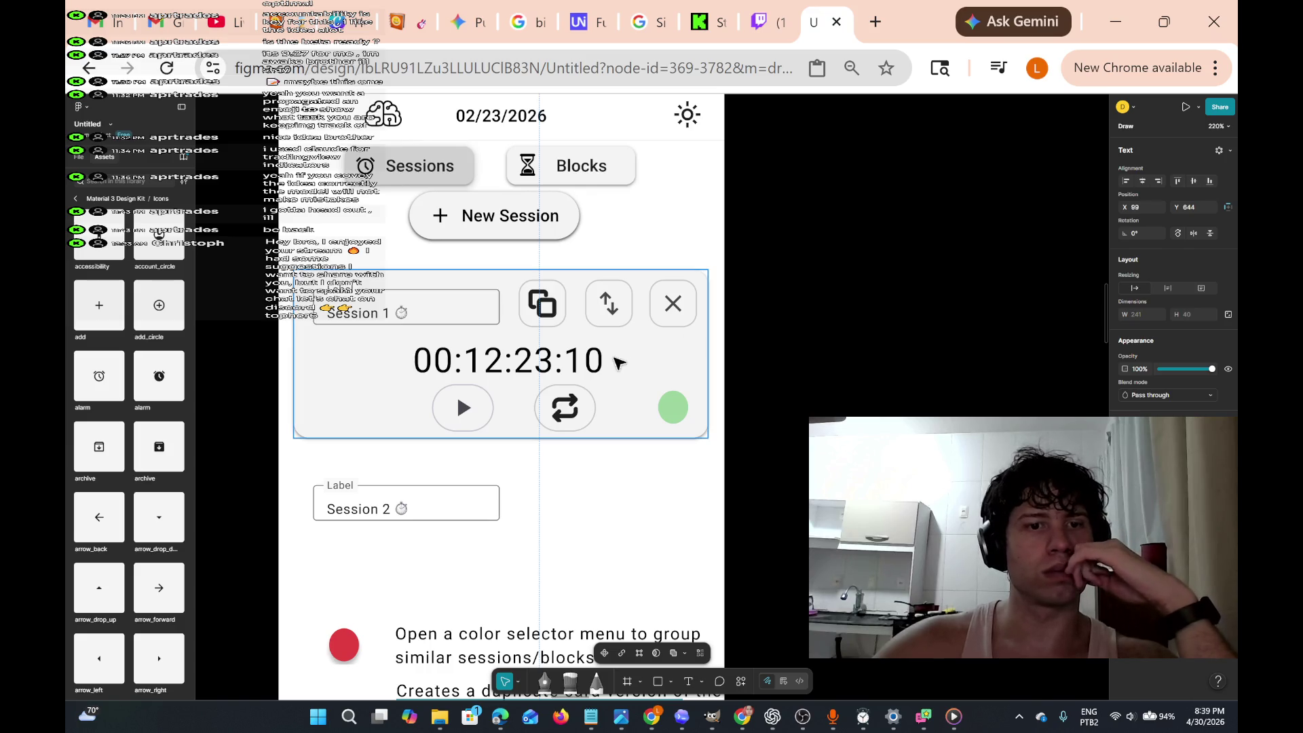
- Select the layers of the Session 2 label field
{"action": "double_click", "coordinate": [461, 508]}
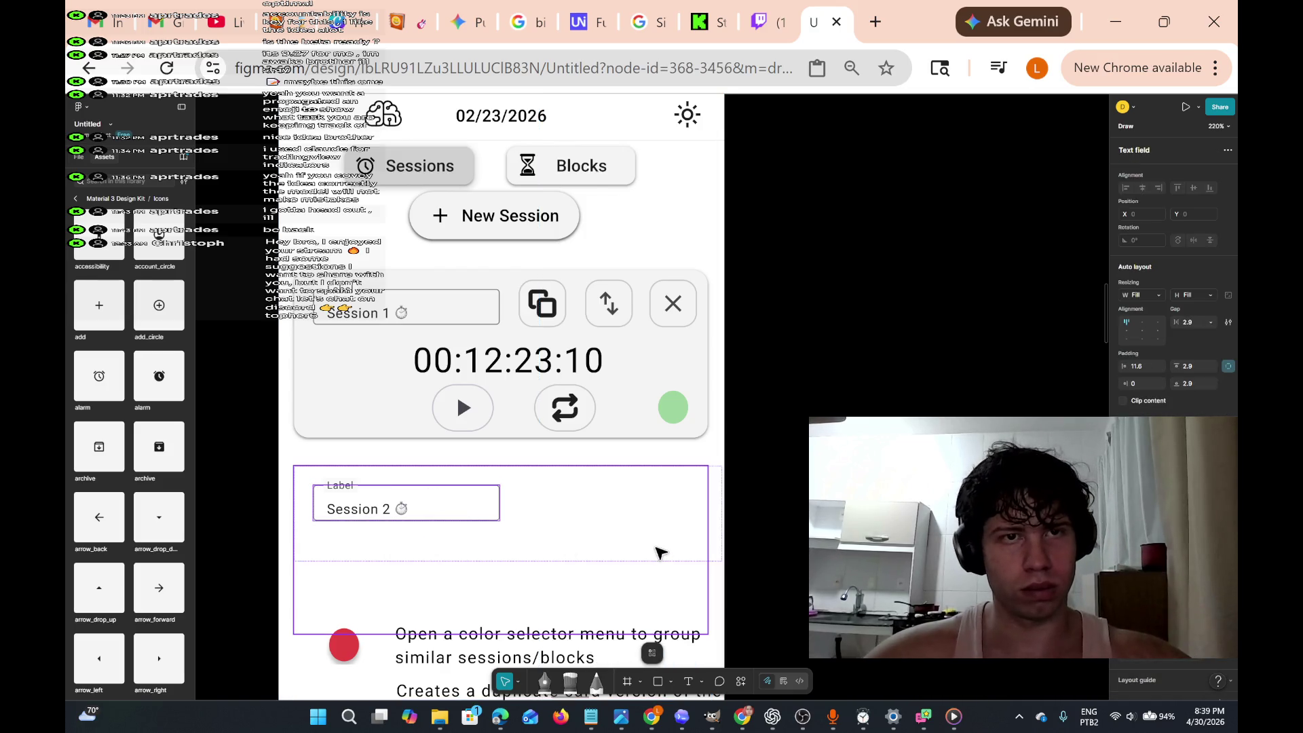
{"action": "scroll", "coordinate": [678, 522], "scroll_direction": "down", "scroll_amount": 5}
{"action": "scroll", "coordinate": [745, 407], "scroll_direction": "up", "scroll_amount": 8}
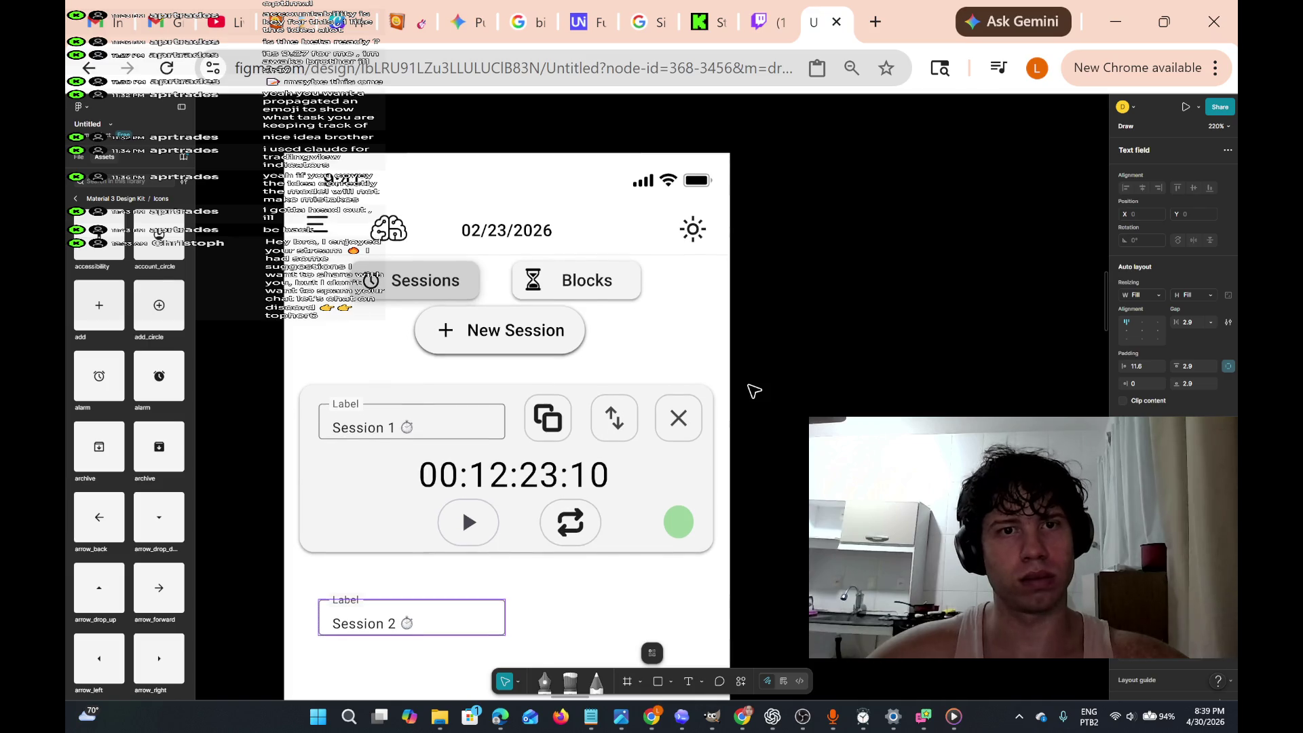
{"action": "scroll", "coordinate": [746, 401], "scroll_direction": "down", "scroll_amount": 5}
{"action": "scroll", "coordinate": [747, 391], "scroll_direction": "down", "scroll_amount": 1}
{"action": "key", "text": "Escape"}
{"action": "mouse_move", "coordinate": [309, 367]}
{"action": "left_mouse_down"}
{"action": "mouse_move", "coordinate": [460, 459]}
{"action": "mouse_move", "coordinate": [600, 464]}
{"action": "left_mouse_up"}
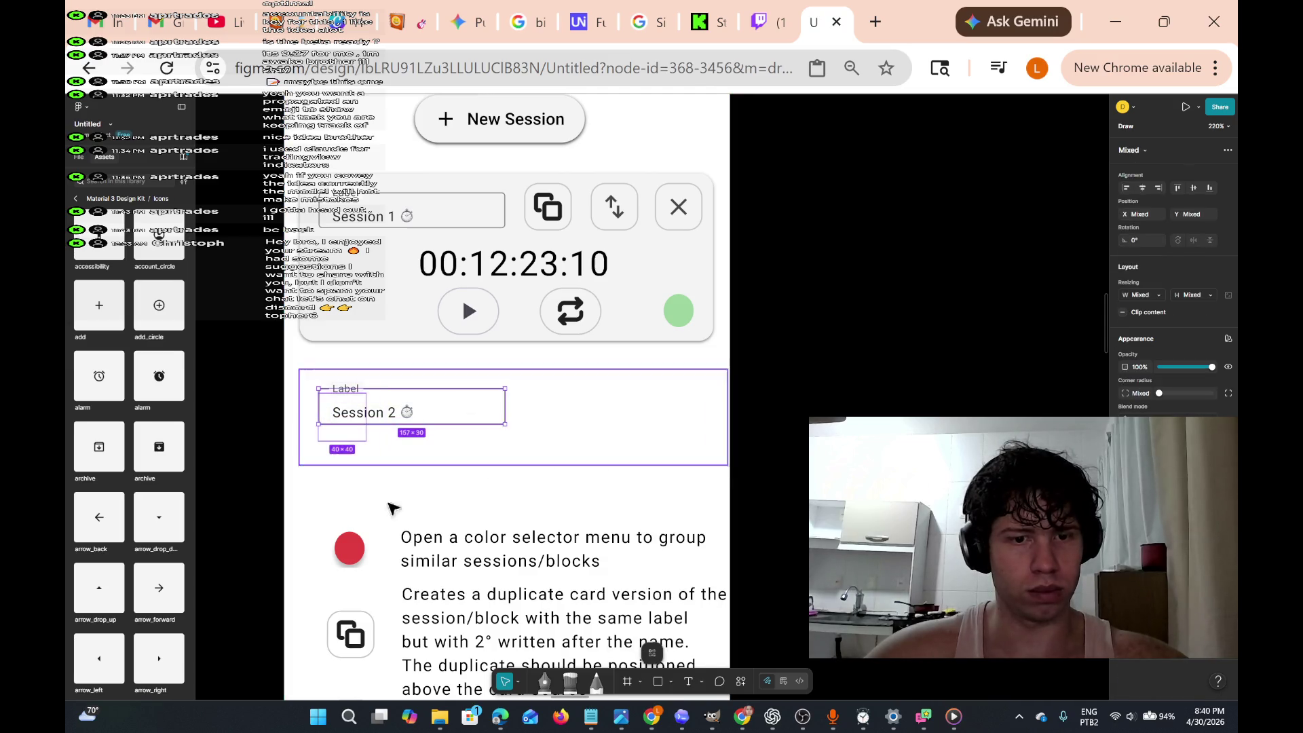
- Scale the Session 2 field down to 86×16.43 with the Scale tool, then reselect it
{"action": "left_click", "coordinate": [516, 683]}
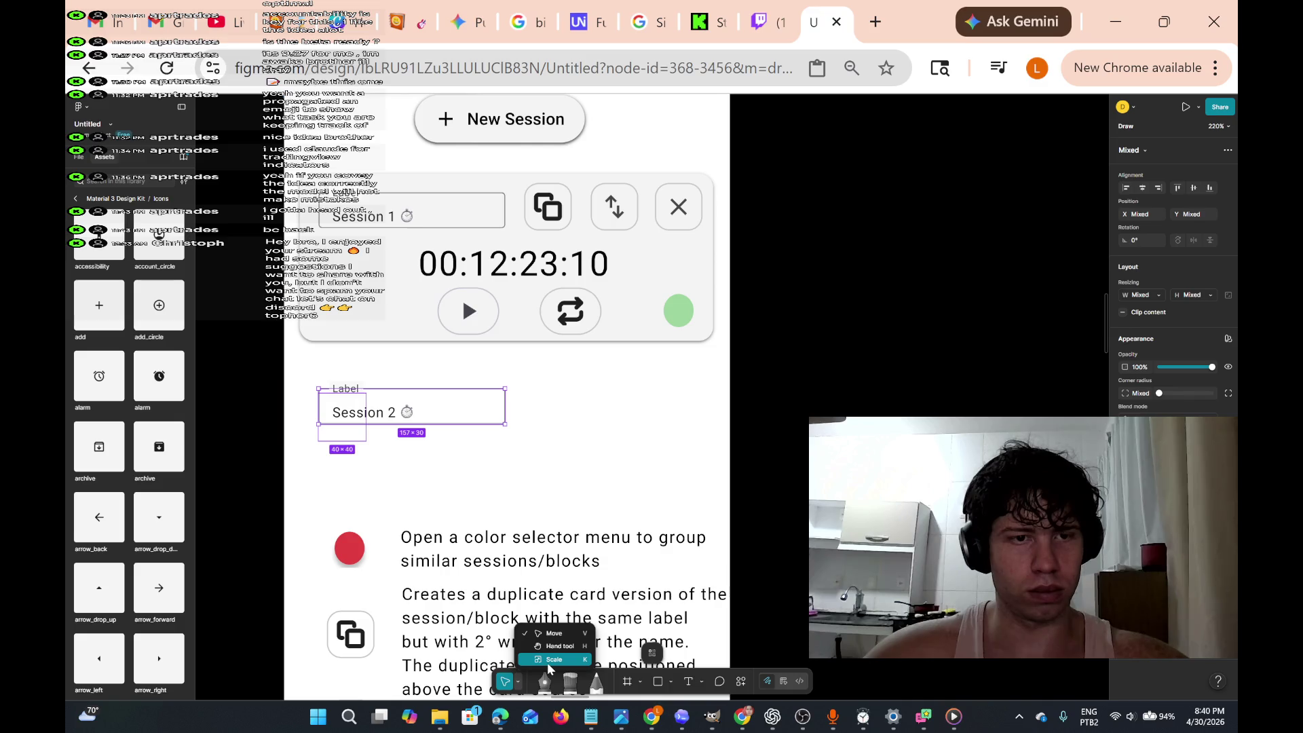
{"action": "left_click", "coordinate": [539, 666]}
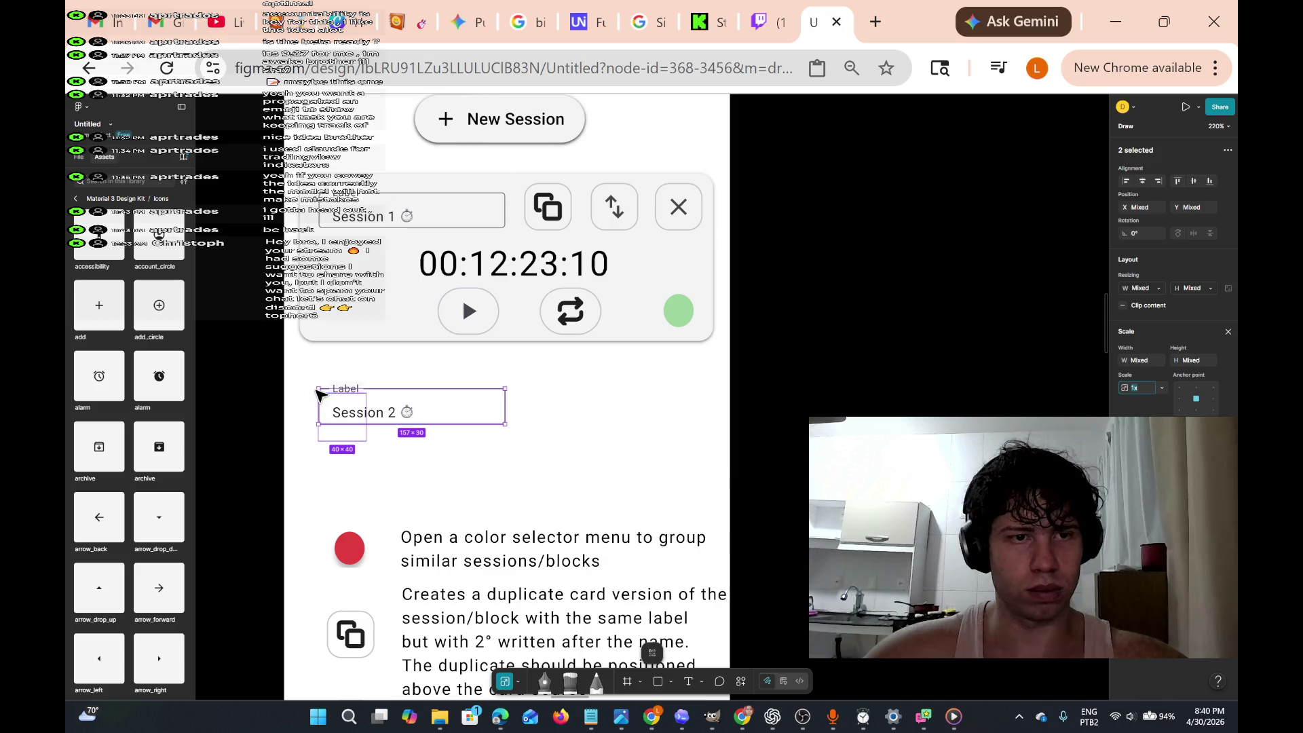
{"action": "mouse_move", "coordinate": [504, 387]}
{"action": "left_mouse_down"}
{"action": "mouse_move", "coordinate": [407, 436]}
{"action": "mouse_move", "coordinate": [412, 474]}
{"action": "mouse_move", "coordinate": [435, 463]}
{"action": "left_mouse_up"}
{"action": "left_click", "coordinate": [436, 461]}
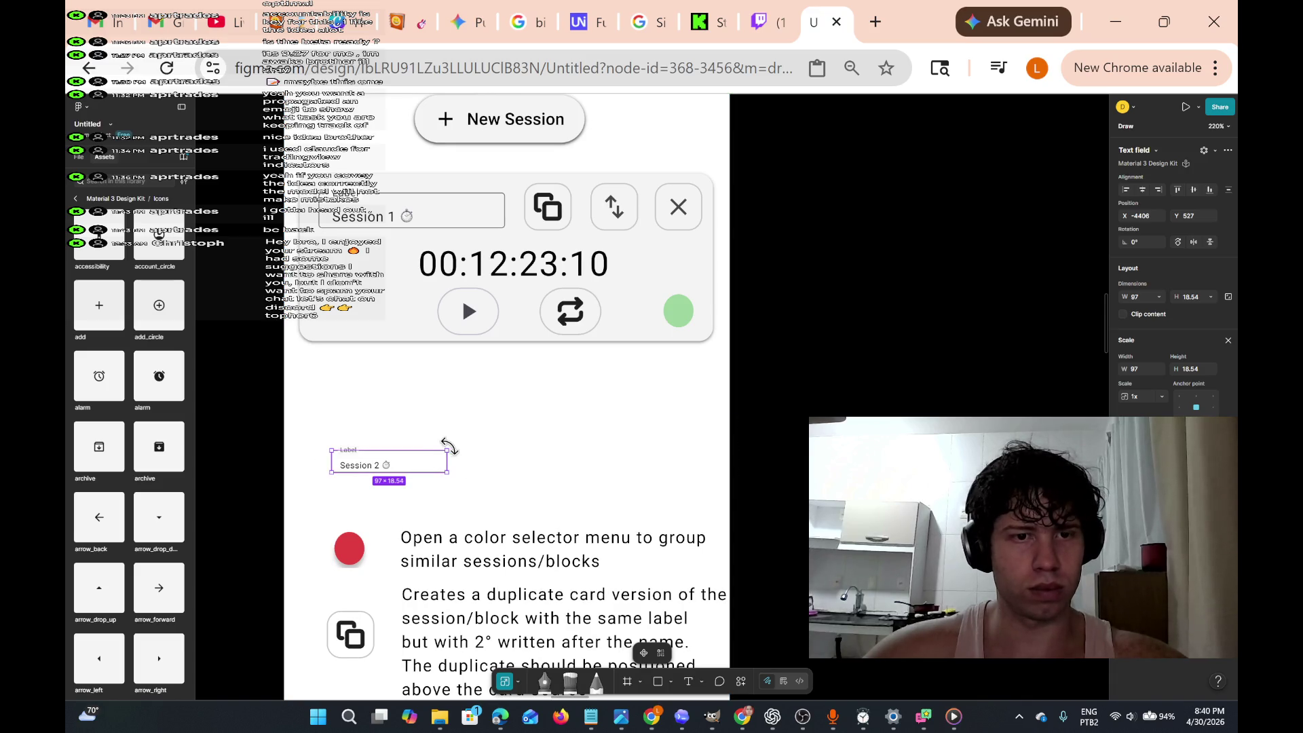
{"action": "left_click_drag", "start_coordinate": [445, 451], "coordinate": [435, 454]}
{"action": "left_click", "coordinate": [448, 463]}
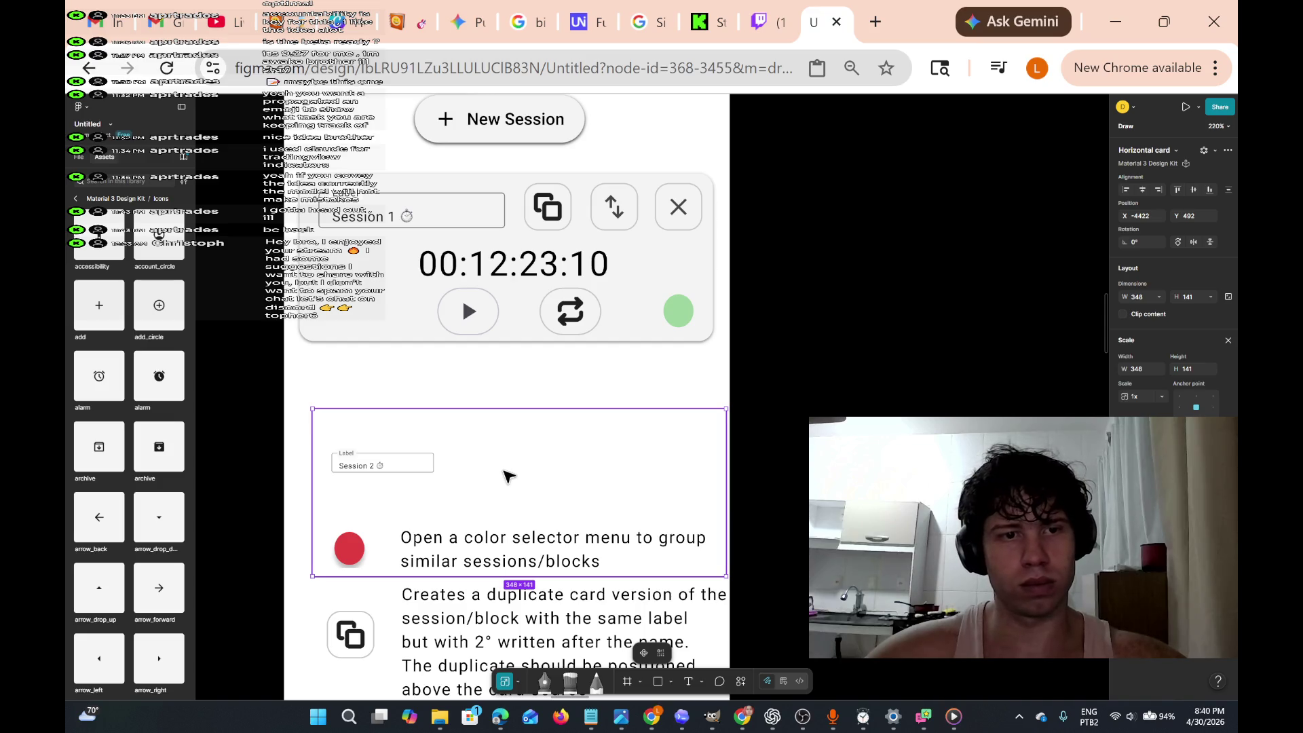
{"action": "left_click_drag", "start_coordinate": [406, 468], "coordinate": [397, 466]}
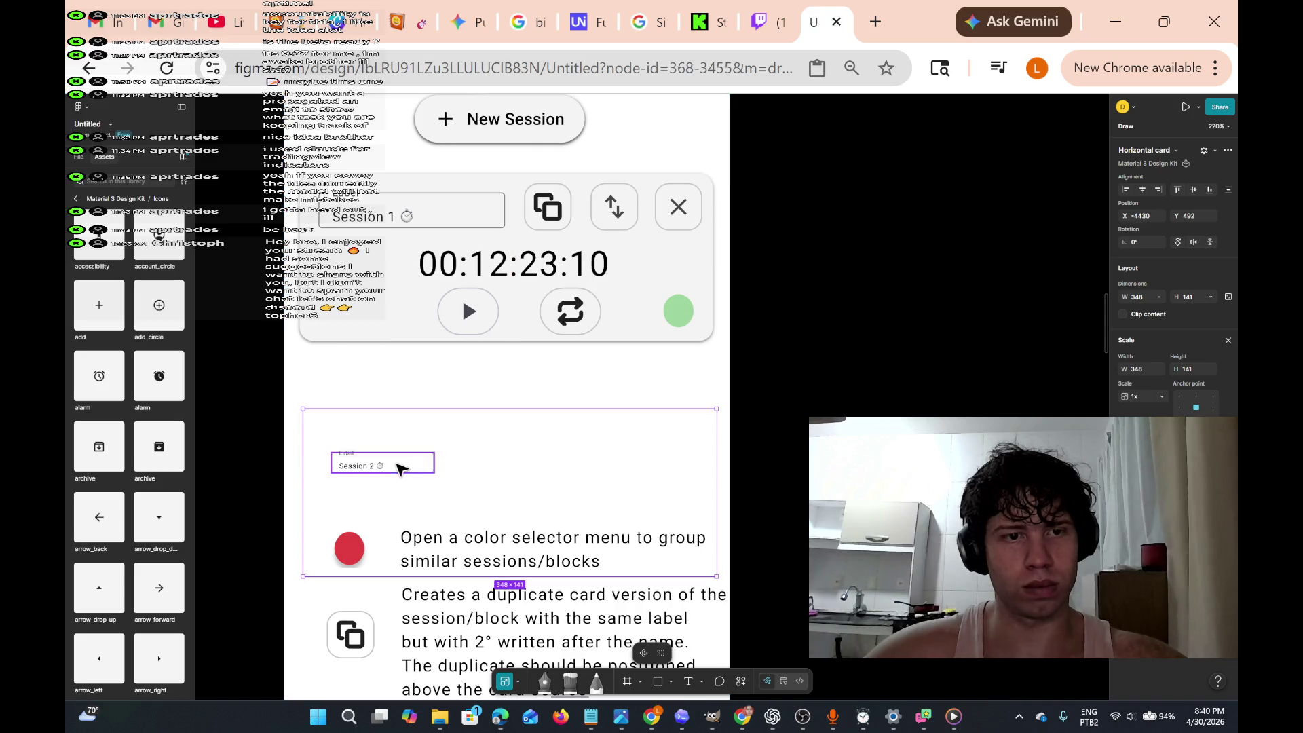
{"action": "mouse_move", "coordinate": [313, 434]}
{"action": "left_mouse_down"}
{"action": "mouse_move", "coordinate": [462, 496]}
{"action": "mouse_move", "coordinate": [416, 467]}
{"action": "left_mouse_up"}
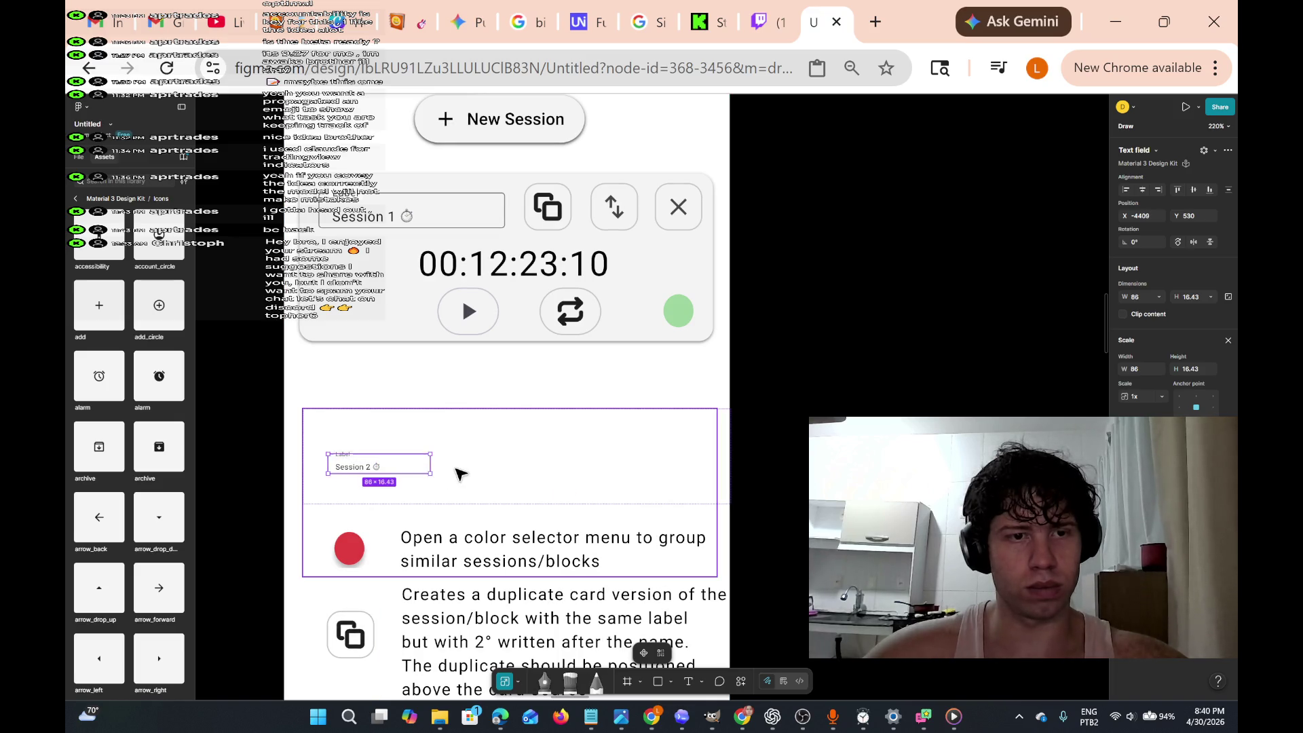
- Place a new empty text layer on the card just right of the Session 2 field
{"action": "left_click", "coordinate": [443, 471]}
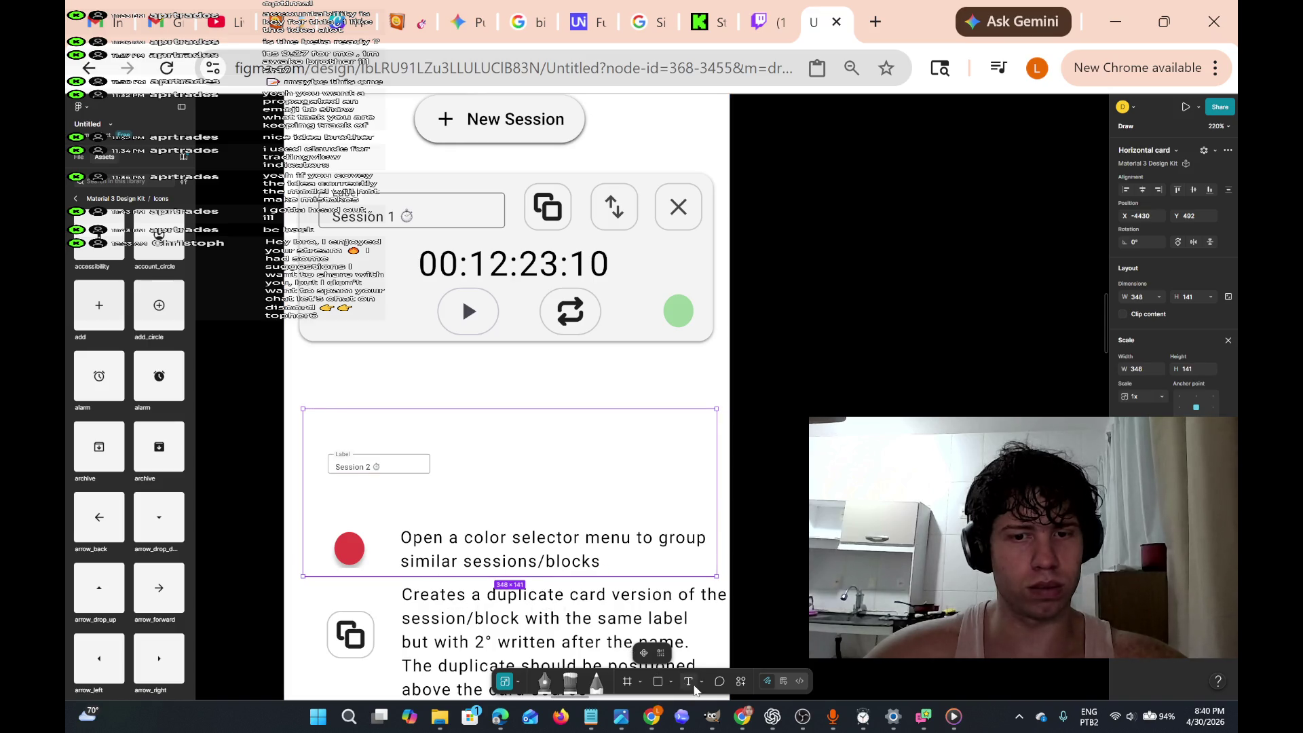
{"action": "left_click", "coordinate": [689, 681]}
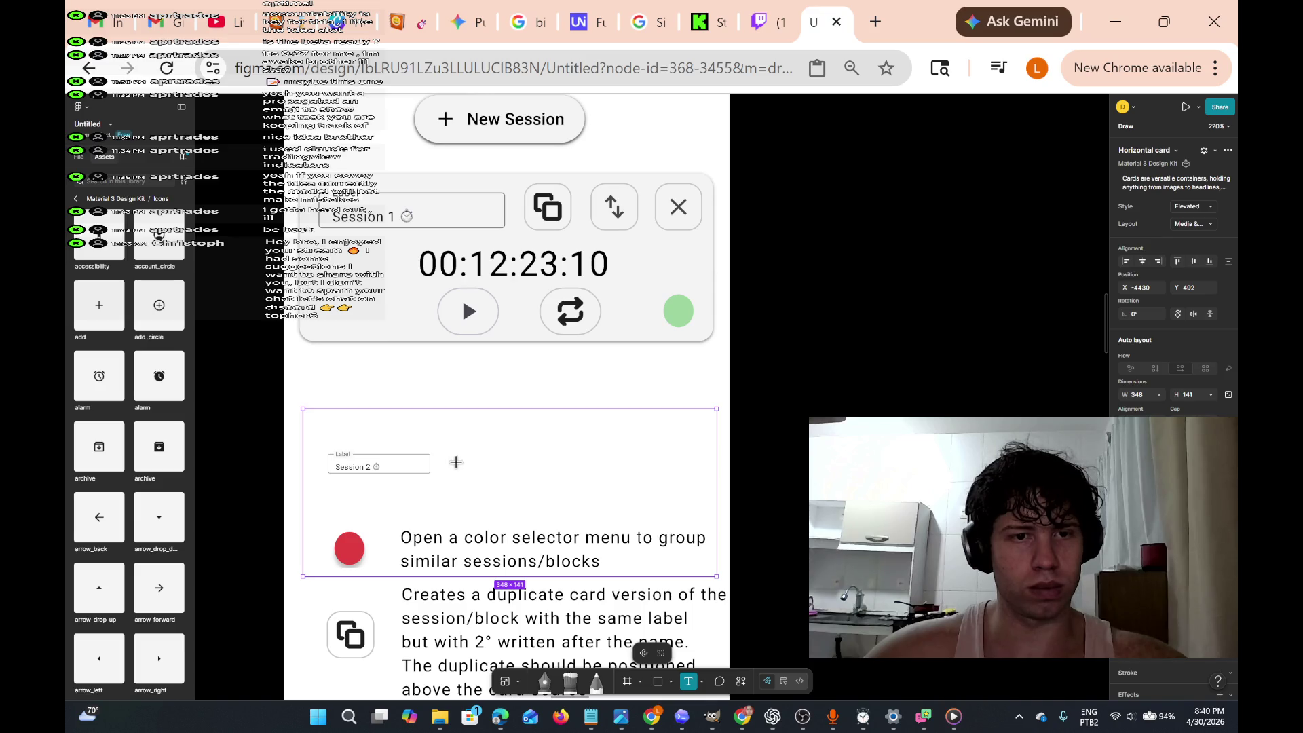
{"action": "left_click", "coordinate": [456, 462]}
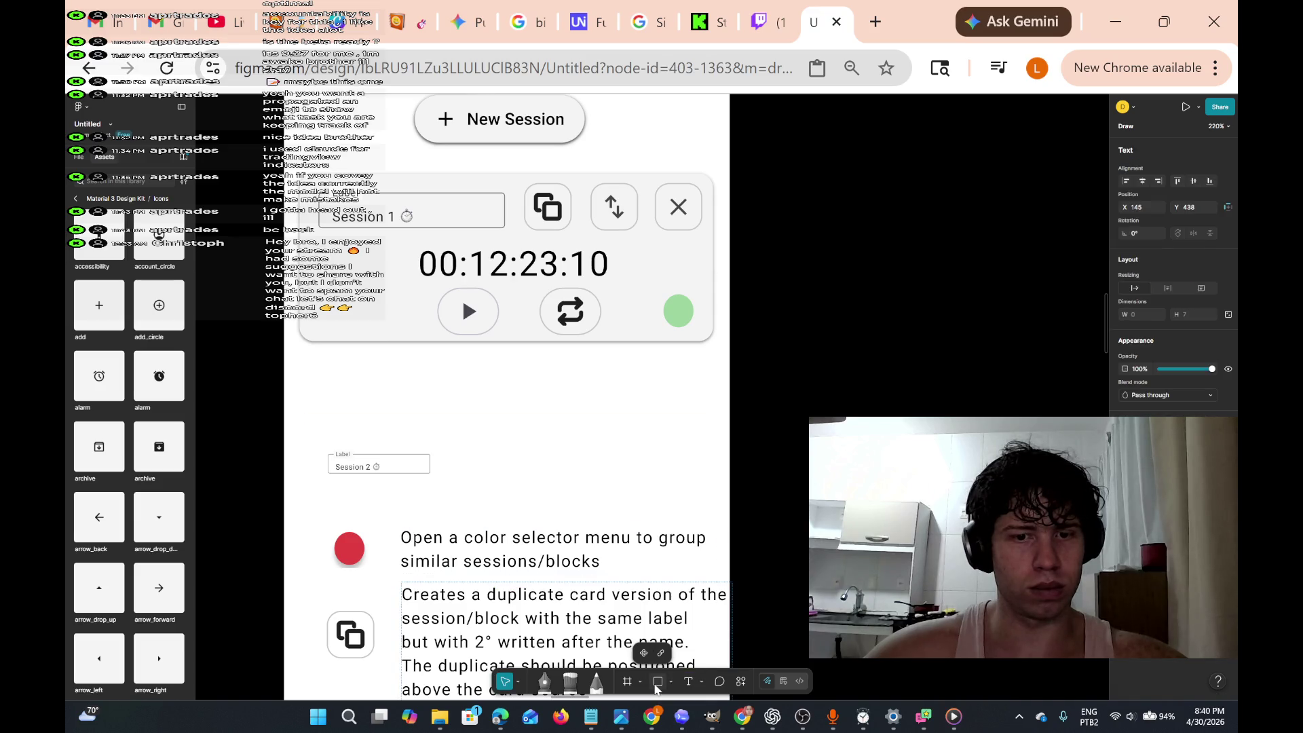
{"action": "left_click", "coordinate": [686, 679]}
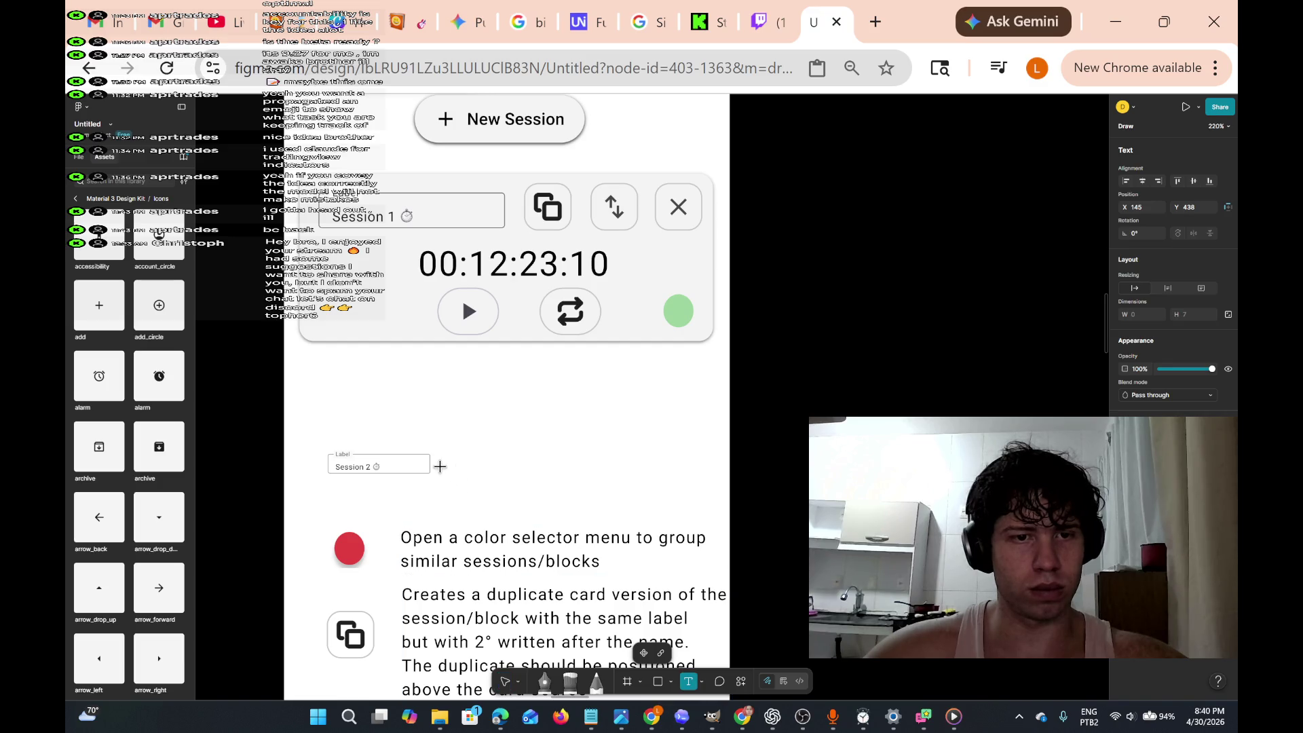
{"action": "left_click", "coordinate": [440, 466]}
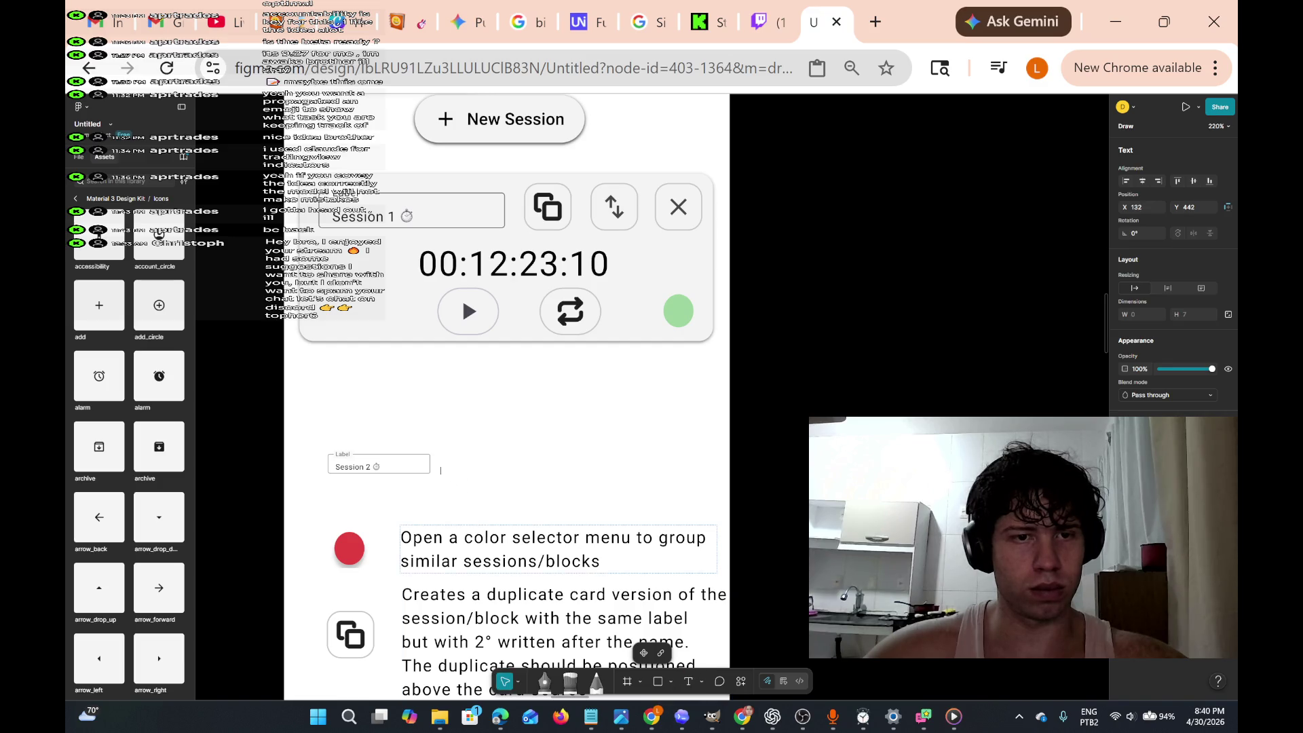
{"action": "left_click", "coordinate": [688, 681]}
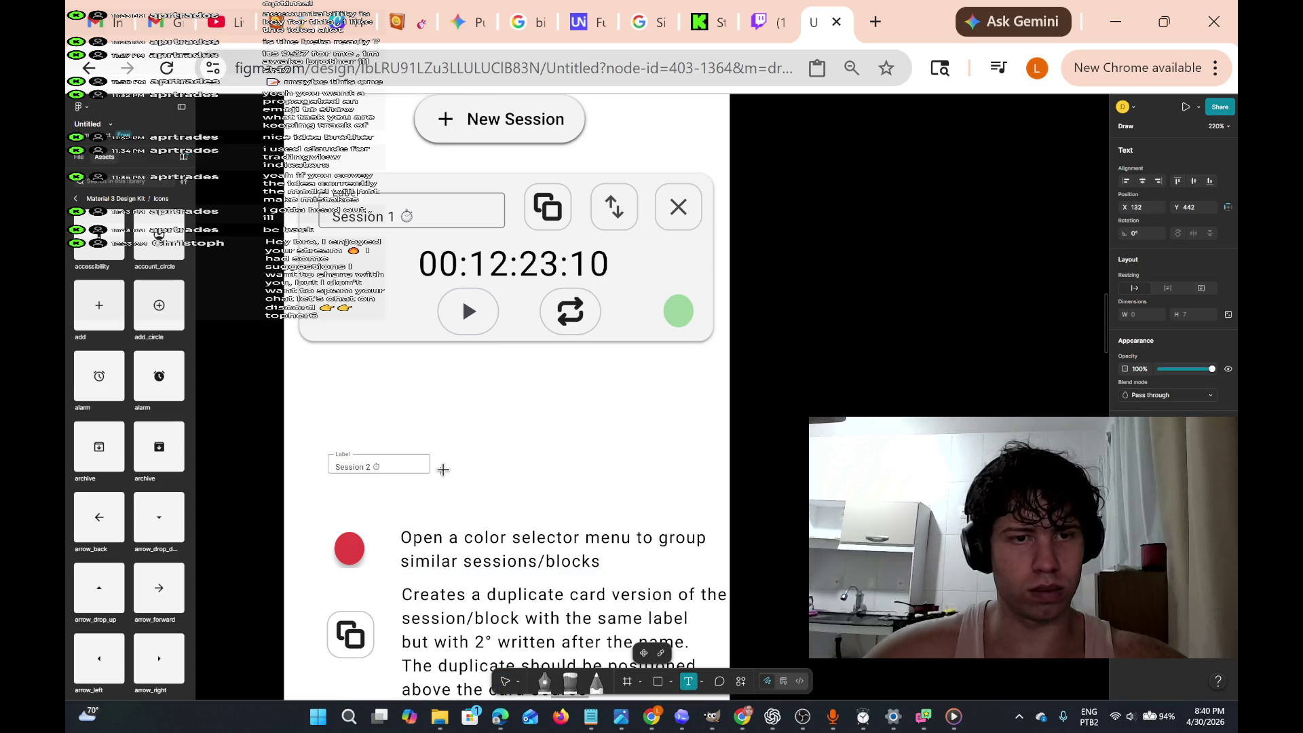
{"action": "left_click", "coordinate": [439, 459]}
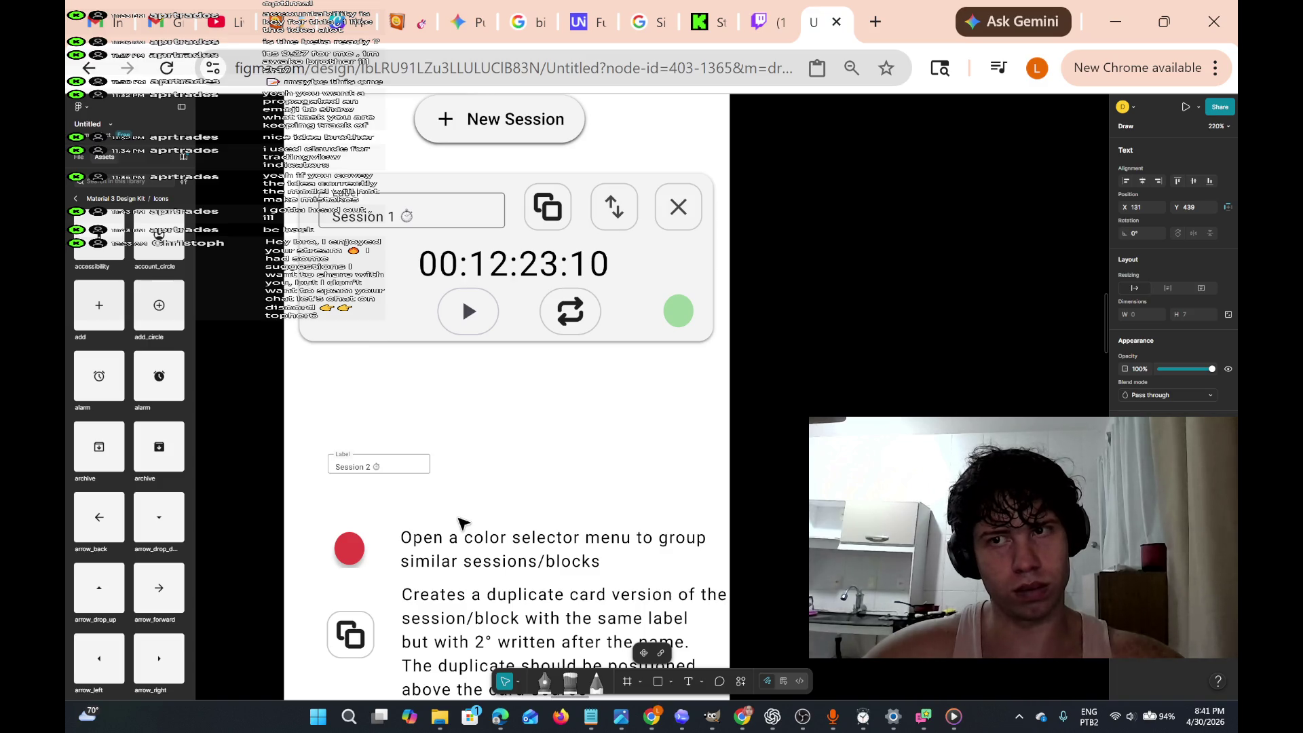
{"action": "scroll", "coordinate": [454, 442], "scroll_direction": "up", "scroll_amount": 10, "text": "ctrl"}
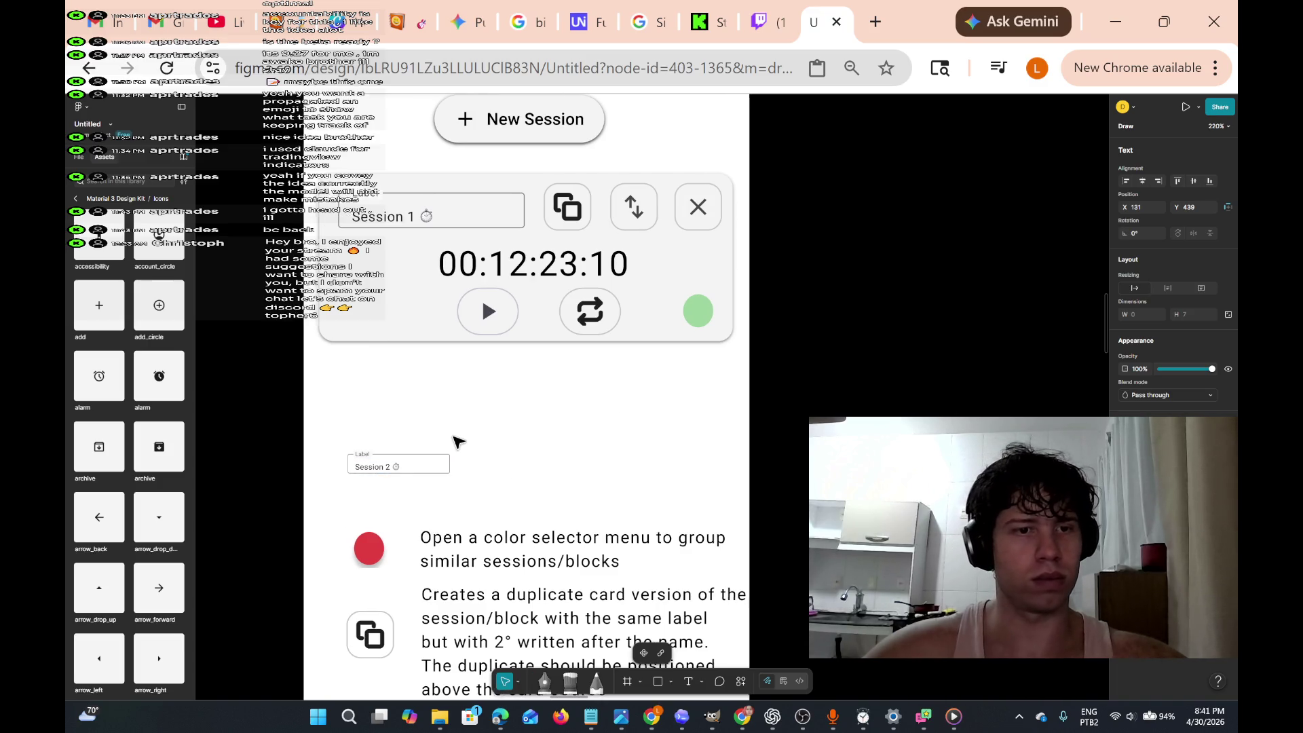
- Type a note saying the user can write a name for the card session label
{"action": "scroll", "coordinate": [458, 448], "scroll_direction": "down", "scroll_amount": 4, "text": "ctrl"}
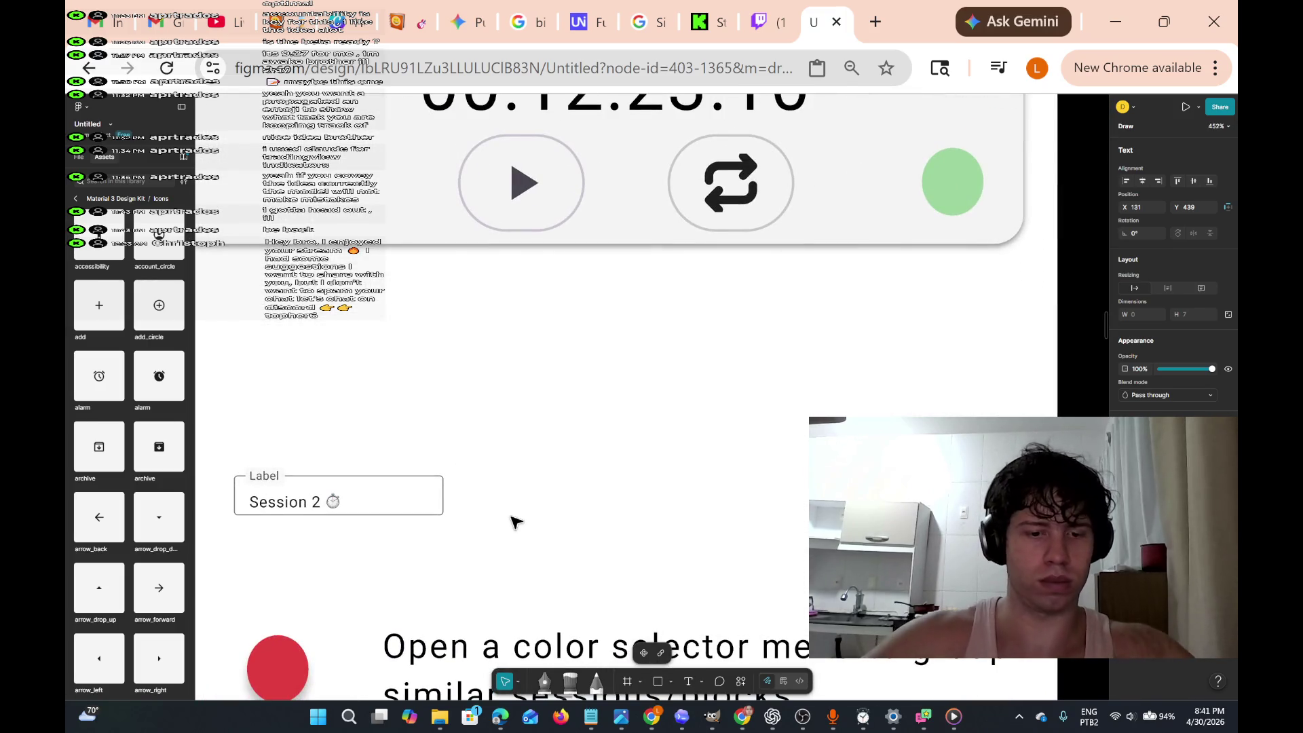
{"action": "type", "text": "Y"}
{"action": "type", "text": "Here you"}
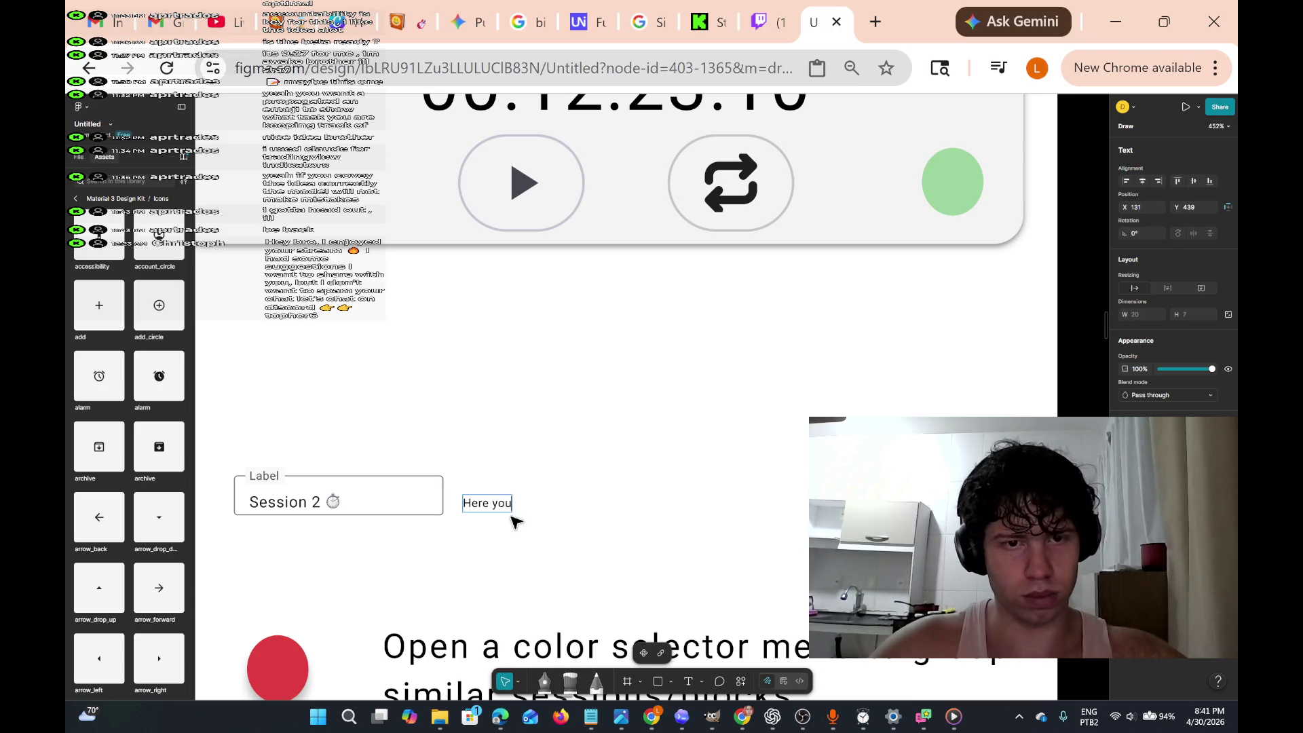
{"action": "key", "text": "BackSpace"}
{"action": "key", "text": "BackSpace"}
{"action": "key", "text": "BackSpace"}
{"action": "type", "text": "User"}
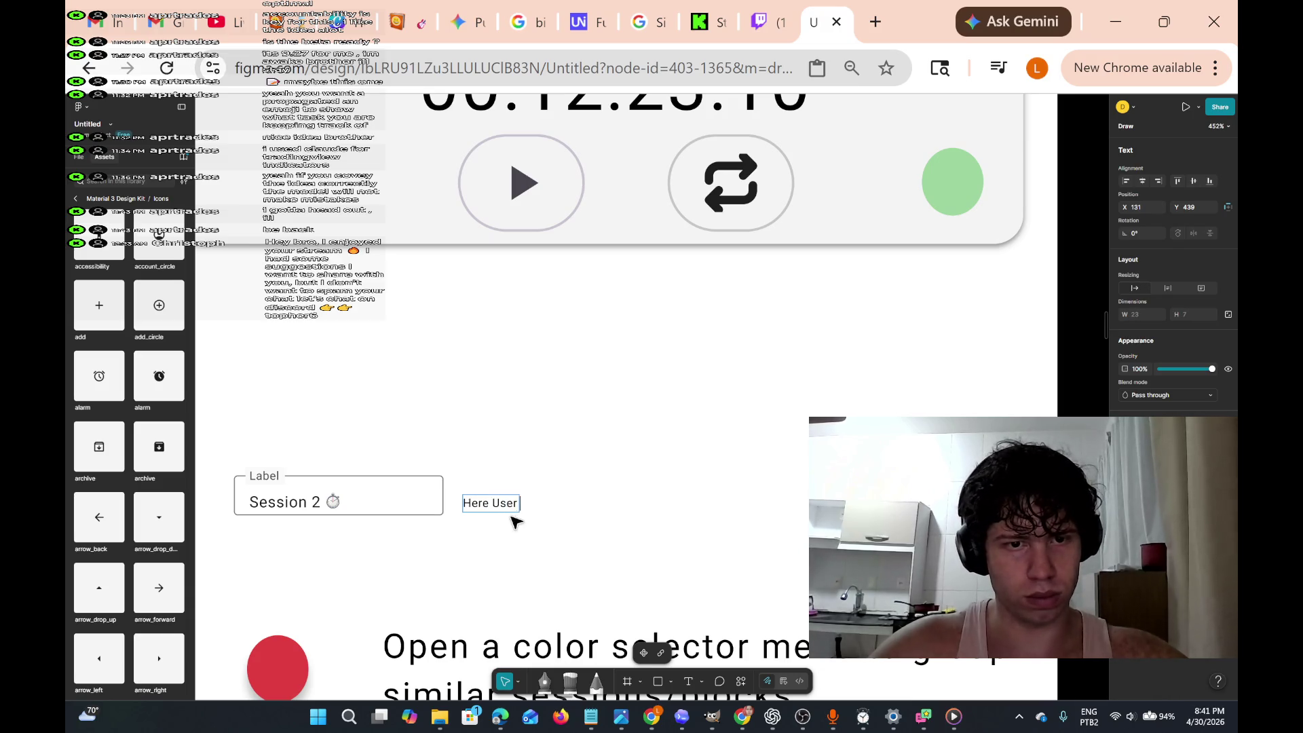
{"action": "key", "text": "BackSpace"}
{"action": "key", "text": "BackSpace"}
{"action": "type", "text": "user can"}
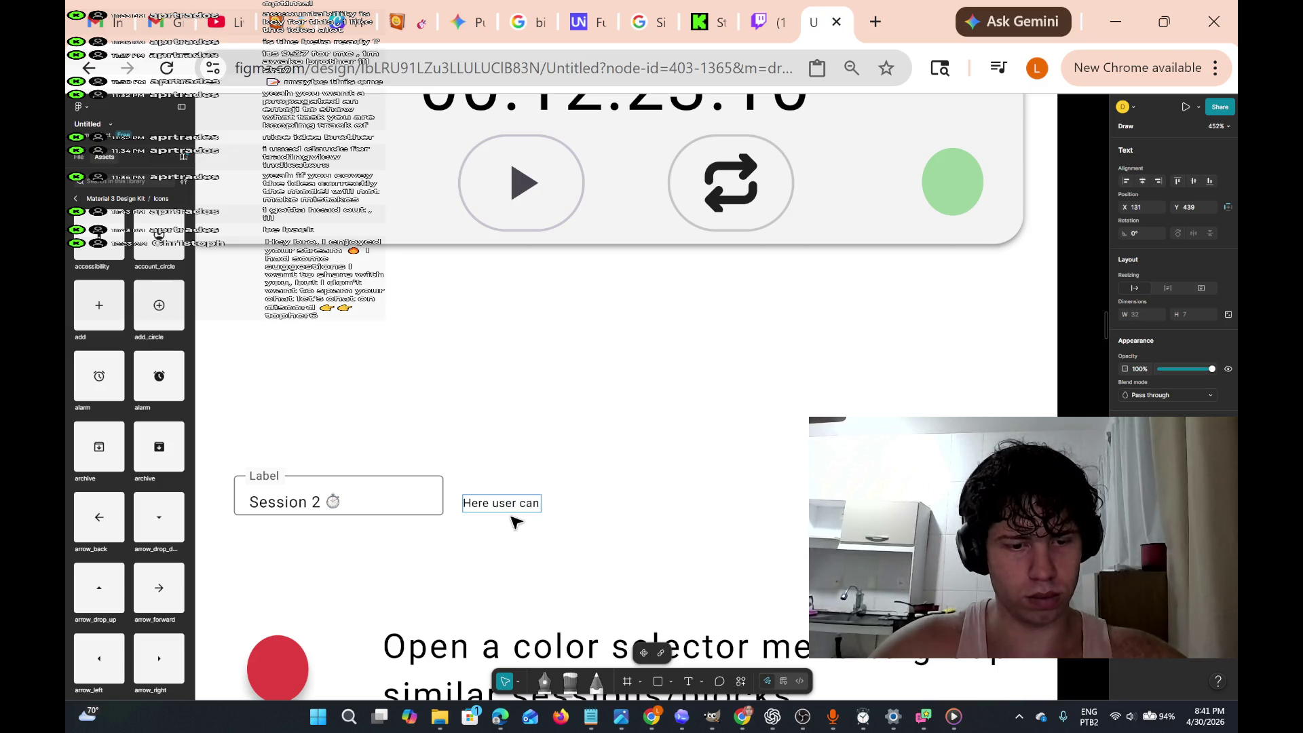
{"action": "type", "text": " wrtie"}
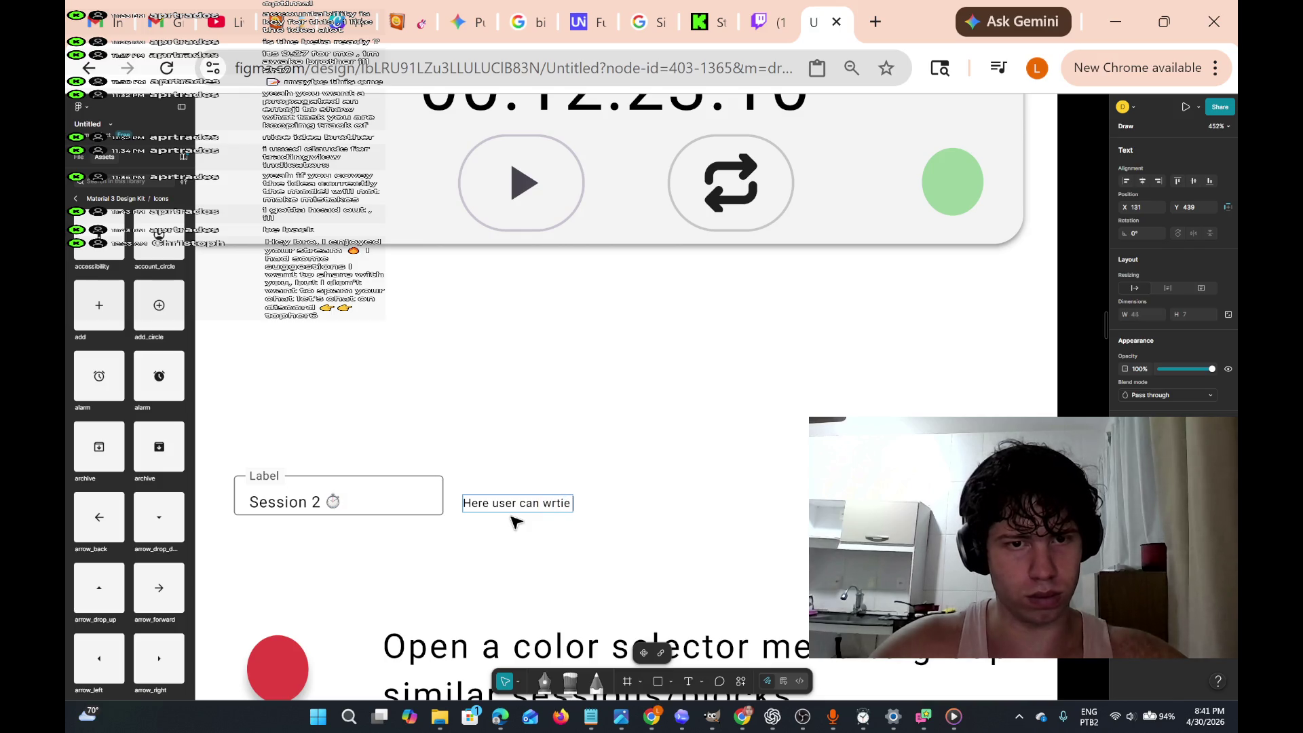
{"action": "key", "text": "BackSpace"}
{"action": "key", "text": "BackSpace"}
{"action": "key", "text": "BackSpace"}
{"action": "type", "text": "ite"}
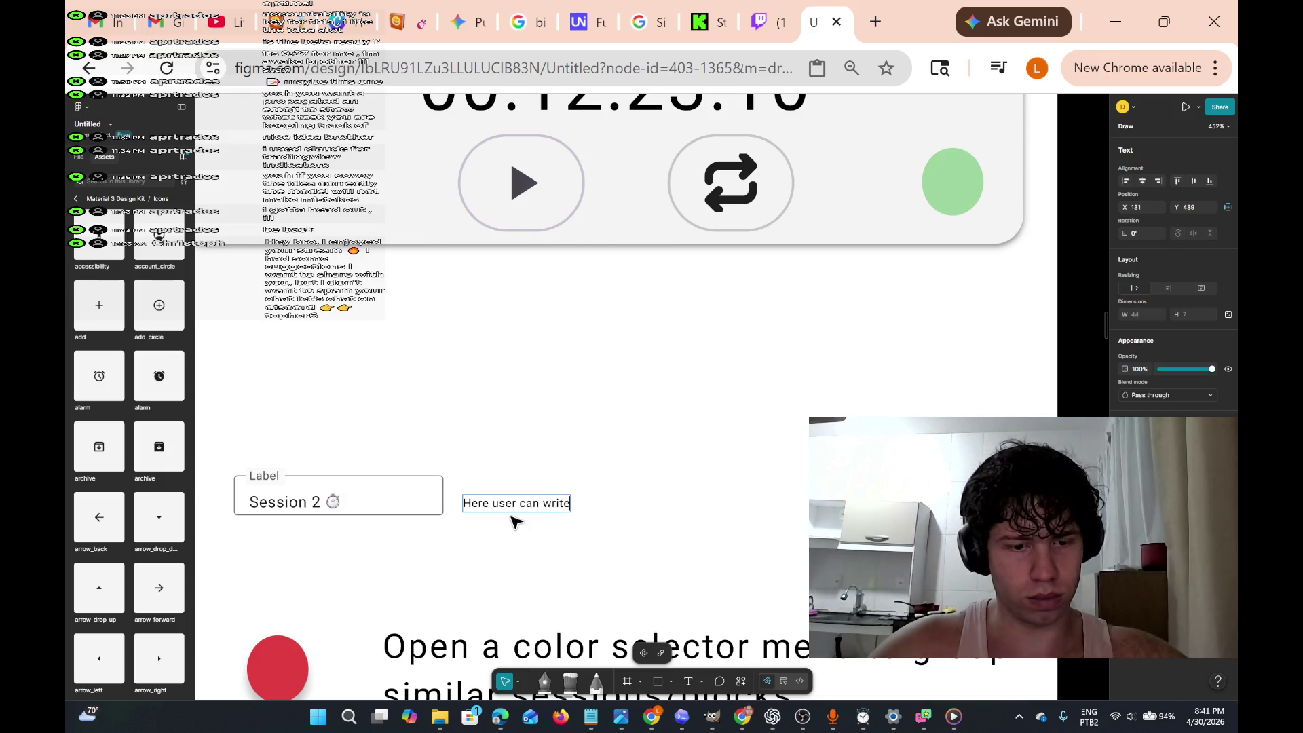
{"action": "type", "text": " a name for"}
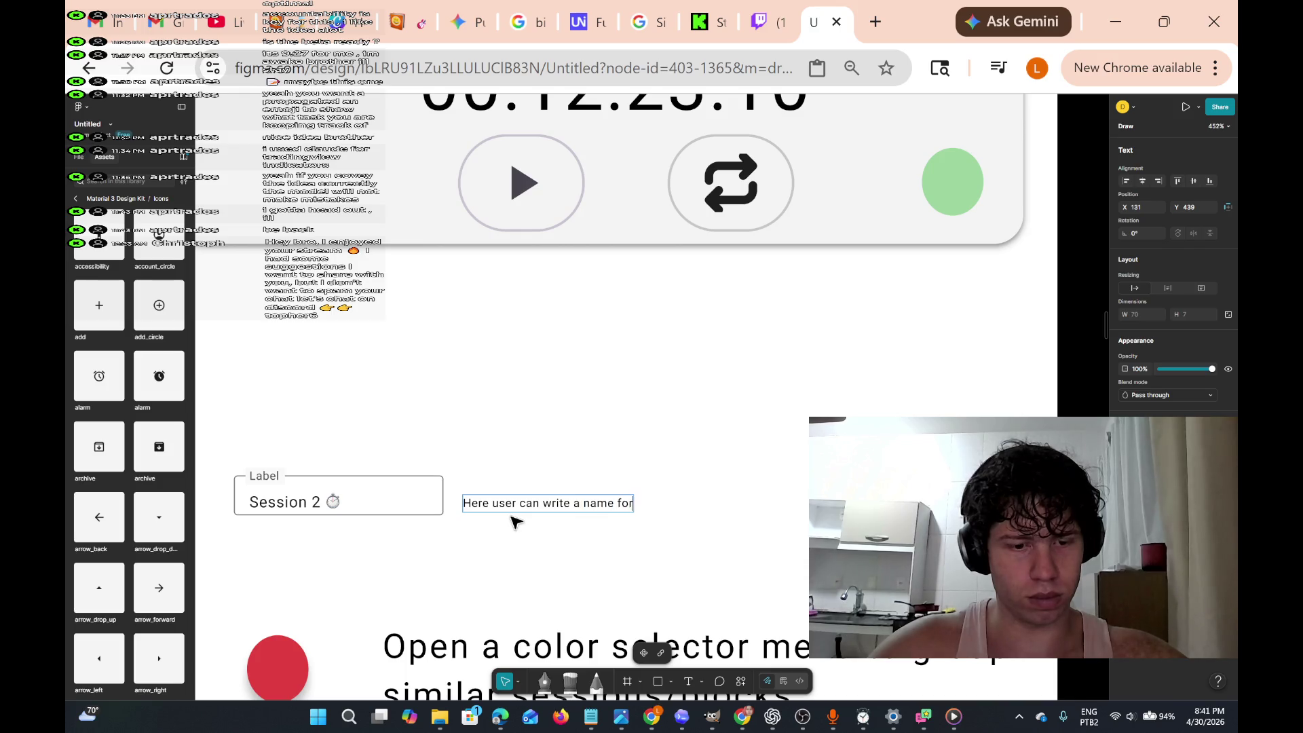
{"action": "type", "text": " the card"}
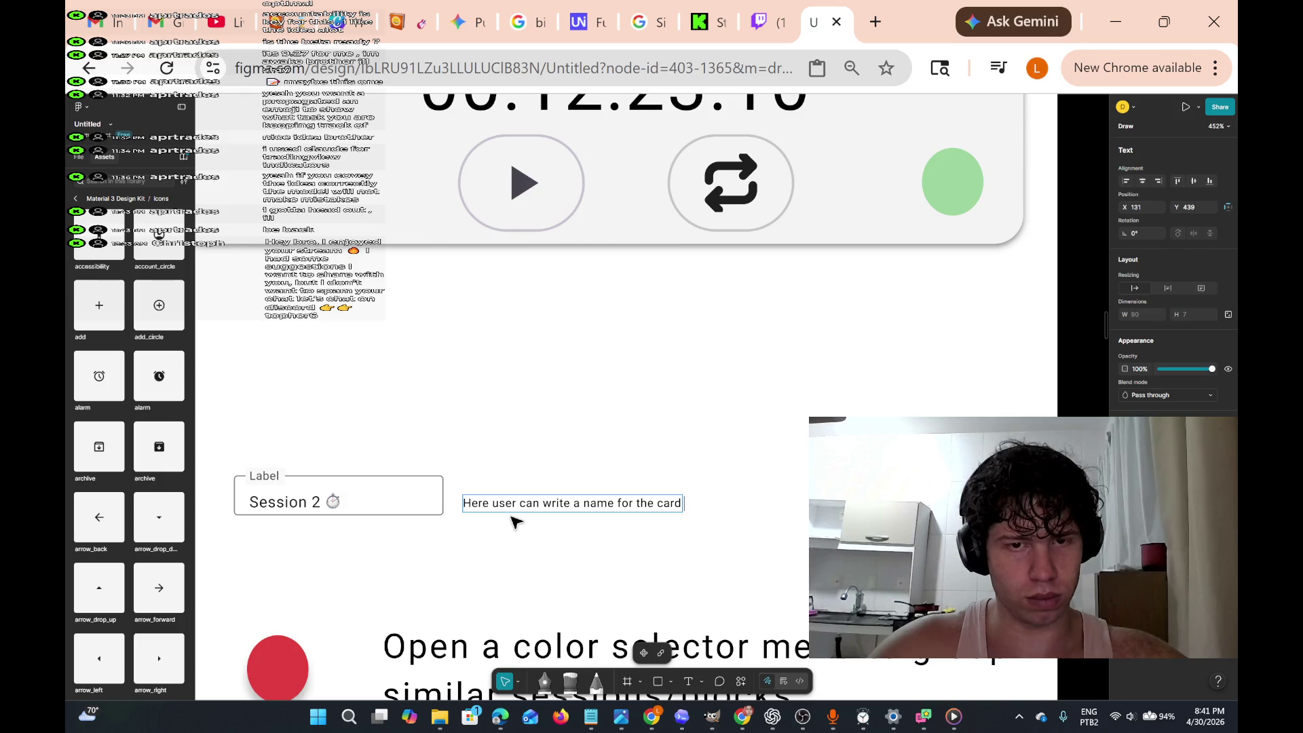
{"action": "type", "text": " session label"}
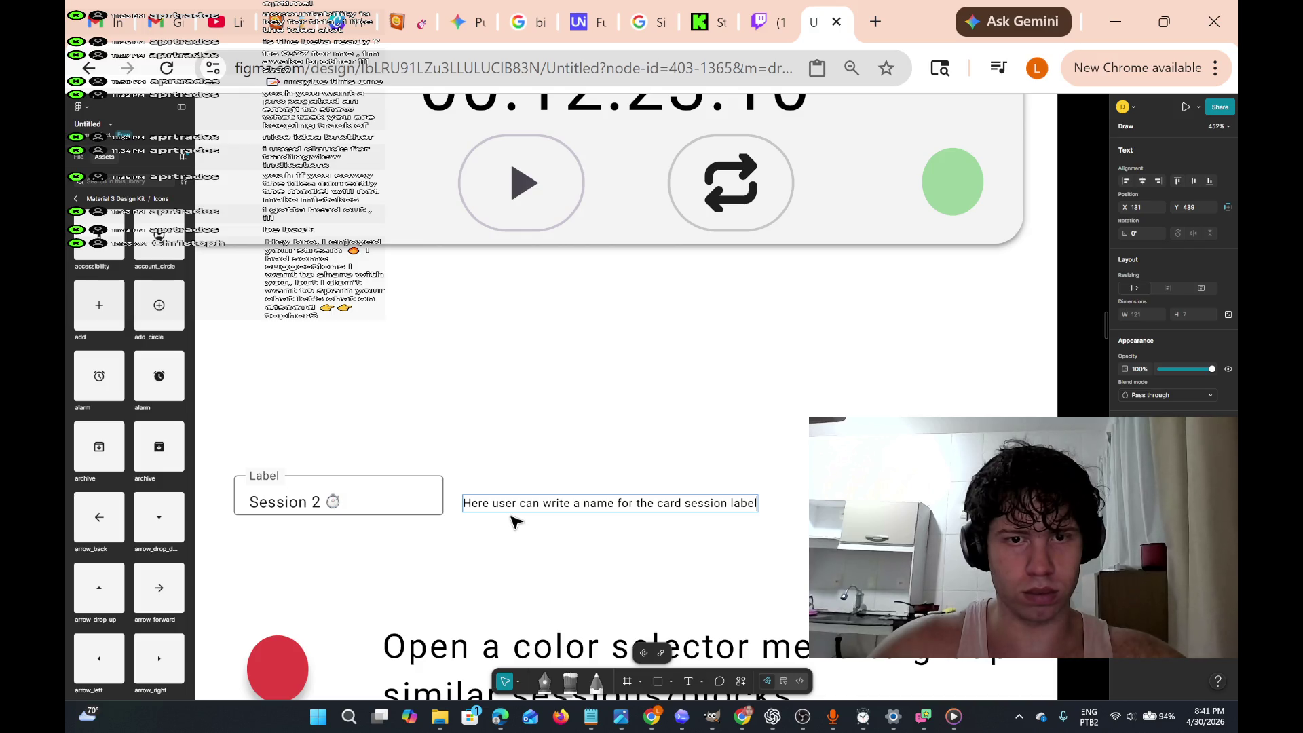
- Replace 'card' with '/block', begin a second sentence and add a new line
{"action": "key", "text": "BackSpace"}
{"action": "key", "text": "BackSpace"}
{"action": "key", "text": "BackSpace"}
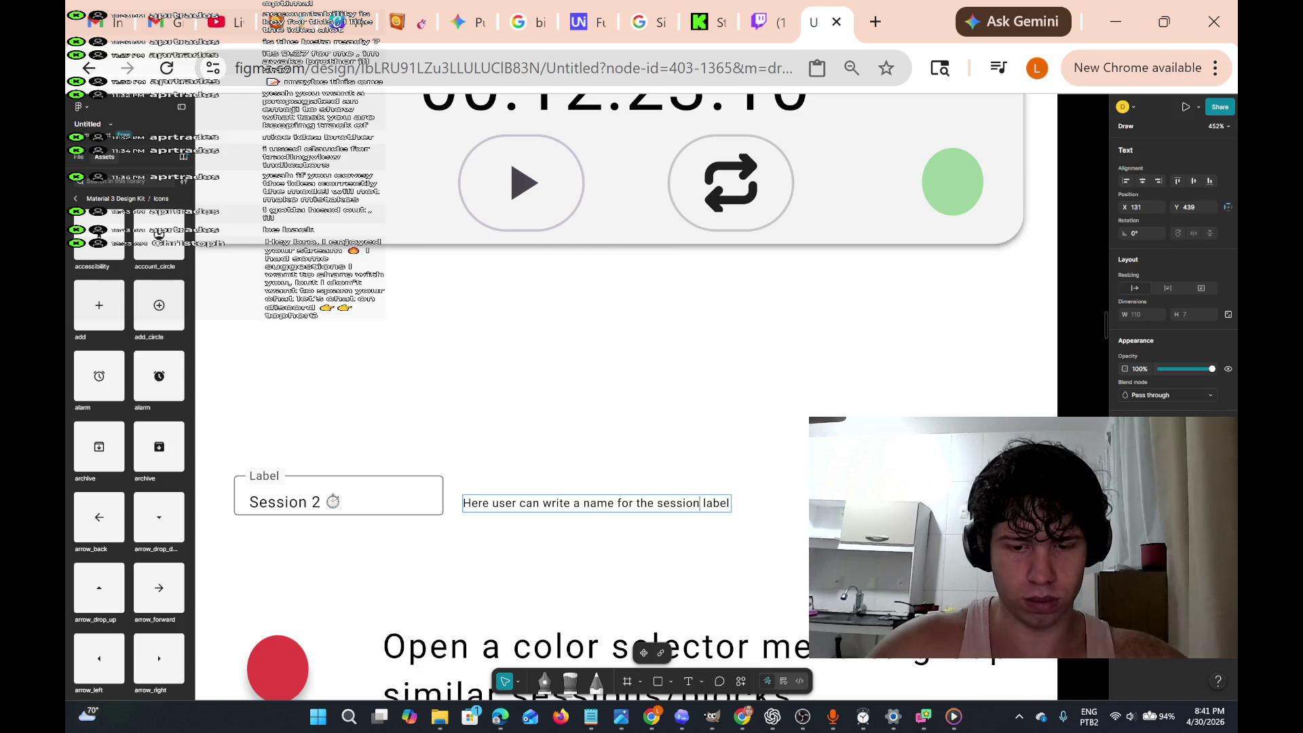
{"action": "type", "text": "/block"}
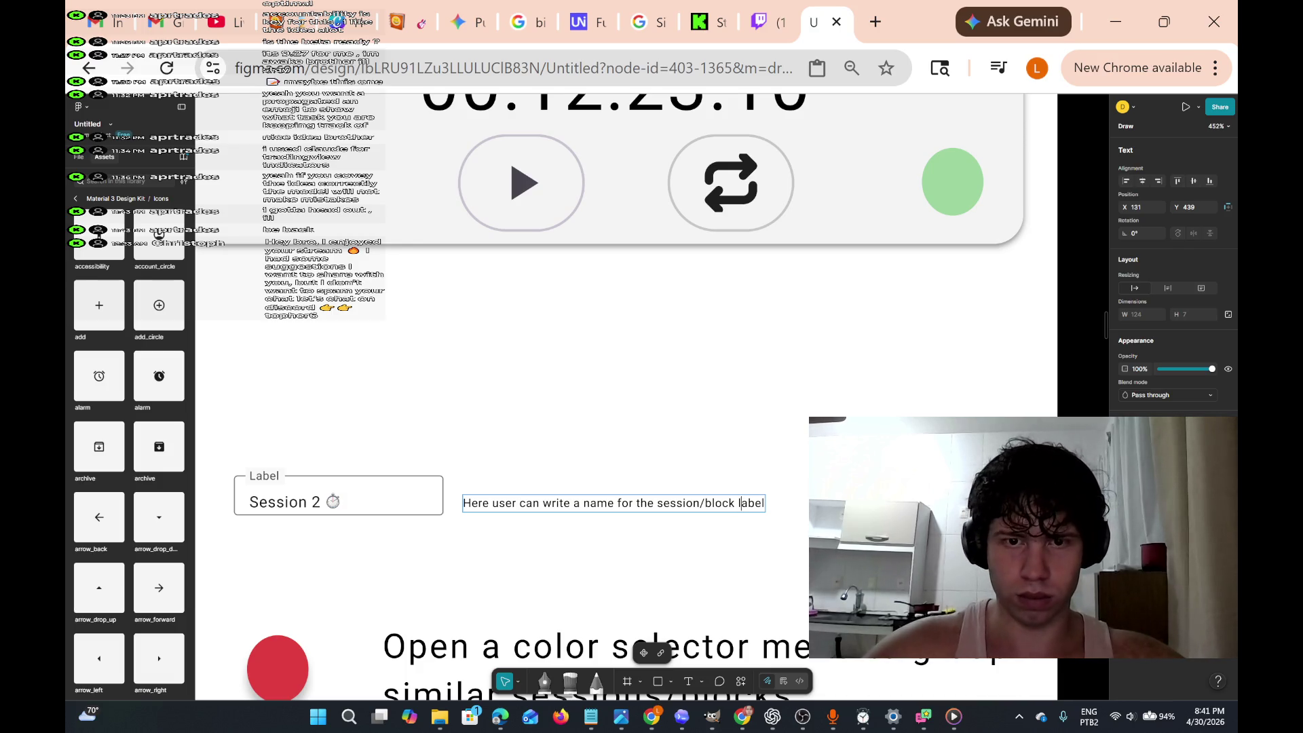
{"action": "type", "text": " label i"}
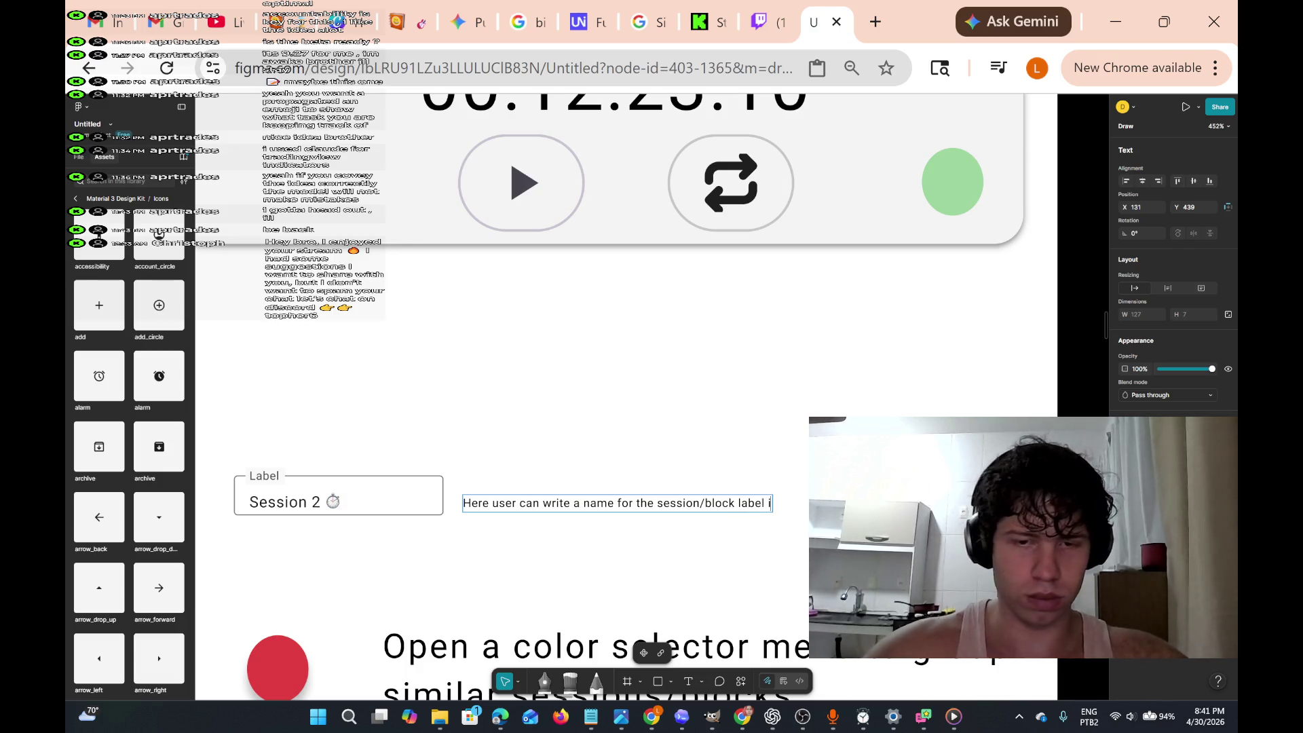
{"action": "key", "text": "BackSpace"}
{"action": "key", "text": "BackSpace"}
{"action": "type", "text": "if"}
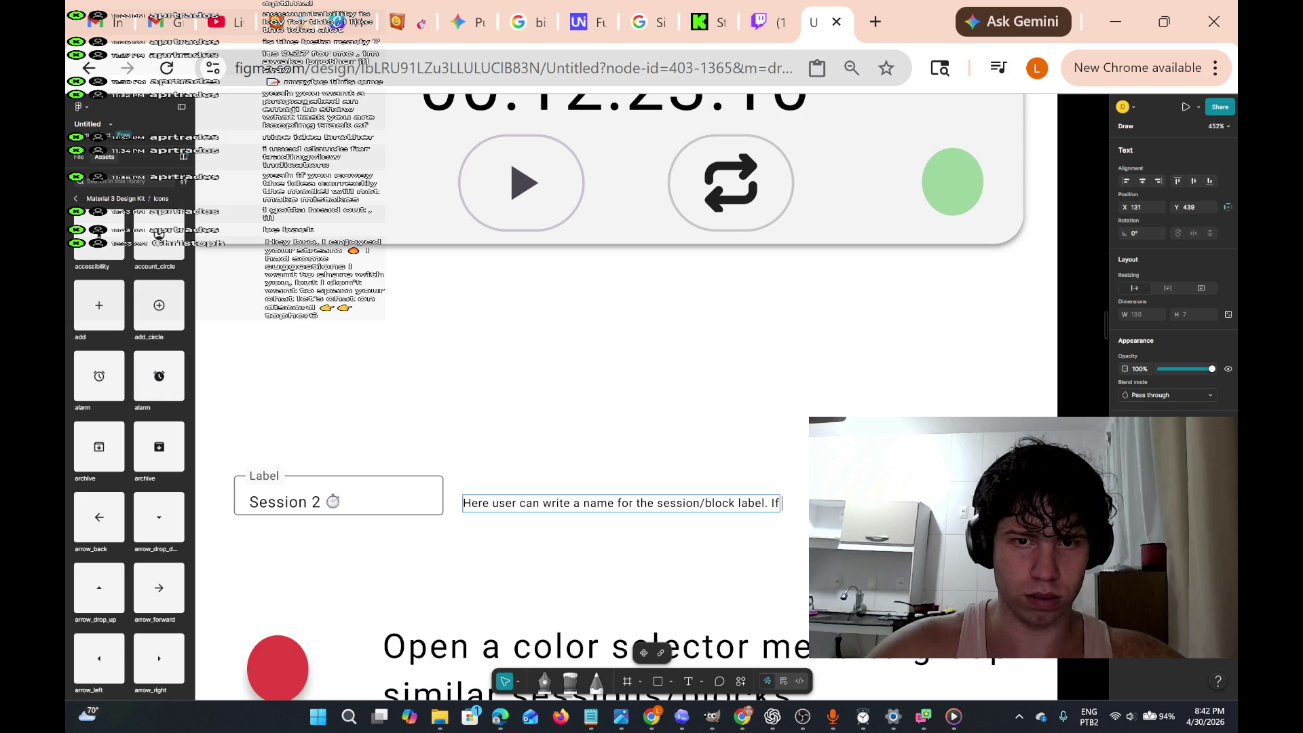
{"action": "type", "text": " no"}
{"action": "key", "text": "BackSpace"}
{"action": "key", "text": "BackSpace"}
{"action": "key", "text": "BackSpace"}
{"action": "type", "text": "A"}
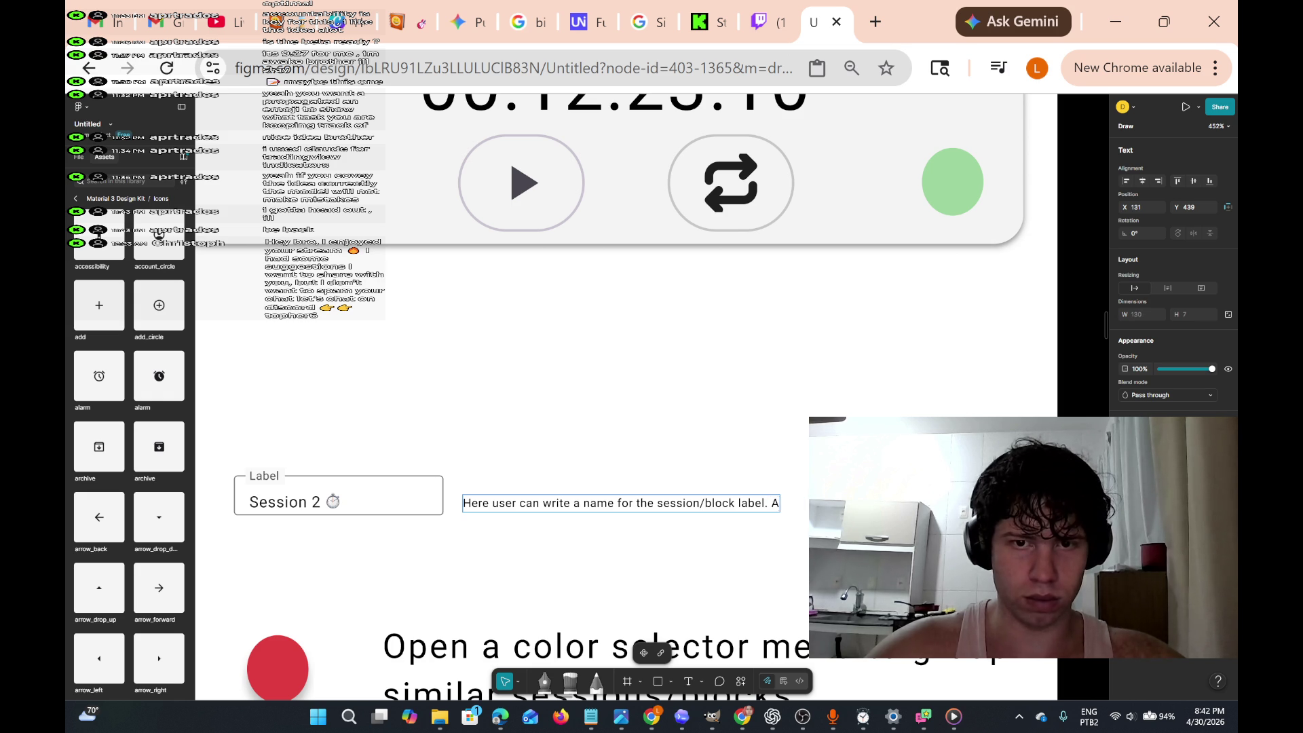
{"action": "type", "text": "n em"}
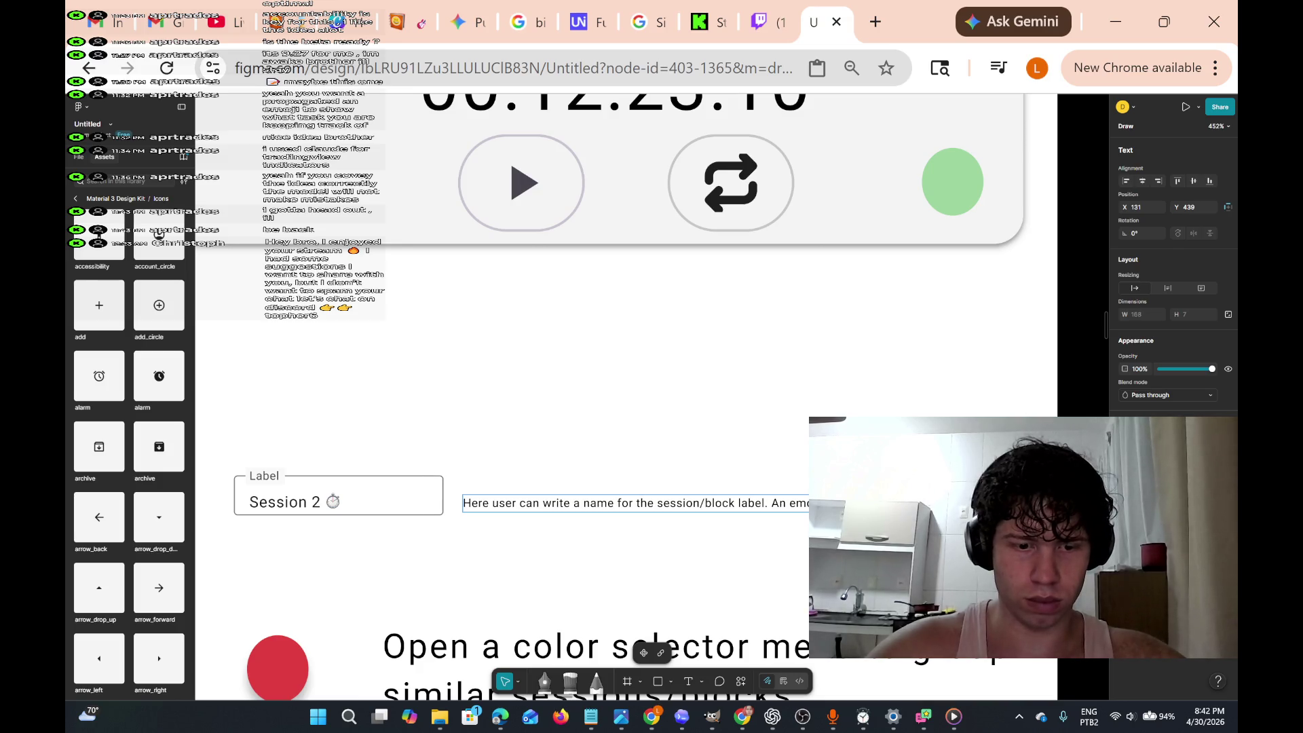
{"action": "type", "text": "e"}
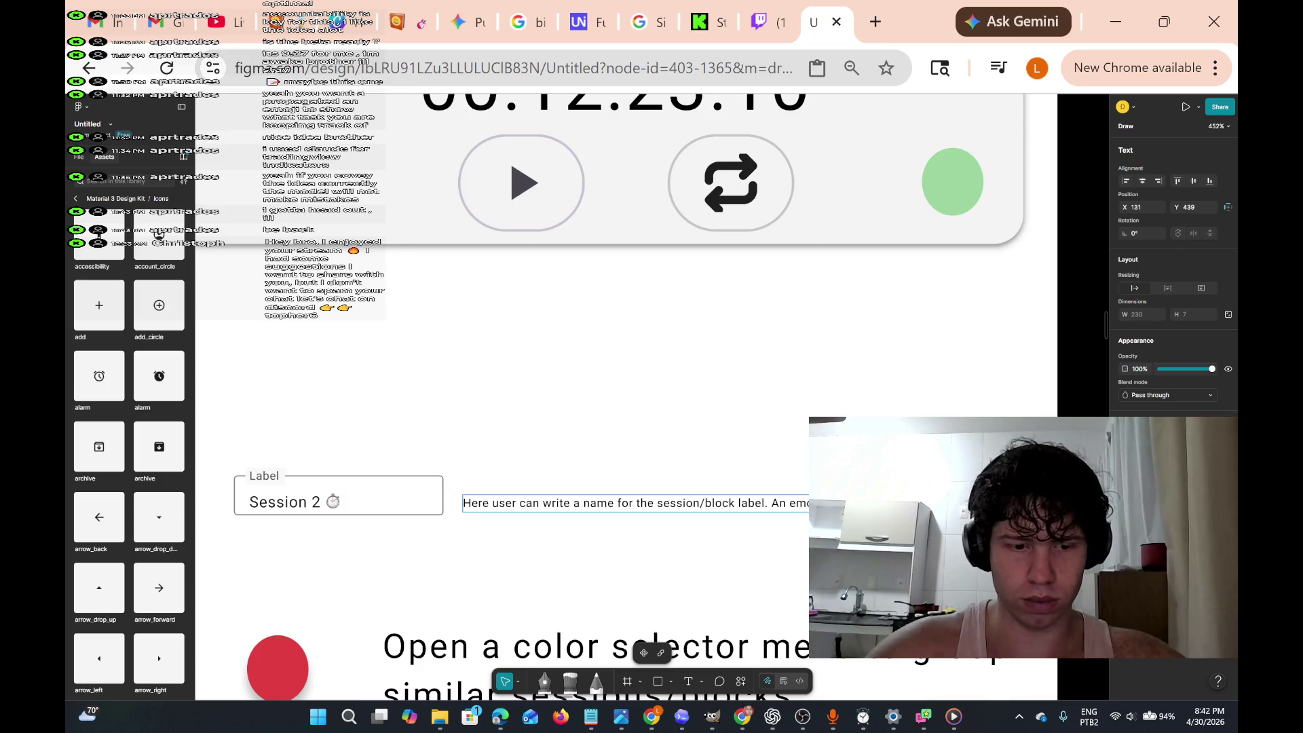
{"action": "key", "text": "Return"}
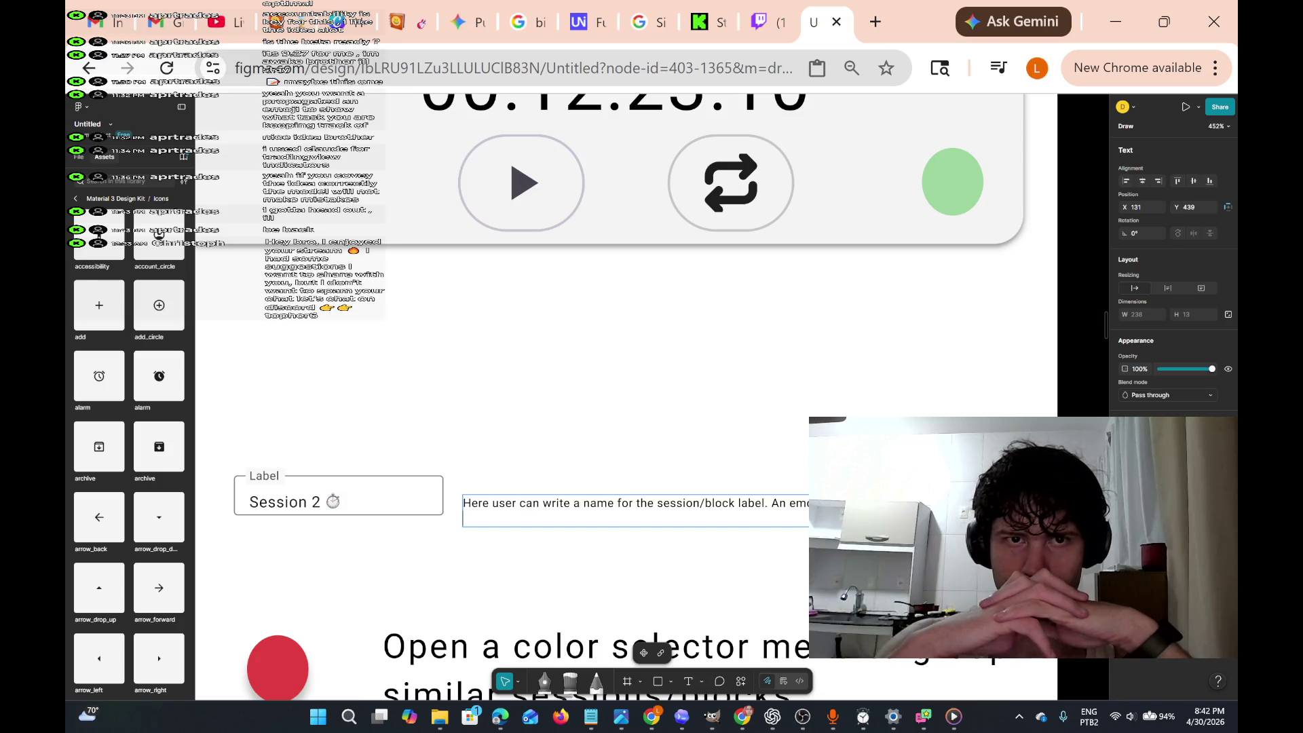
{"action": "scroll", "coordinate": [744, 509], "scroll_direction": "up", "scroll_amount": 10}
- Bring the play and repeat buttons into view and select the play button's frame
{"action": "scroll", "coordinate": [744, 509], "scroll_direction": "down", "scroll_amount": 10}
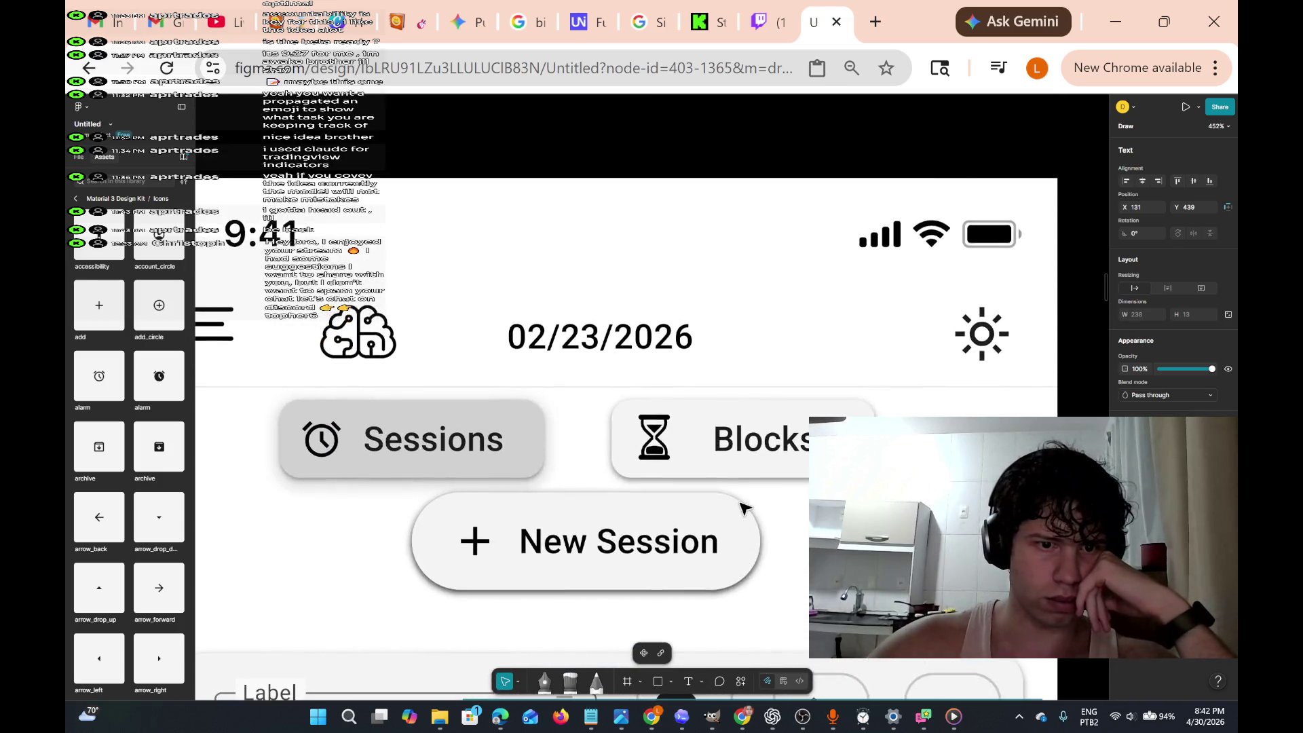
{"action": "scroll", "coordinate": [744, 509], "scroll_direction": "up", "scroll_amount": 8, "text": "ctrl"}
{"action": "scroll", "coordinate": [744, 509], "scroll_direction": "down", "scroll_amount": 3, "text": "ctrl"}
{"action": "scroll", "coordinate": [744, 509], "scroll_direction": "left", "scroll_amount": 2}
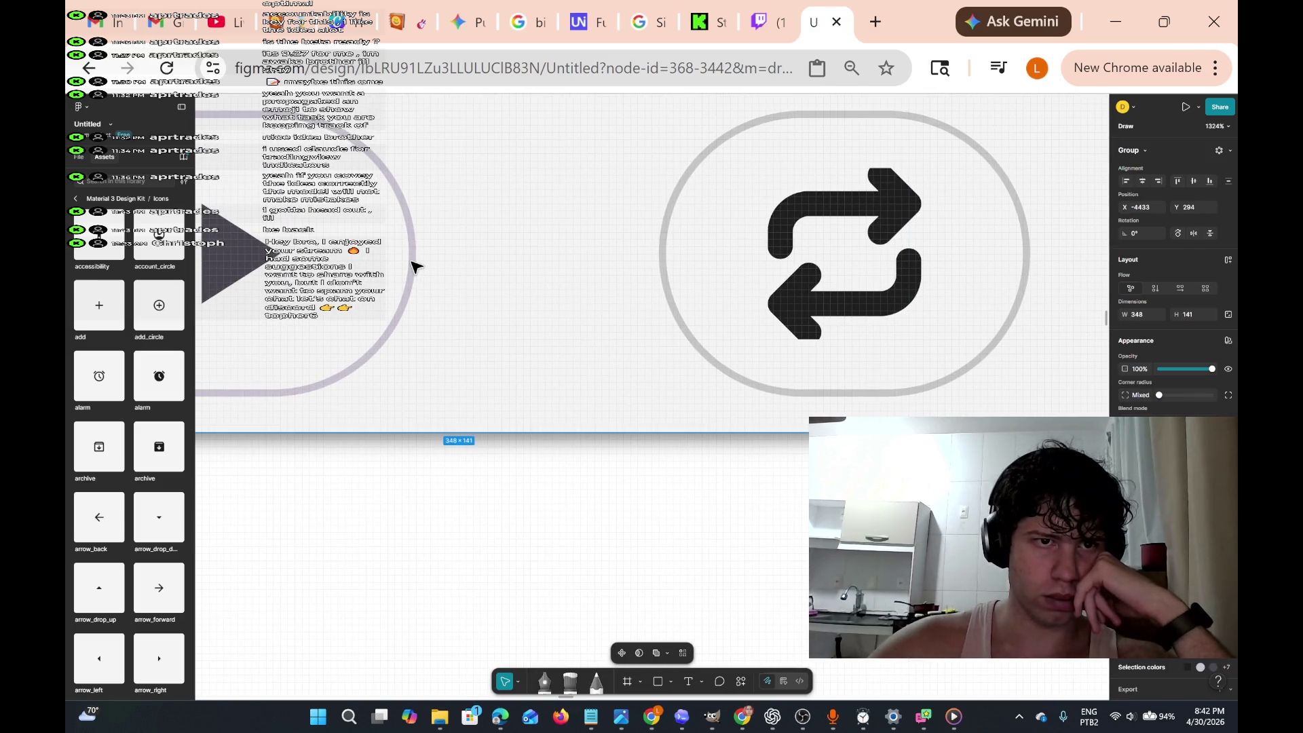
{"action": "left_click", "coordinate": [416, 266]}
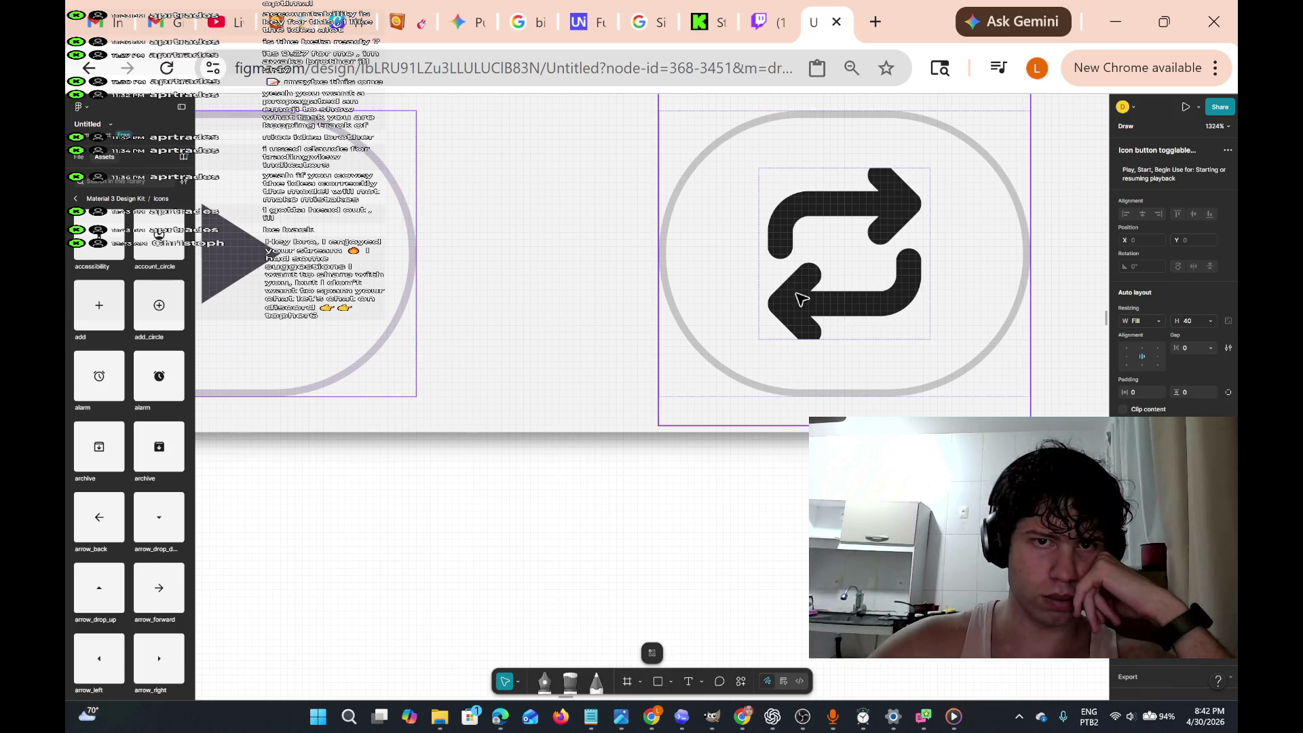
{"action": "scroll", "coordinate": [739, 285], "scroll_direction": "left", "scroll_amount": 3}
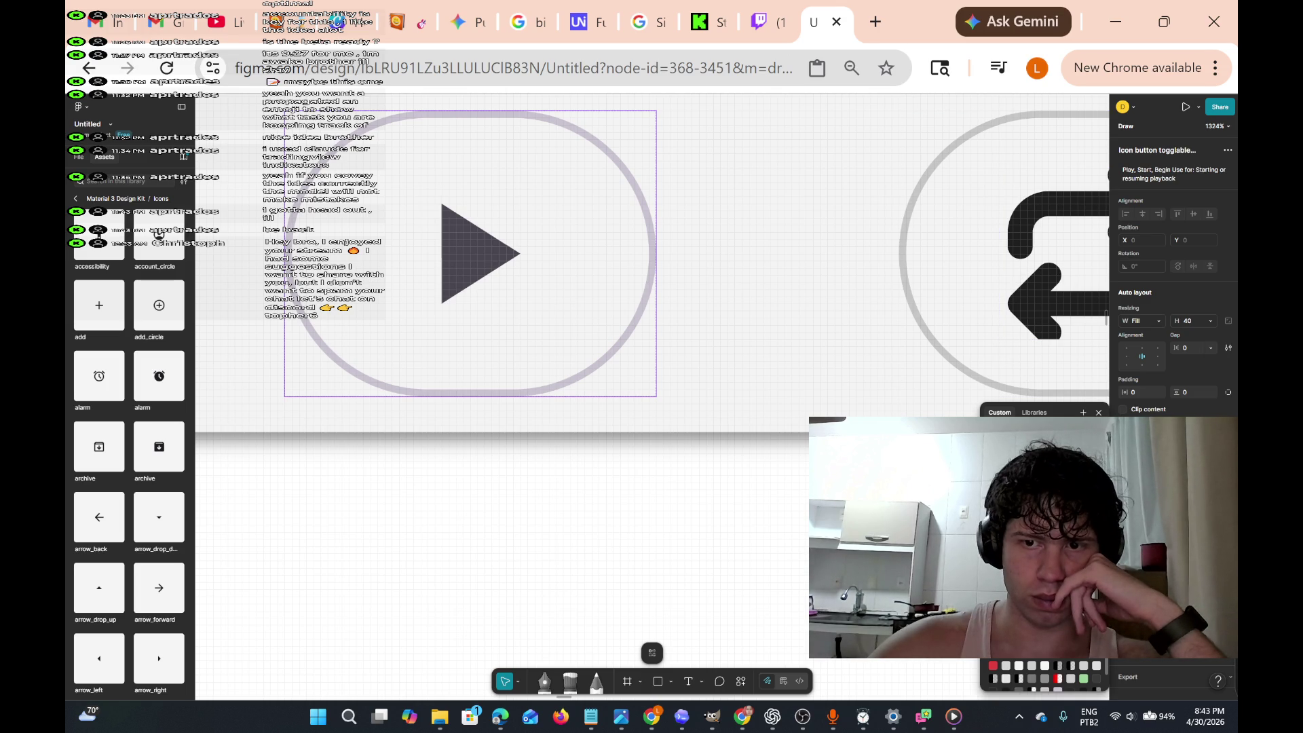
{"action": "key", "text": "i"}
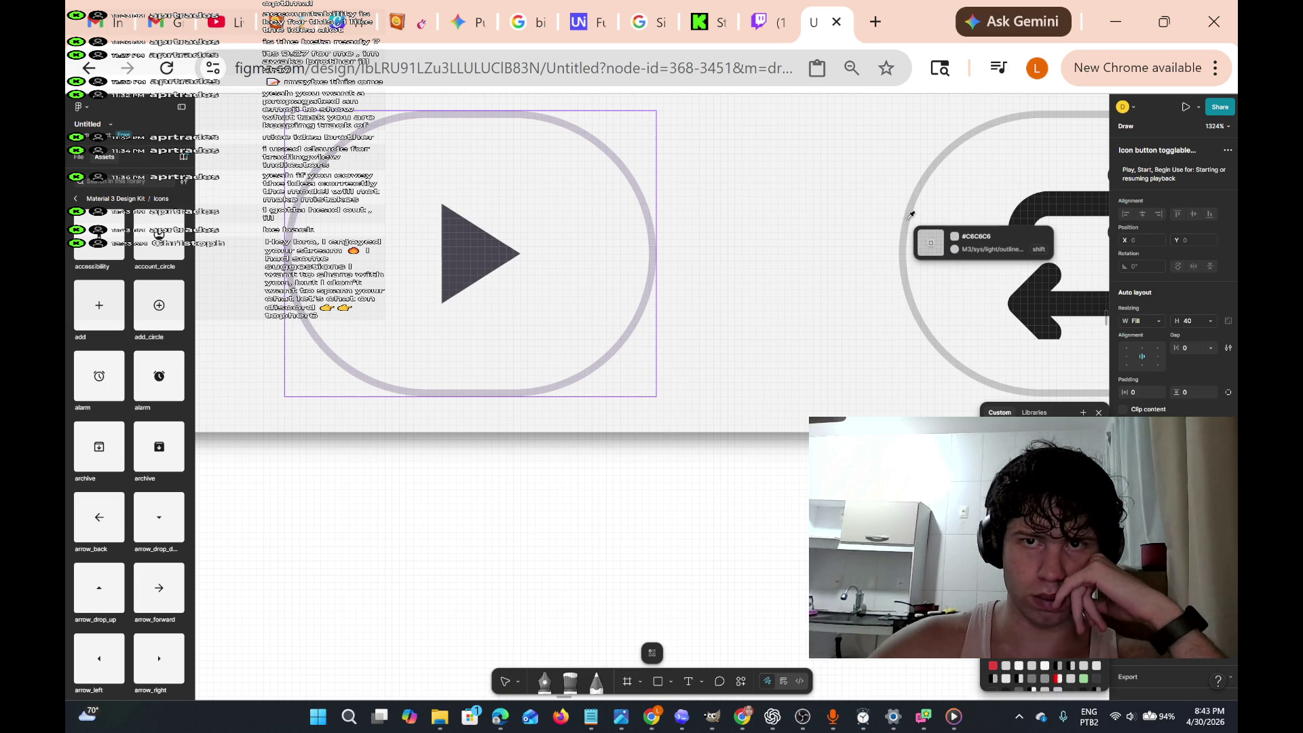
- Apply sampled grey to the play-button pill, undo it, then close the colour swatches
{"action": "left_click", "coordinate": [910, 215]}
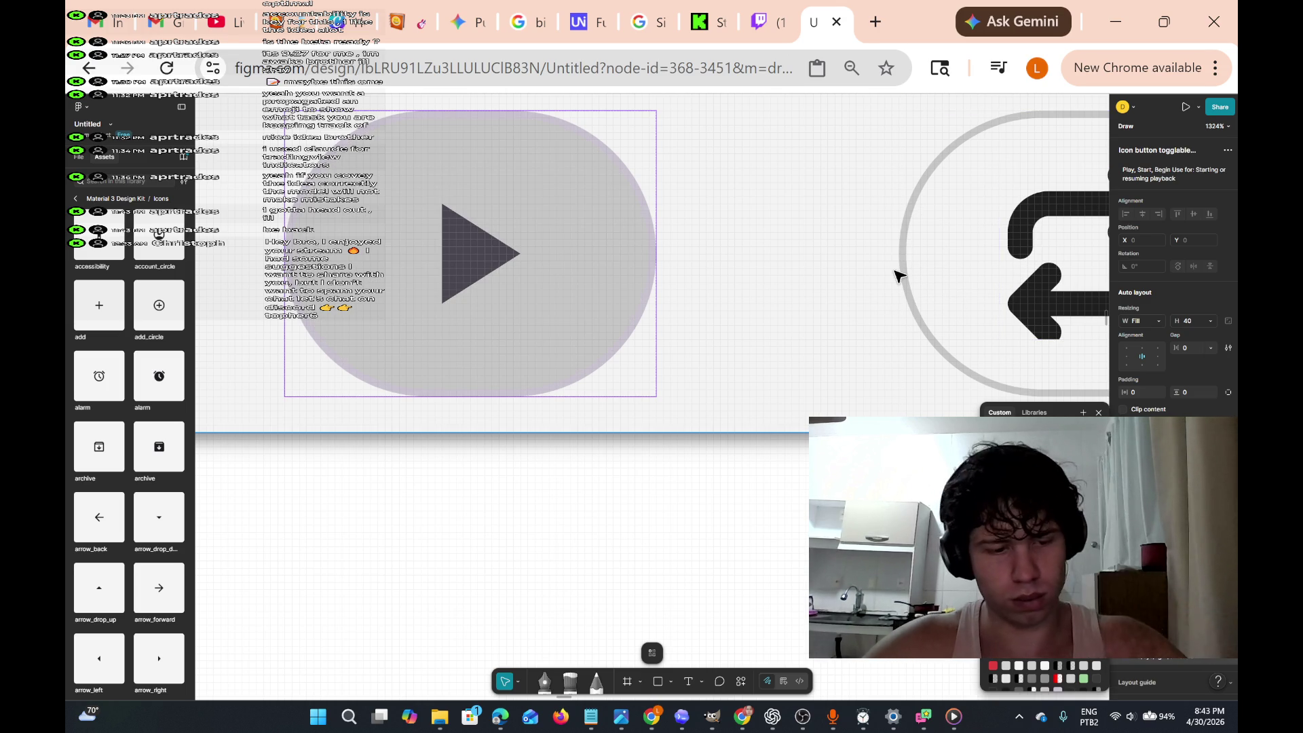
{"action": "key", "text": "ctrl+z"}
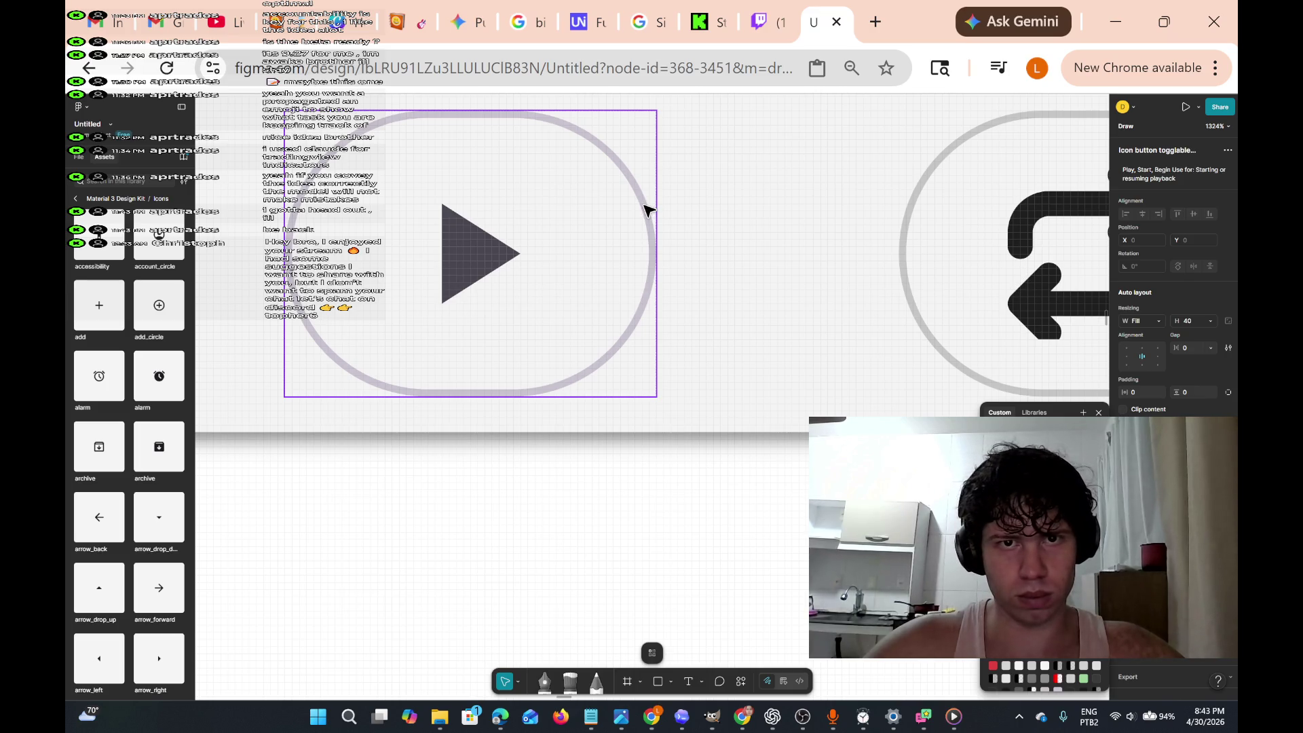
{"action": "scroll", "coordinate": [645, 210], "scroll_direction": "up", "scroll_amount": 5}
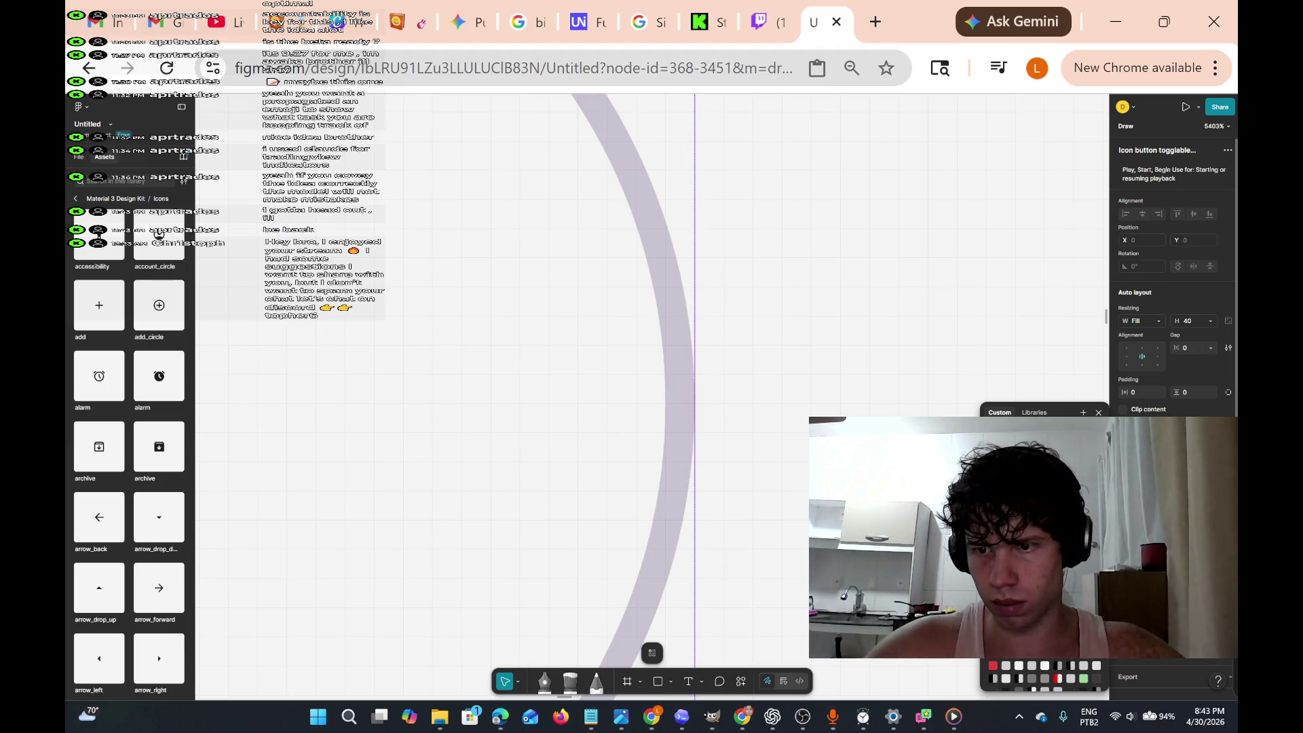
{"action": "scroll", "coordinate": [1172, 271], "scroll_direction": "down", "scroll_amount": 1}
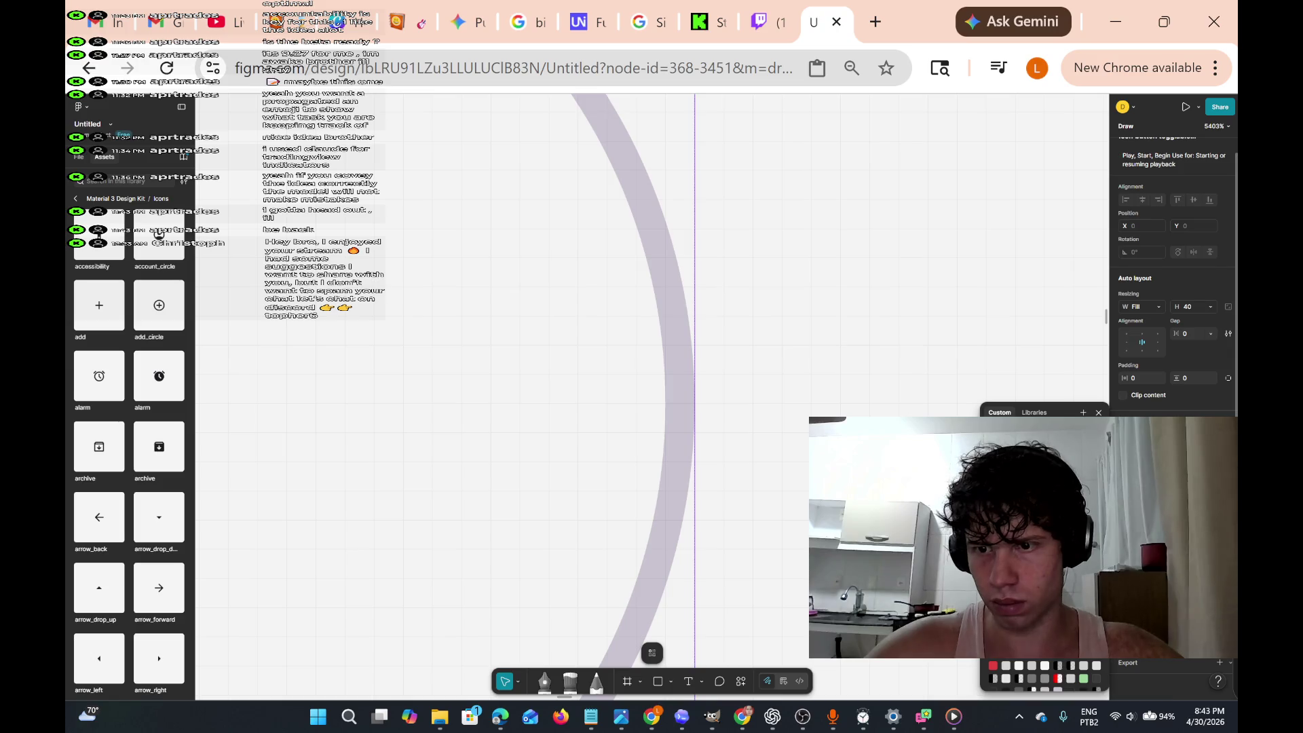
{"action": "scroll", "coordinate": [1172, 271], "scroll_direction": "up", "scroll_amount": 1}
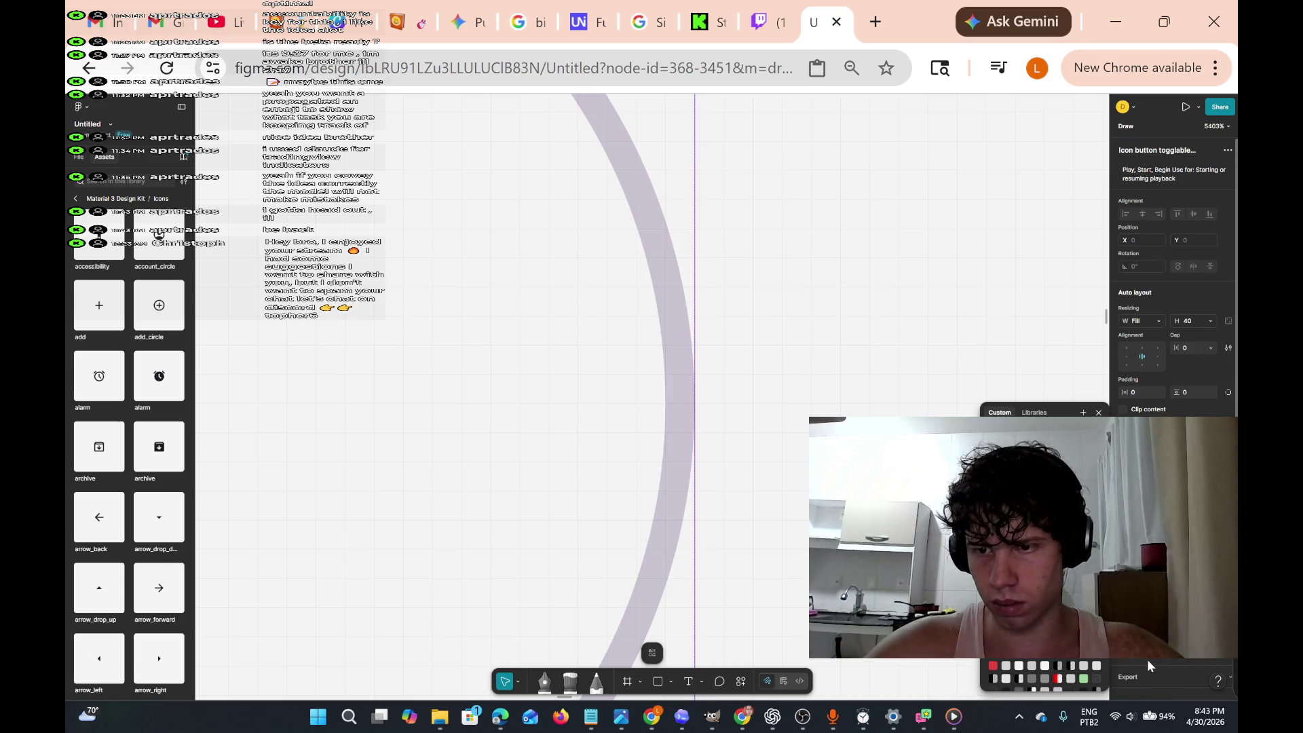
{"action": "key", "text": "Escape"}
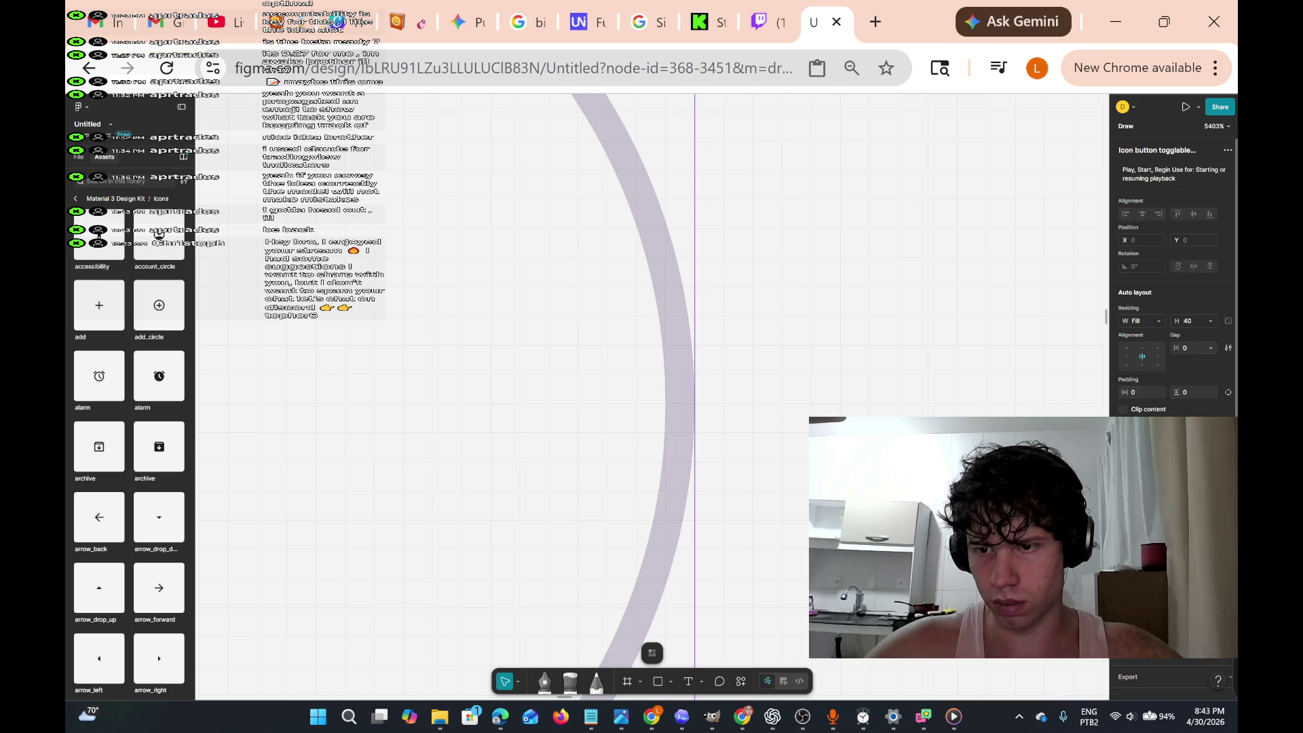
- Open the play-button outline's fill colour, then zoom out to show the whole timer card
{"action": "left_click", "coordinate": [690, 384]}
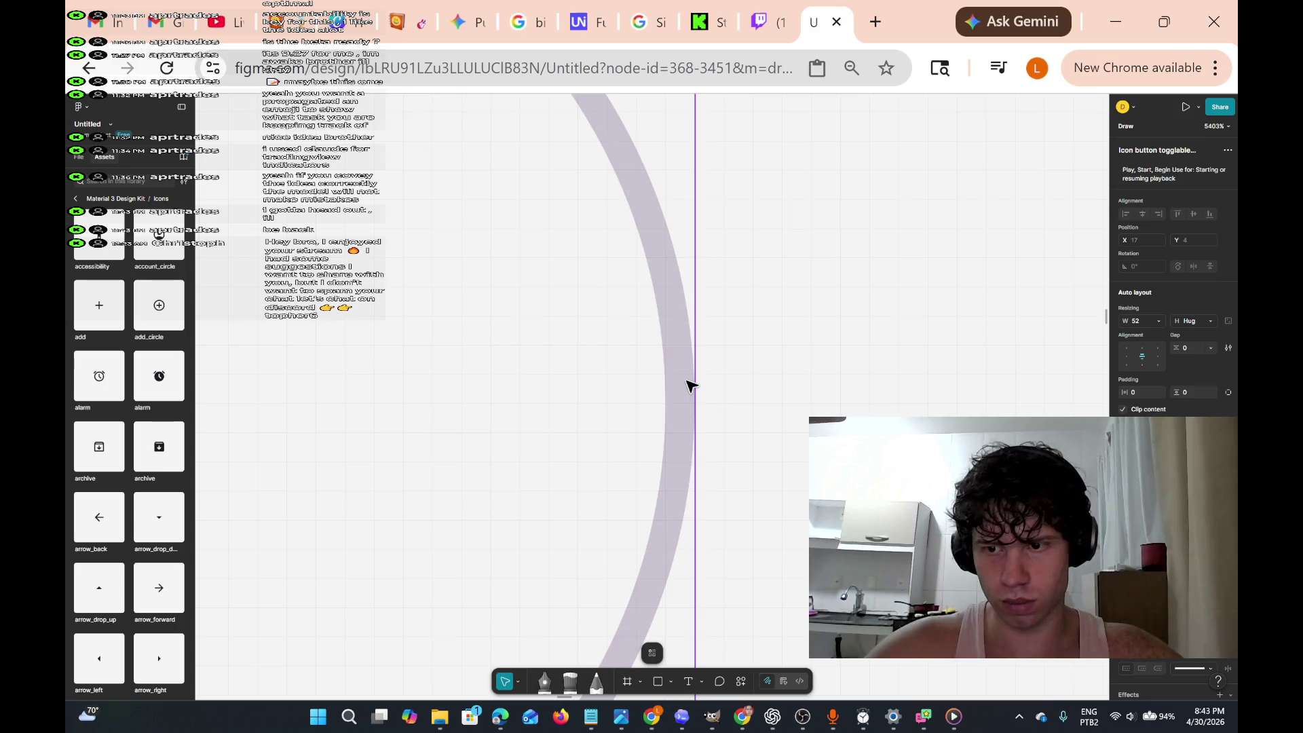
{"action": "scroll", "coordinate": [690, 385], "scroll_direction": "down", "scroll_amount": 5}
{"action": "scroll", "coordinate": [1172, 285], "scroll_direction": "down", "scroll_amount": 2}
{"action": "left_click", "coordinate": [1124, 422]}
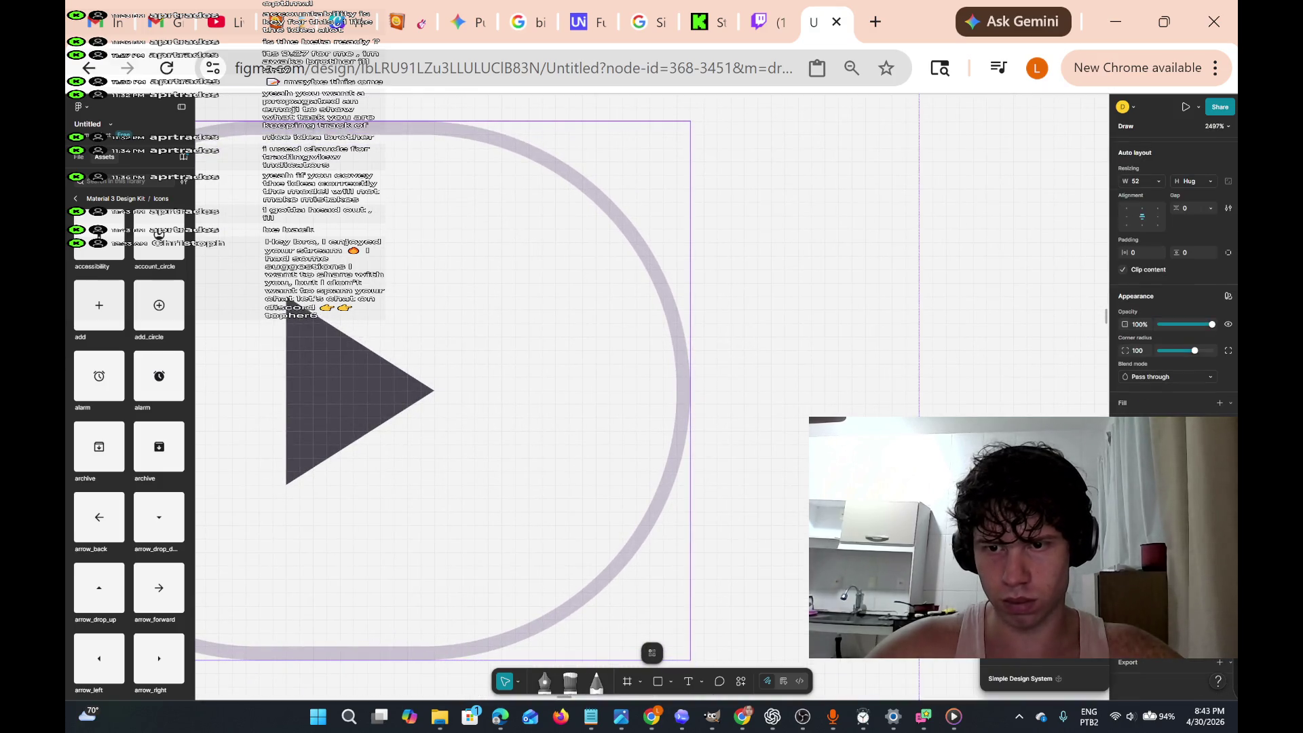
{"action": "scroll", "coordinate": [441, 390], "scroll_direction": "right", "scroll_amount": 3}
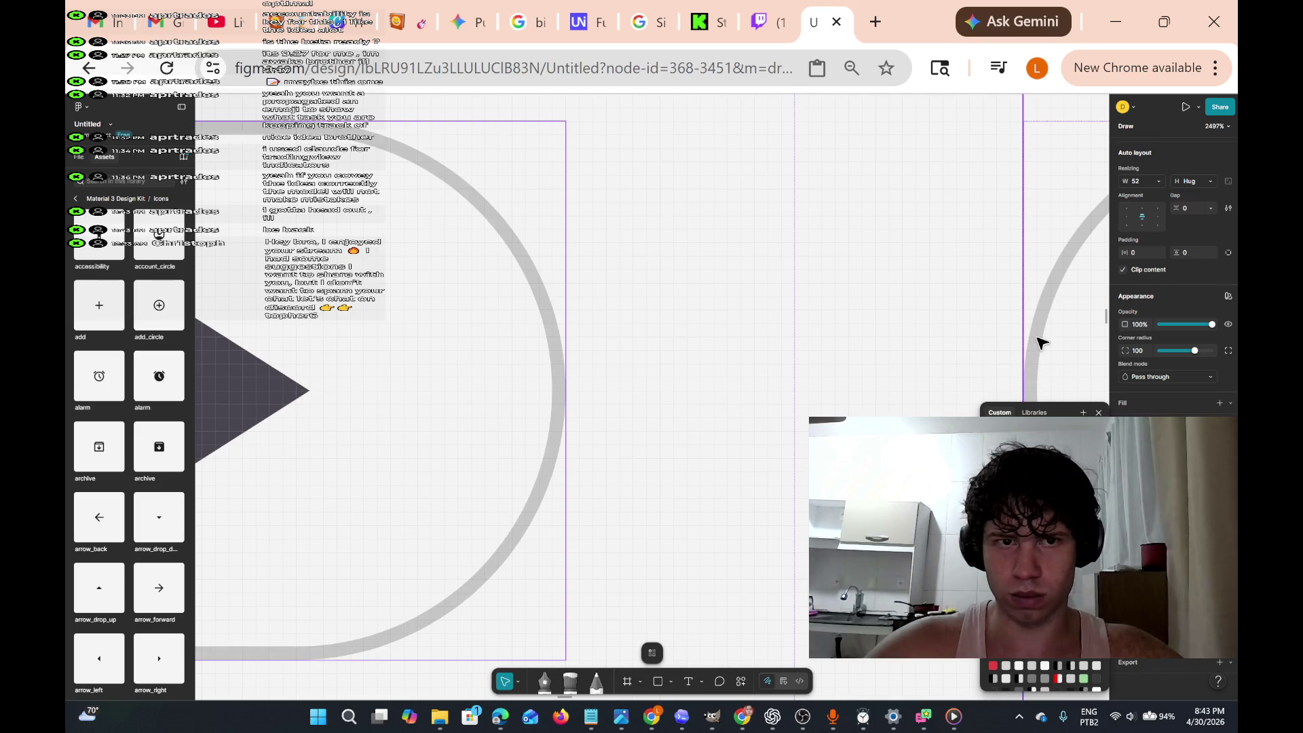
{"action": "scroll", "coordinate": [865, 342], "scroll_direction": "down", "scroll_amount": 3}
{"action": "scroll", "coordinate": [865, 341], "scroll_direction": "down", "scroll_amount": 5}
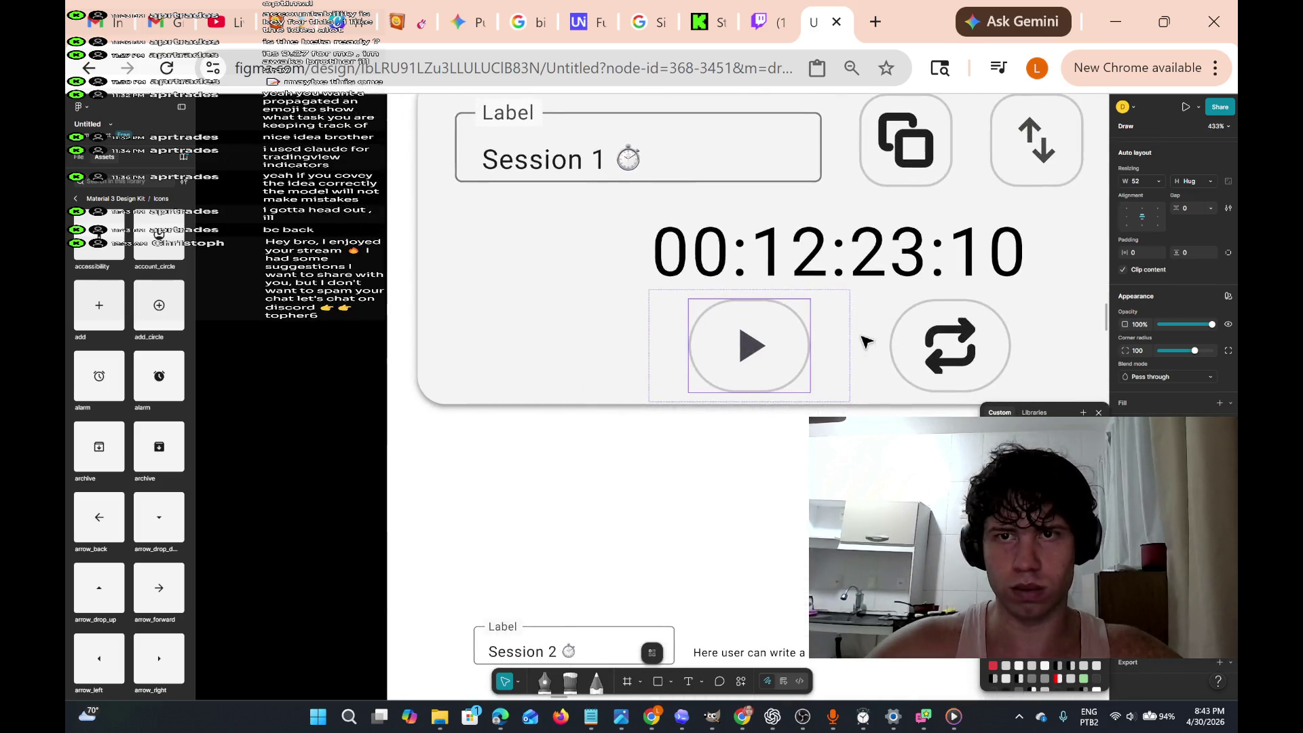